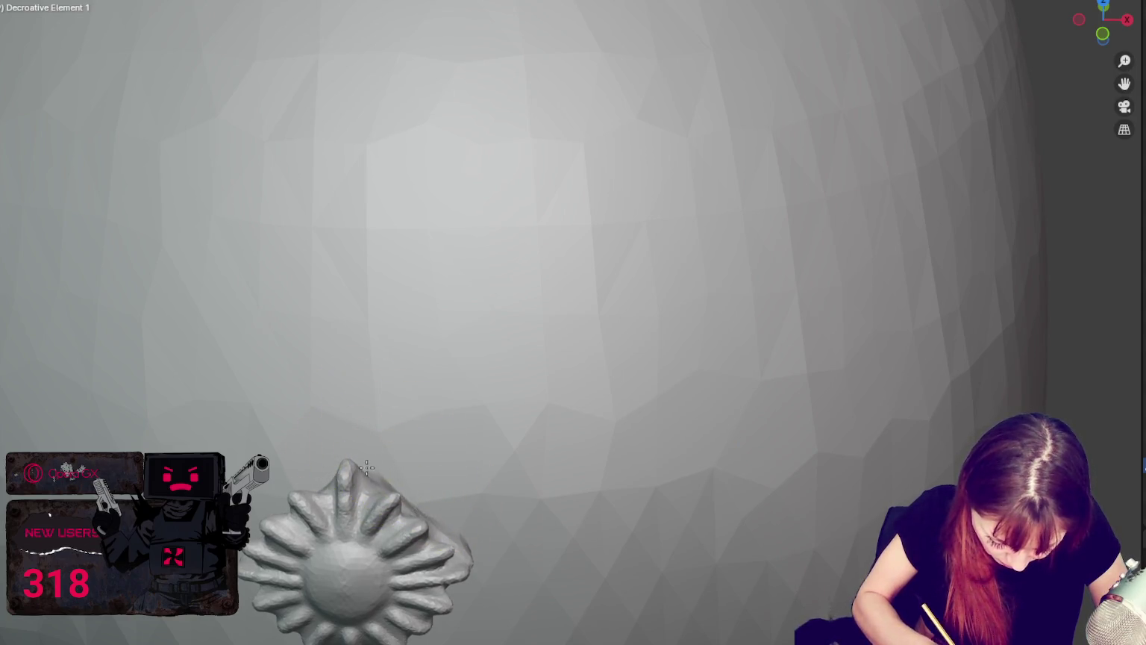
# Smooth the left side of the sunburst crest's neck with the Smooth brush.
pyautogui.moveTo(409, 476)
pyautogui.mouseDown(button='middle')
pyautogui.moveTo(448, 478)
pyautogui.moveTo(463, 353)
pyautogui.mouseUp(button='middle')
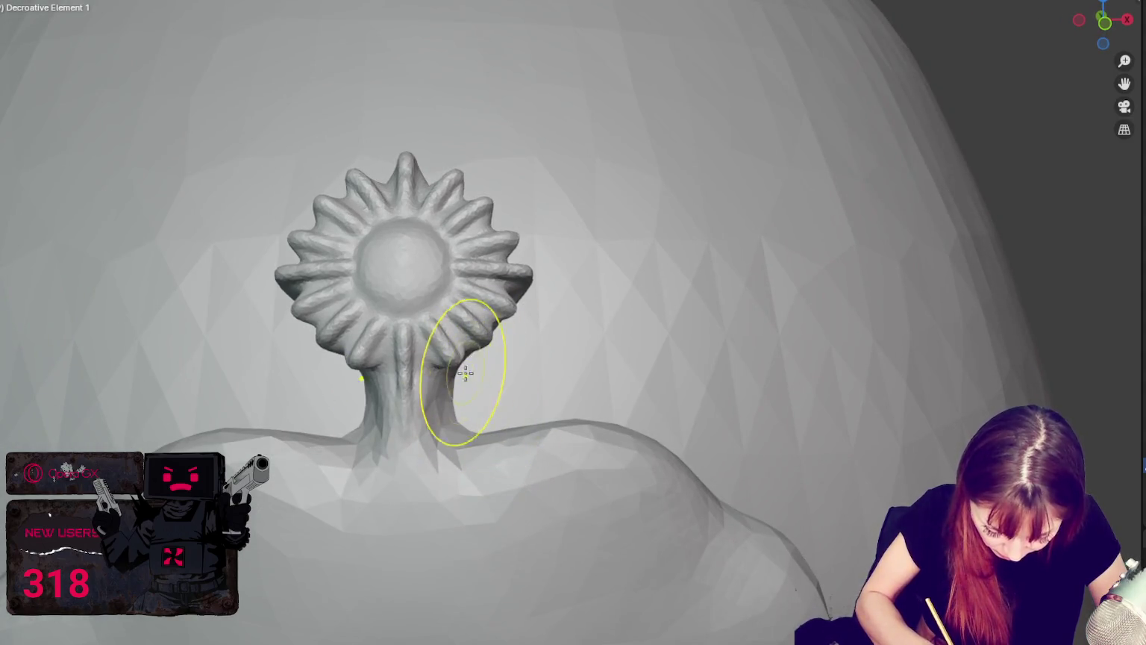
pyautogui.moveTo(466, 372); pyautogui.dragTo(436, 383)
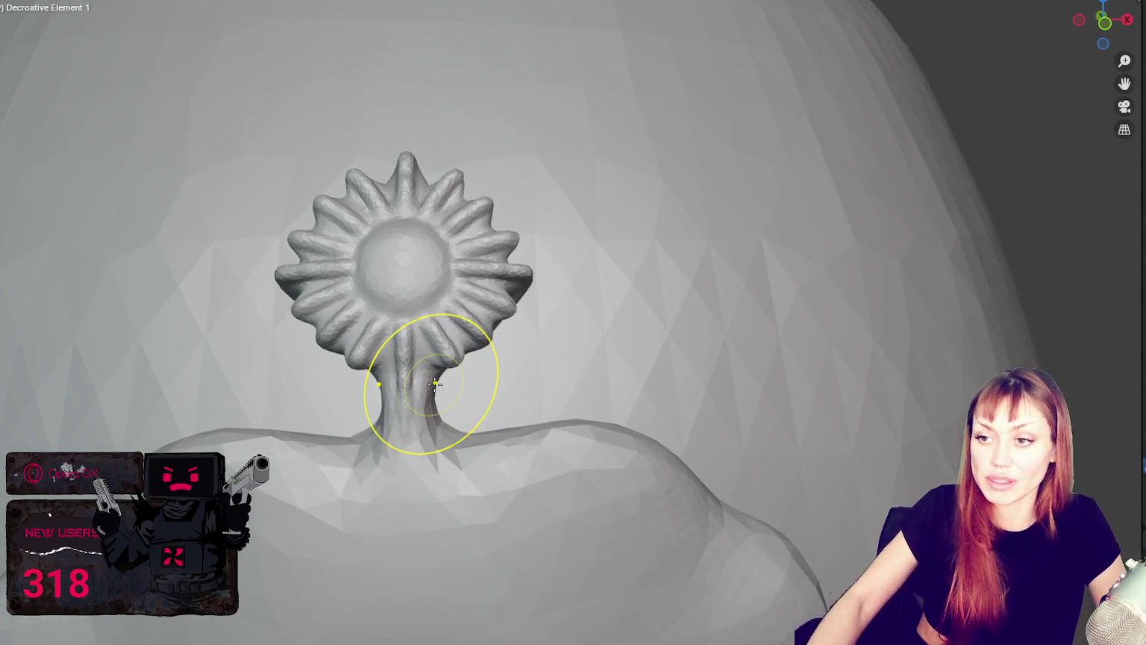
pyautogui.scroll(-5, 478, 336)
pyautogui.scroll(-3, 537, 149)
# Resize the brush around the crest and thin the stem where it rises from the plate.
pyautogui.moveTo(553, 129)
pyautogui.mouseDown(button='middle')
pyautogui.moveTo(677, 135)
pyautogui.moveTo(670, 118)
pyautogui.mouseUp(button='middle')
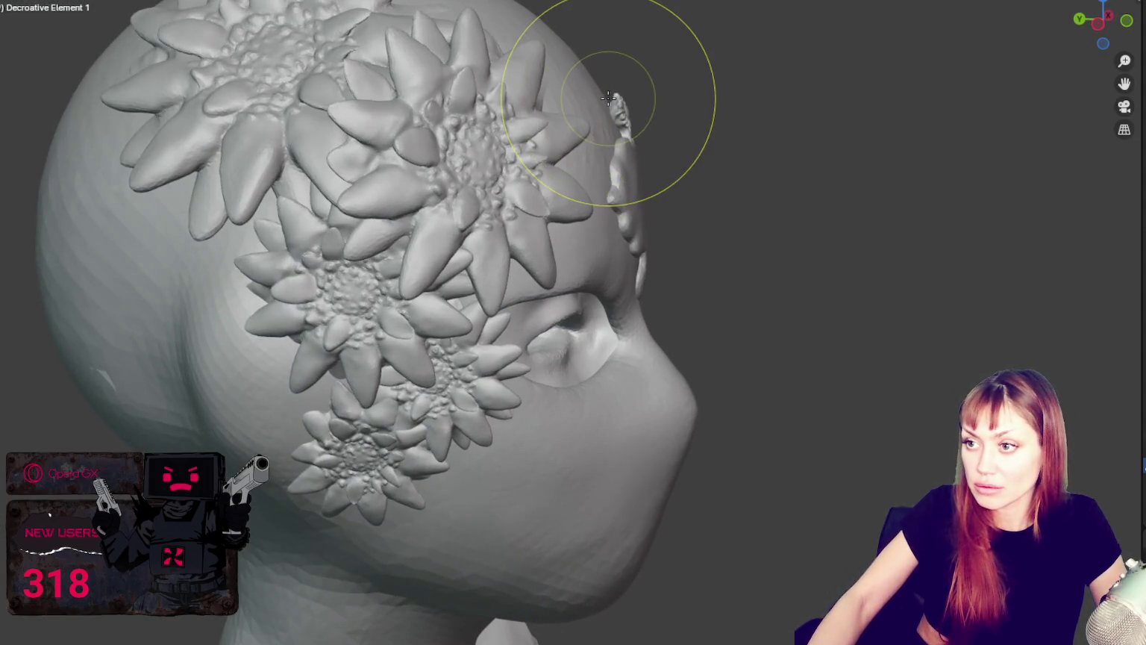
pyautogui.scroll(3, 630, 95)
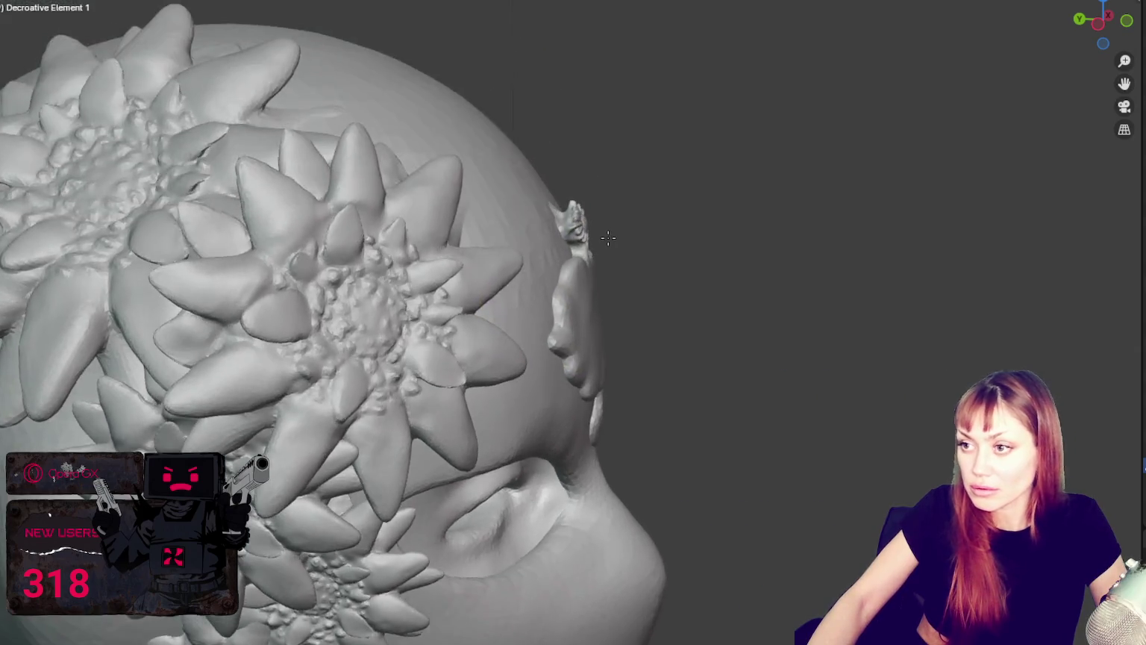
pyautogui.scroll(2, 619, 141)
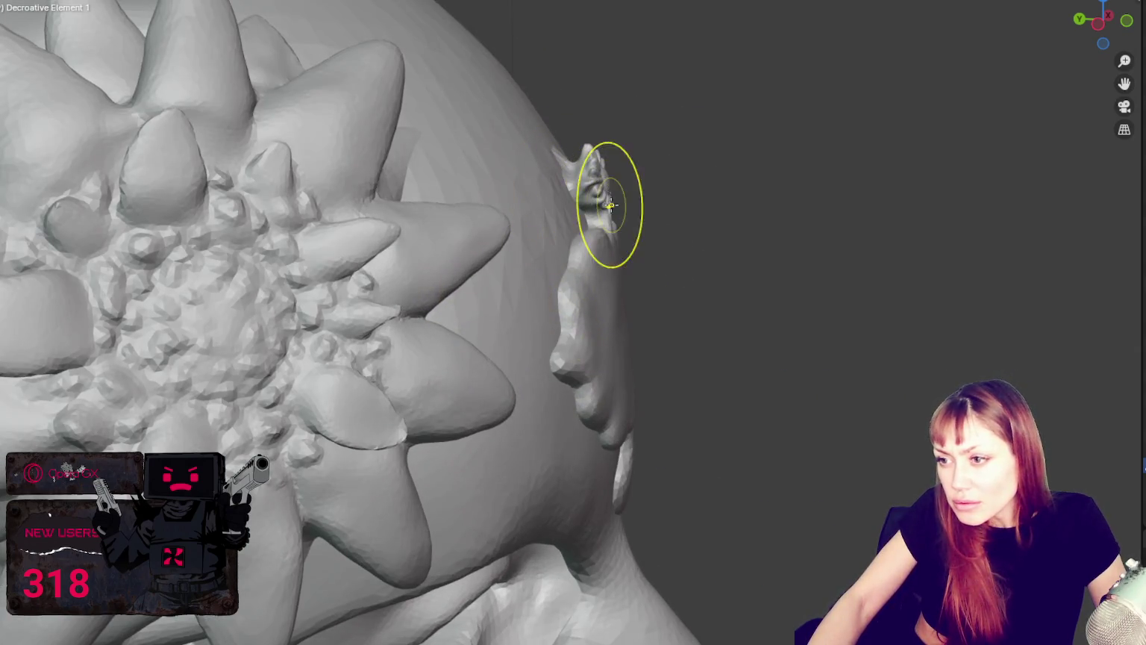
pyautogui.press('f')
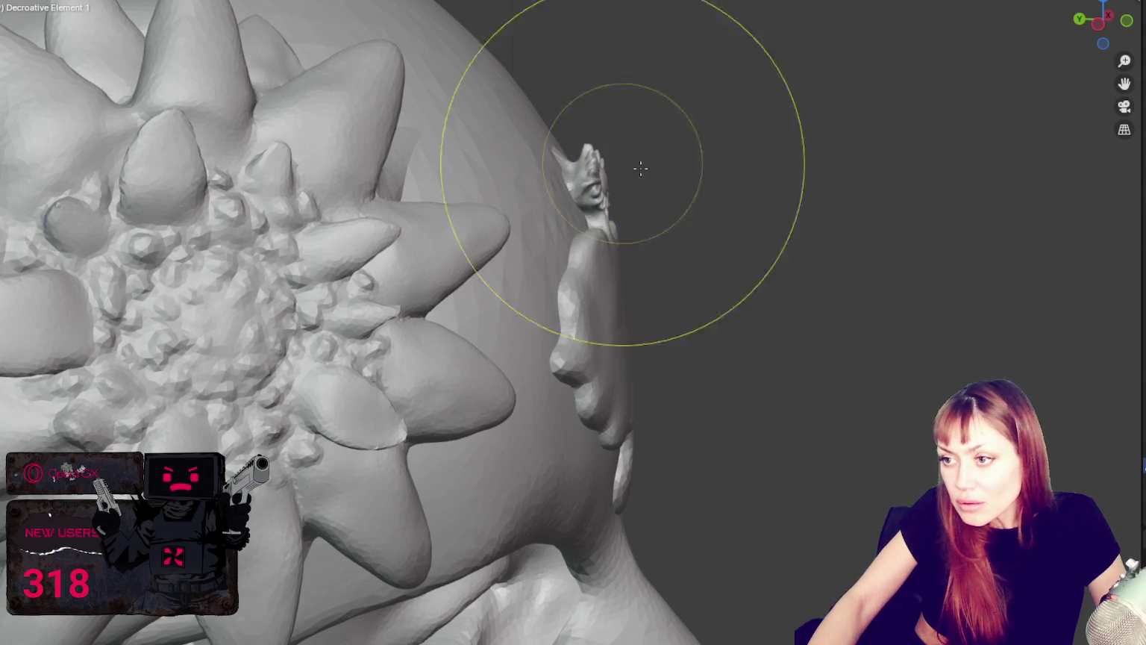
pyautogui.click(642, 171)
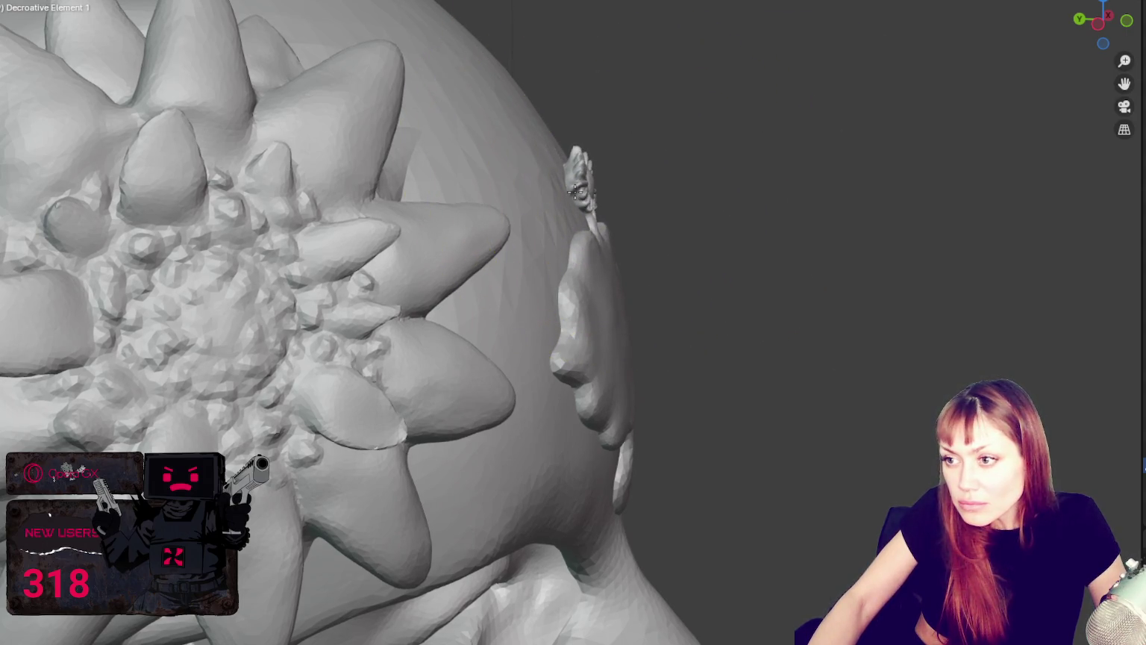
# Orbit to an oblique side view to check the slimmer crest neck.
pyautogui.scroll(-3, 574, 191)
pyautogui.moveTo(573, 192)
pyautogui.mouseDown(button='middle')
pyautogui.moveTo(504, 190)
pyautogui.moveTo(521, 83)
pyautogui.mouseUp(button='middle')
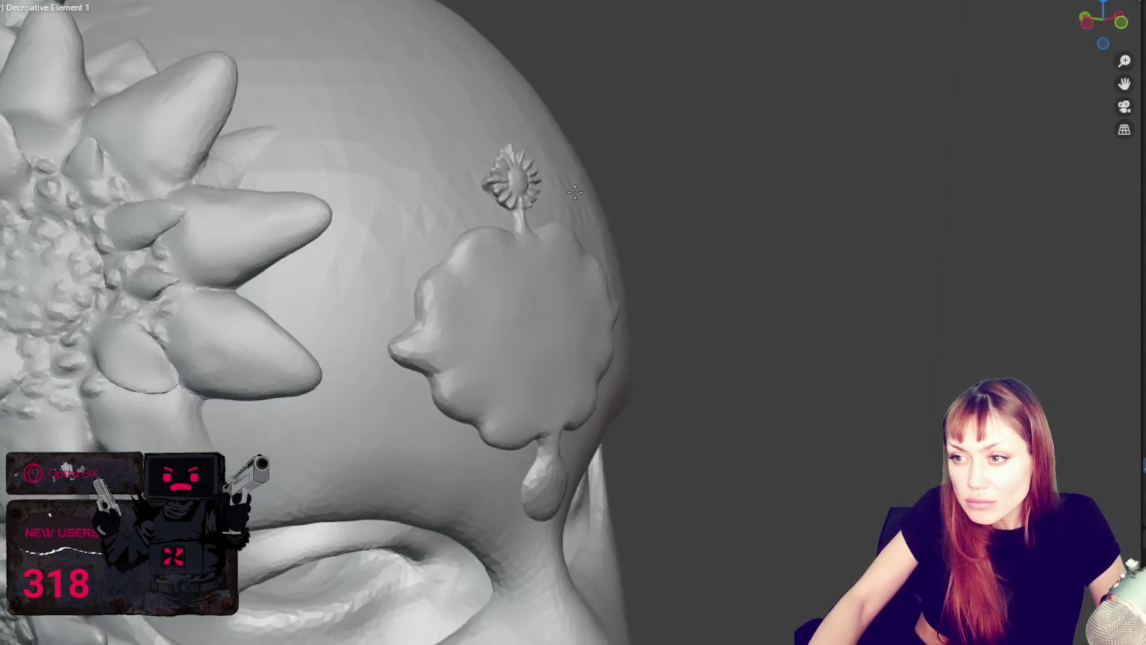
pyautogui.scroll(5, 521, 83)
pyautogui.scroll(-4, 521, 83)
pyautogui.moveTo(558, 366)
pyautogui.mouseDown(button='middle')
pyautogui.moveTo(576, 358)
pyautogui.moveTo(573, 335)
pyautogui.moveTo(705, 279)
pyautogui.moveTo(773, 266)
pyautogui.mouseUp(button='middle')
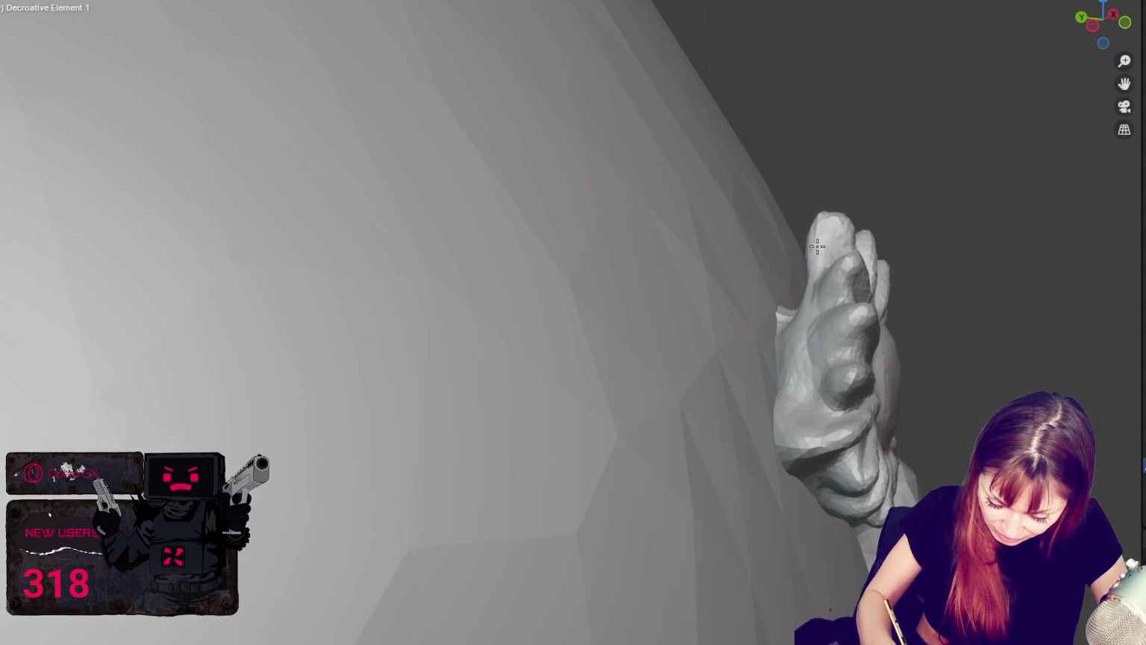
# Smooth the lower-left petals of the sunburst crest.
pyautogui.moveTo(794, 364)
pyautogui.mouseDown(button='middle')
pyautogui.moveTo(458, 344)
pyautogui.moveTo(485, 363)
pyautogui.mouseUp(button='middle')
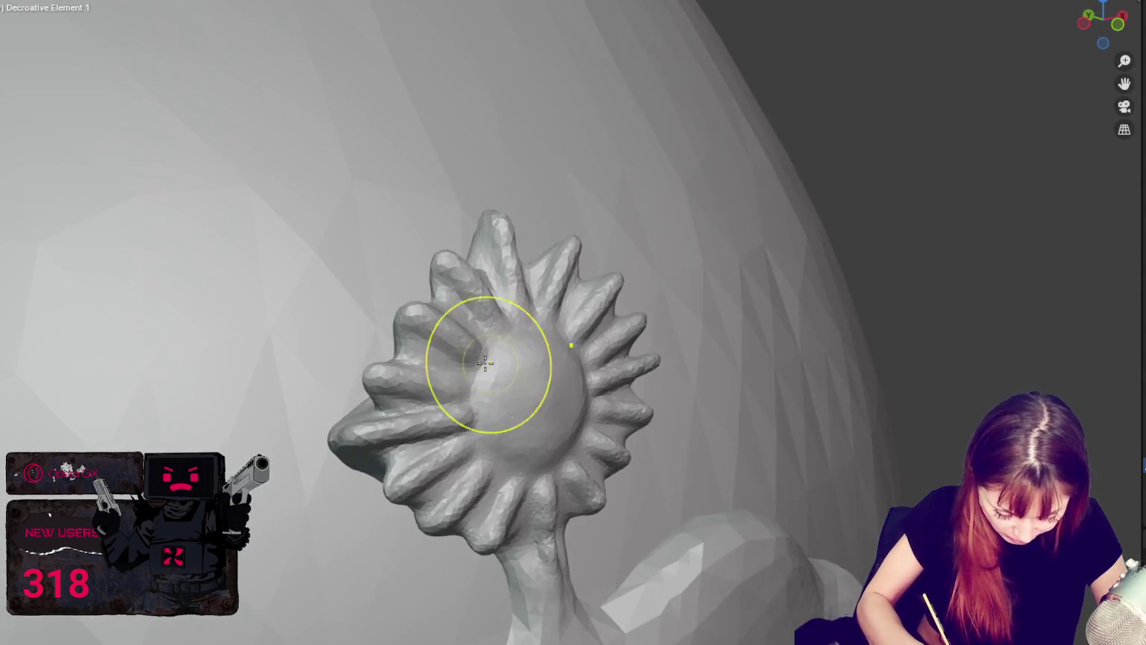
pyautogui.moveTo(347, 477); pyautogui.dragTo(368, 458)
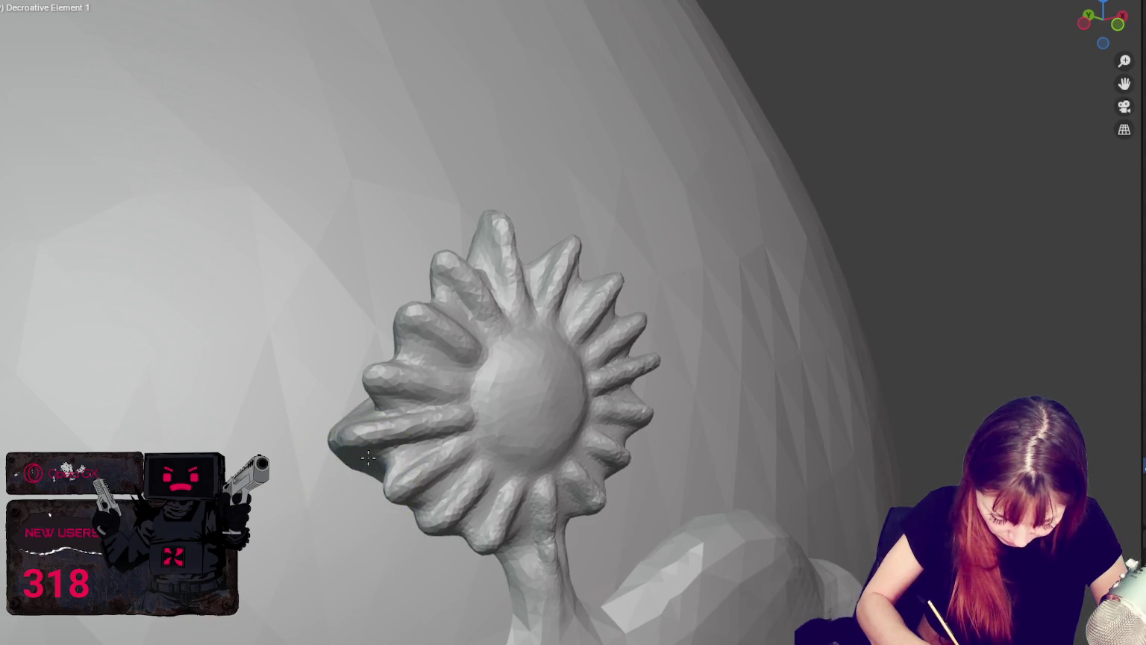
pyautogui.moveTo(359, 469)
pyautogui.mouseDown(button='middle')
pyautogui.moveTo(425, 443)
pyautogui.moveTo(506, 370)
pyautogui.moveTo(603, 368)
pyautogui.mouseUp(button='middle')
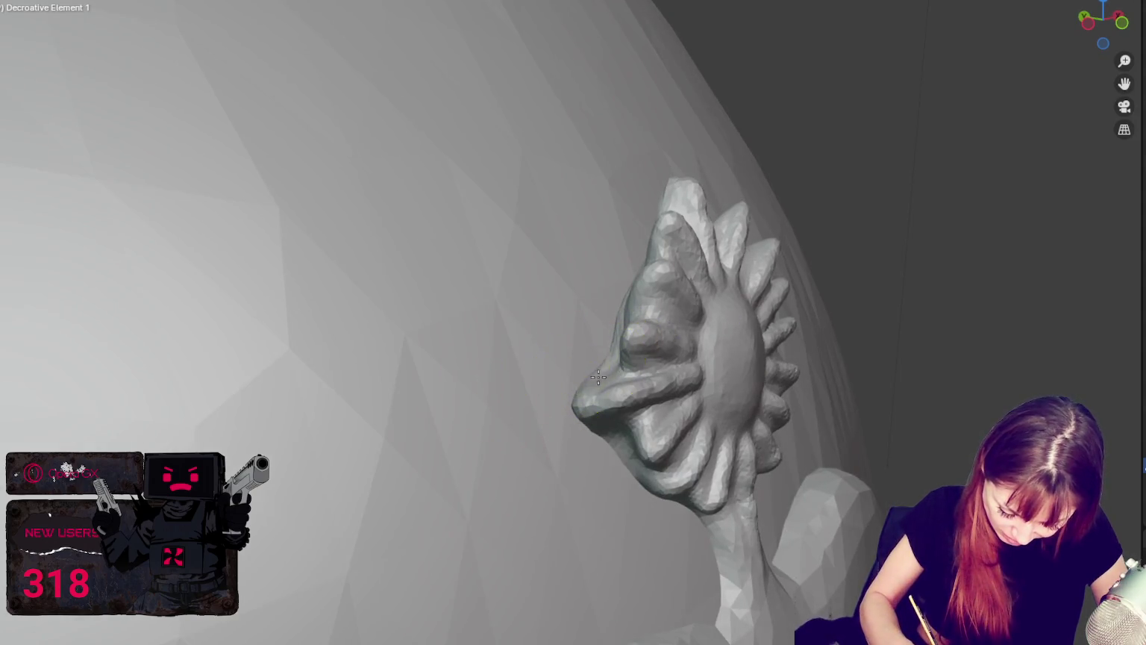
pyautogui.moveTo(606, 441)
pyautogui.mouseDown(button='middle')
pyautogui.moveTo(656, 357)
pyautogui.moveTo(741, 300)
pyautogui.mouseUp(button='middle')
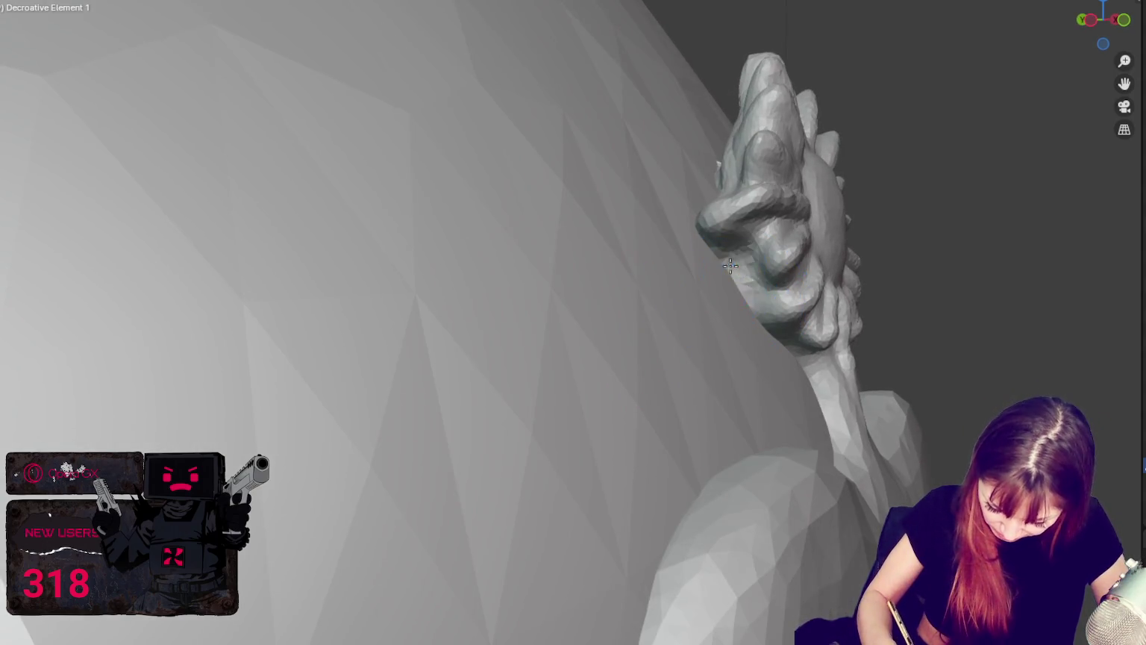
pyautogui.moveTo(771, 338); pyautogui.dragTo(784, 325, button='middle')
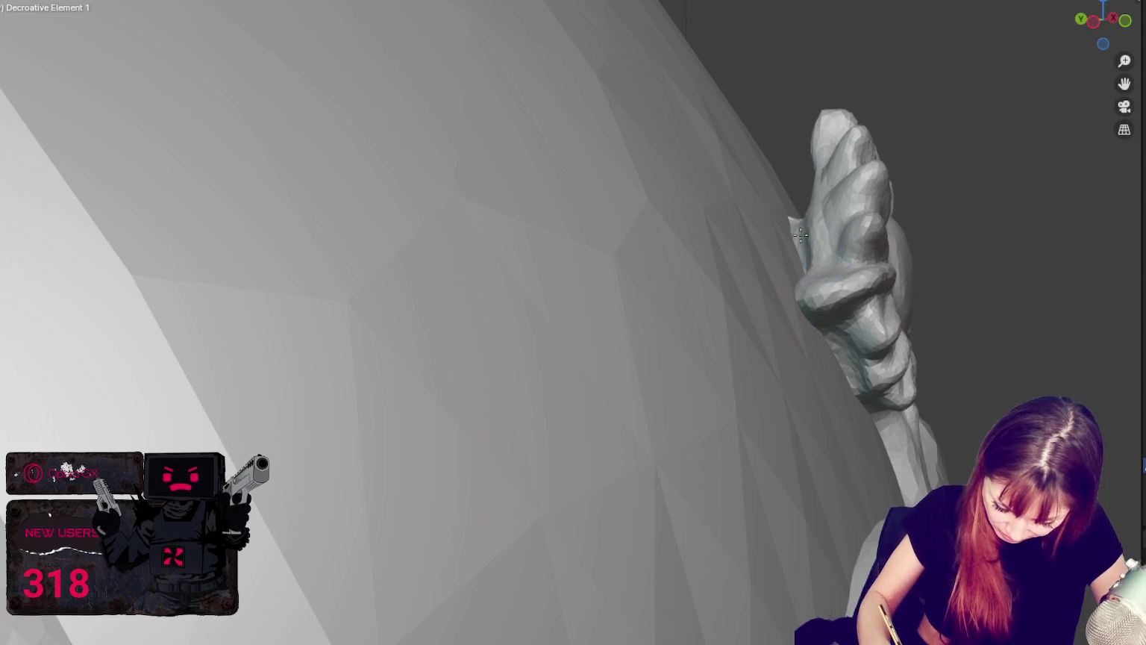
pyautogui.moveTo(881, 233); pyautogui.dragTo(865, 179, button='middle')
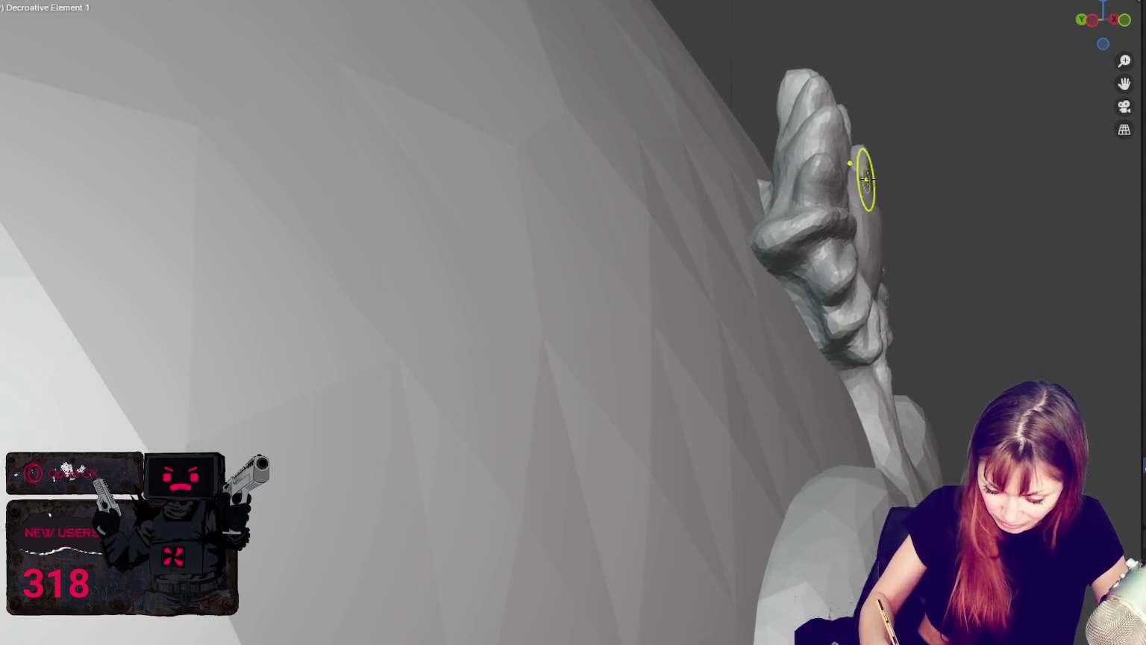
# Reshape and smooth the crest's top, tip and lower stem into a cleaner flower.
pyautogui.moveTo(818, 121)
pyautogui.mouseDown()
pyautogui.moveTo(806, 107)
pyautogui.moveTo(796, 146)
pyautogui.moveTo(830, 164)
pyautogui.mouseUp()
pyautogui.moveTo(830, 164)
pyautogui.mouseDown(button='middle')
pyautogui.moveTo(851, 174)
pyautogui.moveTo(953, 158)
pyautogui.moveTo(896, 161)
pyautogui.mouseUp(button='middle')
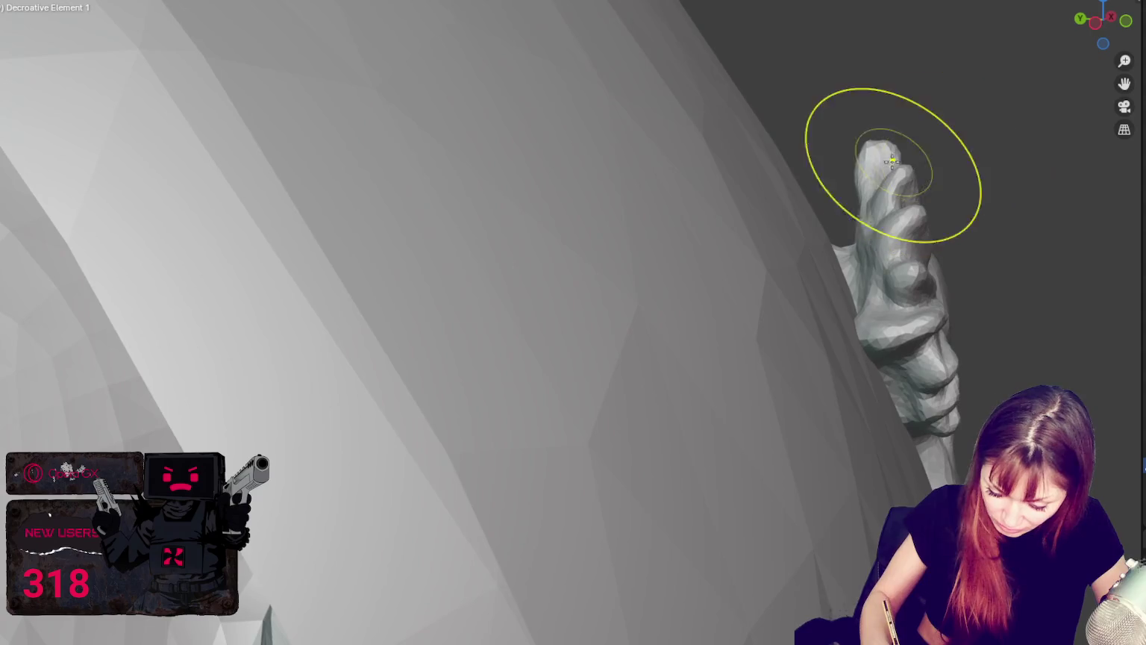
pyautogui.moveTo(901, 174)
pyautogui.mouseDown()
pyautogui.moveTo(878, 174)
pyautogui.moveTo(913, 179)
pyautogui.moveTo(895, 274)
pyautogui.mouseUp()
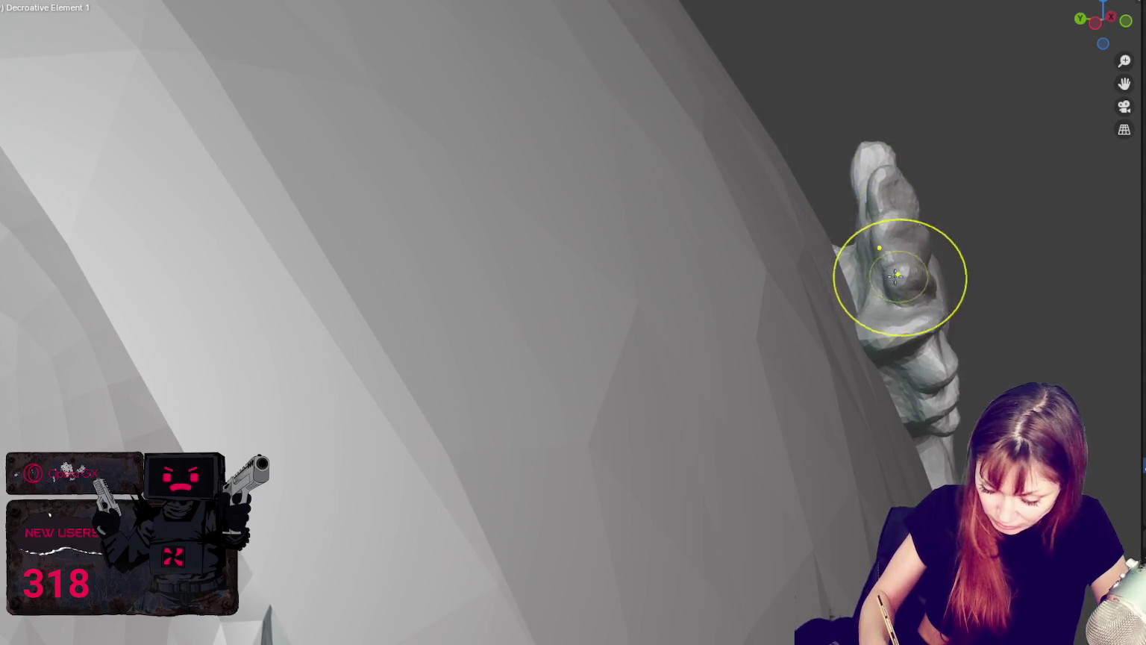
pyautogui.moveTo(895, 274); pyautogui.dragTo(909, 269, button='middle')
pyautogui.moveTo(818, 235)
pyautogui.mouseDown()
pyautogui.moveTo(844, 205)
pyautogui.moveTo(826, 294)
pyautogui.moveTo(776, 333)
pyautogui.moveTo(802, 282)
pyautogui.mouseUp()
pyautogui.moveTo(801, 282); pyautogui.dragTo(727, 297, button='middle')
pyautogui.moveTo(434, 331); pyautogui.dragTo(424, 309, button='middle')
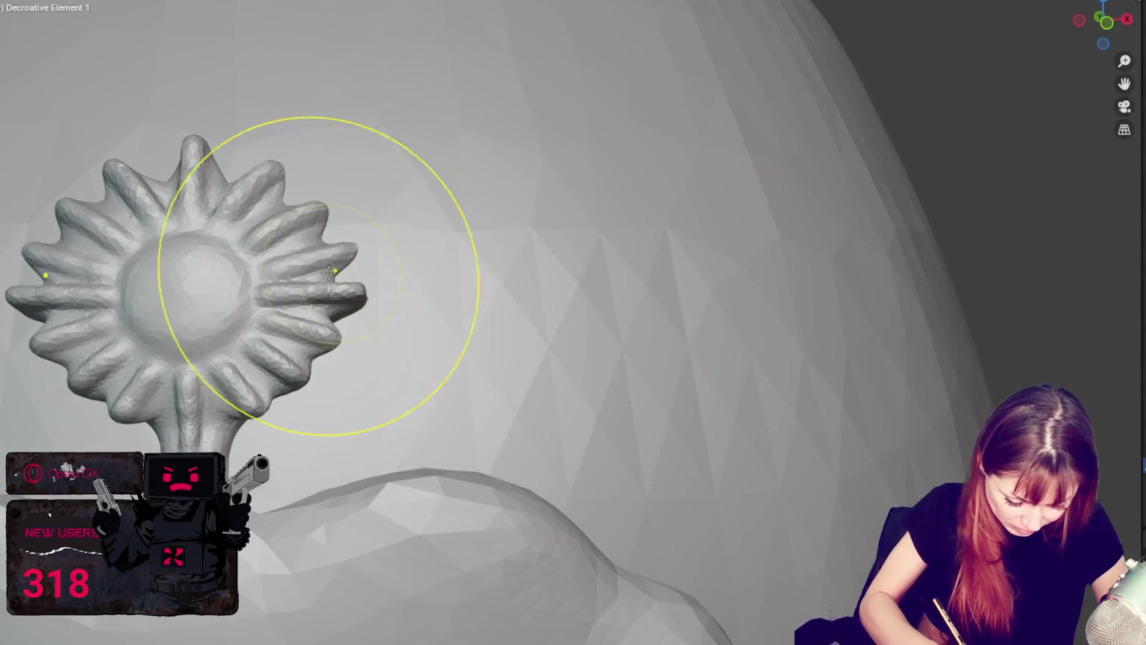
# Zoom in on the forehead plate and switch to a smaller-radius sculpt brush.
pyautogui.scroll(-5, 335, 299)
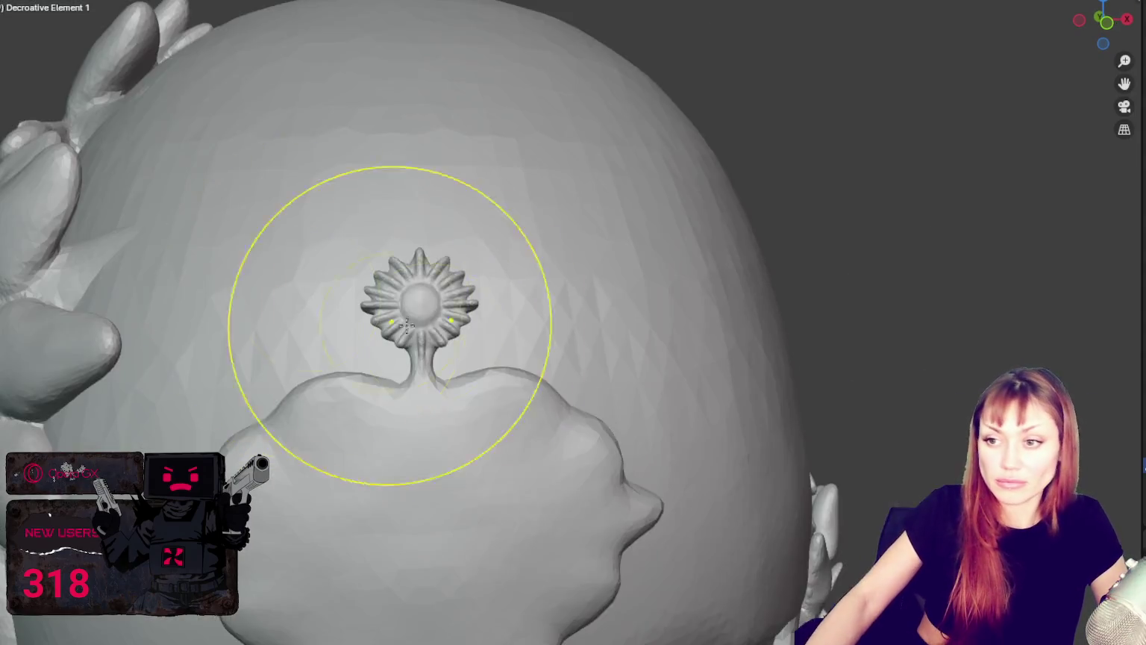
pyautogui.scroll(1, 448, 297)
pyautogui.scroll(2, 521, 263)
pyautogui.moveTo(521, 263); pyautogui.dragTo(525, 249, button='middle')
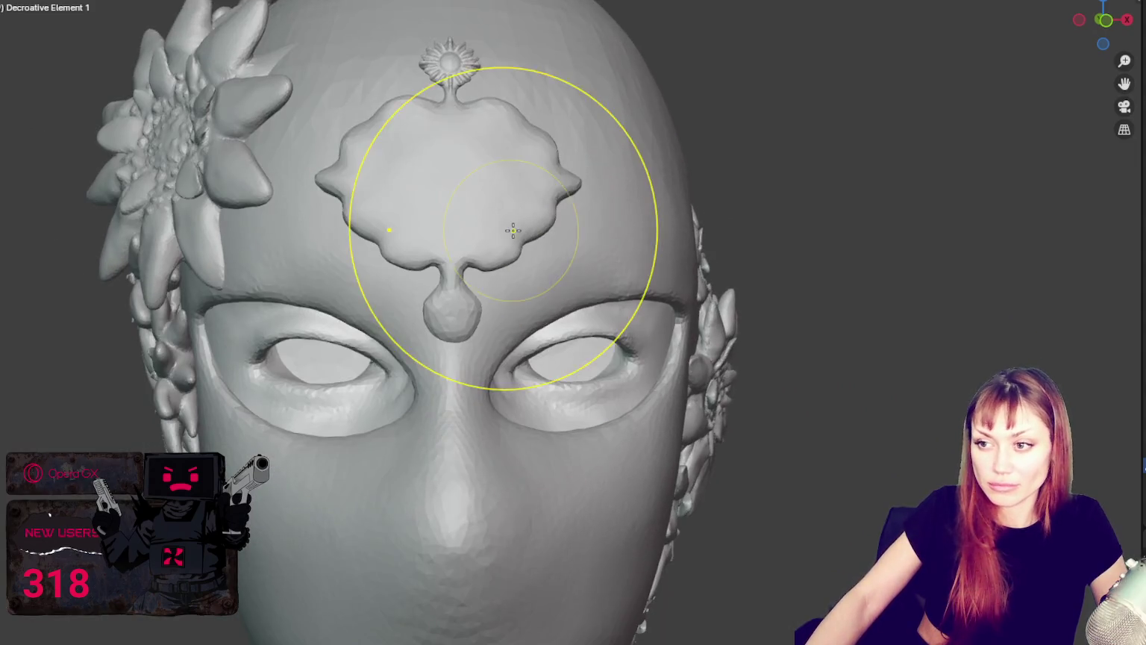
pyautogui.scroll(1, 525, 250)
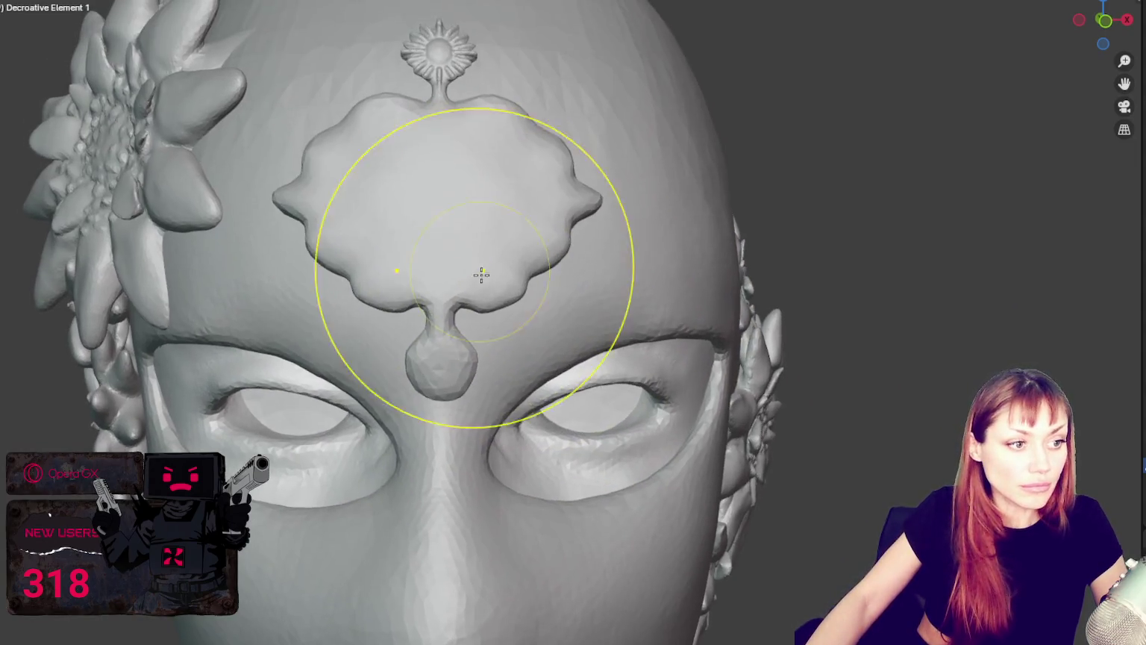
pyautogui.scroll(3, 478, 274)
pyautogui.press('f')
pyautogui.click(332, 351)
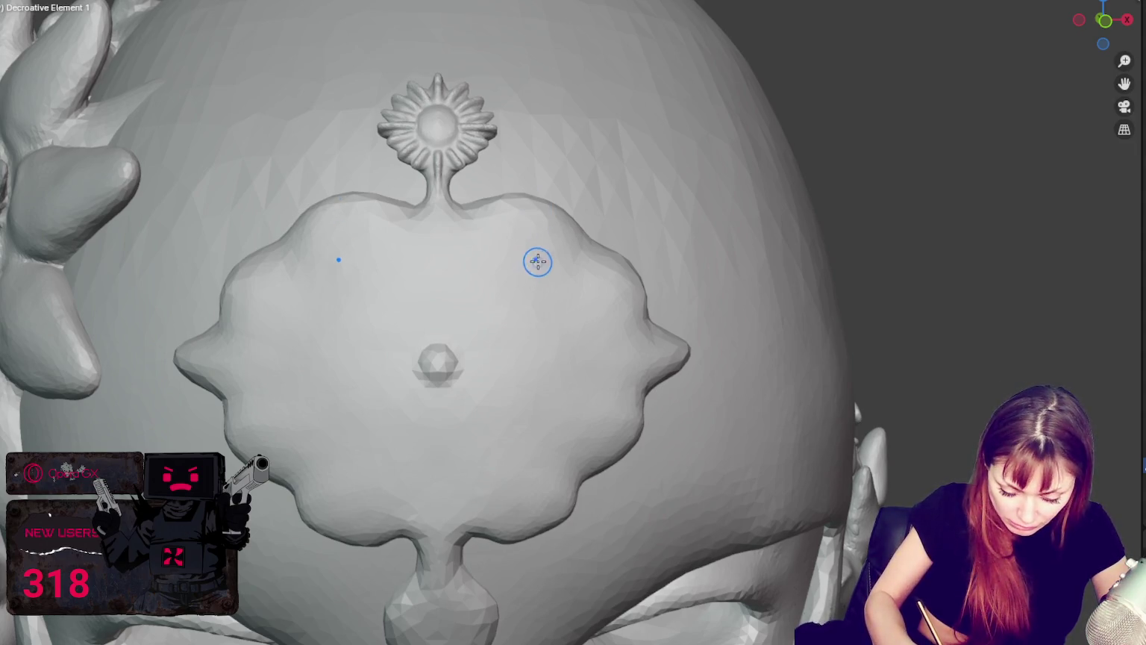
# Carve mirrored V diagonals, vertical grooves, lower diagonals and a horizontal groove through the knob.
pyautogui.moveTo(597, 231); pyautogui.dragTo(489, 354)
pyautogui.moveTo(590, 250); pyautogui.dragTo(477, 317)
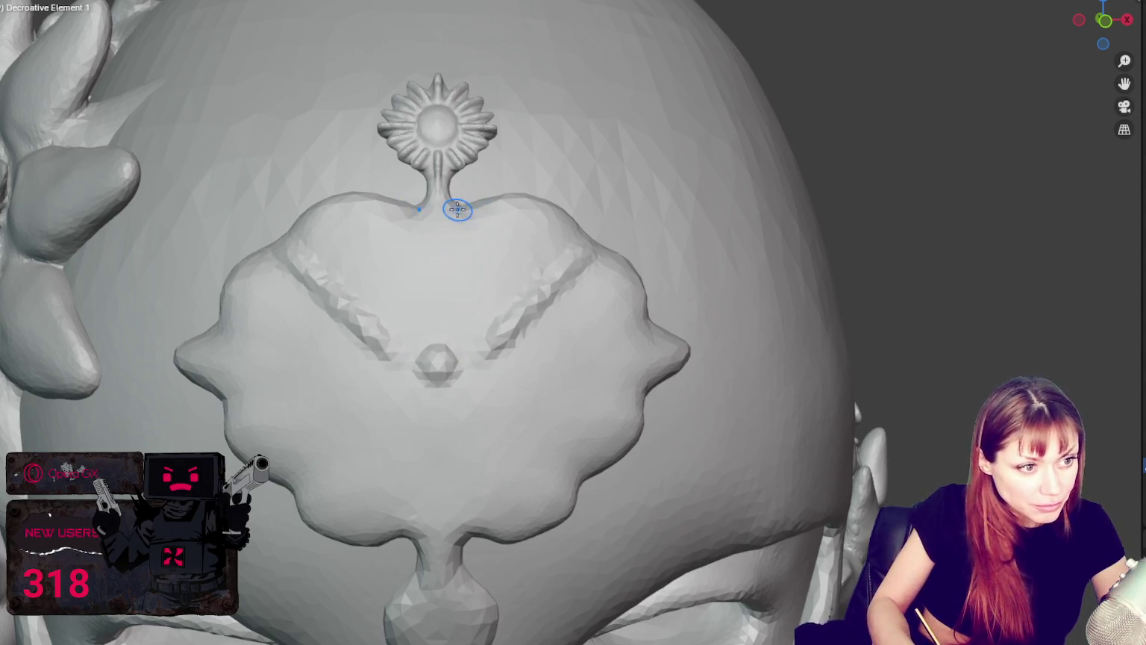
pyautogui.moveTo(434, 212); pyautogui.dragTo(438, 325)
pyautogui.moveTo(437, 325); pyautogui.dragTo(494, 346, button='middle')
pyautogui.moveTo(438, 351)
pyautogui.mouseDown()
pyautogui.moveTo(437, 440)
pyautogui.moveTo(438, 351)
pyautogui.mouseUp()
pyautogui.moveTo(438, 350)
pyautogui.mouseDown(button='middle')
pyautogui.moveTo(422, 415)
pyautogui.moveTo(438, 335)
pyautogui.mouseUp(button='middle')
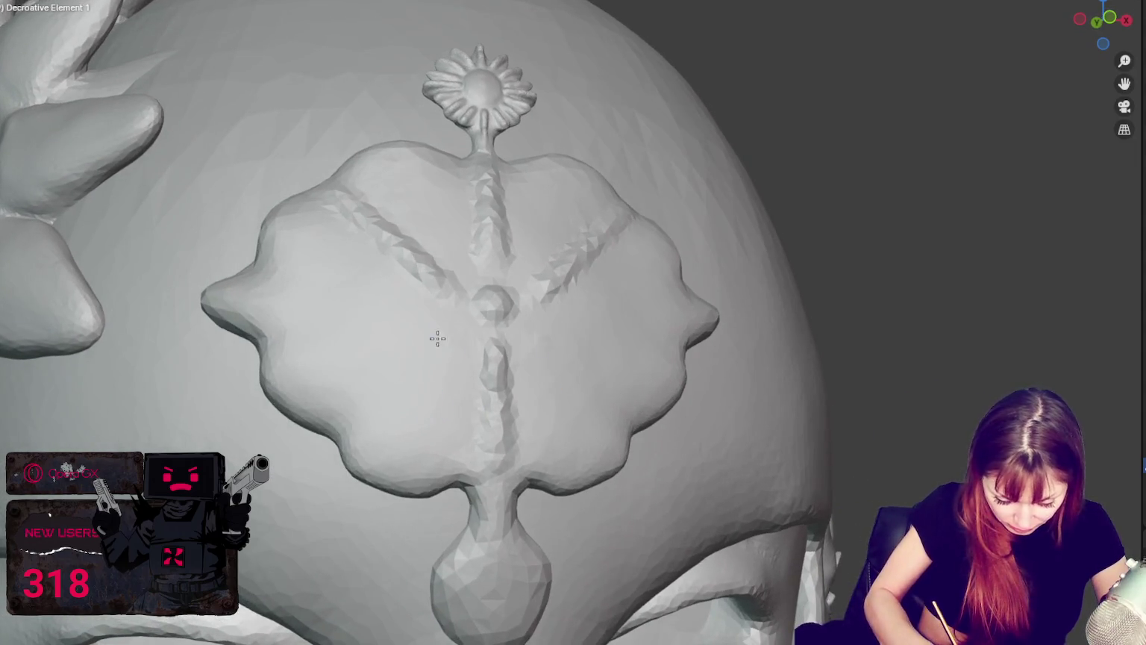
pyautogui.moveTo(440, 340); pyautogui.dragTo(350, 435)
pyautogui.moveTo(350, 434); pyautogui.dragTo(479, 412, button='middle')
pyautogui.moveTo(323, 400)
pyautogui.mouseDown()
pyautogui.moveTo(586, 394)
pyautogui.moveTo(320, 401)
pyautogui.moveTo(576, 388)
pyautogui.mouseUp()
pyautogui.moveTo(576, 389); pyautogui.dragTo(612, 369, button='middle')
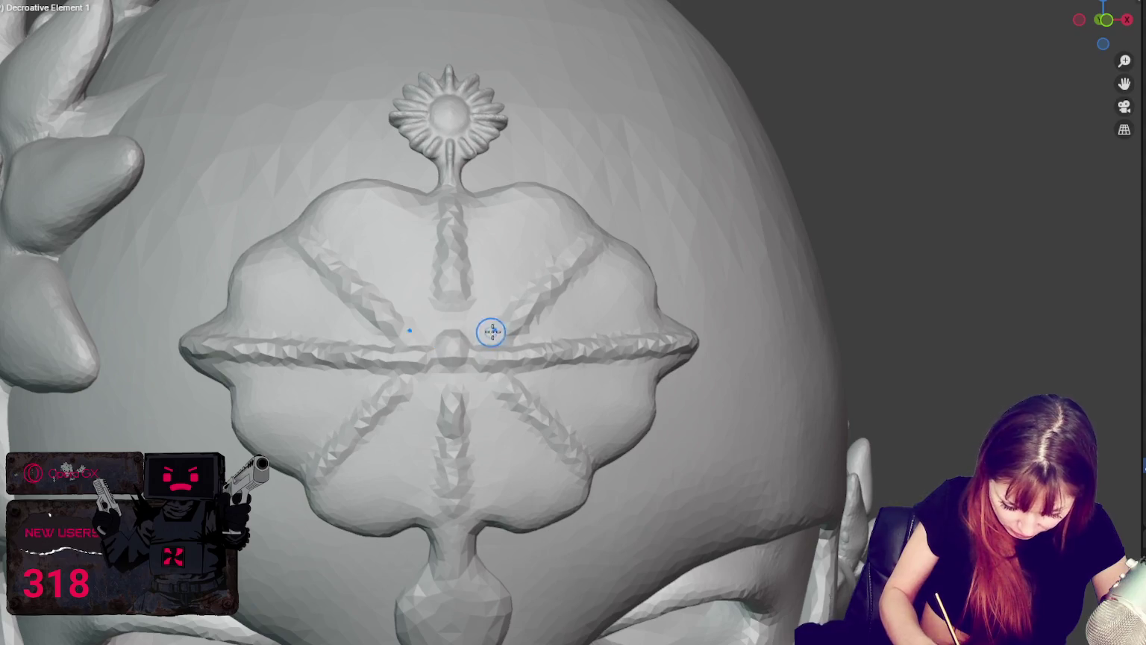
# Deepen the upper diagonal grooves into loops, then smooth the stem with a larger brush.
pyautogui.moveTo(516, 303)
pyautogui.mouseDown()
pyautogui.moveTo(537, 276)
pyautogui.moveTo(478, 329)
pyautogui.mouseUp()
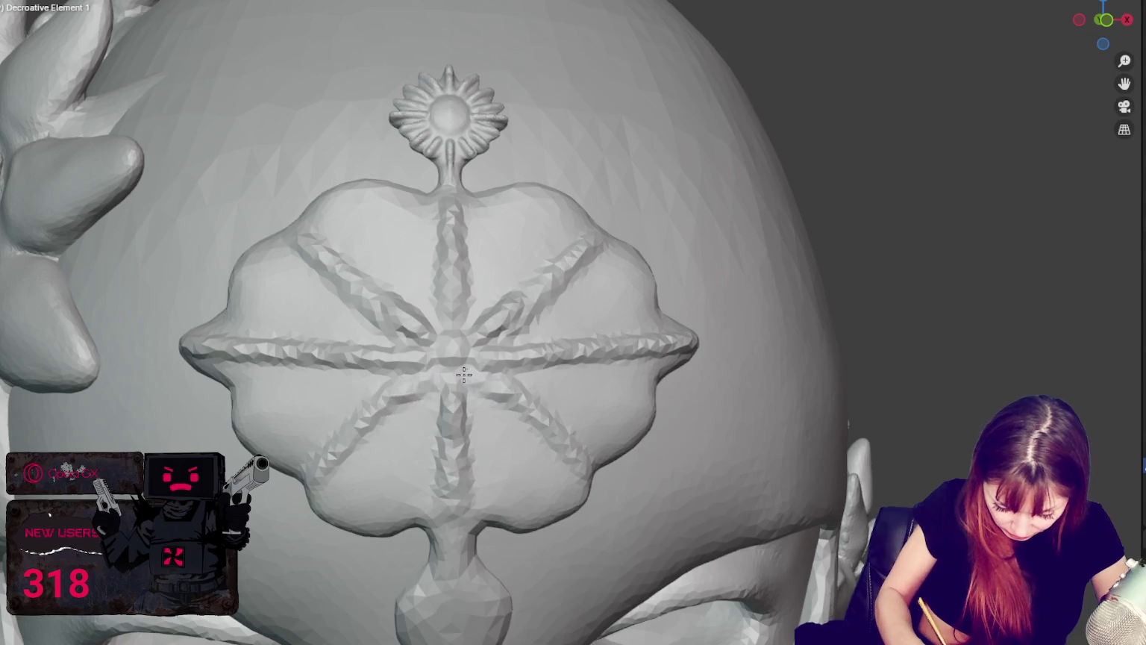
pyautogui.moveTo(484, 389)
pyautogui.mouseDown(button='middle')
pyautogui.moveTo(412, 459)
pyautogui.moveTo(598, 293)
pyautogui.mouseUp(button='middle')
pyautogui.moveTo(664, 350); pyautogui.dragTo(594, 302, button='middle')
pyautogui.moveTo(594, 302)
pyautogui.mouseDown()
pyautogui.moveTo(530, 351)
pyautogui.moveTo(629, 366)
pyautogui.moveTo(652, 345)
pyautogui.mouseUp()
pyautogui.scroll(2, 543, 344)
pyautogui.press(']')
pyautogui.press(']')
pyautogui.press(']')
pyautogui.moveTo(503, 401)
pyautogui.mouseDown()
pyautogui.moveTo(467, 414)
pyautogui.moveTo(498, 347)
pyautogui.moveTo(627, 346)
pyautogui.moveTo(584, 397)
pyautogui.moveTo(465, 407)
pyautogui.moveTo(562, 358)
pyautogui.moveTo(550, 485)
pyautogui.moveTo(302, 473)
pyautogui.moveTo(314, 334)
pyautogui.moveTo(448, 418)
pyautogui.moveTo(348, 388)
pyautogui.mouseUp()
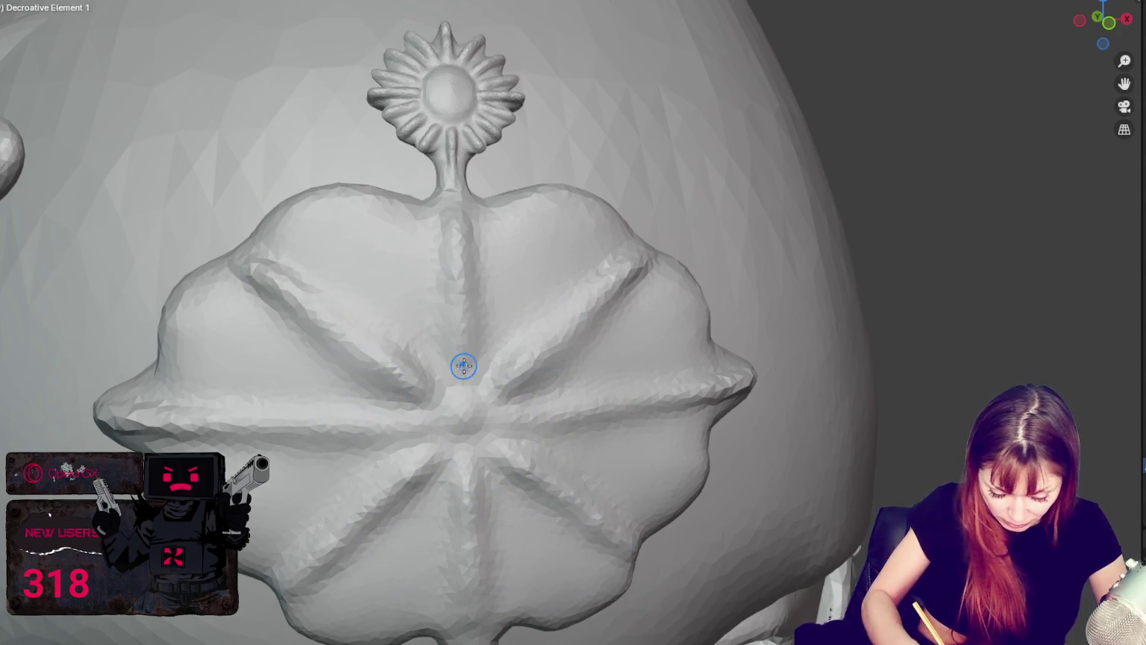
# Orbit around the forehead medallion to inspect its eight ridges and sunburst crest.
pyautogui.moveTo(465, 378); pyautogui.dragTo(468, 389, button='middle')
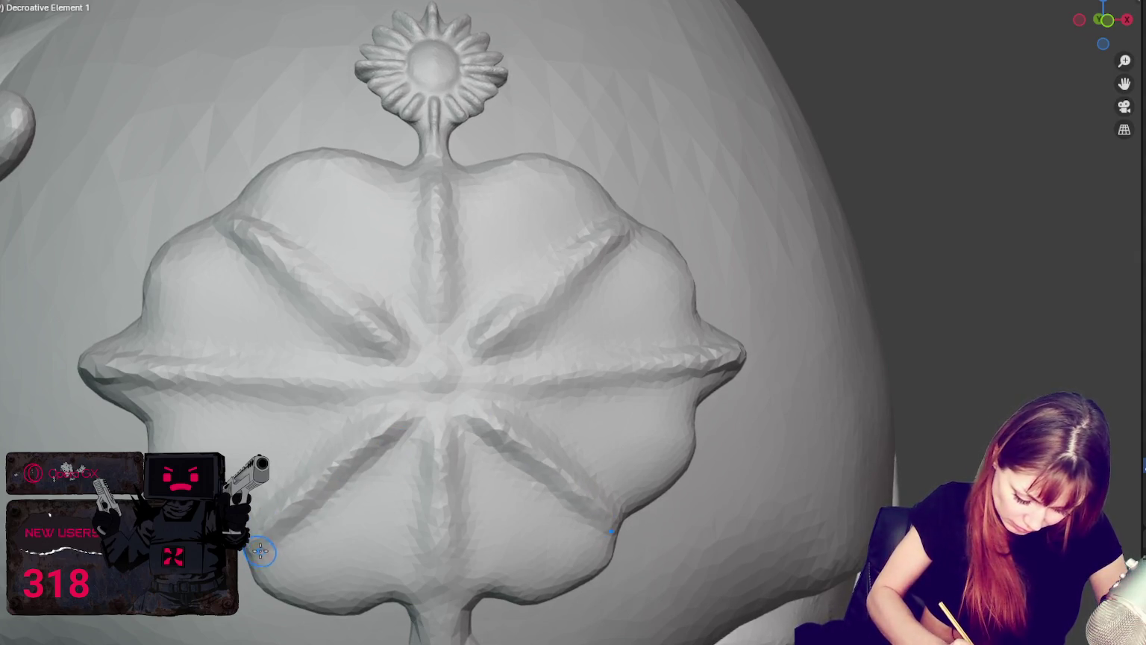
pyautogui.moveTo(274, 547); pyautogui.dragTo(398, 476, button='middle')
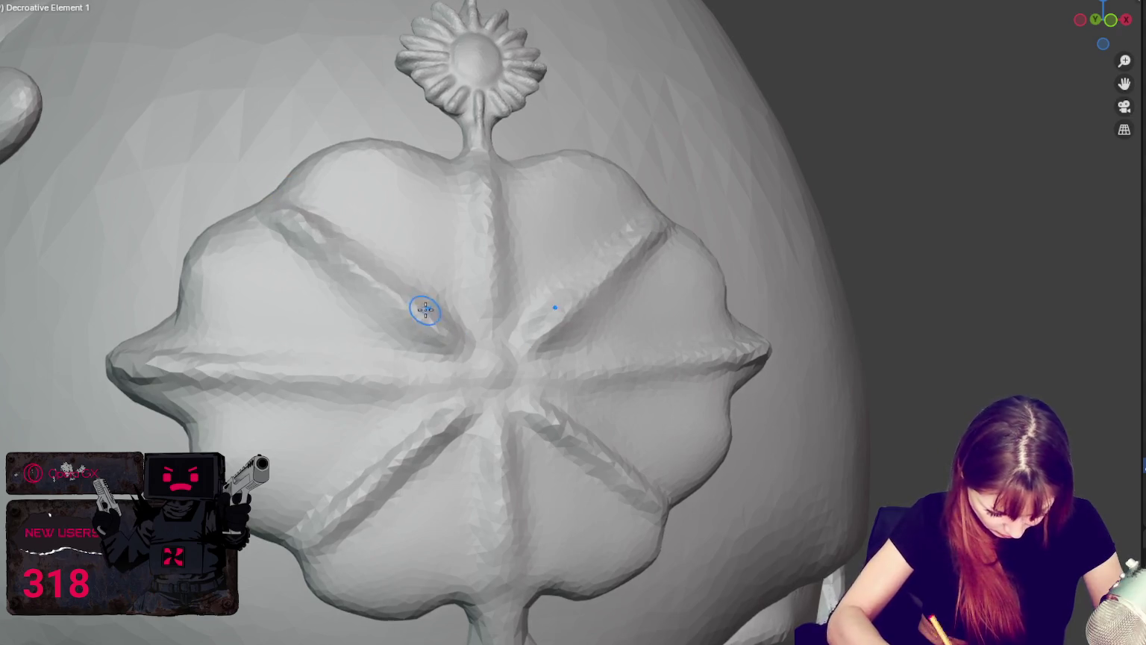
pyautogui.moveTo(425, 309); pyautogui.dragTo(288, 250, button='middle')
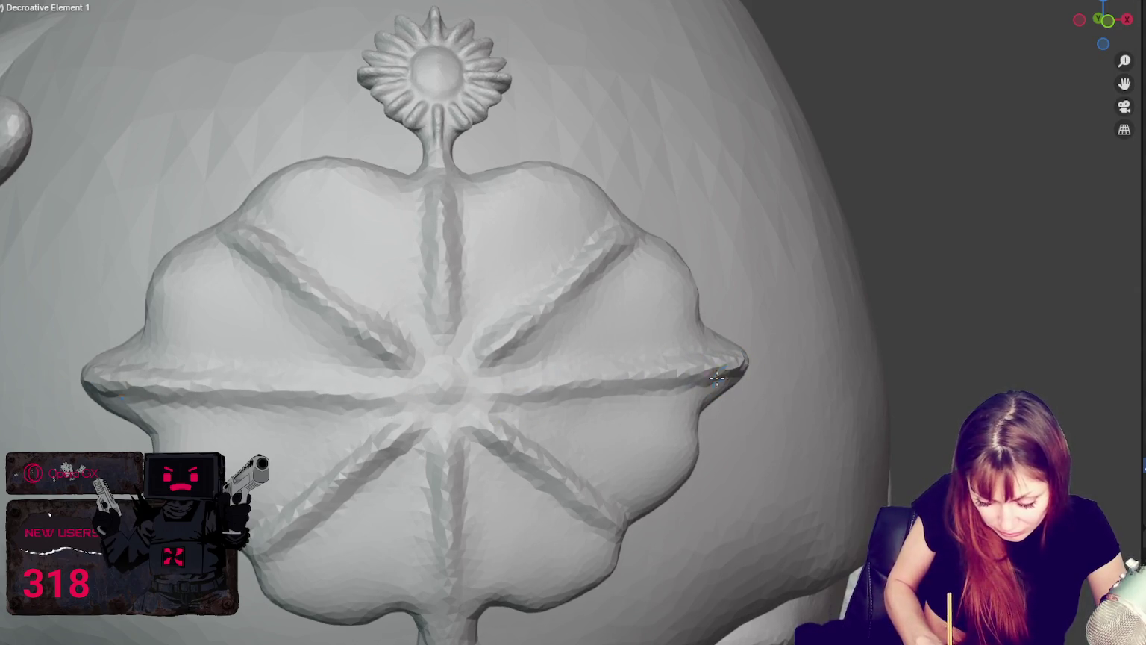
pyautogui.moveTo(486, 402)
pyautogui.mouseDown(button='middle')
pyautogui.moveTo(503, 419)
pyautogui.moveTo(564, 342)
pyautogui.mouseUp(button='middle')
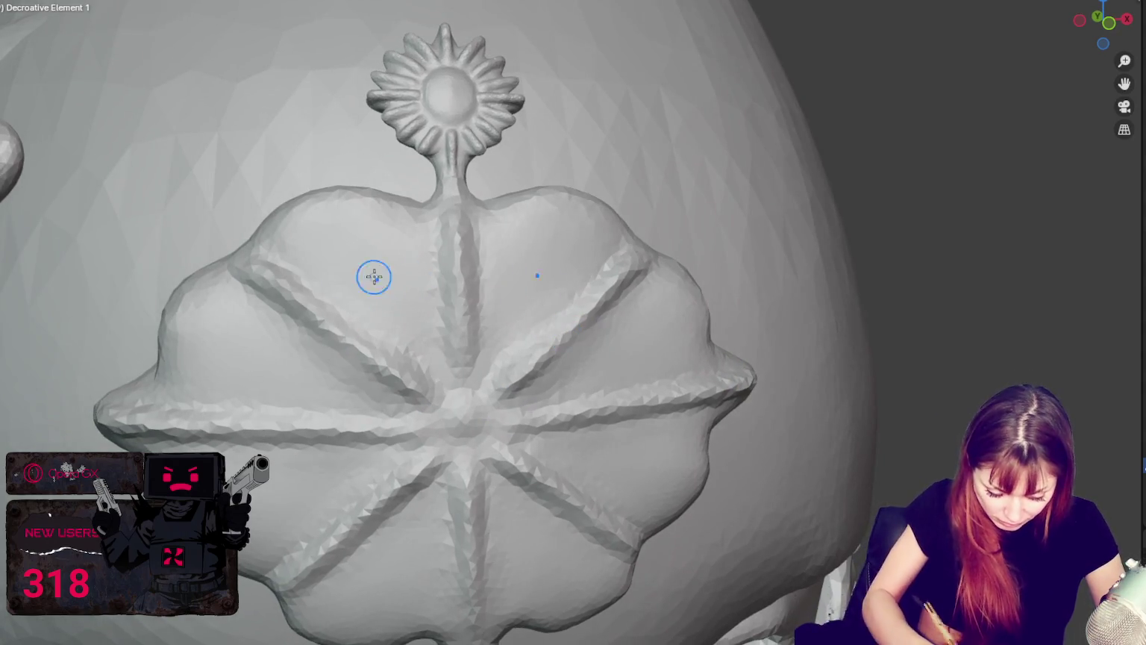
pyautogui.moveTo(371, 274); pyautogui.dragTo(463, 393, button='middle')
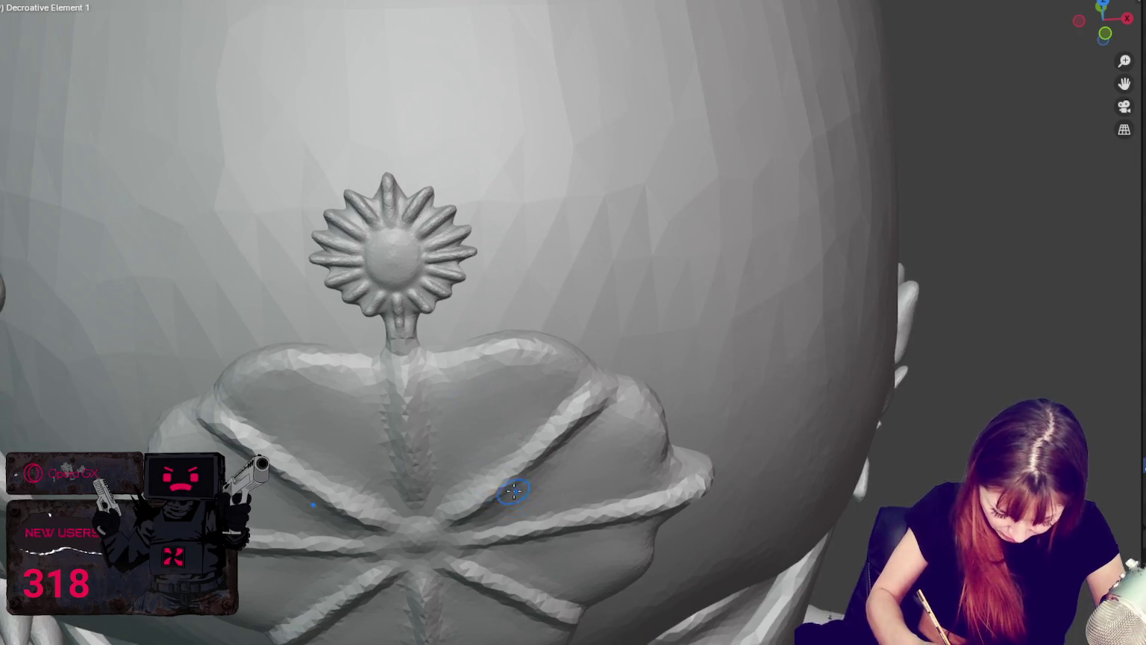
# Strengthen the medallion's upper diagonal ridges symmetrically on both sides.
pyautogui.moveTo(512, 487); pyautogui.dragTo(580, 502, button='middle')
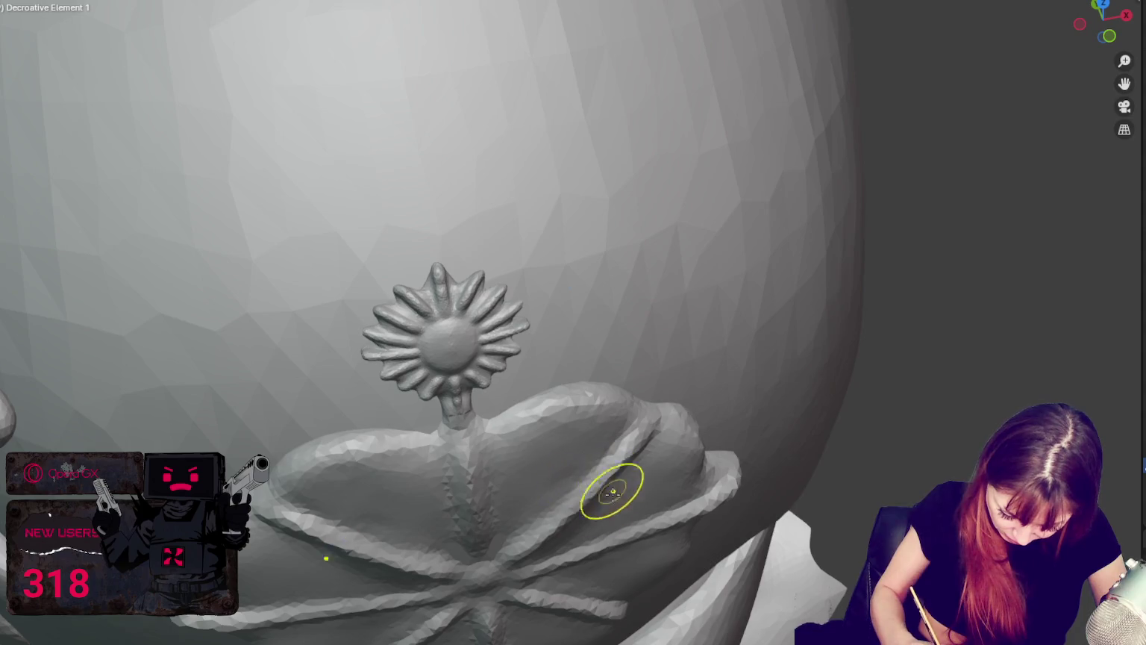
pyautogui.moveTo(623, 491); pyautogui.dragTo(522, 555, button='middle')
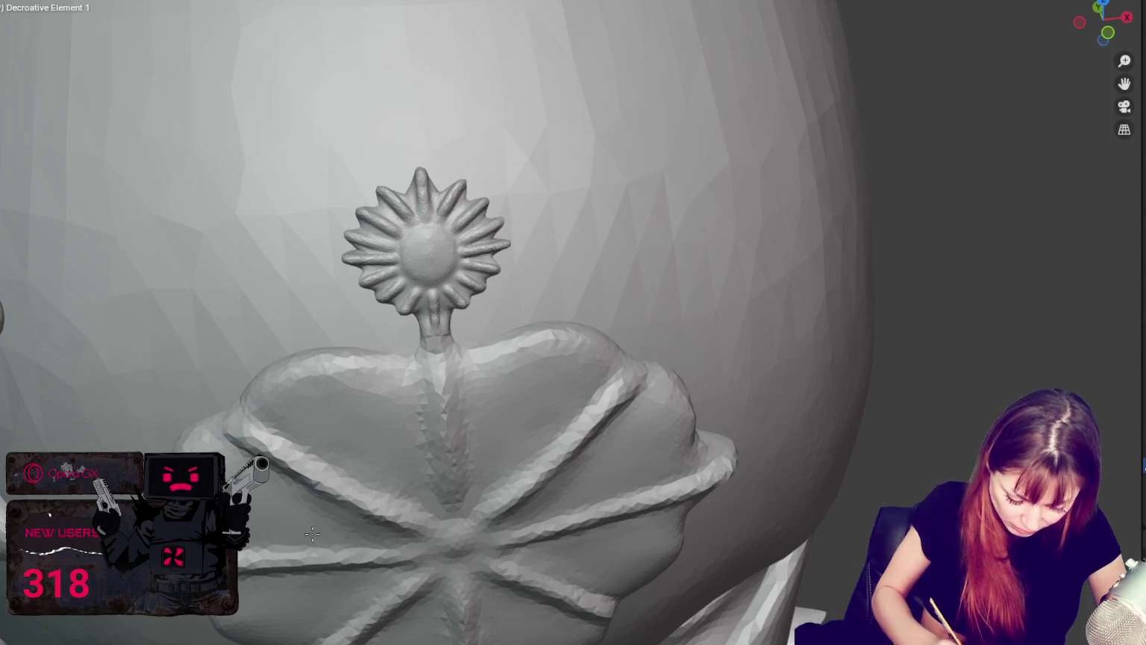
pyautogui.moveTo(532, 532)
pyautogui.mouseDown(button='middle')
pyautogui.moveTo(577, 490)
pyautogui.moveTo(434, 337)
pyautogui.mouseUp(button='middle')
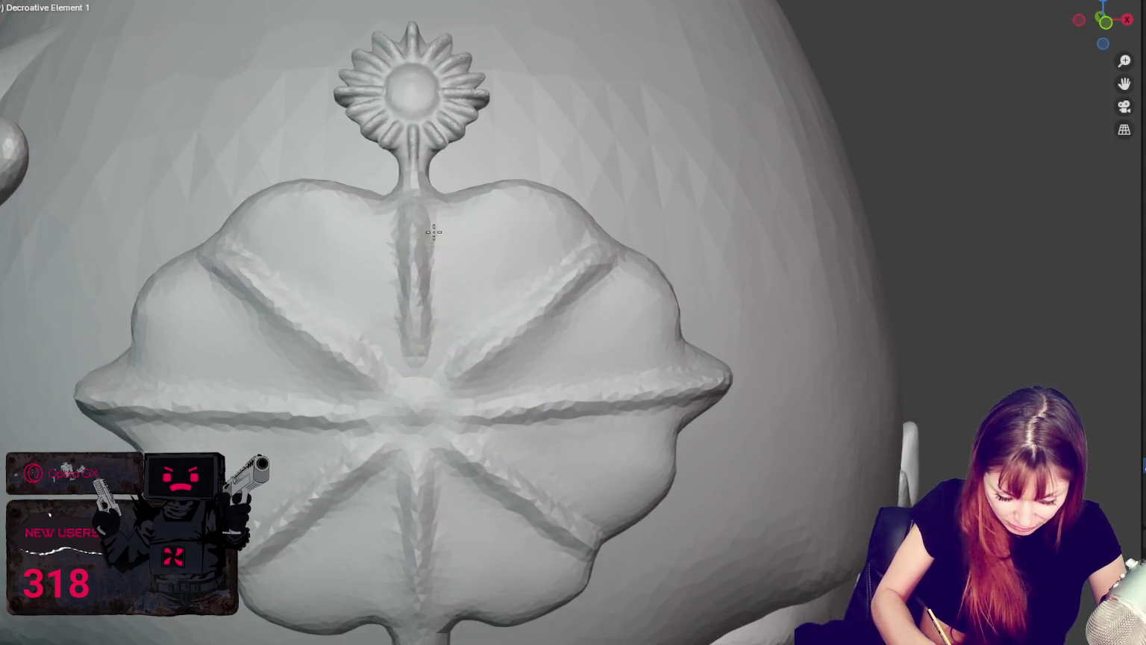
pyautogui.moveTo(563, 312); pyautogui.dragTo(494, 379)
pyautogui.moveTo(571, 278); pyautogui.dragTo(443, 382)
# Build up the horizontal ridges and raise a round knob at the centre.
pyautogui.moveTo(522, 424); pyautogui.dragTo(638, 415)
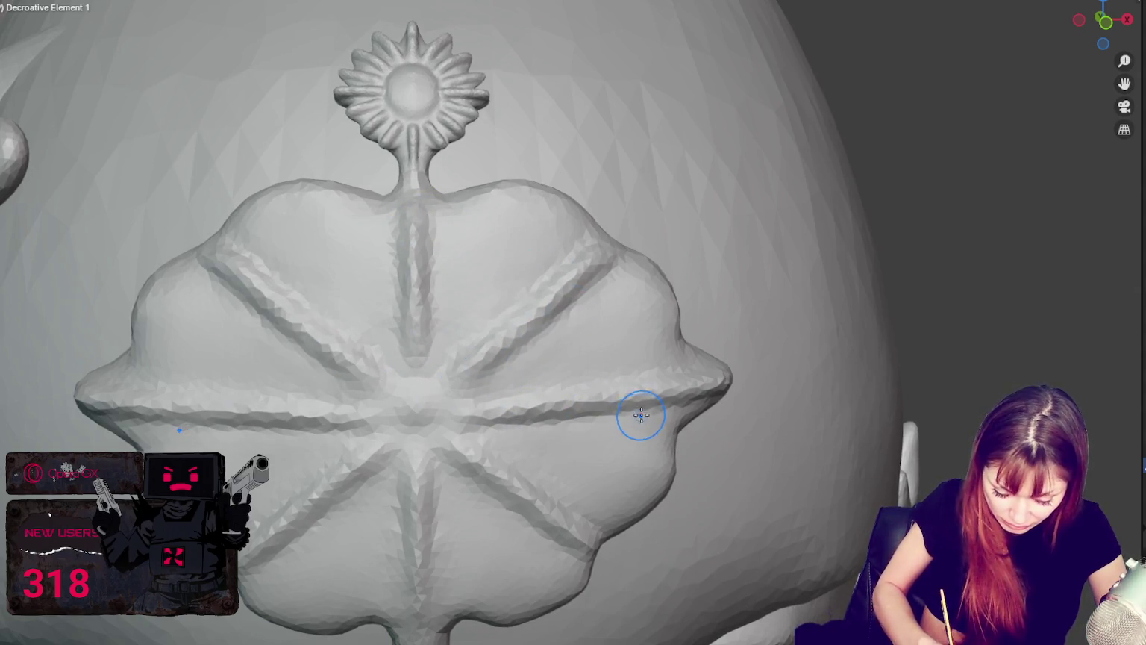
pyautogui.moveTo(637, 415); pyautogui.dragTo(566, 410, button='middle')
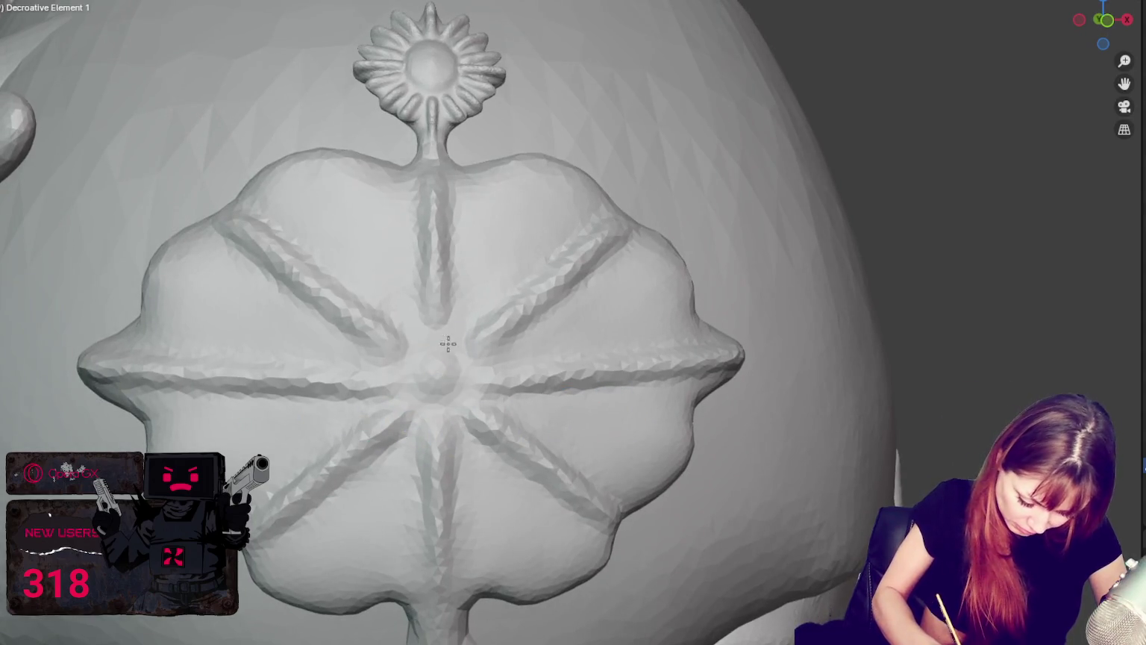
pyautogui.moveTo(418, 384)
pyautogui.mouseDown()
pyautogui.moveTo(463, 392)
pyautogui.moveTo(435, 340)
pyautogui.moveTo(405, 362)
pyautogui.moveTo(445, 361)
pyautogui.mouseUp()
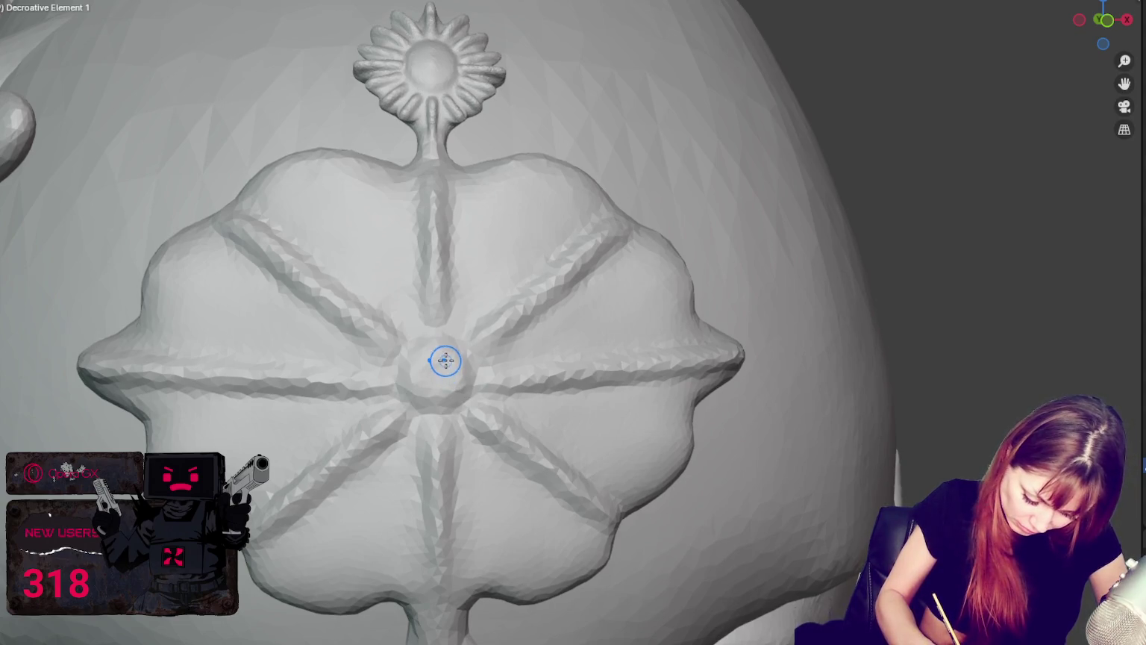
pyautogui.keyDown('shift'); pyautogui.moveTo(428, 341); pyautogui.dragTo(453, 318, button='middle'); pyautogui.keyUp('shift')
# Shape the centre dome and soften where the lower stem meets the medallion.
pyautogui.keyDown('shift'); pyautogui.moveTo(453, 320); pyautogui.dragTo(422, 357); pyautogui.keyUp('shift')
pyautogui.moveTo(440, 351); pyautogui.dragTo(609, 361, button='middle')
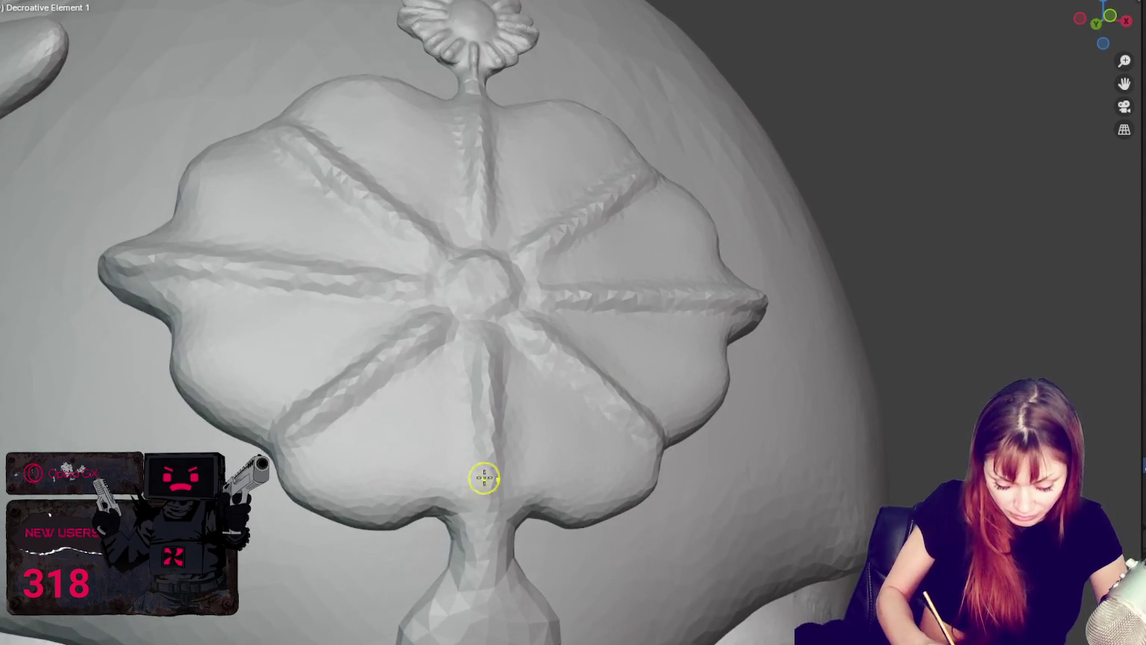
pyautogui.keyDown('shift'); pyautogui.moveTo(445, 536); pyautogui.dragTo(414, 522); pyautogui.keyUp('shift')
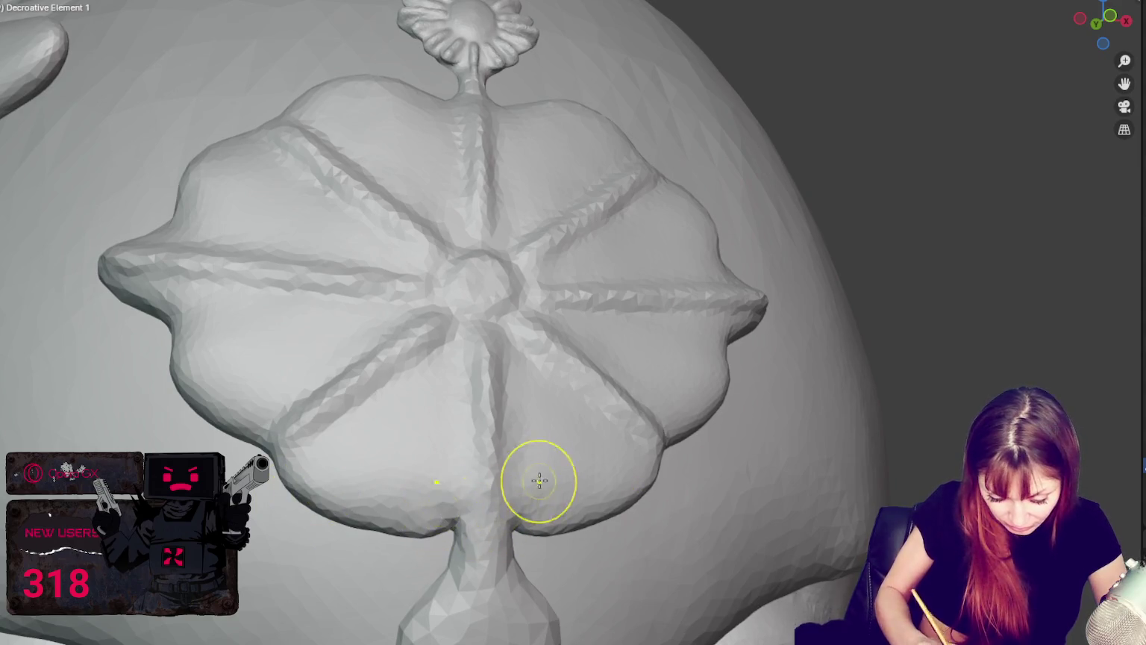
pyautogui.moveTo(538, 479); pyautogui.dragTo(499, 469, button='middle')
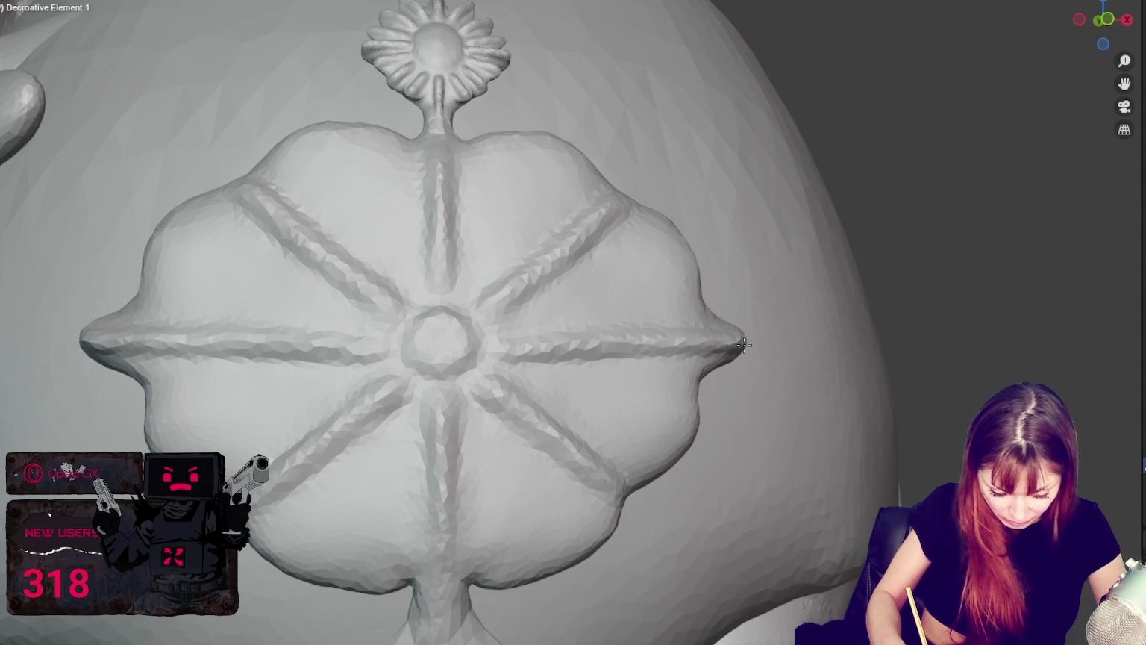
# Thicken the horizontal arms with the Clay brush, enlarging both side flanges.
pyautogui.moveTo(702, 340); pyautogui.dragTo(143, 339)
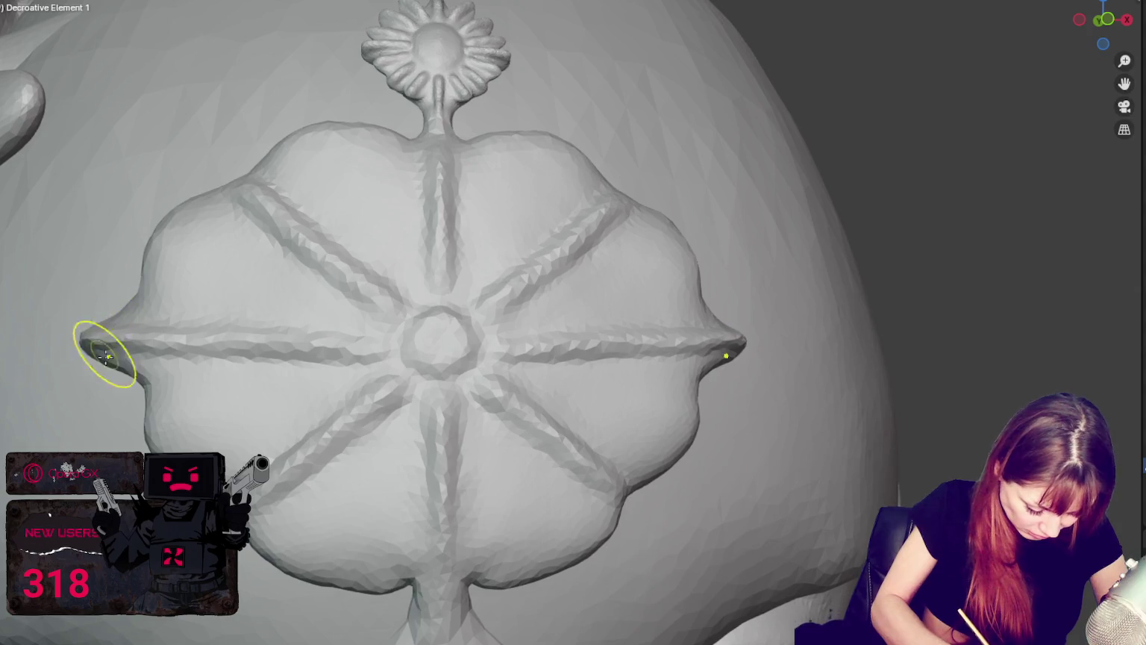
pyautogui.moveTo(594, 266); pyautogui.dragTo(627, 310, button='middle')
pyautogui.moveTo(701, 346); pyautogui.dragTo(676, 348)
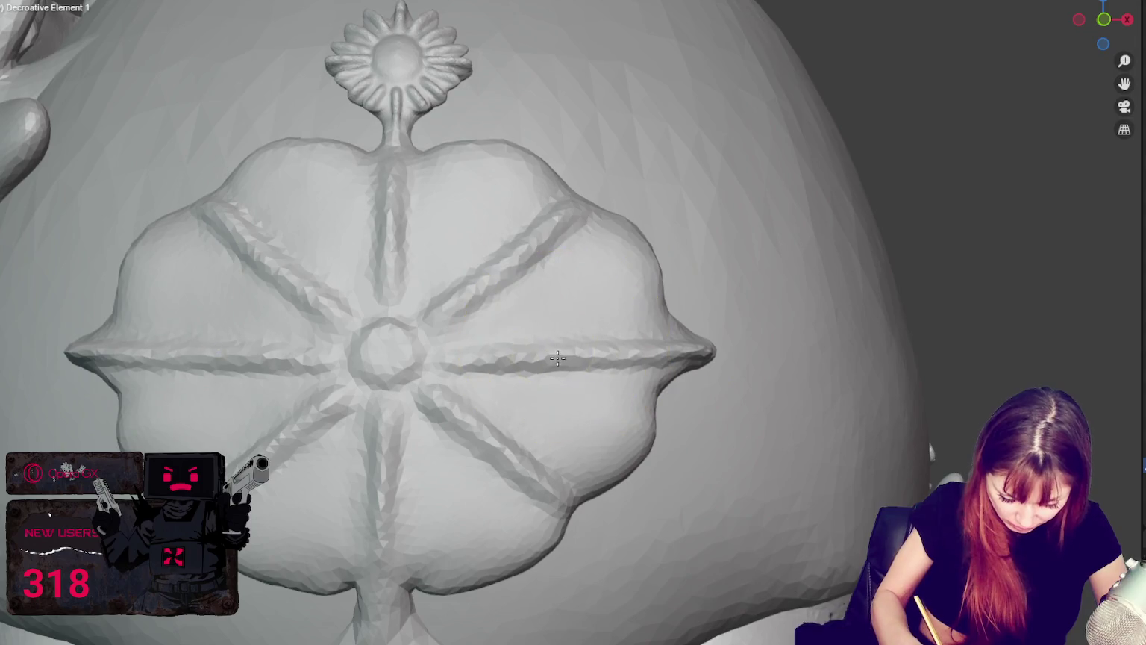
pyautogui.moveTo(547, 335); pyautogui.dragTo(882, 358, button='middle')
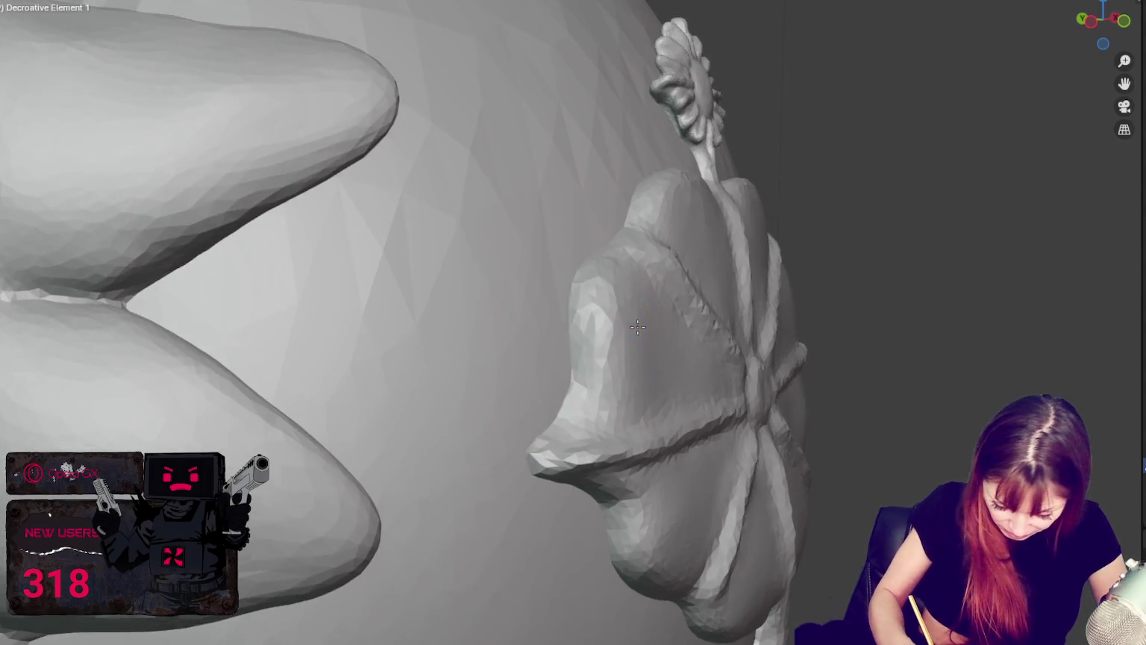
pyautogui.moveTo(97, 299)
pyautogui.mouseDown(button='middle')
pyautogui.moveTo(551, 411)
pyautogui.moveTo(445, 479)
pyautogui.mouseUp(button='middle')
# Smooth the medallion's left side tip from frontal and side angles.
pyautogui.moveTo(403, 463); pyautogui.dragTo(486, 436)
pyautogui.moveTo(384, 448); pyautogui.dragTo(432, 452)
pyautogui.moveTo(432, 452)
pyautogui.mouseDown(button='middle')
pyautogui.moveTo(381, 466)
pyautogui.moveTo(450, 448)
pyautogui.mouseUp(button='middle')
pyautogui.moveTo(451, 447); pyautogui.dragTo(463, 418)
pyautogui.moveTo(463, 418); pyautogui.dragTo(276, 323, button='middle')
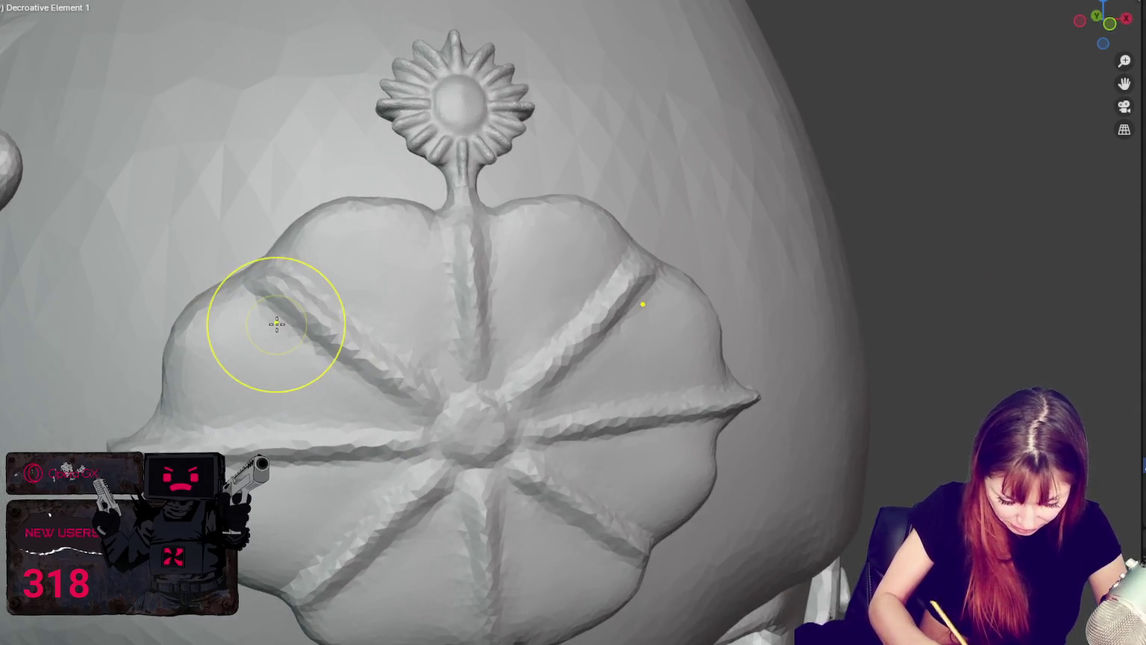
pyautogui.moveTo(307, 225); pyautogui.dragTo(613, 261, button='middle')
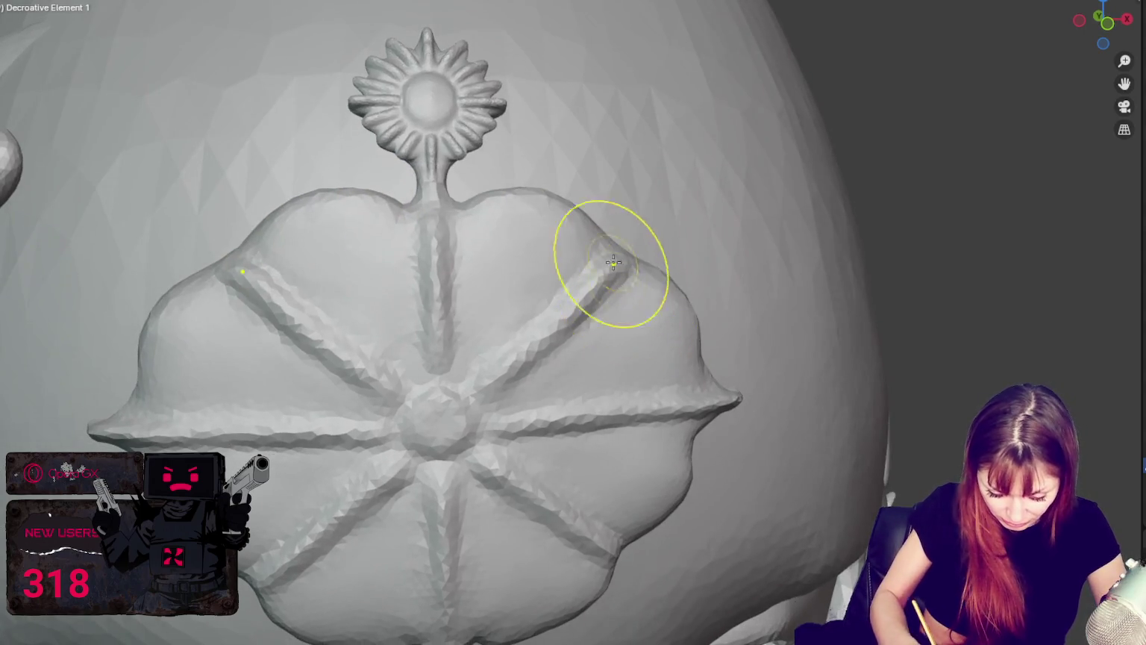
pyautogui.moveTo(401, 583)
pyautogui.mouseDown(button='middle')
pyautogui.moveTo(539, 480)
pyautogui.moveTo(482, 501)
pyautogui.mouseUp(button='middle')
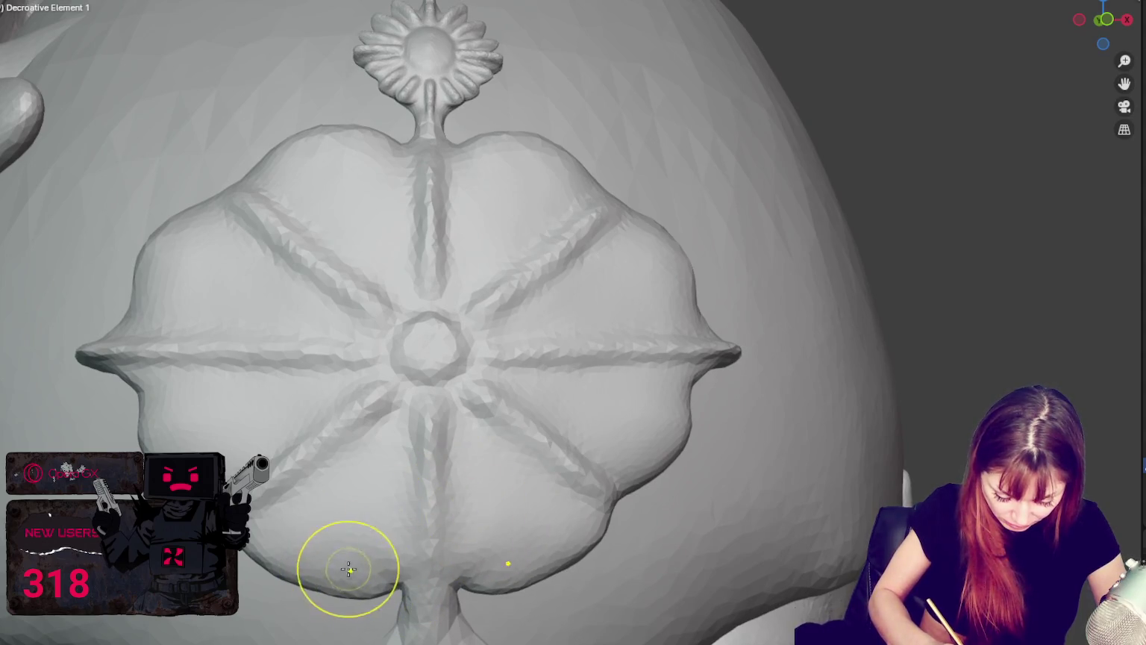
# Crease the edges of the medallion's left and right lobes.
pyautogui.scroll(-10, 499, 397)
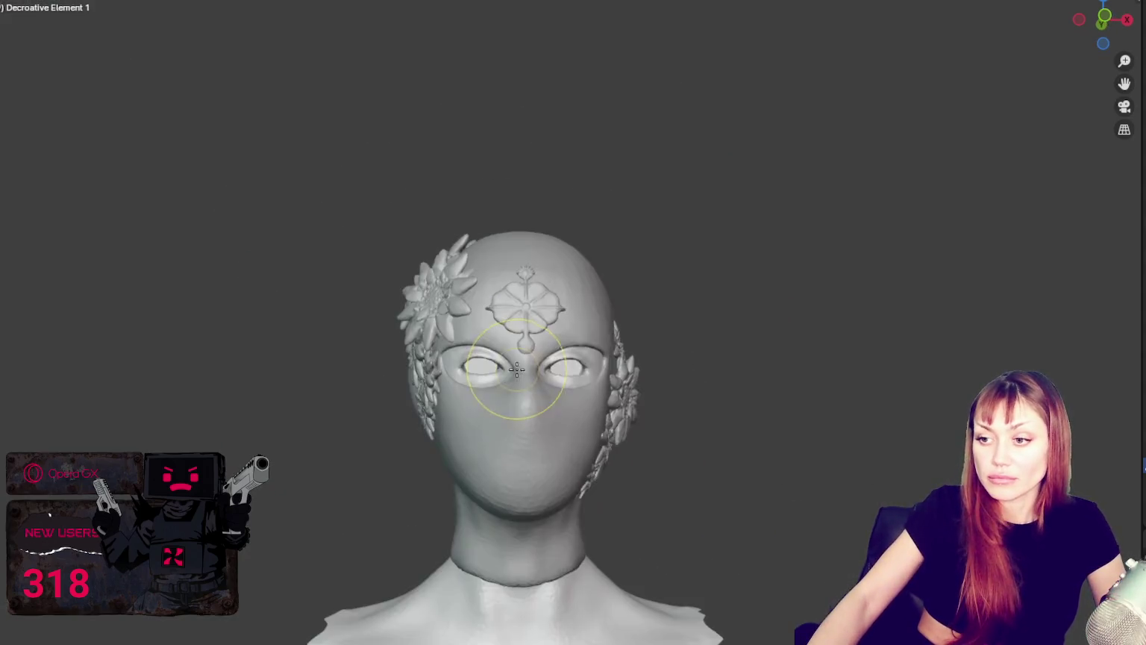
pyautogui.moveTo(516, 369); pyautogui.dragTo(525, 371, button='middle')
pyautogui.scroll(2, 522, 366)
pyautogui.scroll(5, 527, 277)
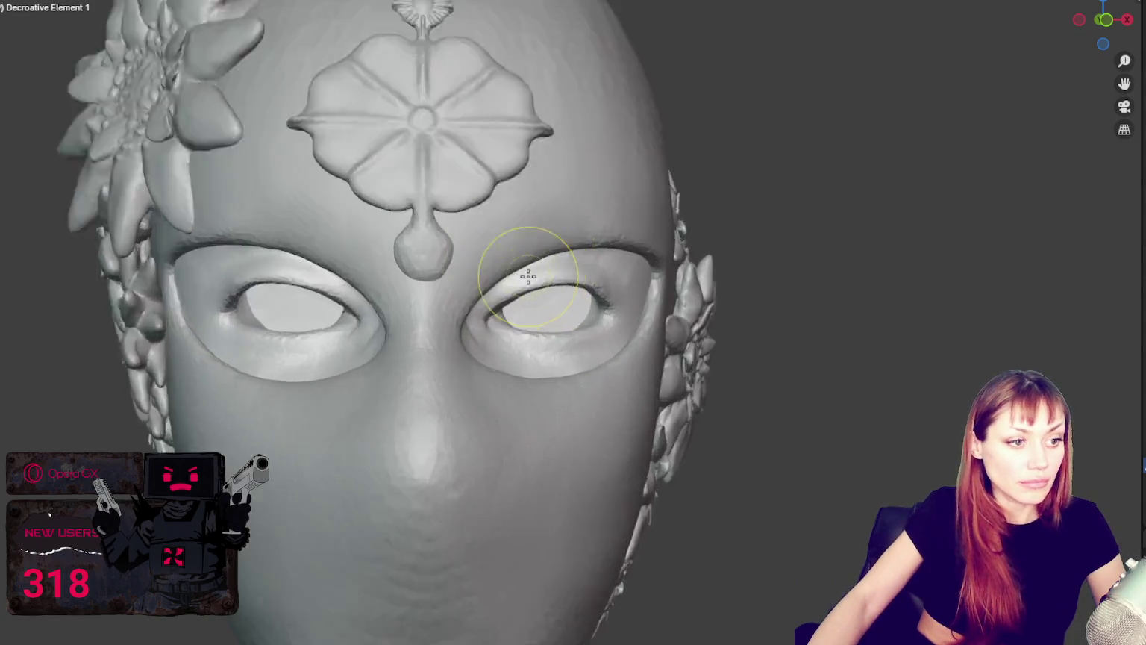
pyautogui.scroll(3, 527, 277)
pyautogui.scroll(2, 471, 302)
pyautogui.scroll(2, 545, 394)
pyautogui.scroll(2, 361, 351)
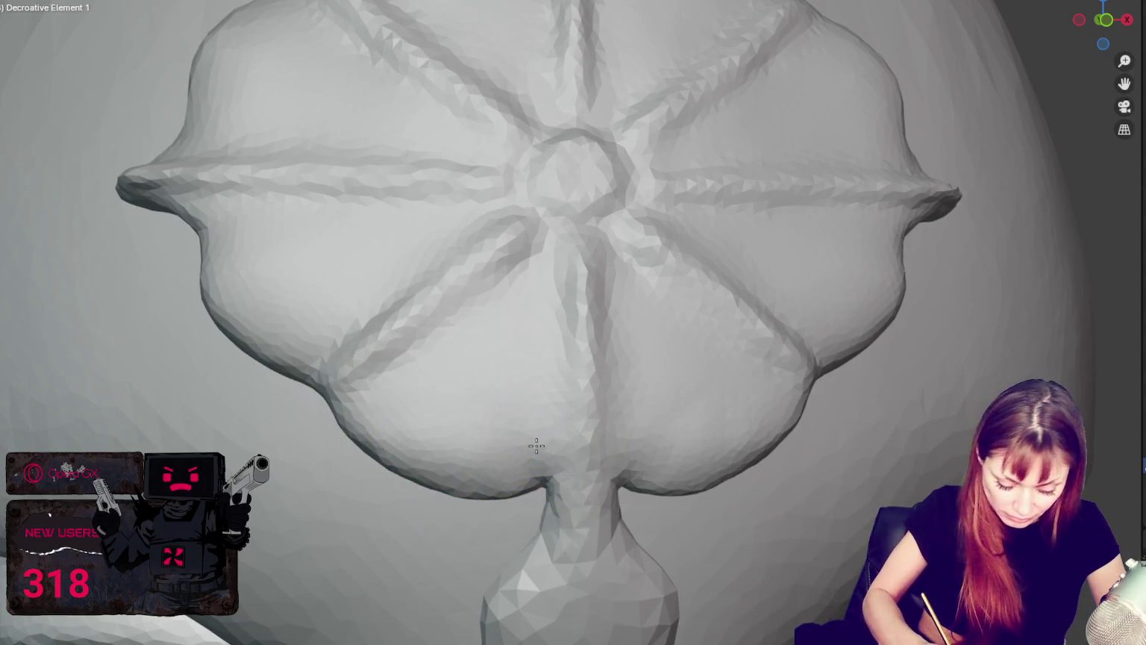
pyautogui.keyDown('shift'); pyautogui.moveTo(409, 448); pyautogui.dragTo(399, 395, button='middle'); pyautogui.keyUp('shift')
pyautogui.moveTo(523, 397); pyautogui.dragTo(632, 420, button='middle')
pyautogui.moveTo(734, 346)
pyautogui.mouseDown(button='middle')
pyautogui.moveTo(776, 355)
pyautogui.moveTo(746, 339)
pyautogui.mouseUp(button='middle')
pyautogui.moveTo(846, 245); pyautogui.dragTo(762, 256, button='middle')
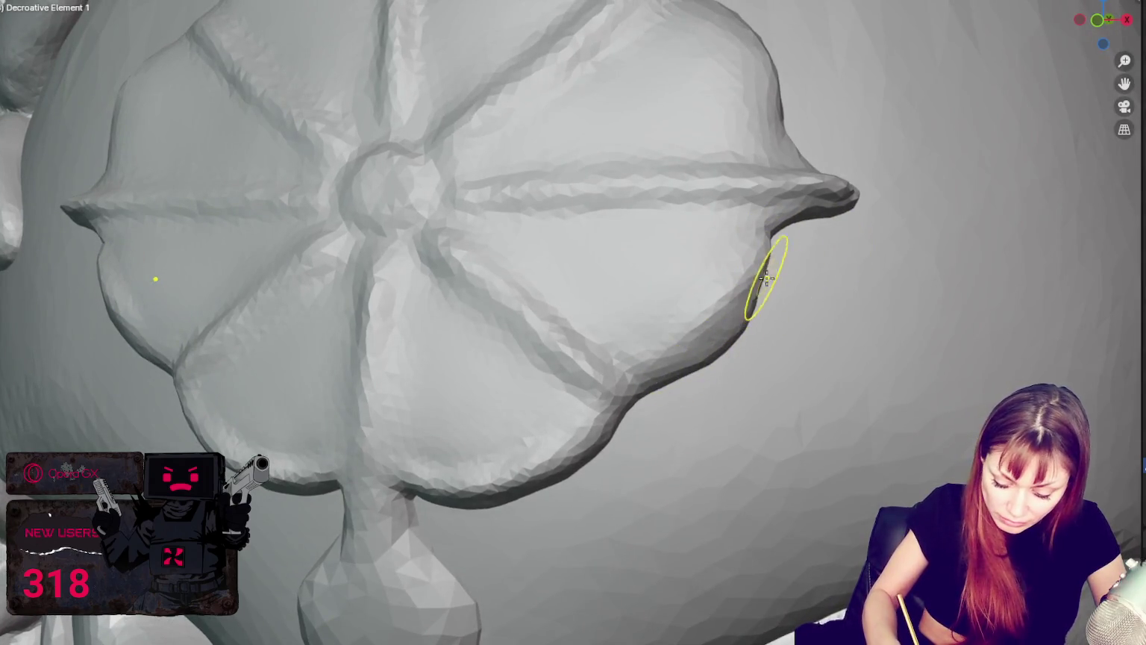
pyautogui.moveTo(771, 261)
pyautogui.mouseDown(button='middle')
pyautogui.moveTo(747, 259)
pyautogui.moveTo(738, 296)
pyautogui.mouseUp(button='middle')
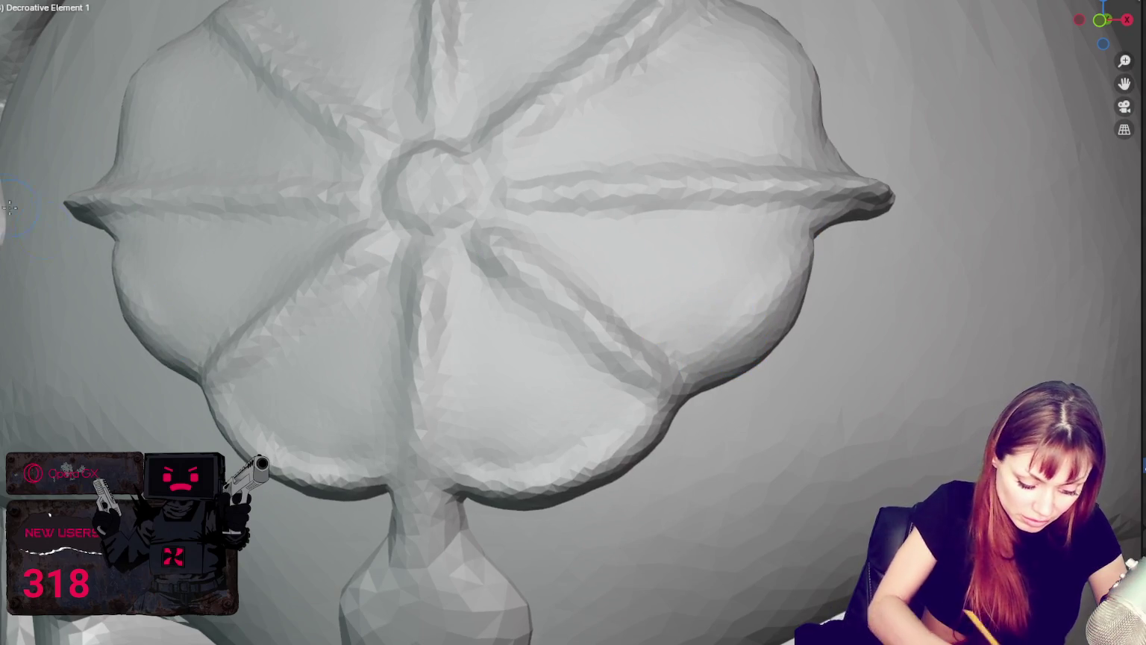
pyautogui.moveTo(798, 220); pyautogui.dragTo(728, 359)
pyautogui.moveTo(836, 239)
pyautogui.mouseDown(button='middle')
pyautogui.moveTo(852, 221)
pyautogui.moveTo(806, 161)
pyautogui.mouseUp(button='middle')
pyautogui.moveTo(802, 179); pyautogui.dragTo(716, 44)
pyautogui.moveTo(821, 97); pyautogui.dragTo(788, 179)
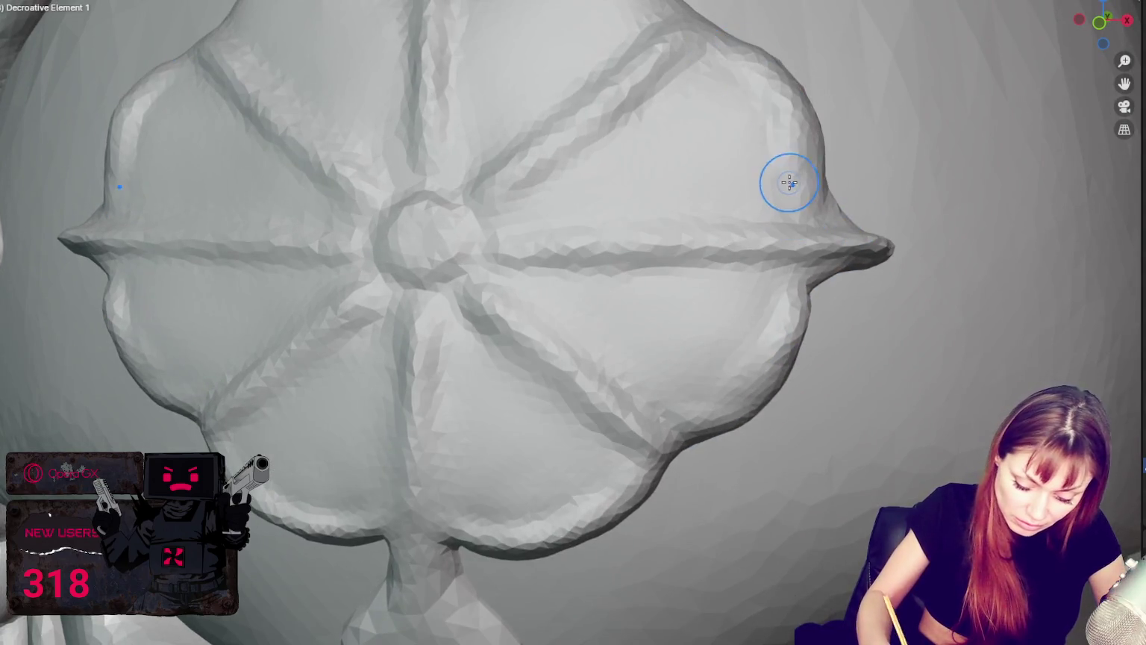
pyautogui.moveTo(788, 179); pyautogui.dragTo(808, 175, button='middle')
# Crease the top and top-left lobe edges, mirrored on the right.
pyautogui.moveTo(545, 44); pyautogui.dragTo(717, 75)
pyautogui.moveTo(724, 74); pyautogui.dragTo(736, 72, button='middle')
pyautogui.moveTo(737, 72); pyautogui.dragTo(896, 254)
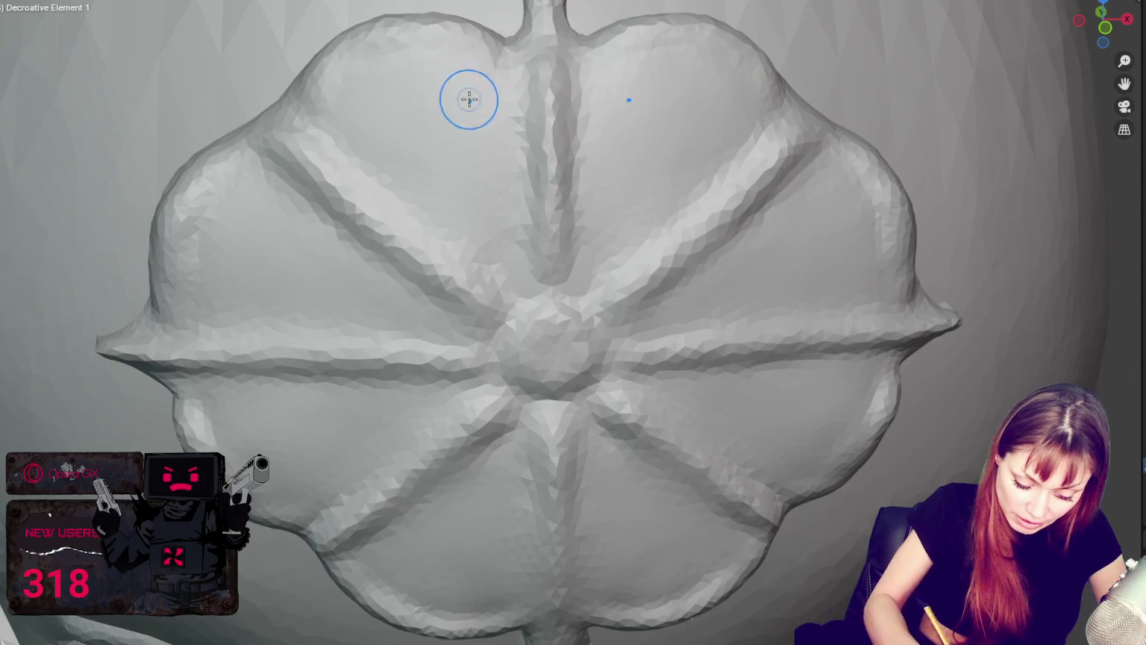
pyautogui.moveTo(469, 97); pyautogui.dragTo(435, 65, button='middle')
pyautogui.moveTo(435, 65); pyautogui.dragTo(575, 42)
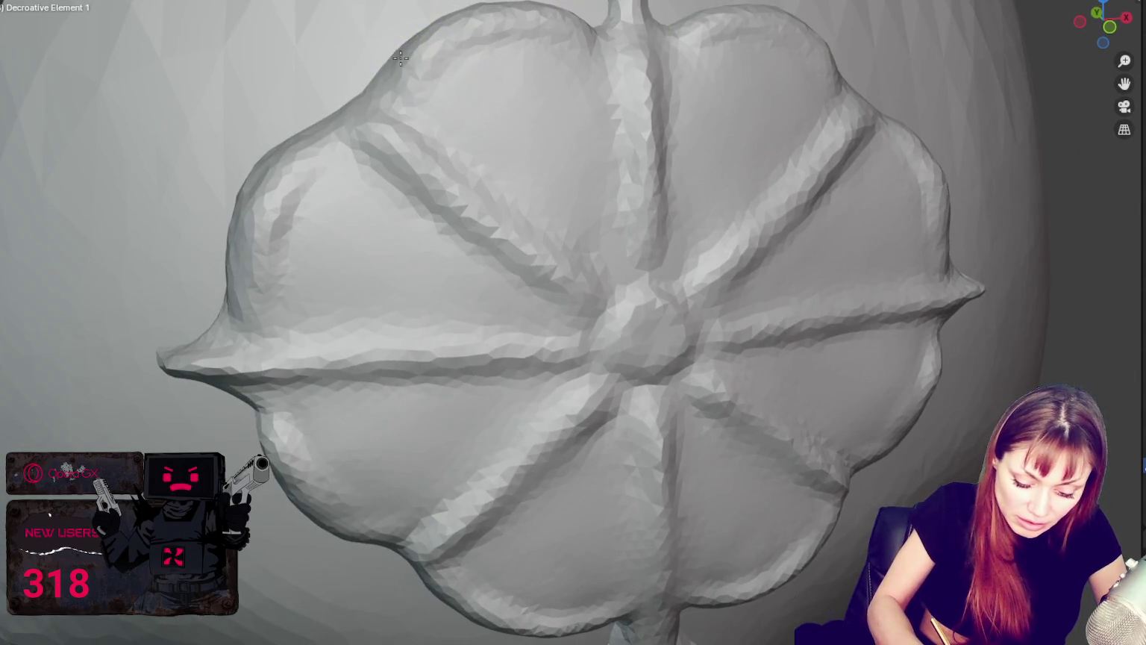
pyautogui.moveTo(466, 65); pyautogui.dragTo(386, 78)
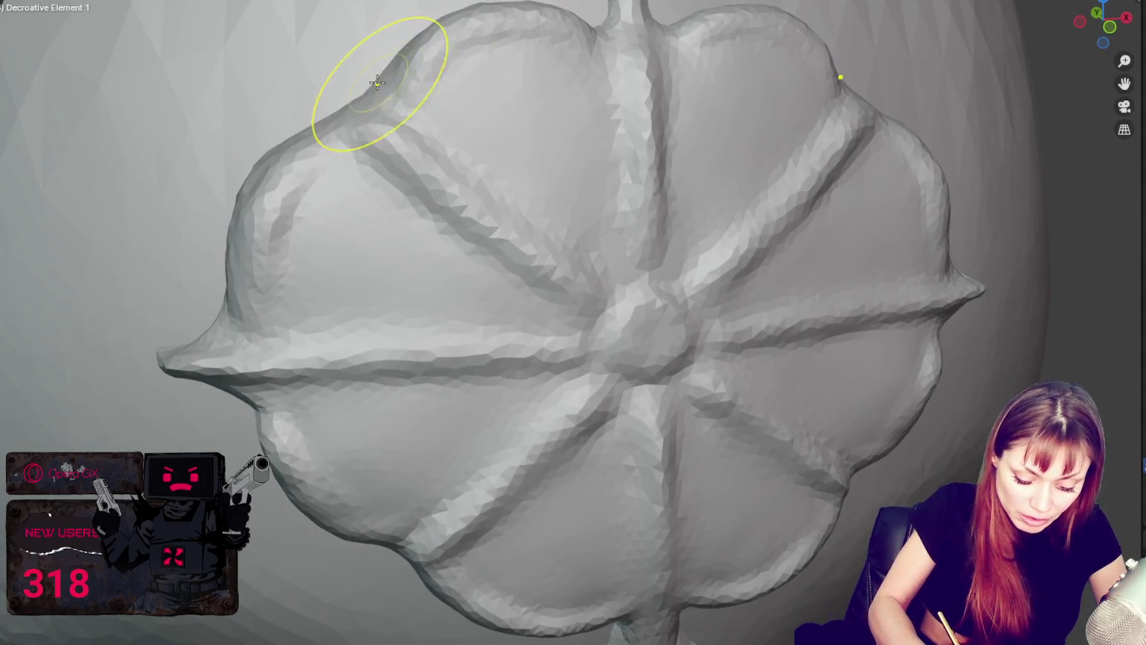
pyautogui.moveTo(282, 166)
pyautogui.mouseDown(button='middle')
pyautogui.moveTo(239, 216)
pyautogui.moveTo(778, 294)
pyautogui.mouseUp(button='middle')
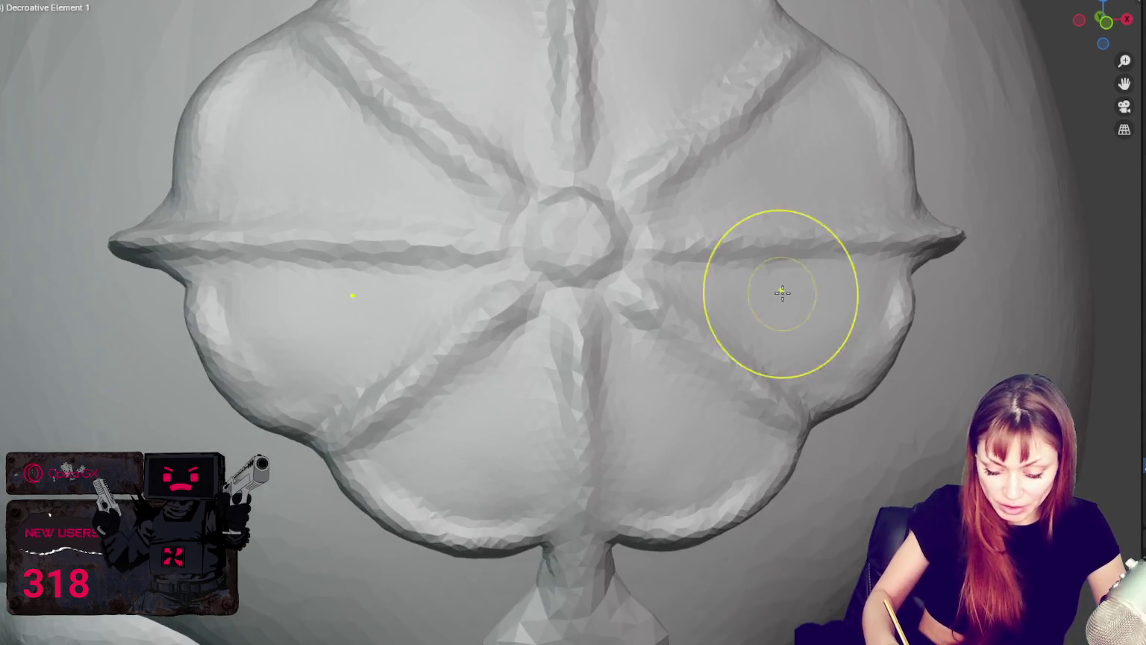
# Reshape the upper-right ridge so it runs cleanly from the rim to the domed centre.
pyautogui.moveTo(681, 333); pyautogui.dragTo(732, 450, button='middle')
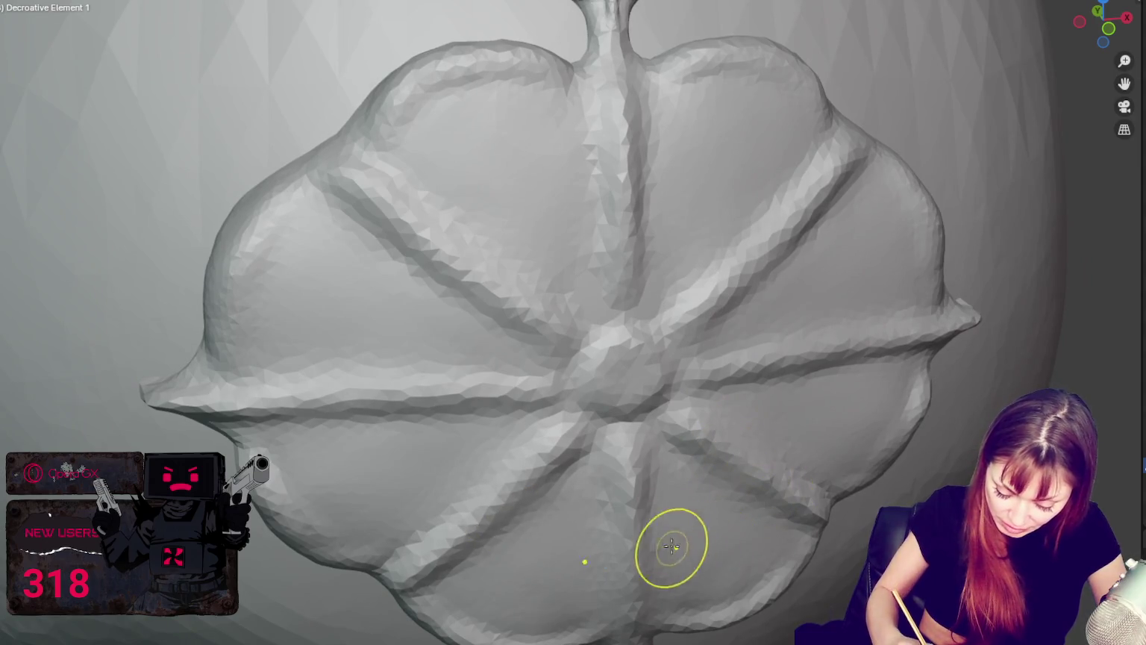
pyautogui.moveTo(670, 545); pyautogui.dragTo(642, 500, button='middle')
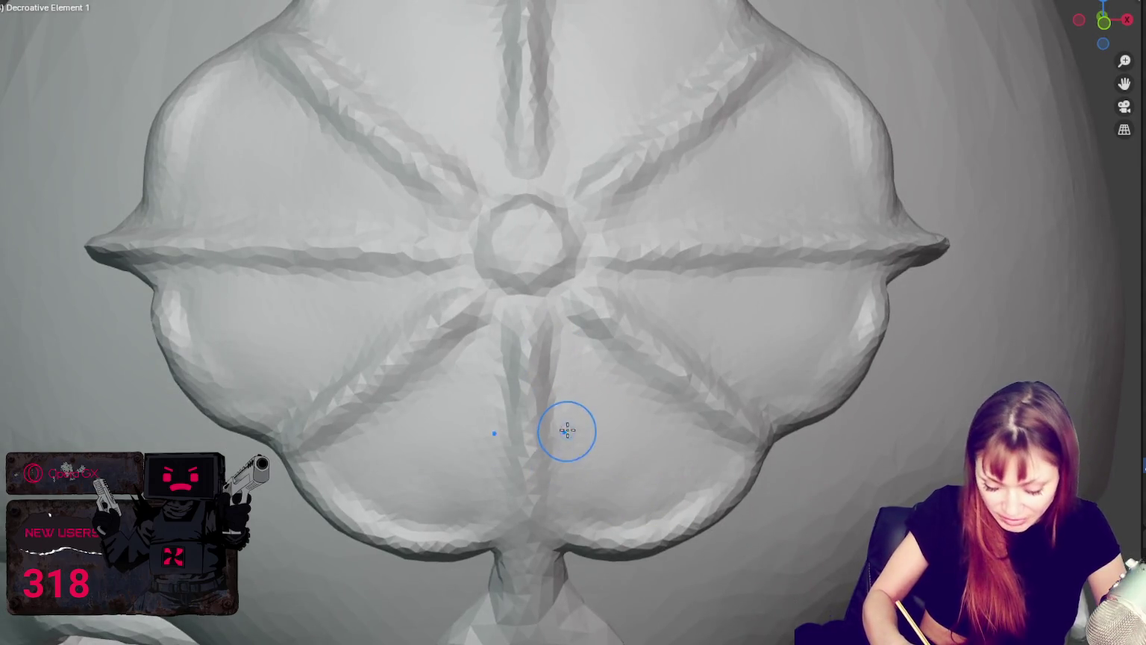
pyautogui.moveTo(566, 430); pyautogui.dragTo(539, 391, button='middle')
pyautogui.moveTo(522, 449); pyautogui.dragTo(595, 287, button='middle')
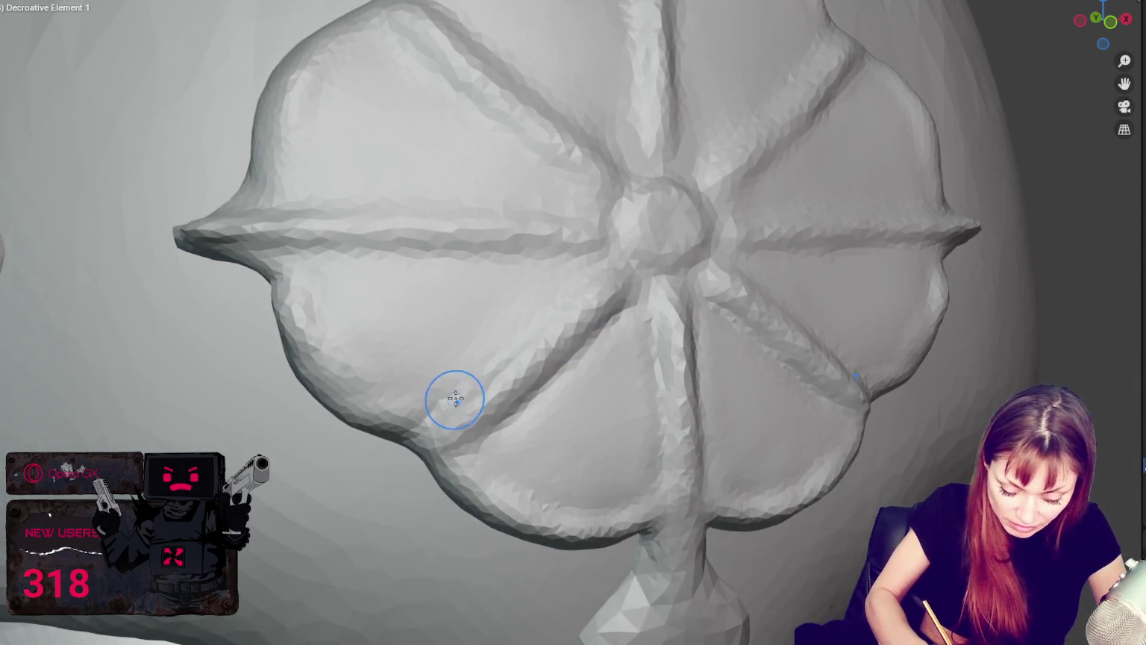
pyautogui.moveTo(453, 396); pyautogui.dragTo(583, 332, button='middle')
pyautogui.moveTo(520, 405); pyautogui.dragTo(472, 336, button='middle')
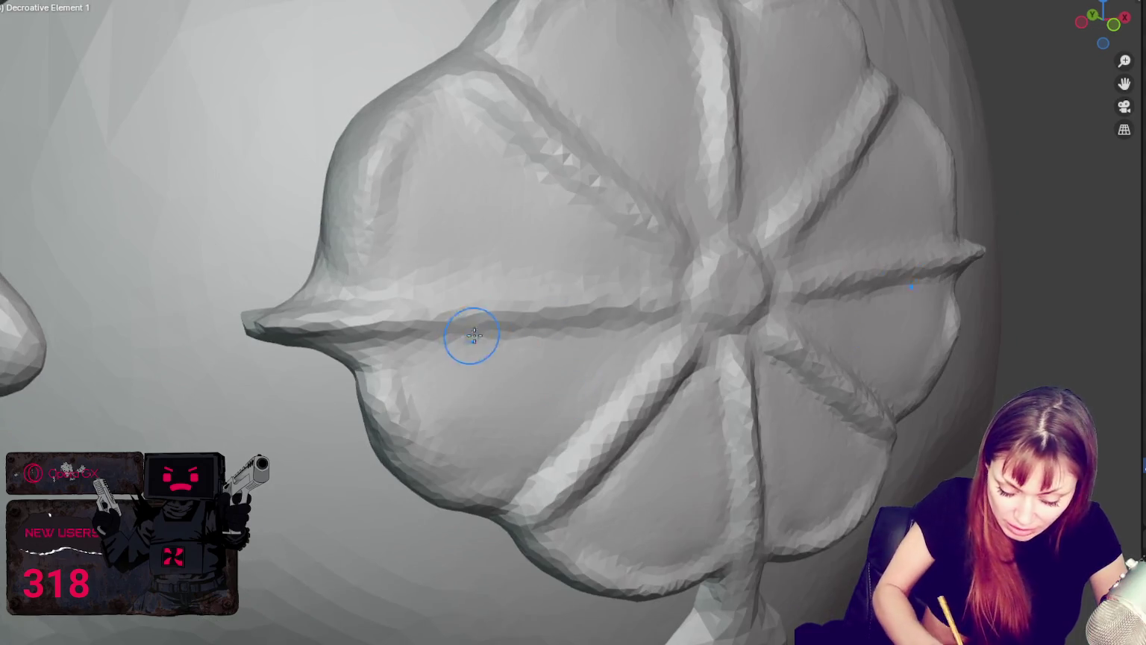
pyautogui.moveTo(654, 329); pyautogui.dragTo(576, 376, button='middle')
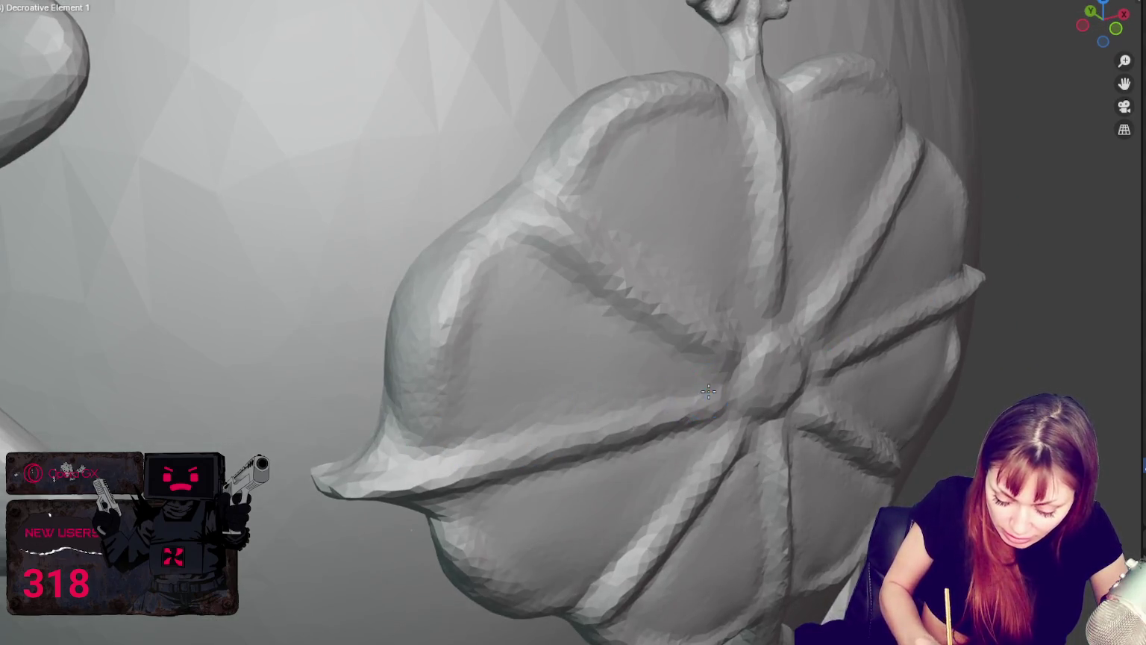
pyautogui.moveTo(675, 384); pyautogui.dragTo(616, 377, button='middle')
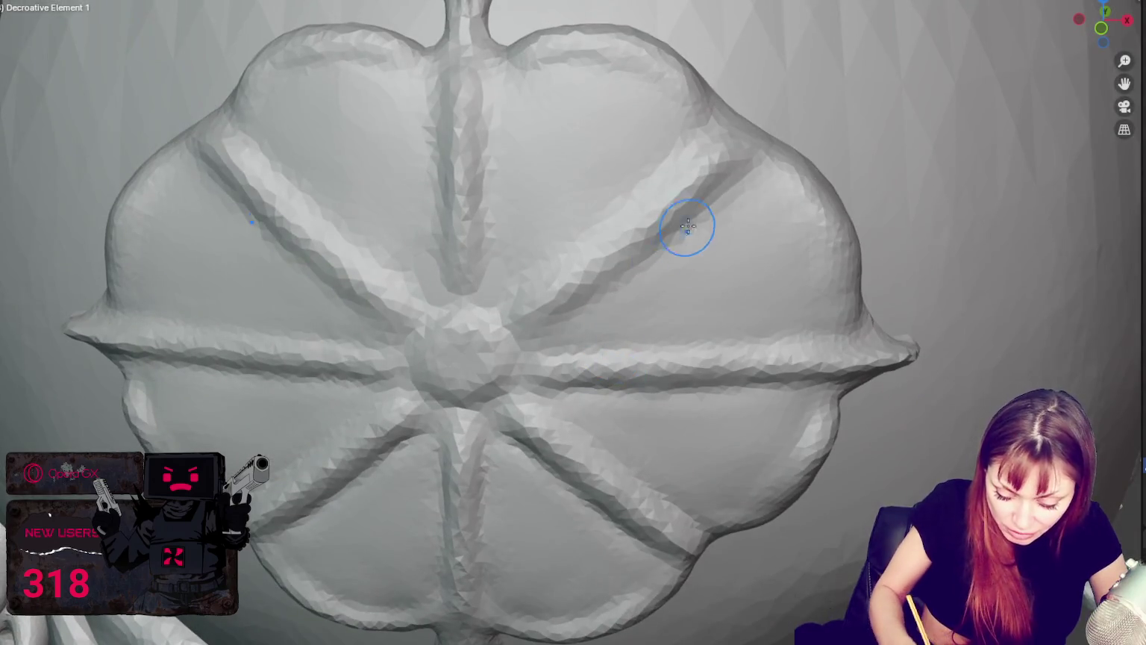
pyautogui.moveTo(714, 192); pyautogui.dragTo(547, 329)
pyautogui.moveTo(676, 153); pyautogui.dragTo(556, 276, button='middle')
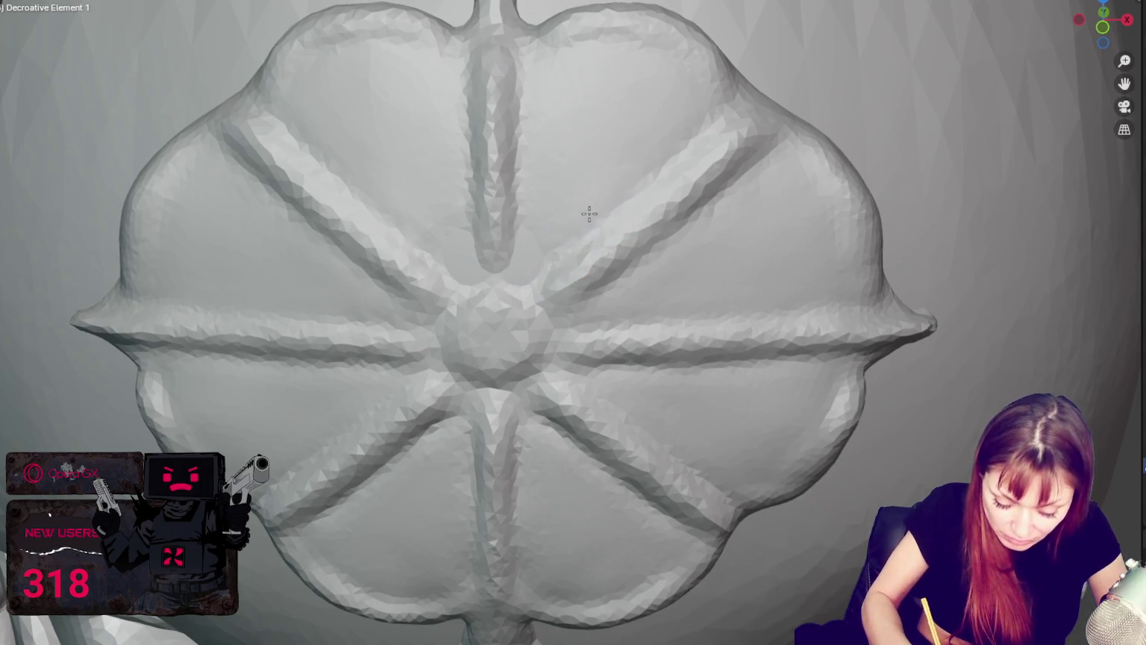
pyautogui.moveTo(586, 240); pyautogui.dragTo(191, 226, button='middle')
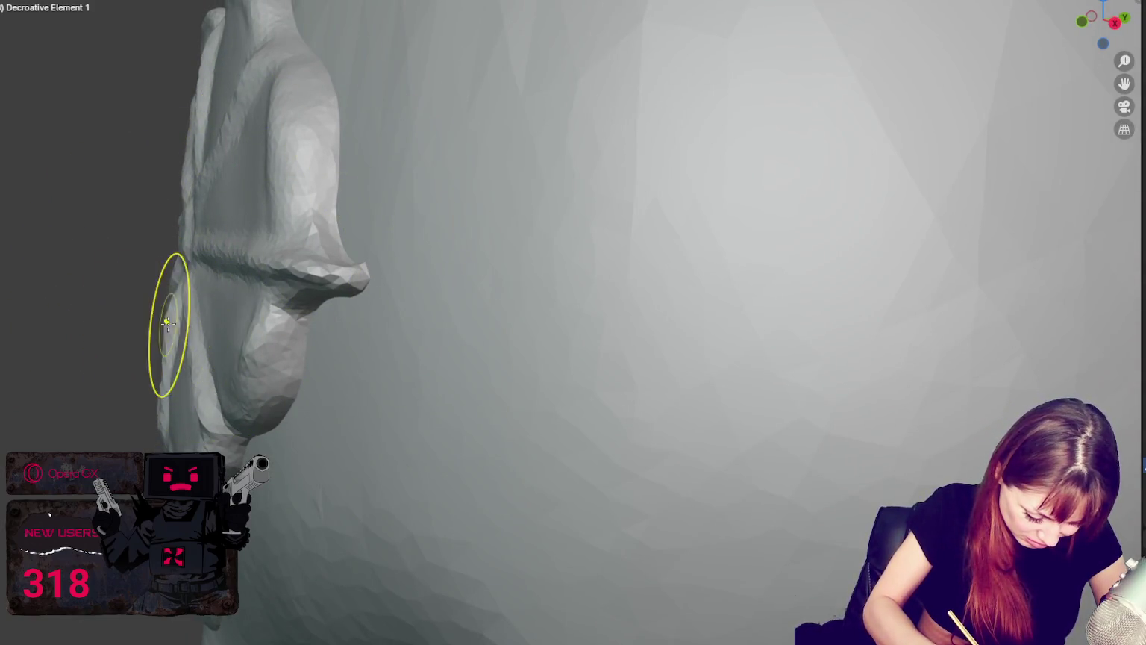
# Snap to front view with numpad 1 and zoom out to show the whole head.
pyautogui.moveTo(179, 302); pyautogui.dragTo(174, 371, button='middle')
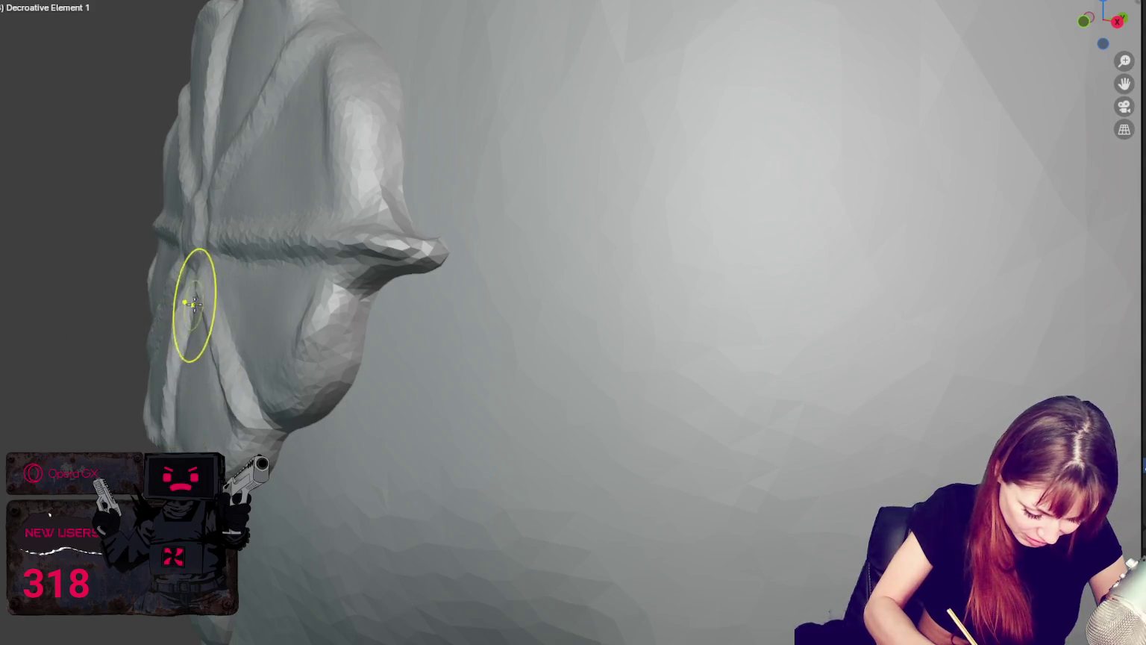
pyautogui.moveTo(192, 303); pyautogui.dragTo(243, 256, button='middle')
pyautogui.press('KP_1')
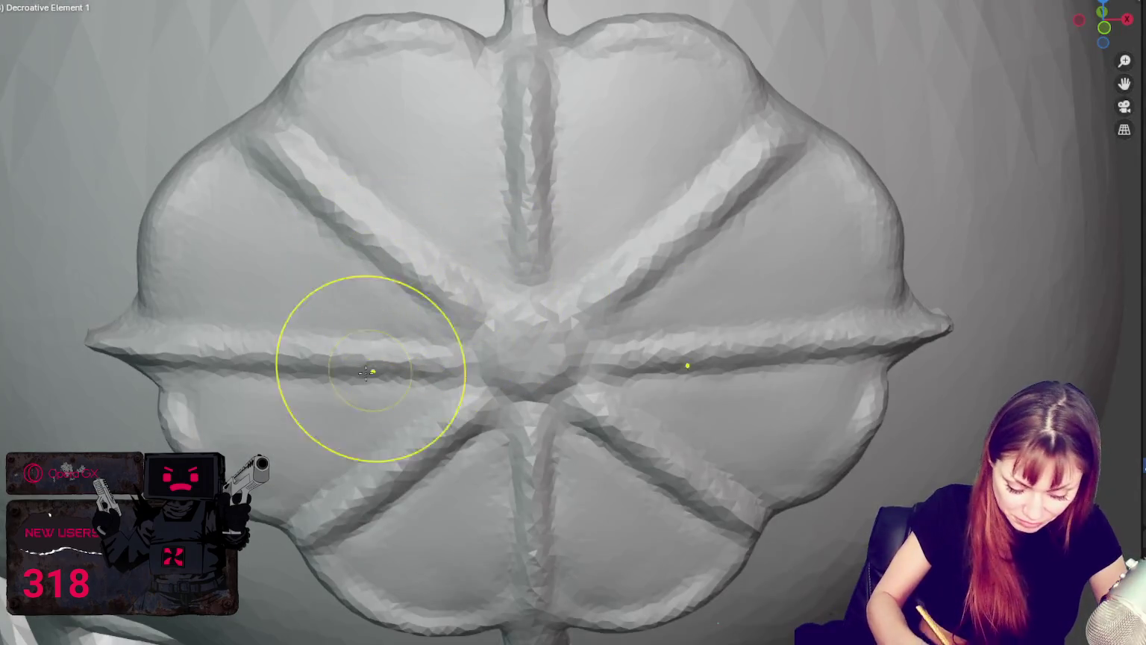
pyautogui.moveTo(248, 417); pyautogui.dragTo(264, 386, button='middle')
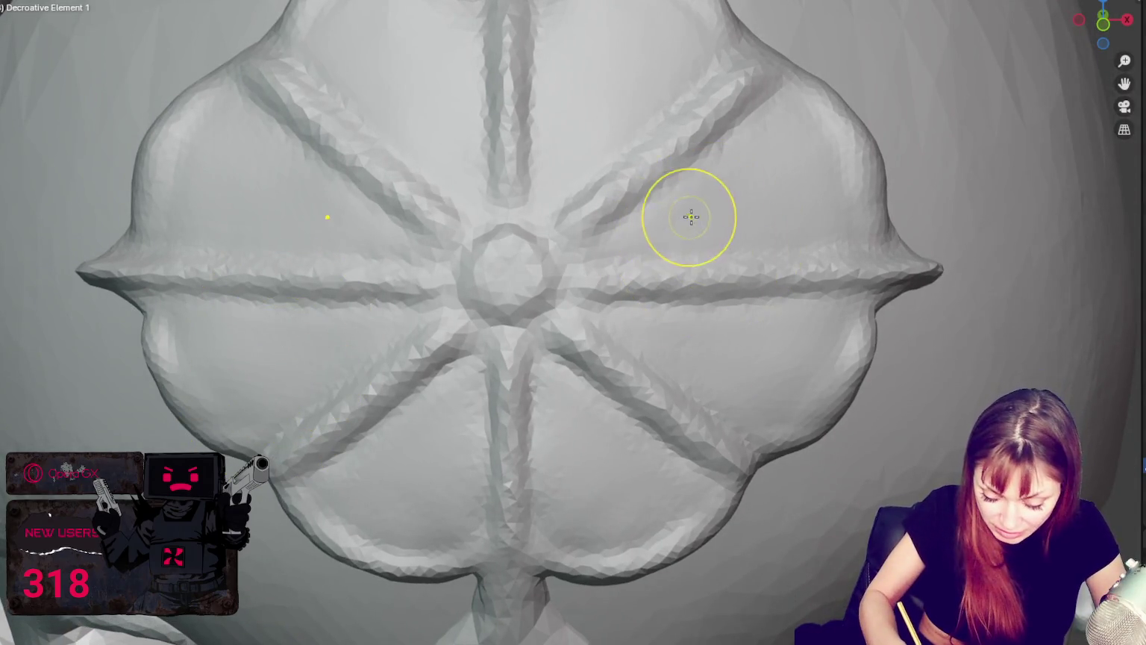
pyautogui.scroll(-3, 691, 217)
pyautogui.moveTo(691, 217); pyautogui.dragTo(711, 251, button='middle')
pyautogui.scroll(3, 707, 248)
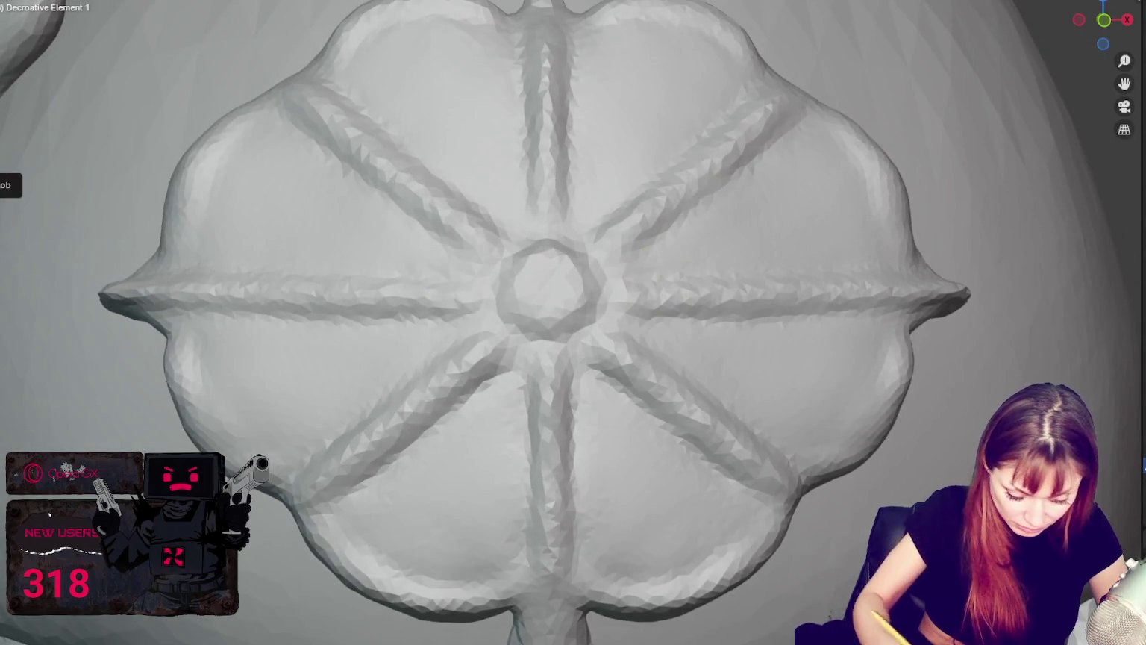
pyautogui.scroll(-10, 227, 191)
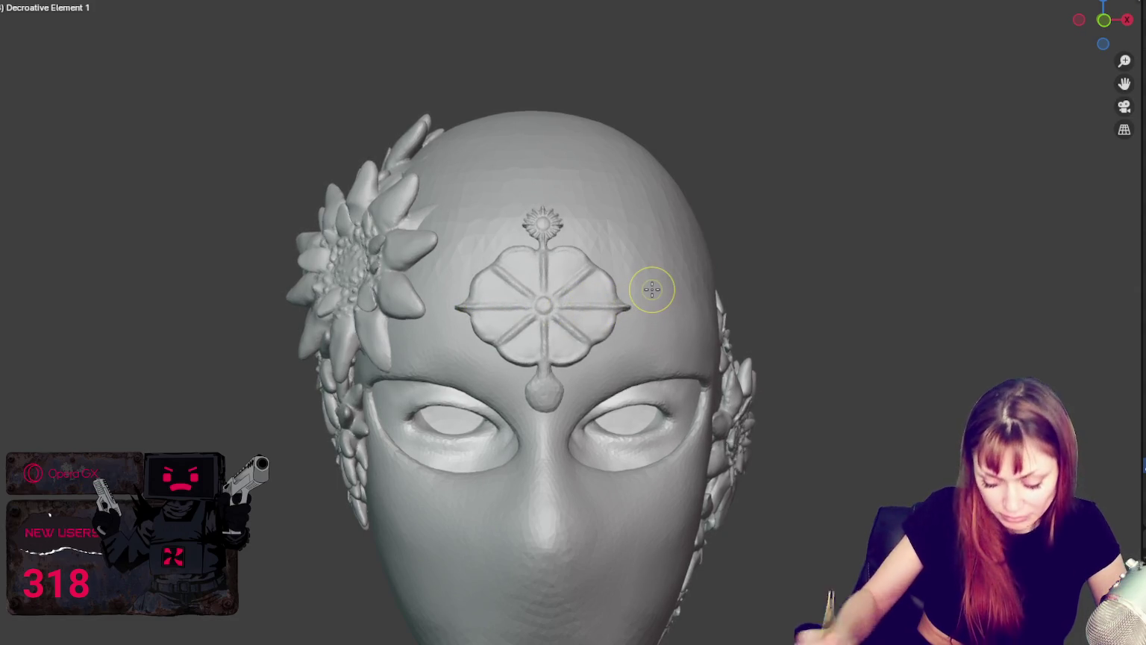
# Frame the medallion and deepen the upper diagonal grooves symmetrically with crease strokes.
pyautogui.press('KP_Decimal')
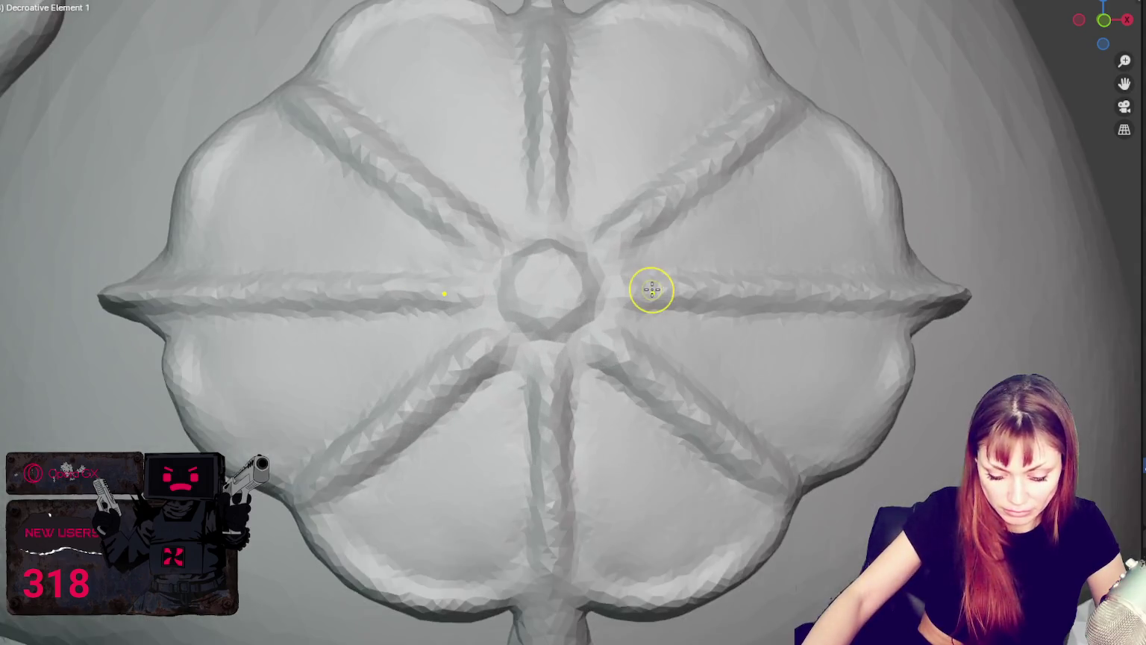
pyautogui.keyDown('shift'); pyautogui.moveTo(652, 287); pyautogui.dragTo(583, 391, button='middle'); pyautogui.keyUp('shift')
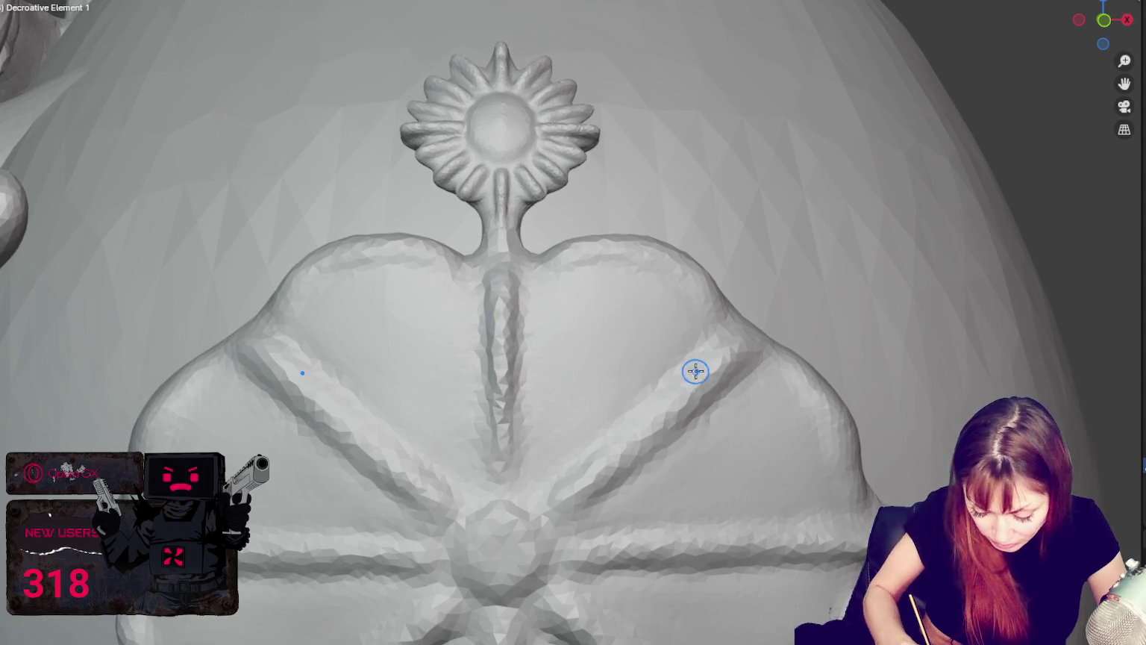
pyautogui.moveTo(734, 350); pyautogui.dragTo(658, 418)
pyautogui.moveTo(722, 365); pyautogui.dragTo(606, 454)
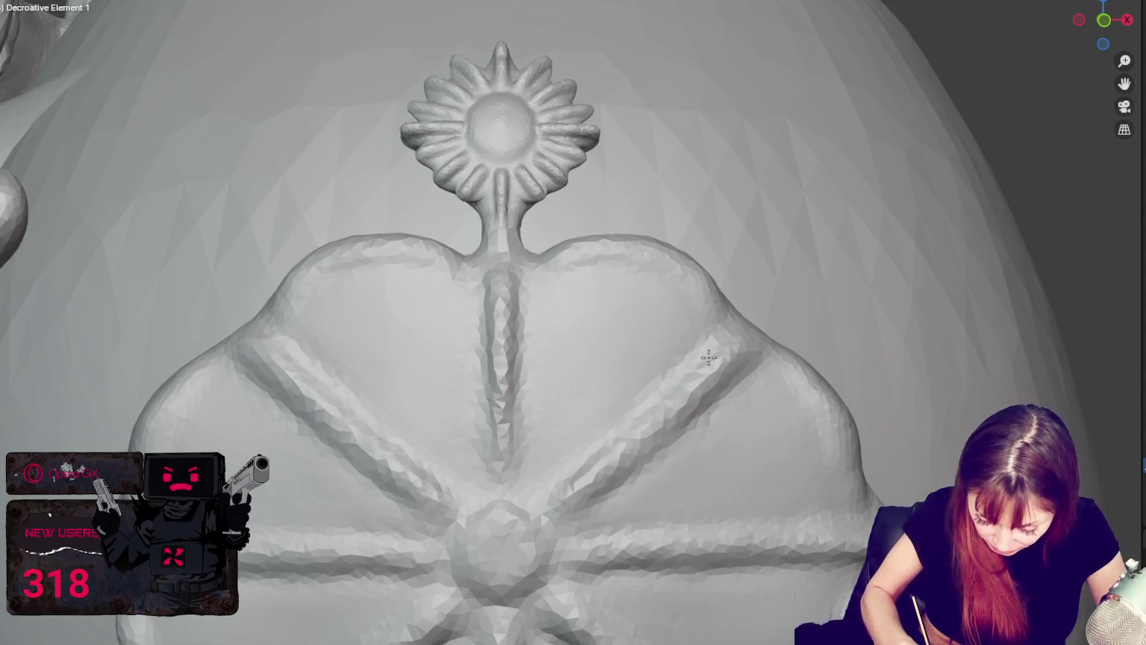
pyautogui.moveTo(595, 494); pyautogui.dragTo(682, 440)
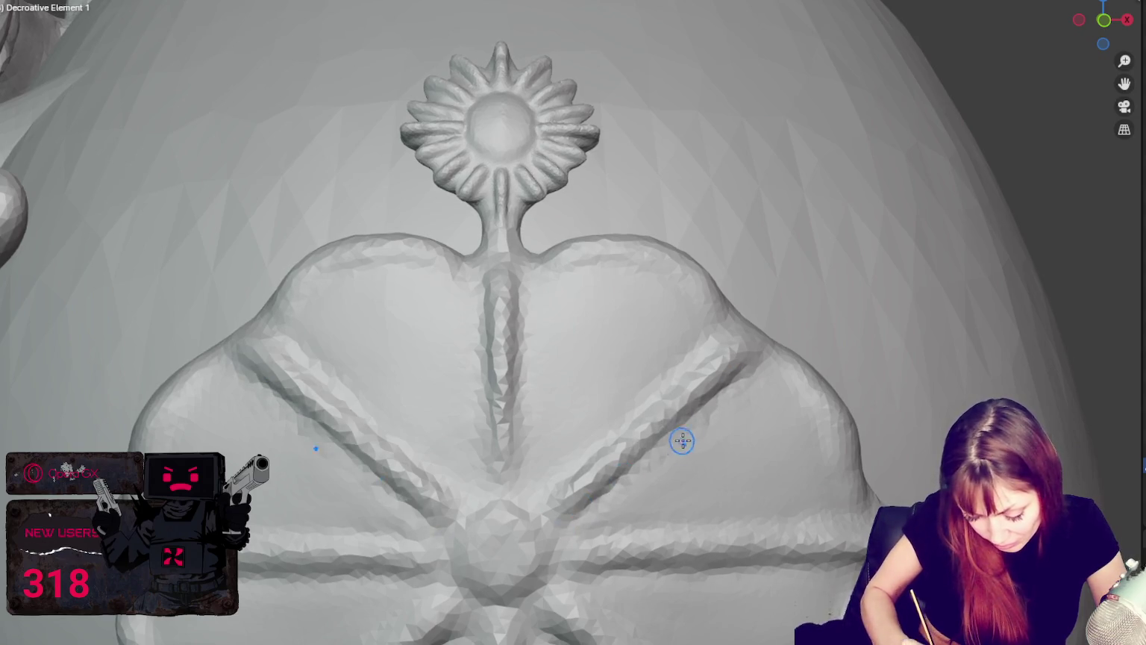
pyautogui.moveTo(683, 441); pyautogui.dragTo(679, 435, button='middle')
# Sharpen the right horizontal groove, then move in close on the spokes and hub.
pyautogui.moveTo(569, 477); pyautogui.dragTo(779, 362, button='middle')
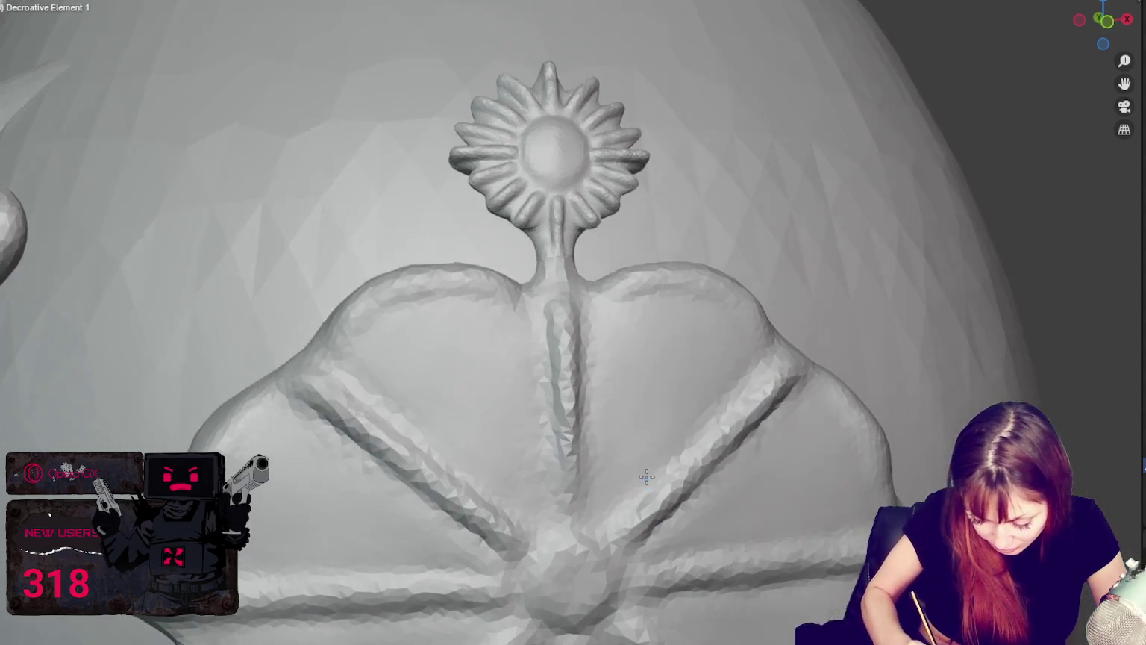
pyautogui.moveTo(611, 532)
pyautogui.mouseDown(button='middle')
pyautogui.moveTo(645, 468)
pyautogui.moveTo(524, 494)
pyautogui.mouseUp(button='middle')
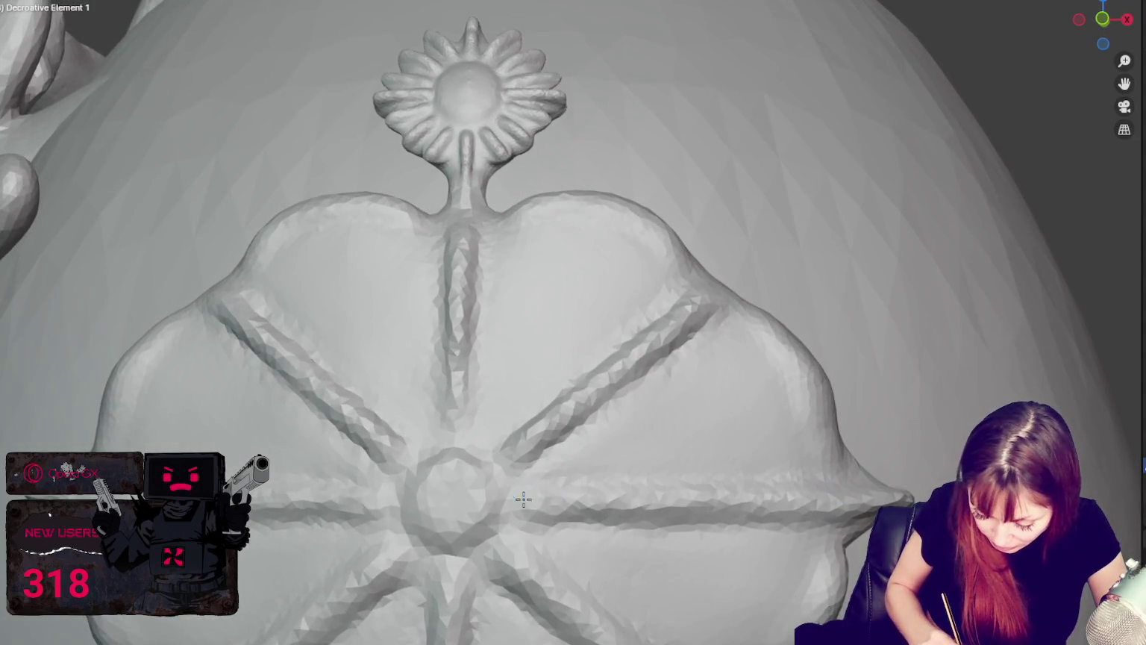
pyautogui.moveTo(551, 518); pyautogui.dragTo(814, 518)
pyautogui.moveTo(818, 513)
pyautogui.mouseDown(button='middle')
pyautogui.moveTo(717, 575)
pyautogui.moveTo(687, 635)
pyautogui.mouseUp(button='middle')
pyautogui.keyDown('shift'); pyautogui.moveTo(716, 593); pyautogui.dragTo(685, 412, button='middle'); pyautogui.keyUp('shift')
pyautogui.scroll(2, 686, 411)
pyautogui.scroll(2, 573, 441)
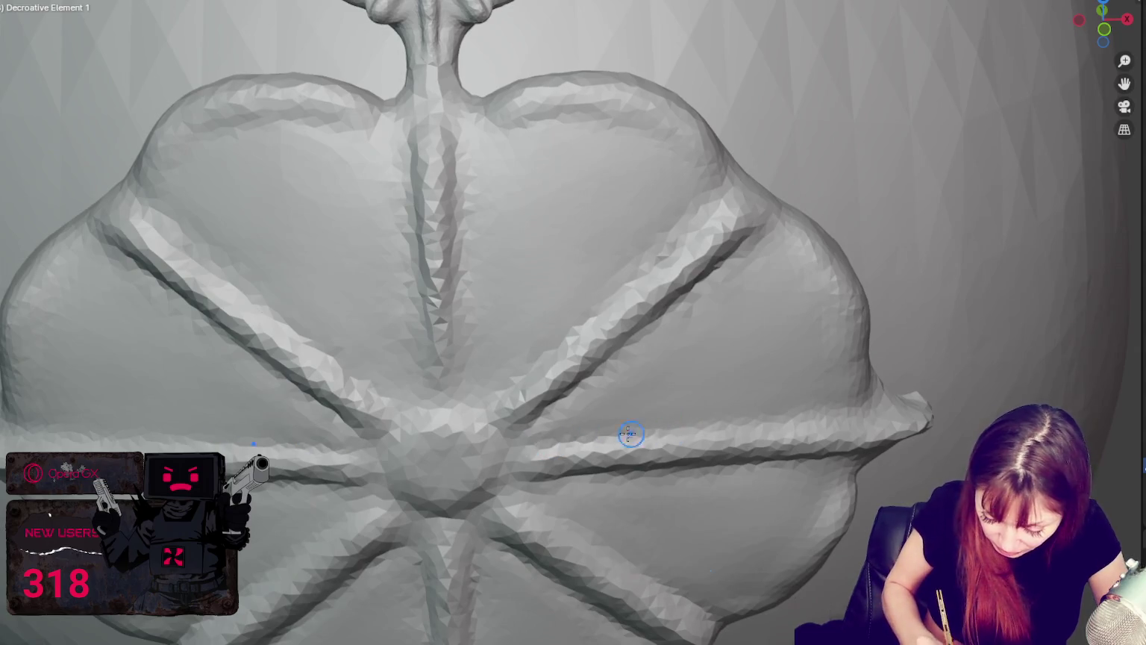
# Orbit around the hub and refine the ring around the medallion's domed centre.
pyautogui.scroll(-3, 776, 407)
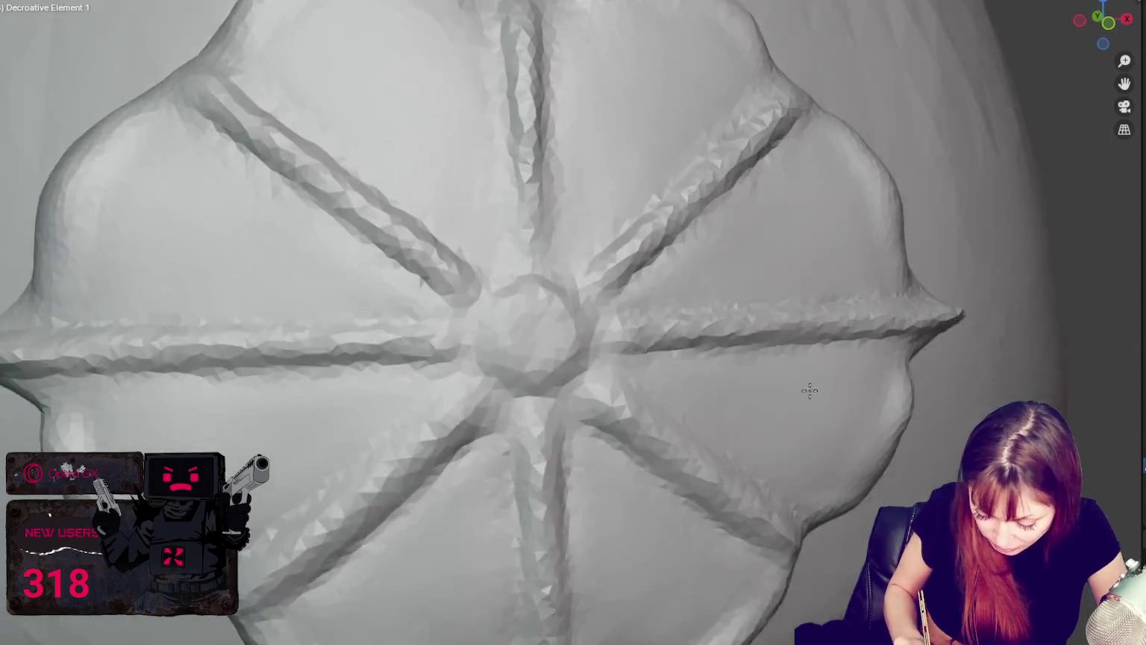
pyautogui.moveTo(808, 389); pyautogui.dragTo(799, 360, button='middle')
pyautogui.scroll(3, 503, 317)
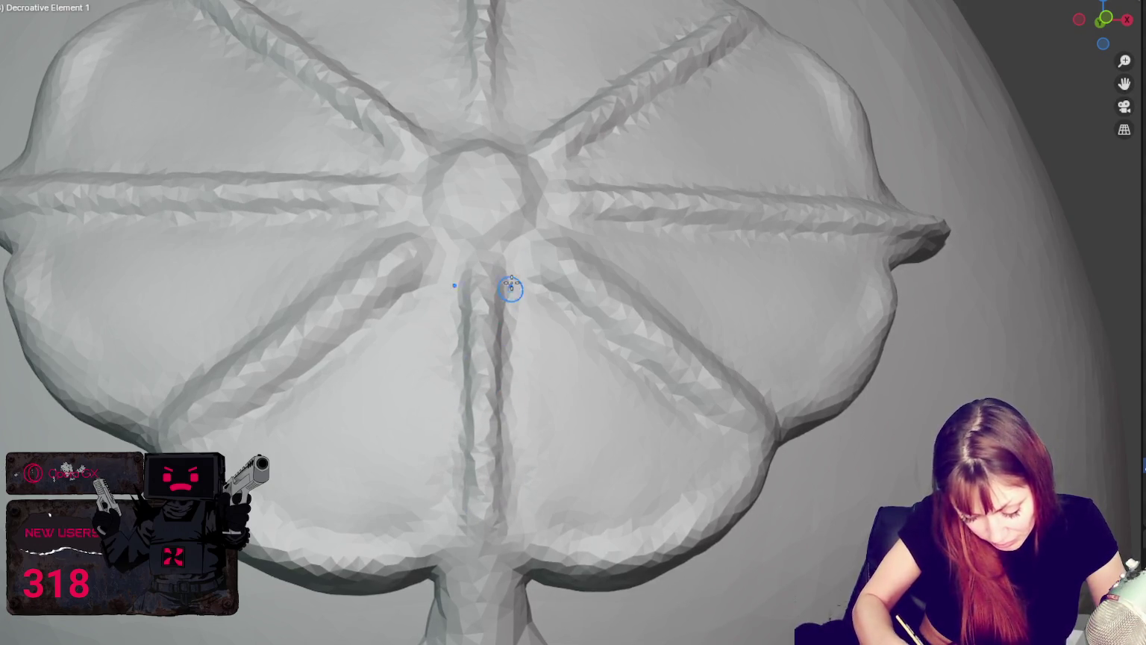
pyautogui.scroll(-3, 511, 289)
pyautogui.scroll(3, 303, 424)
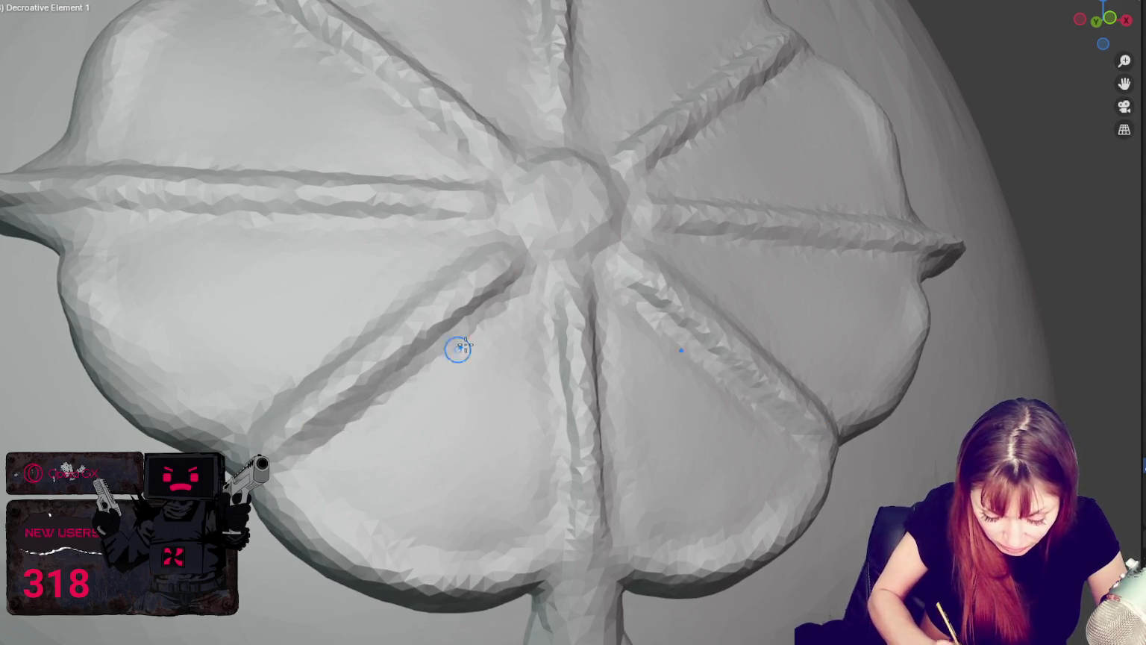
pyautogui.moveTo(458, 350); pyautogui.dragTo(549, 342, button='middle')
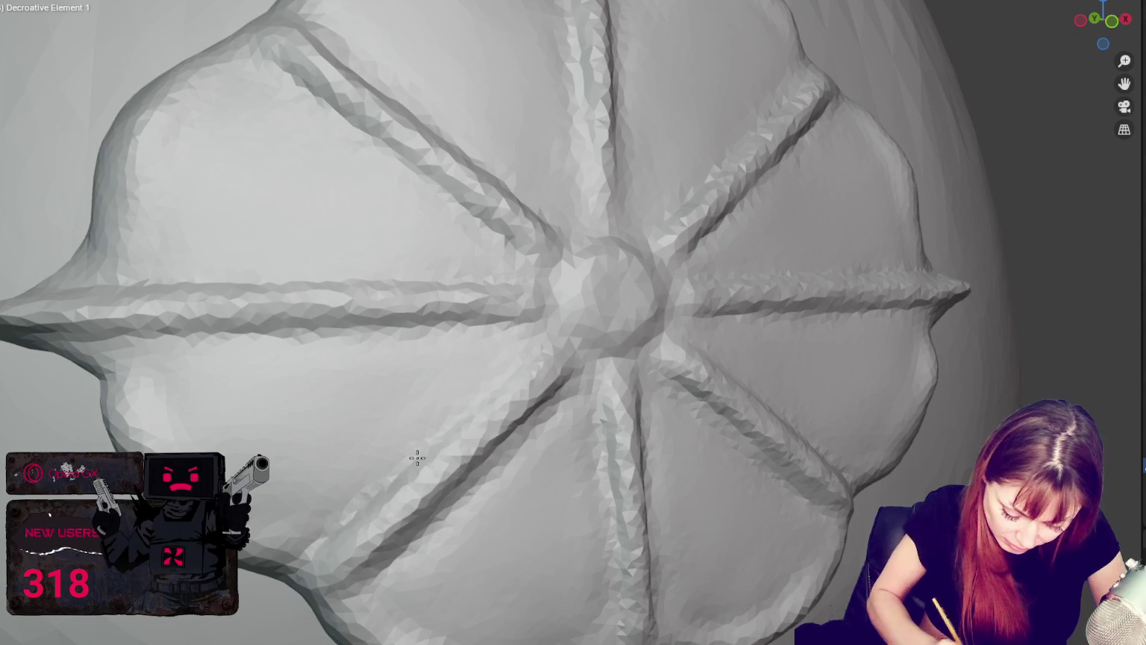
pyautogui.scroll(-3, 312, 541)
pyautogui.scroll(3, 455, 354)
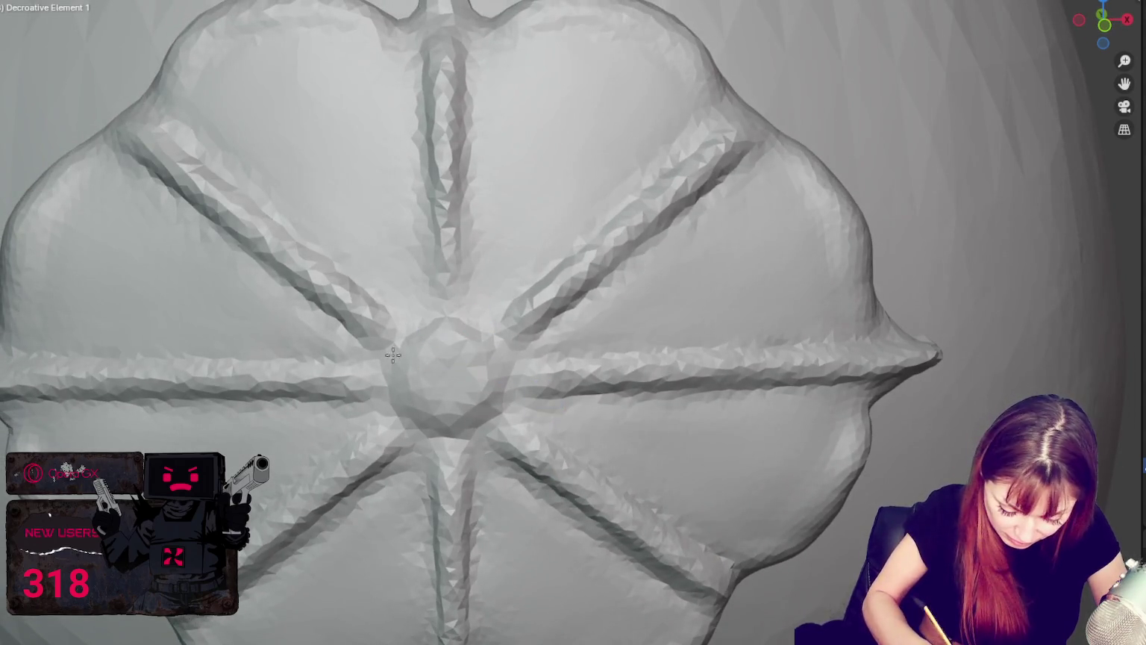
pyautogui.moveTo(450, 317); pyautogui.dragTo(531, 306, button='middle')
pyautogui.moveTo(553, 351); pyautogui.dragTo(556, 297, button='middle')
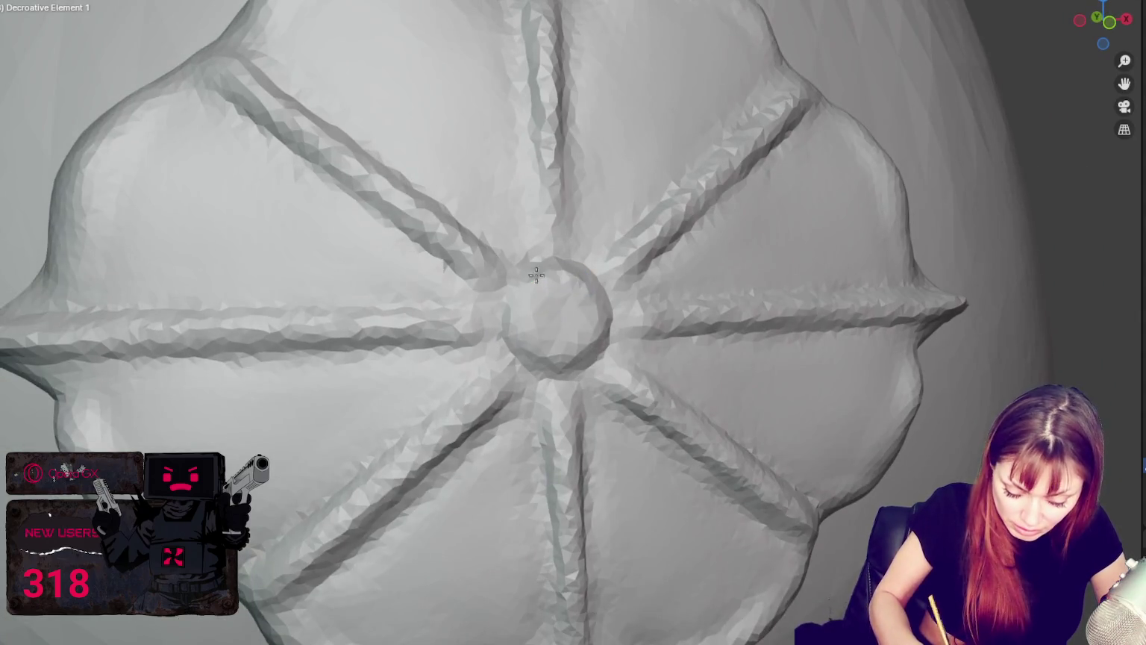
pyautogui.moveTo(510, 308); pyautogui.dragTo(519, 272)
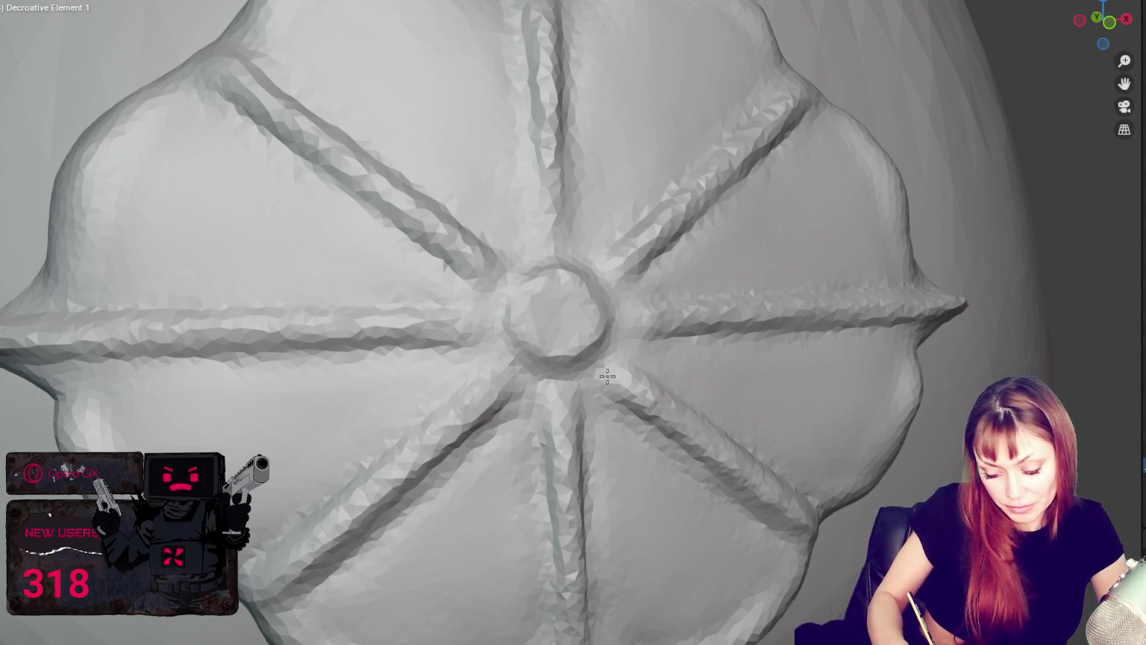
# Lightly crease the upper-right spoke outward from the hub and check the plate from tilted angles.
pyautogui.moveTo(558, 379); pyautogui.dragTo(559, 345, button='middle')
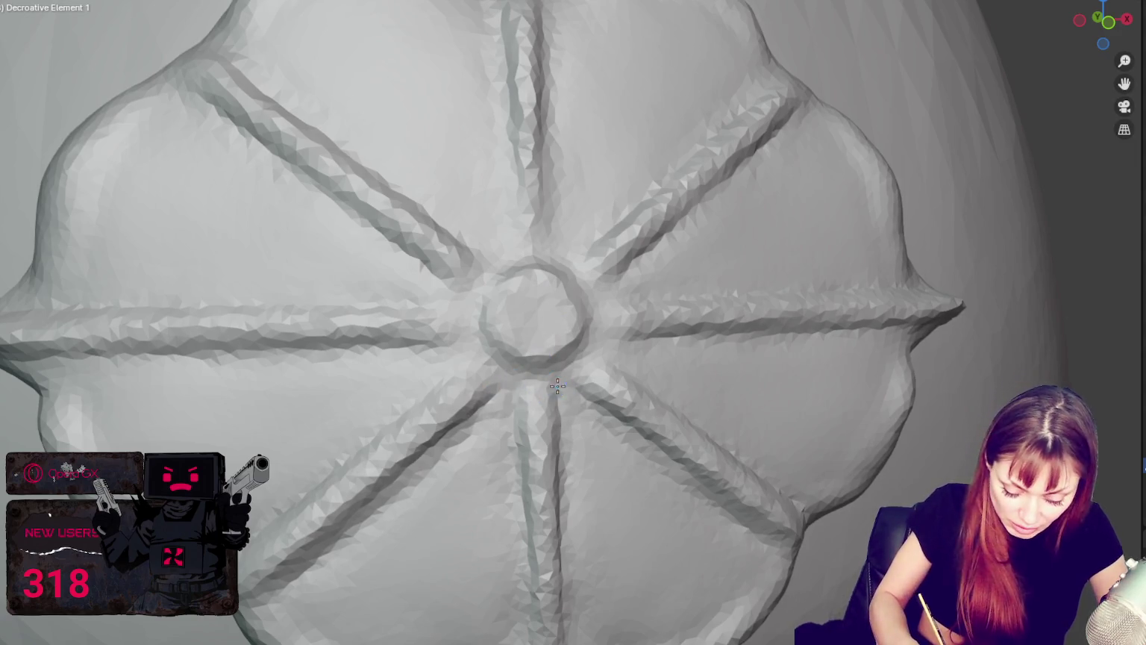
pyautogui.moveTo(464, 373); pyautogui.dragTo(543, 392, button='middle')
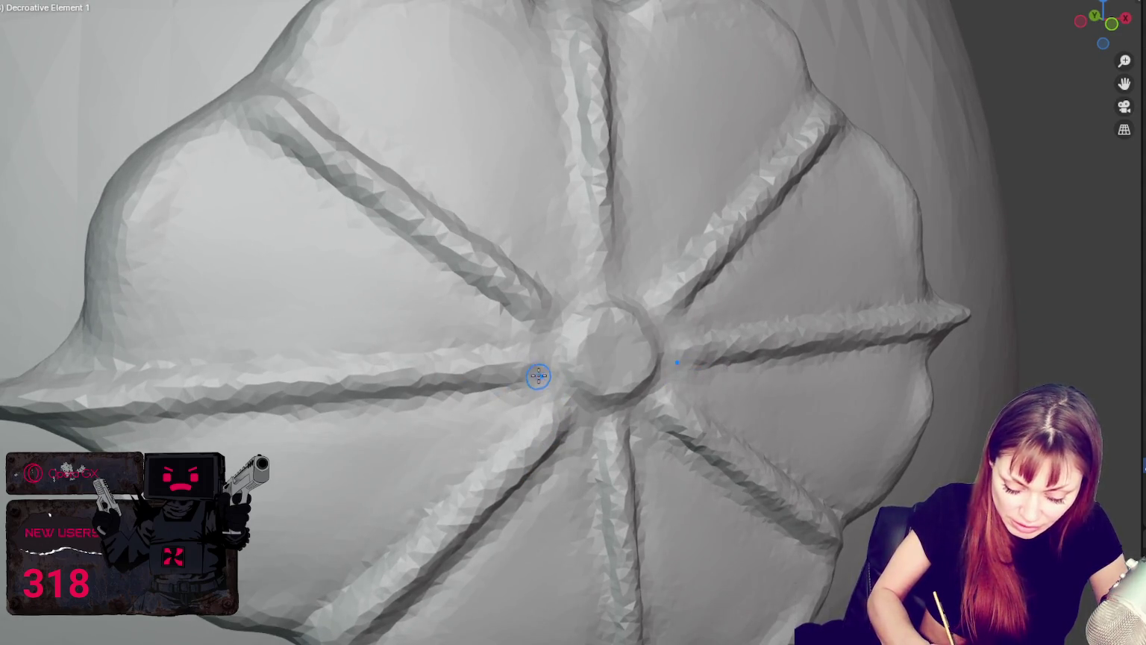
pyautogui.moveTo(535, 313); pyautogui.dragTo(512, 277, button='middle')
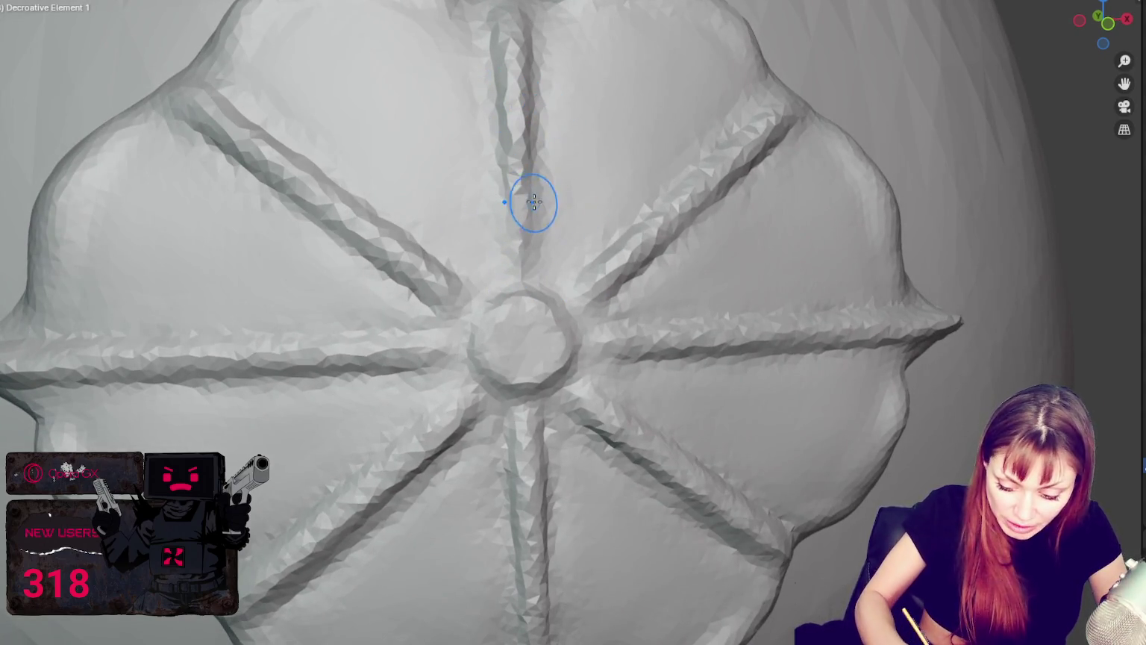
pyautogui.moveTo(627, 248); pyautogui.dragTo(763, 128)
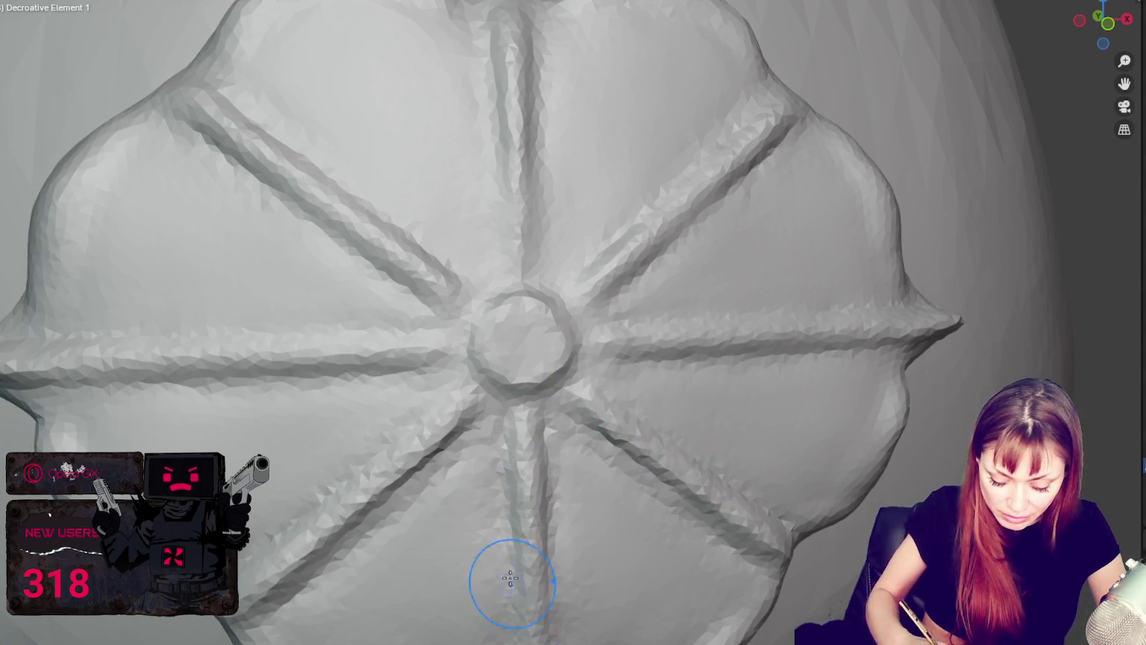
pyautogui.scroll(-2, 403, 492)
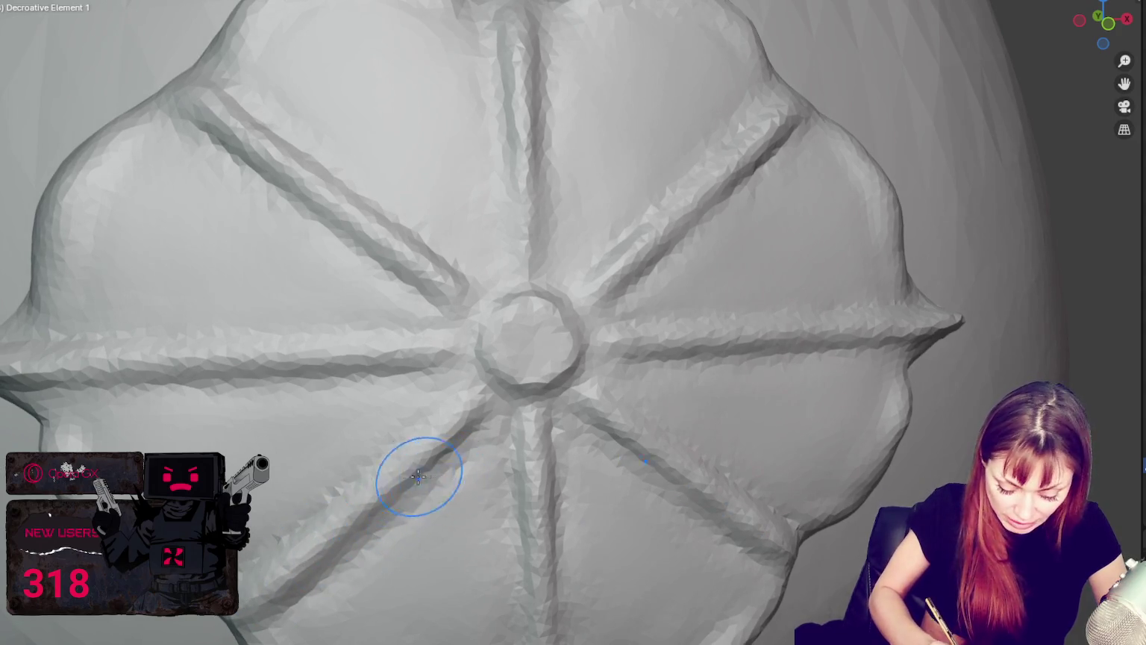
pyautogui.moveTo(417, 473); pyautogui.dragTo(458, 438, button='middle')
pyautogui.scroll(3, 433, 417)
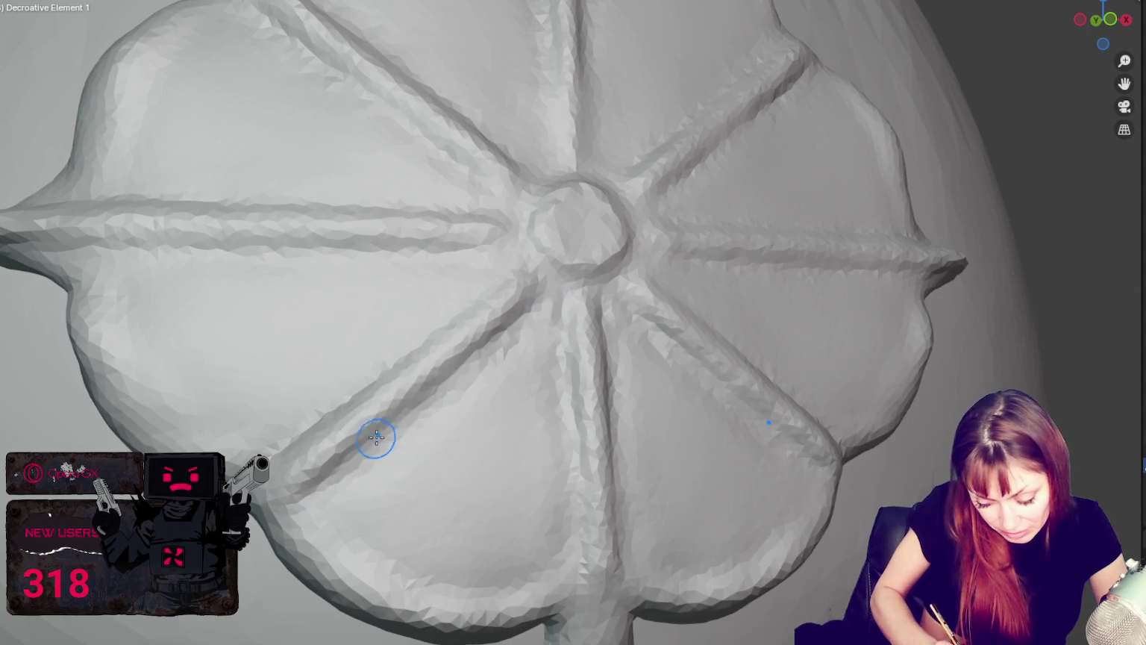
pyautogui.moveTo(376, 440); pyautogui.dragTo(475, 465, button='middle')
pyautogui.moveTo(591, 344); pyautogui.dragTo(362, 448, button='middle')
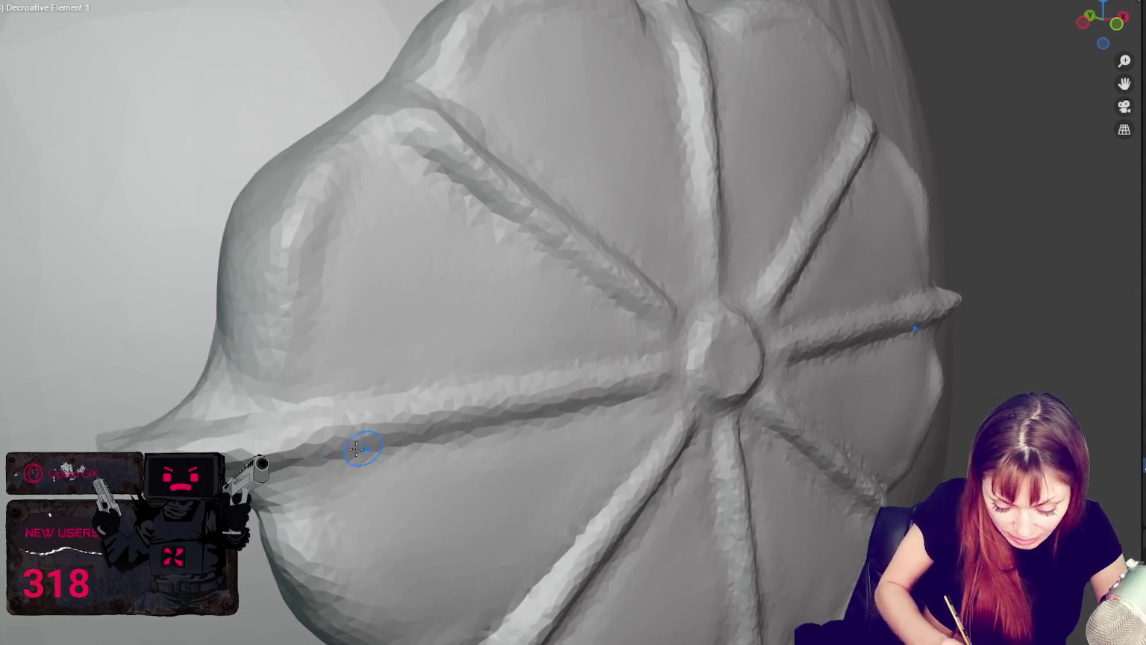
# From a low side view, flatten the faceted bump at the plate's left flared tip against the skull.
pyautogui.moveTo(480, 429); pyautogui.dragTo(515, 476, button='middle')
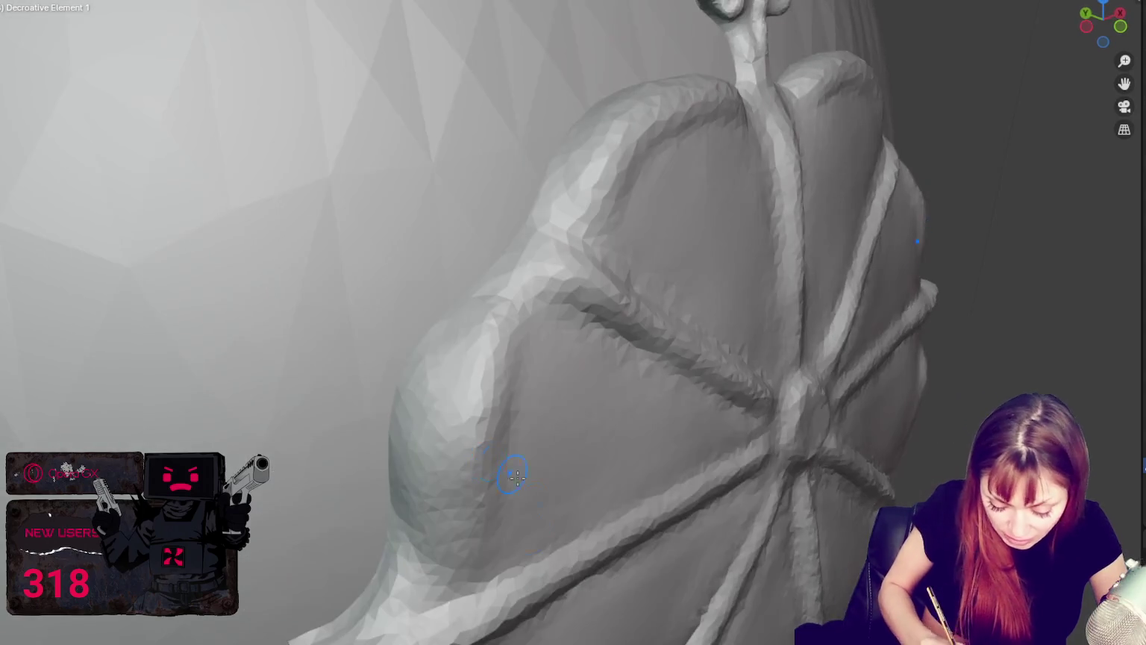
pyautogui.moveTo(616, 494)
pyautogui.mouseDown(button='middle')
pyautogui.moveTo(320, 287)
pyautogui.moveTo(321, 235)
pyautogui.moveTo(603, 524)
pyautogui.moveTo(548, 453)
pyautogui.mouseUp(button='middle')
pyautogui.scroll(3, 307, 227)
pyautogui.scroll(2, 543, 430)
pyautogui.keyDown('ctrl'); pyautogui.moveTo(299, 220); pyautogui.dragTo(287, 229); pyautogui.keyUp('ctrl')
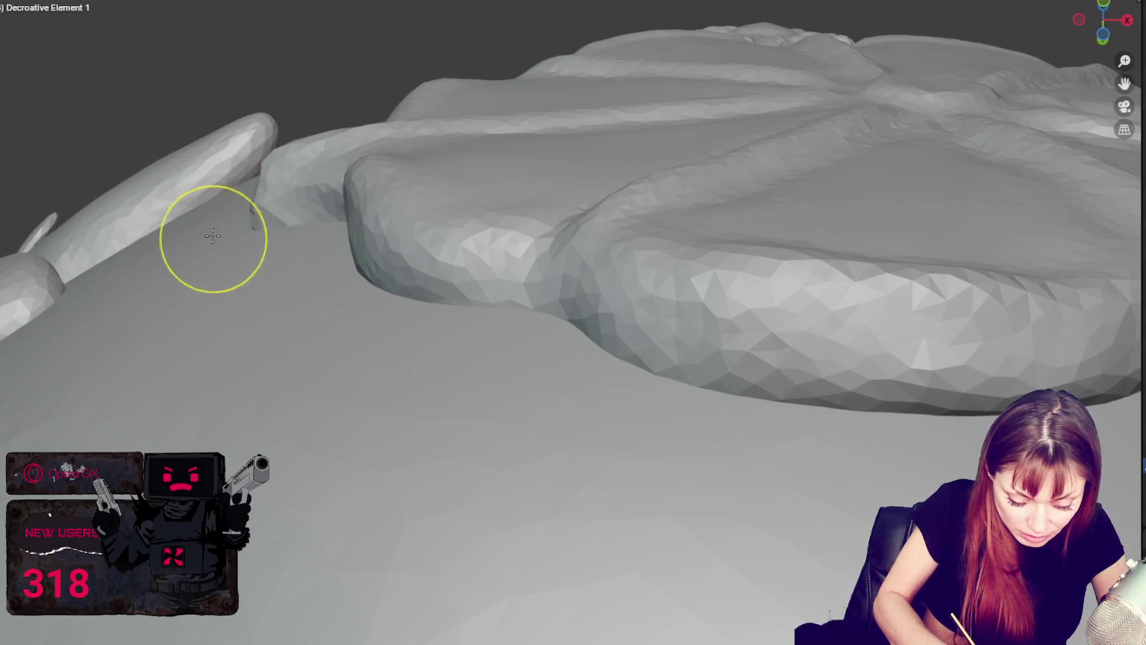
pyautogui.moveTo(268, 209)
pyautogui.mouseDown(button='middle')
pyautogui.moveTo(375, 246)
pyautogui.moveTo(364, 544)
pyautogui.moveTo(388, 581)
pyautogui.mouseUp(button='middle')
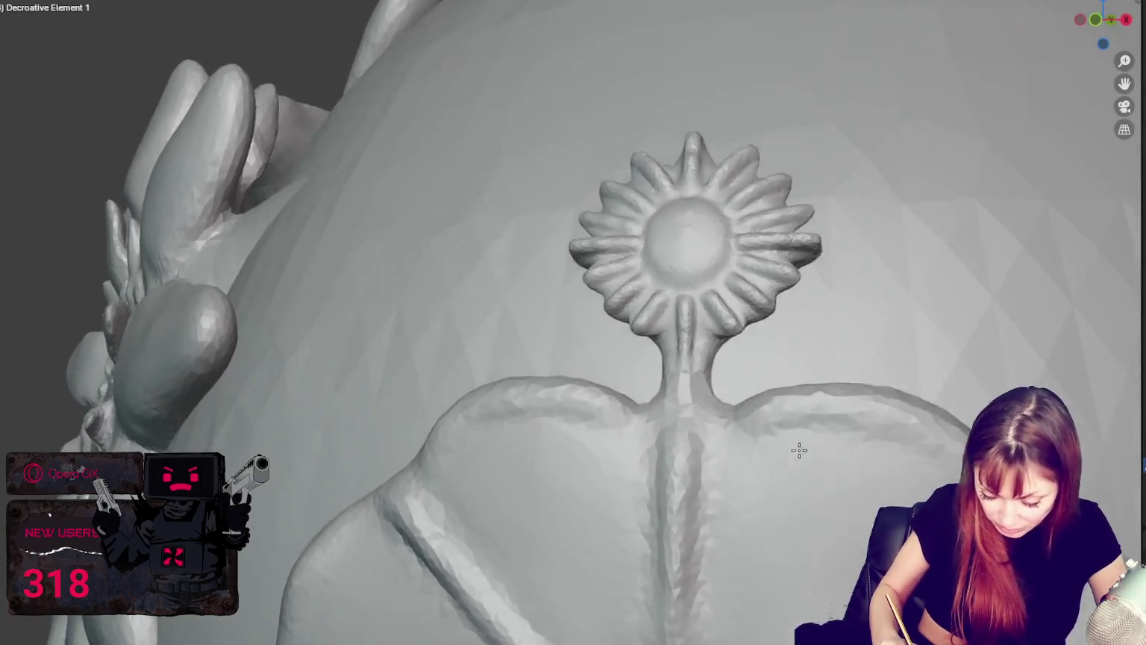
# Smooth the stem ridge beneath the sunburst crest and round the upper lobes on either side.
pyautogui.moveTo(837, 399); pyautogui.dragTo(746, 459, button='middle')
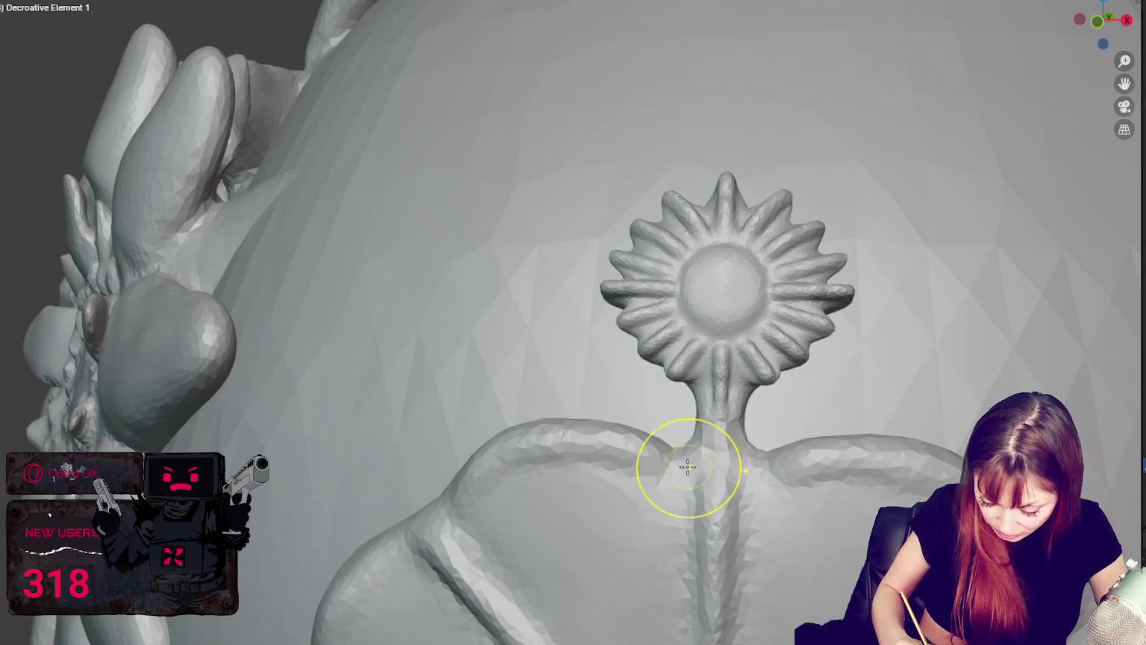
pyautogui.moveTo(609, 452); pyautogui.dragTo(801, 486, button='middle')
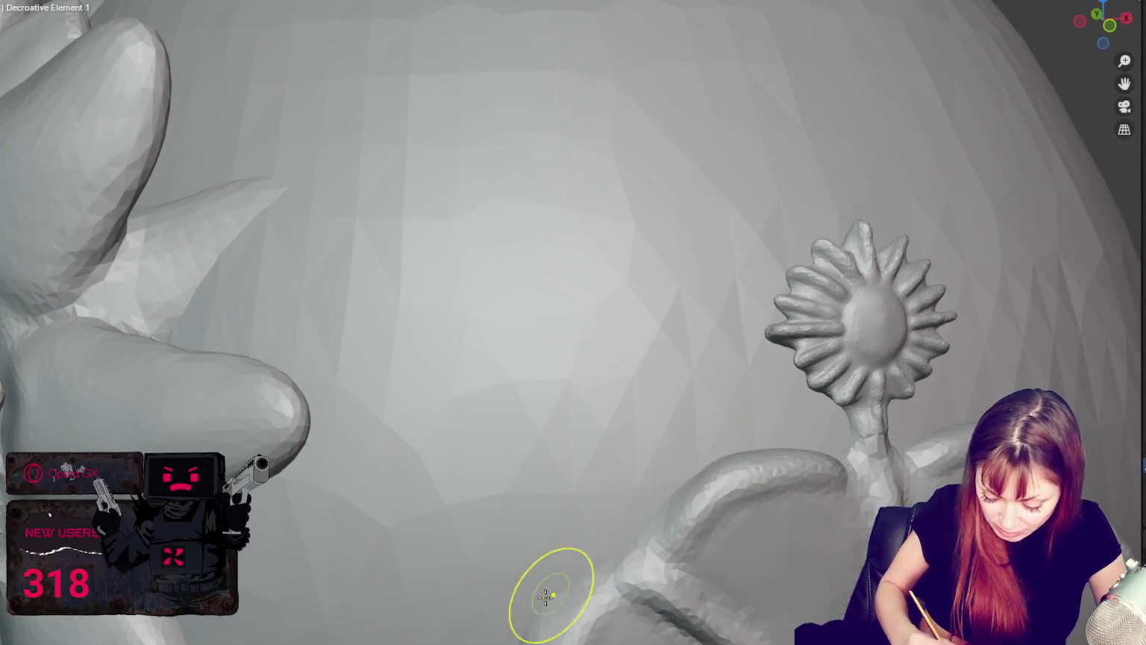
pyautogui.moveTo(537, 601); pyautogui.dragTo(539, 592, button='middle')
pyautogui.scroll(-4, 539, 591)
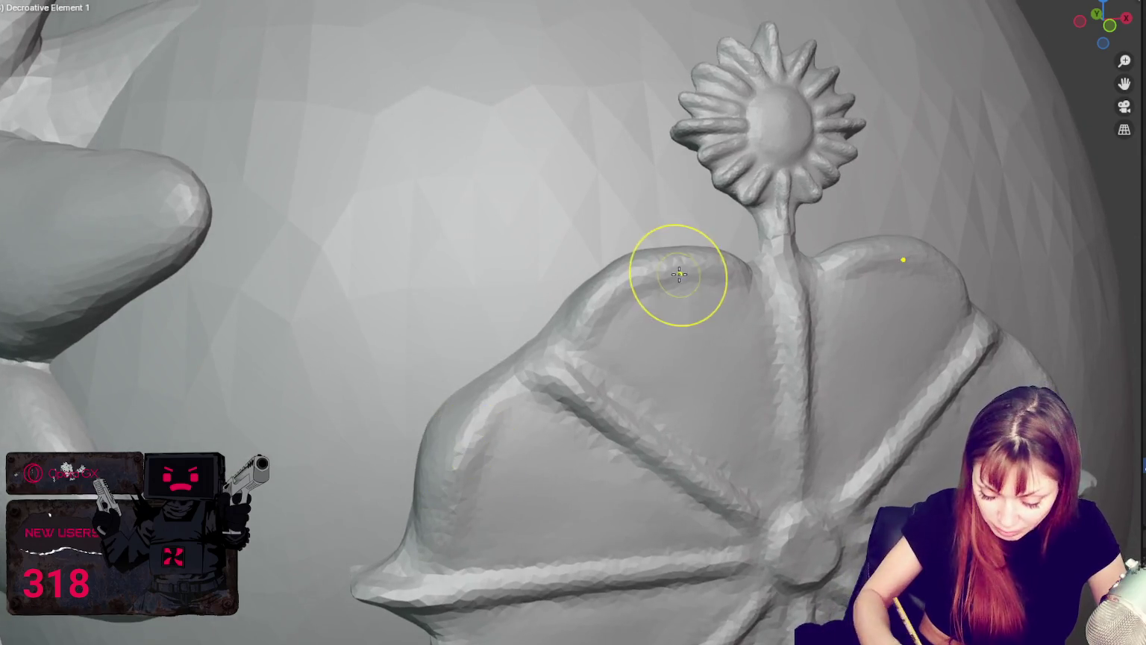
pyautogui.scroll(2, 685, 256)
pyautogui.moveTo(716, 258); pyautogui.dragTo(661, 263, button='middle')
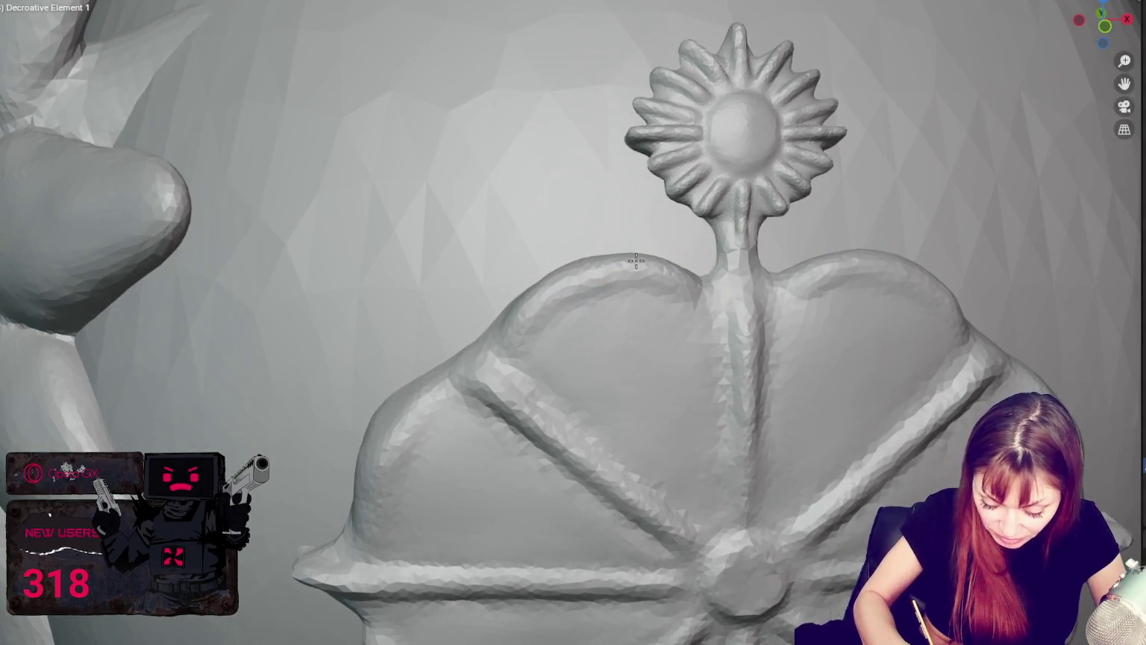
pyautogui.moveTo(504, 320); pyautogui.dragTo(532, 328, button='middle')
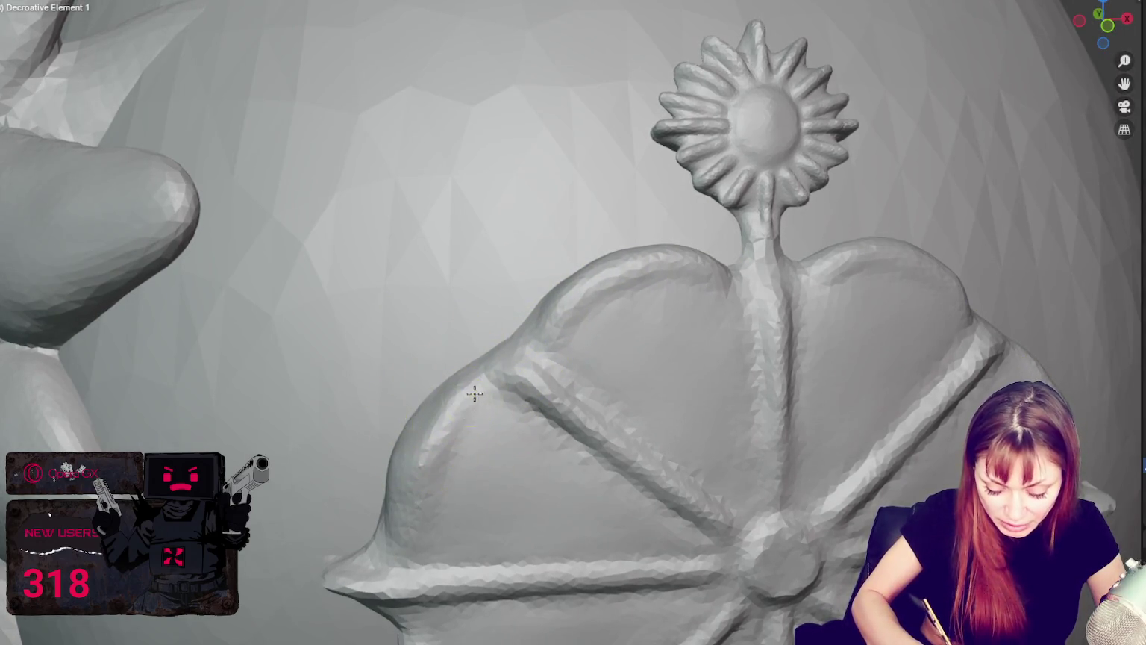
pyautogui.scroll(-3, 474, 394)
pyautogui.scroll(3, 662, 325)
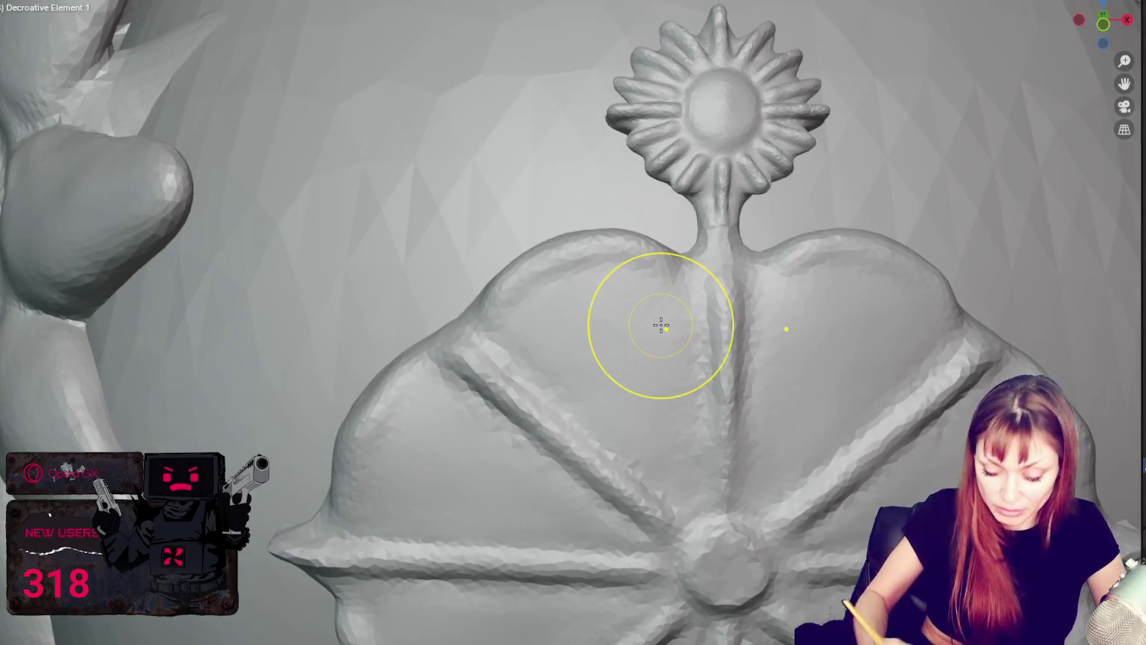
pyautogui.scroll(-4, 661, 326)
pyautogui.keyDown('shift'); pyautogui.moveTo(724, 378); pyautogui.dragTo(660, 256, button='middle'); pyautogui.keyUp('shift')
pyautogui.scroll(4, 672, 321)
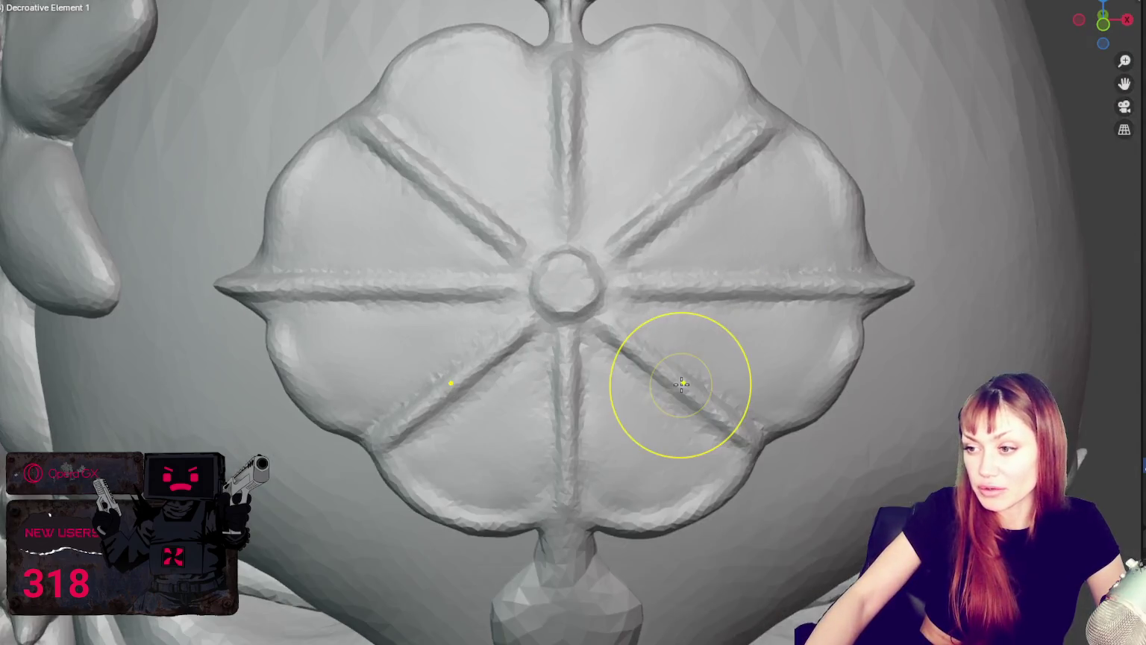
# Smooth the left rim of a petal lobe from a three-quarter view.
pyautogui.moveTo(682, 384); pyautogui.dragTo(473, 302, button='middle')
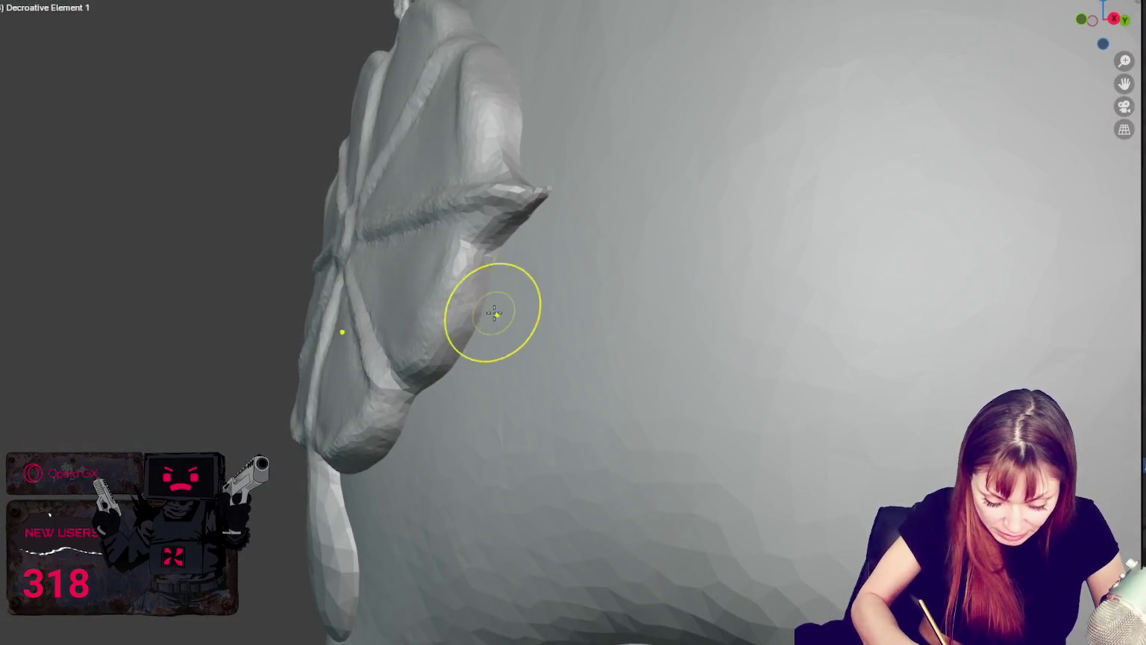
pyautogui.moveTo(512, 289); pyautogui.dragTo(435, 192, button='middle')
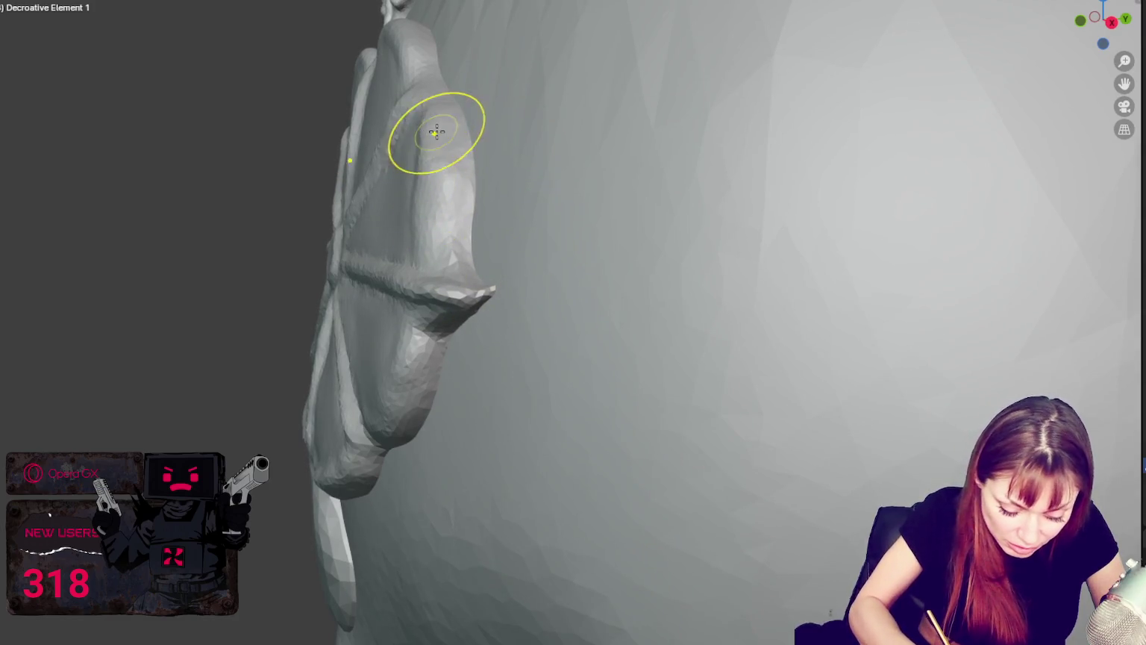
pyautogui.scroll(1, 436, 134)
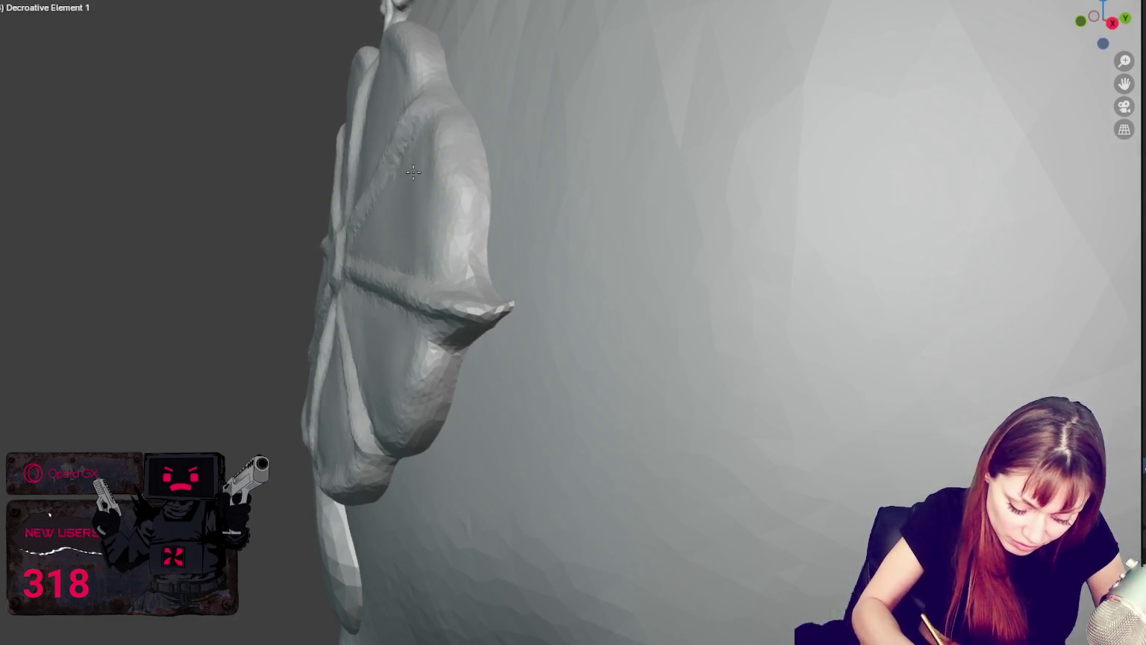
pyautogui.moveTo(414, 172); pyautogui.dragTo(556, 332, button='middle')
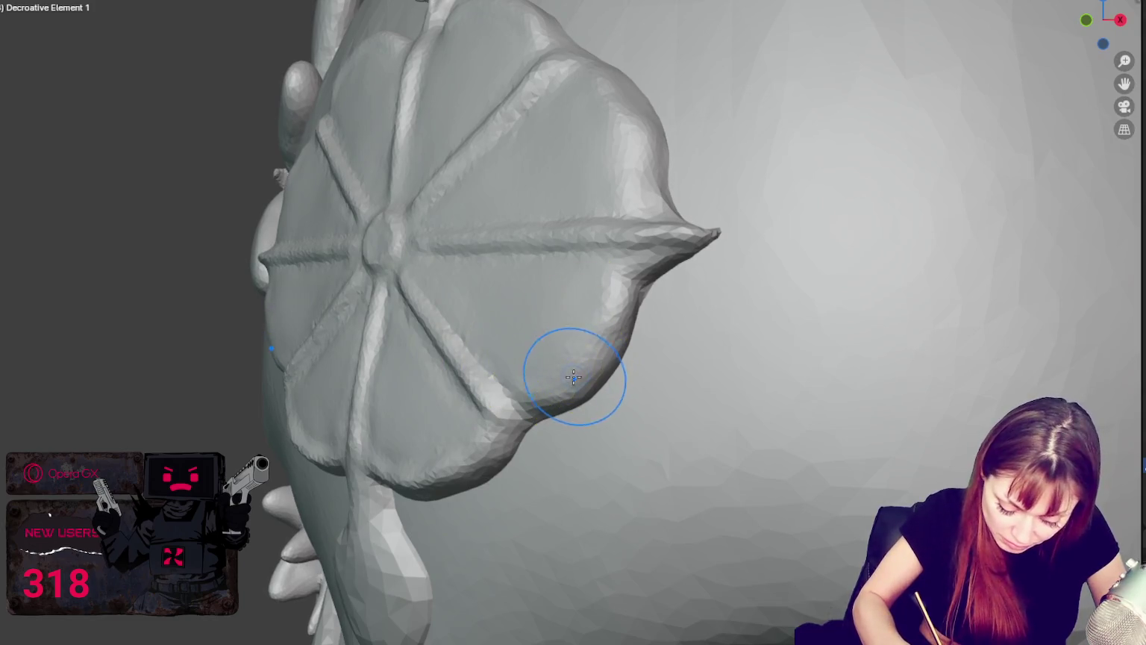
pyautogui.moveTo(548, 389); pyautogui.dragTo(537, 172, button='middle')
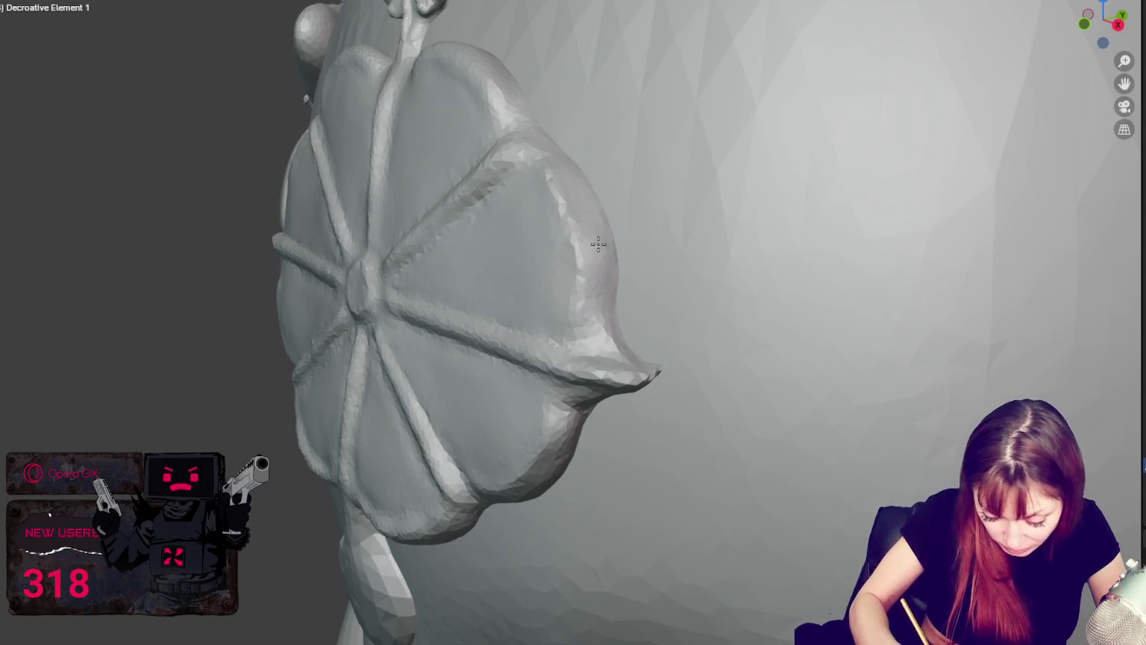
pyautogui.moveTo(598, 244); pyautogui.dragTo(473, 118, button='middle')
pyautogui.moveTo(590, 165)
pyautogui.mouseDown(button='middle')
pyautogui.moveTo(568, 113)
pyautogui.moveTo(571, 180)
pyautogui.moveTo(619, 179)
pyautogui.mouseUp(button='middle')
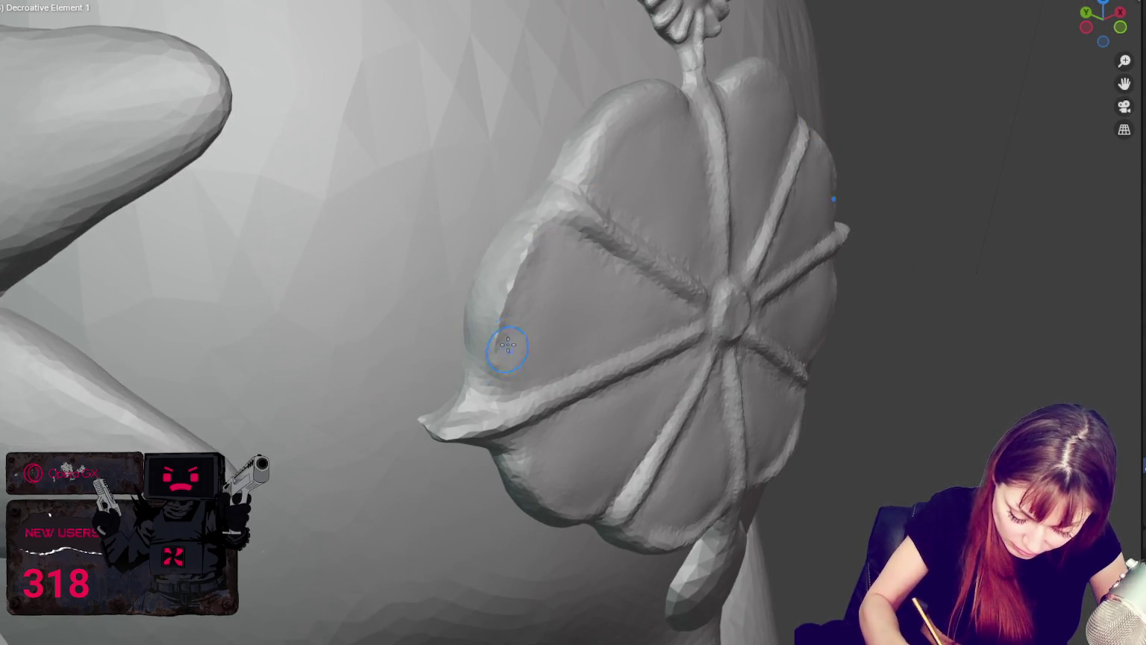
pyautogui.moveTo(508, 346); pyautogui.dragTo(532, 240)
# Smooth the right rim up to the top lobe, tapering the right flared tip.
pyautogui.moveTo(520, 351); pyautogui.dragTo(447, 299, button='middle')
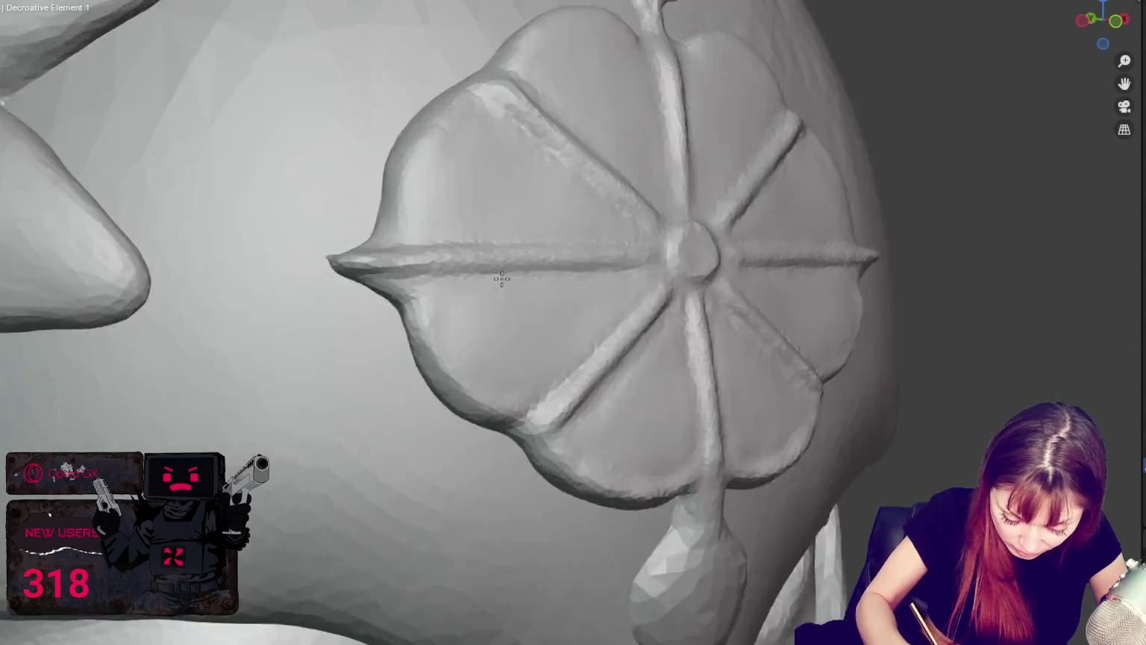
pyautogui.scroll(3, 384, 266)
pyautogui.moveTo(359, 250); pyautogui.dragTo(425, 81, button='middle')
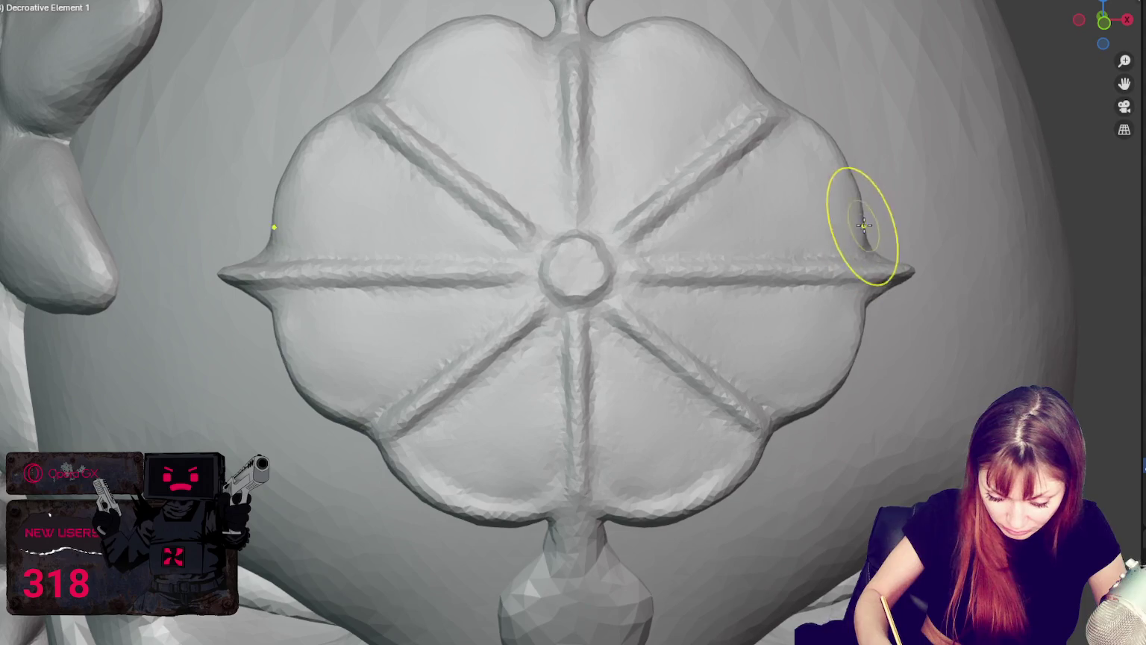
pyautogui.moveTo(877, 192)
pyautogui.mouseDown()
pyautogui.moveTo(747, 56)
pyautogui.moveTo(620, 29)
pyautogui.mouseUp()
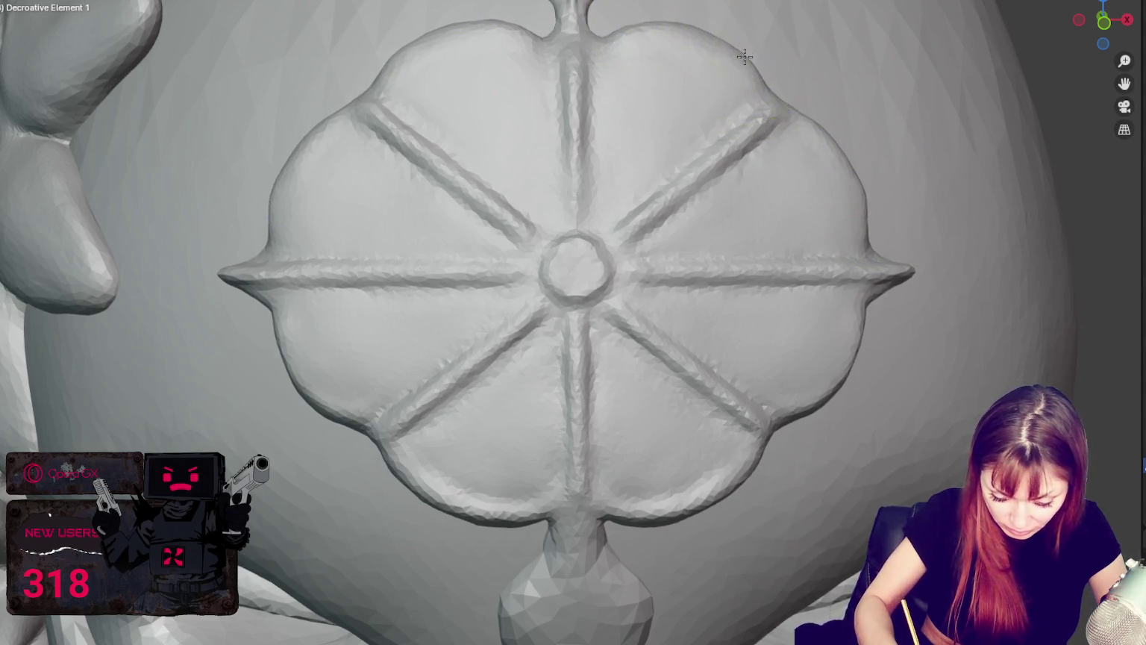
pyautogui.scroll(-6, 760, 354)
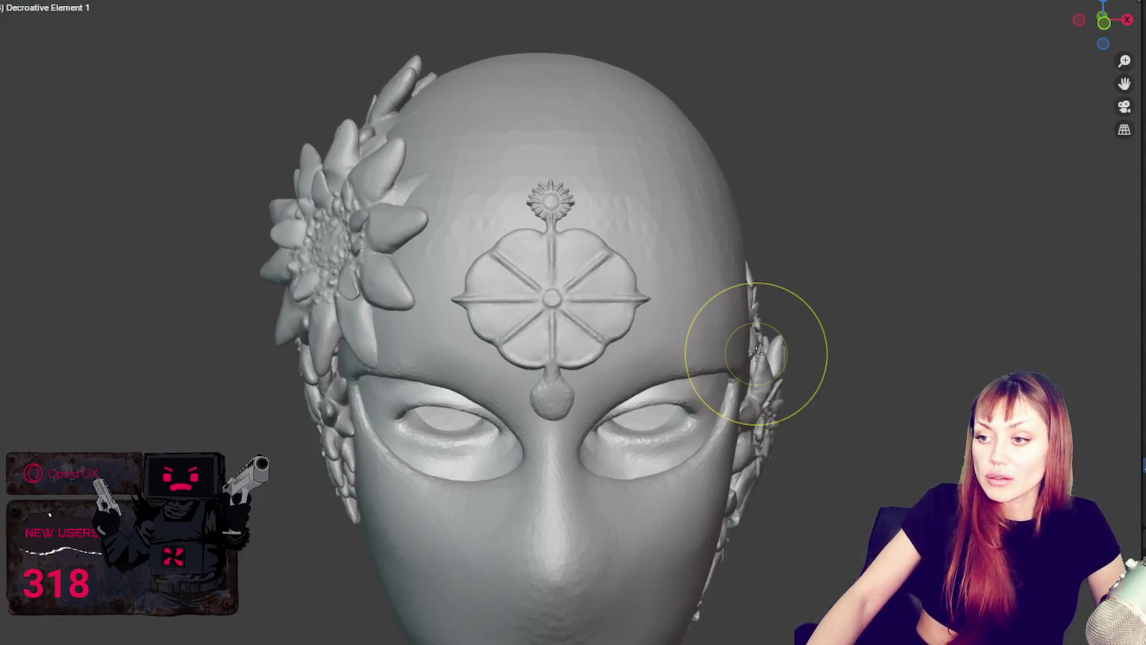
pyautogui.scroll(5, 756, 354)
pyautogui.scroll(4, 704, 312)
pyautogui.keyDown('shift'); pyautogui.moveTo(691, 256); pyautogui.dragTo(636, 388, button='middle'); pyautogui.keyUp('shift')
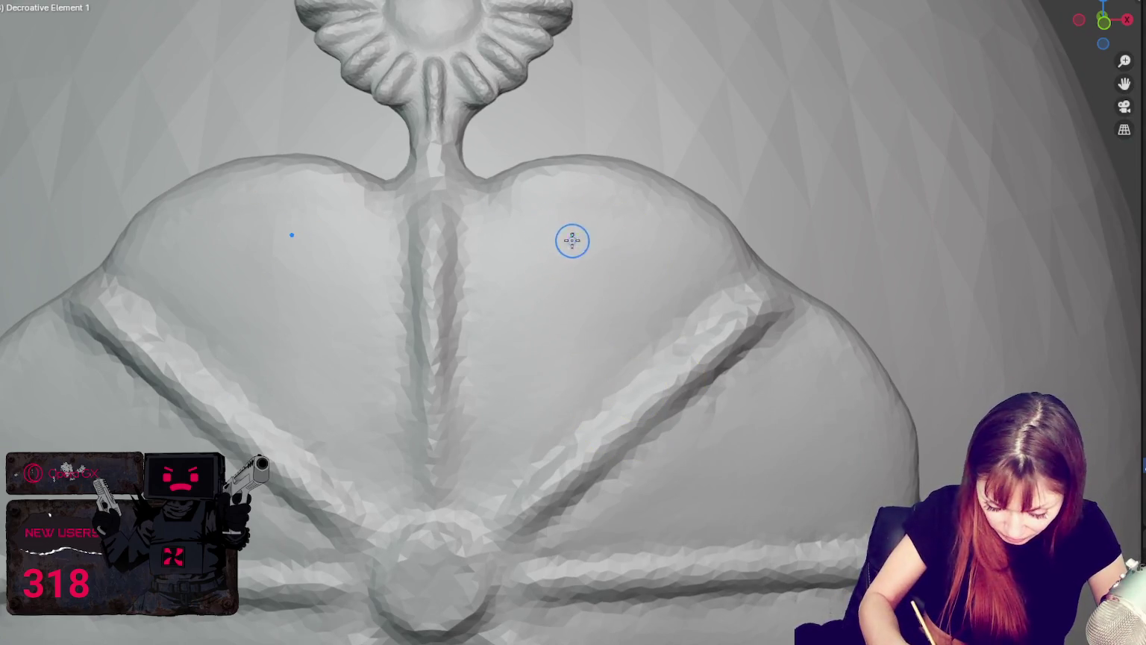
# Crease mirrored grooves into both upper lobes and reshape their top edges.
pyautogui.moveTo(499, 437); pyautogui.dragTo(548, 302)
pyautogui.moveTo(481, 478)
pyautogui.mouseDown()
pyautogui.moveTo(548, 343)
pyautogui.moveTo(601, 330)
pyautogui.mouseUp()
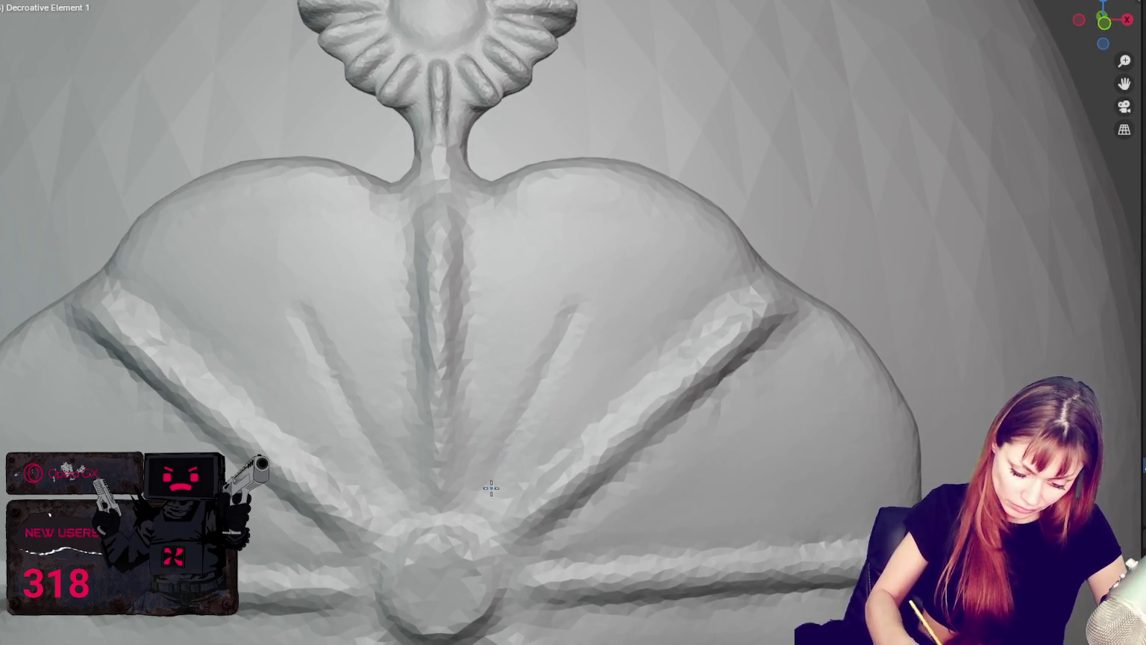
pyautogui.moveTo(666, 168); pyautogui.dragTo(631, 179, button='middle')
pyautogui.moveTo(631, 179); pyautogui.dragTo(642, 148)
# Pull a small mirrored spike from each upper lobe's top edge.
pyautogui.keyDown('shift'); pyautogui.moveTo(656, 216); pyautogui.dragTo(668, 167, button='middle'); pyautogui.keyUp('shift')
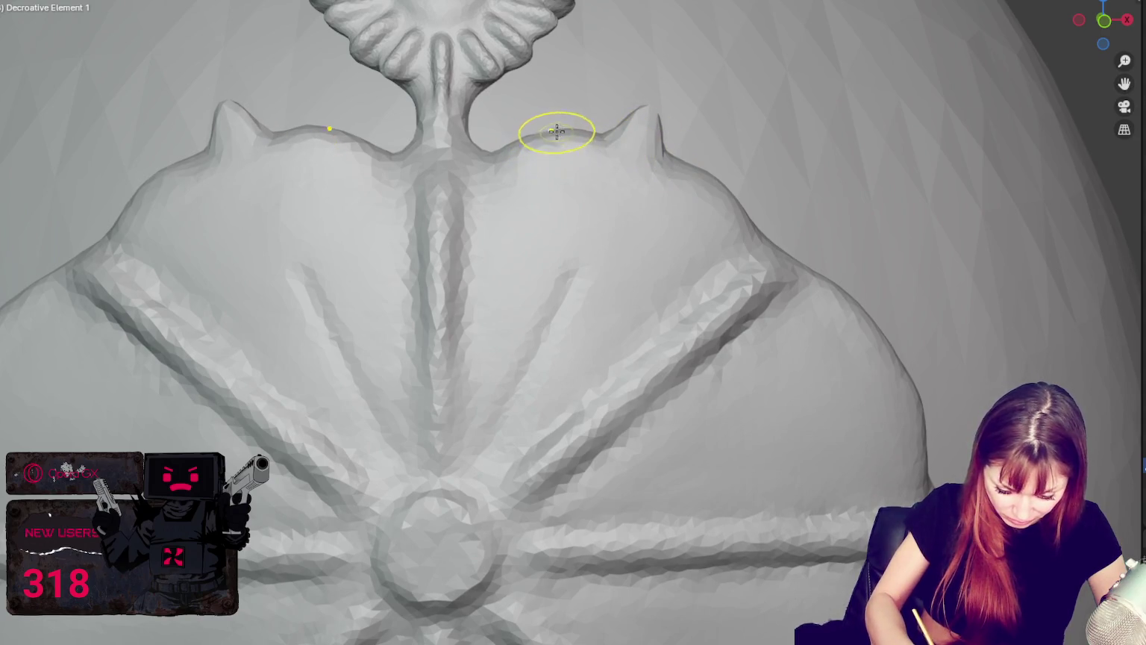
pyautogui.moveTo(685, 158); pyautogui.dragTo(807, 230)
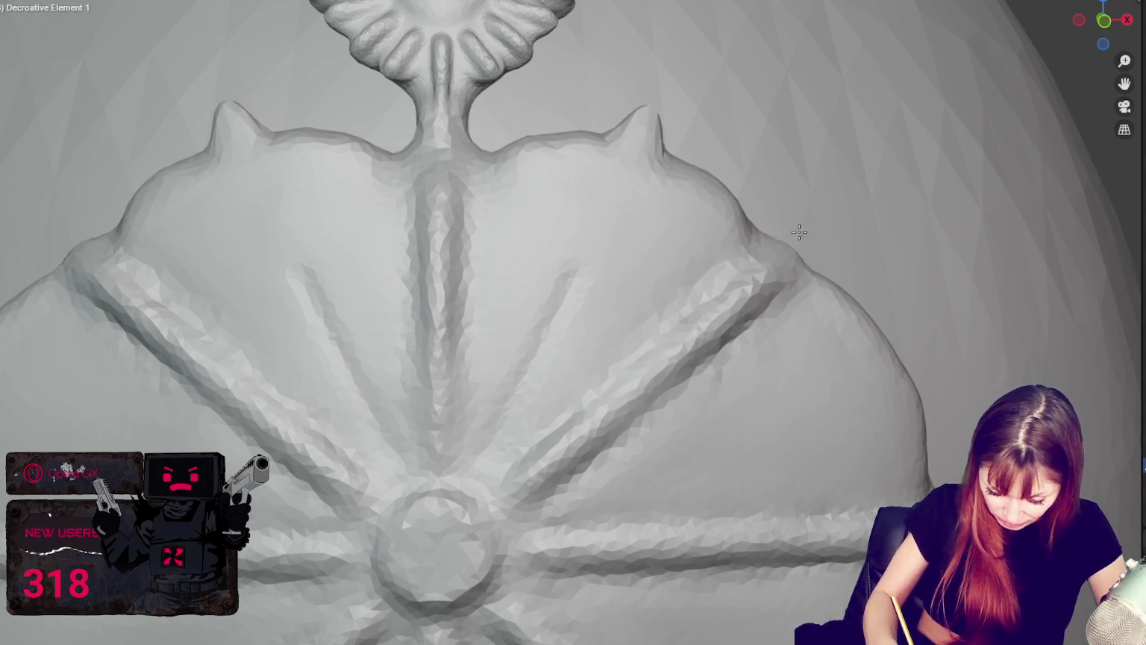
pyautogui.moveTo(808, 229)
pyautogui.mouseDown(button='middle')
pyautogui.moveTo(836, 226)
pyautogui.moveTo(877, 321)
pyautogui.mouseUp(button='middle')
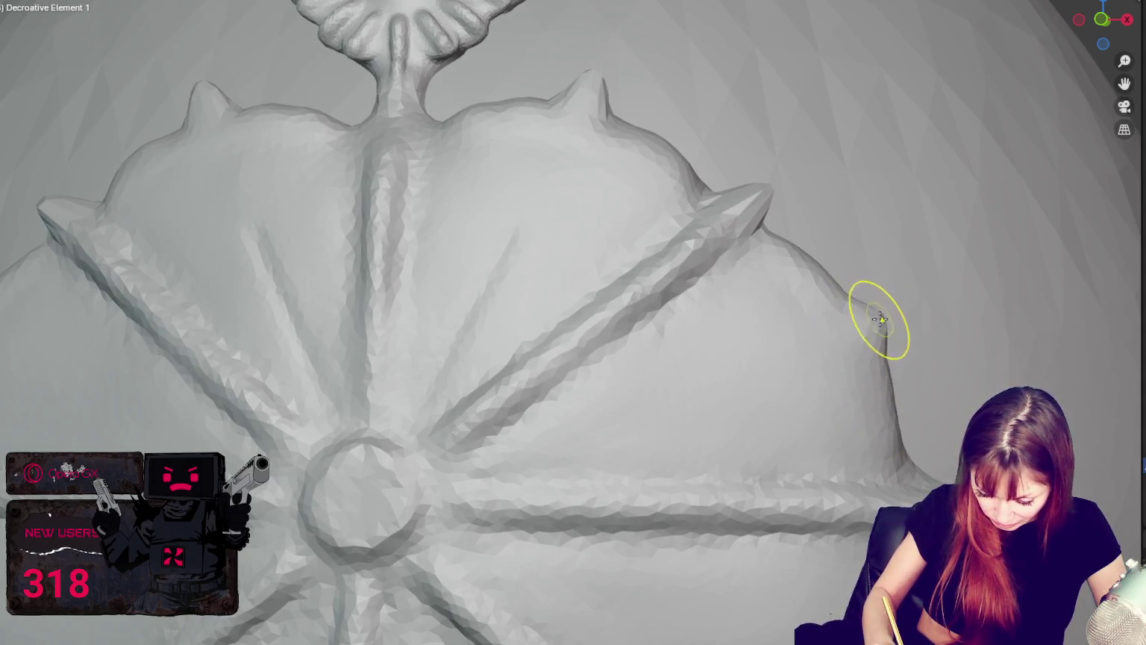
# Pull the plate's top spikes taller and sharper near the left wing tip.
pyautogui.moveTo(883, 325)
pyautogui.mouseDown(button='middle')
pyautogui.moveTo(927, 306)
pyautogui.moveTo(925, 317)
pyautogui.mouseUp(button='middle')
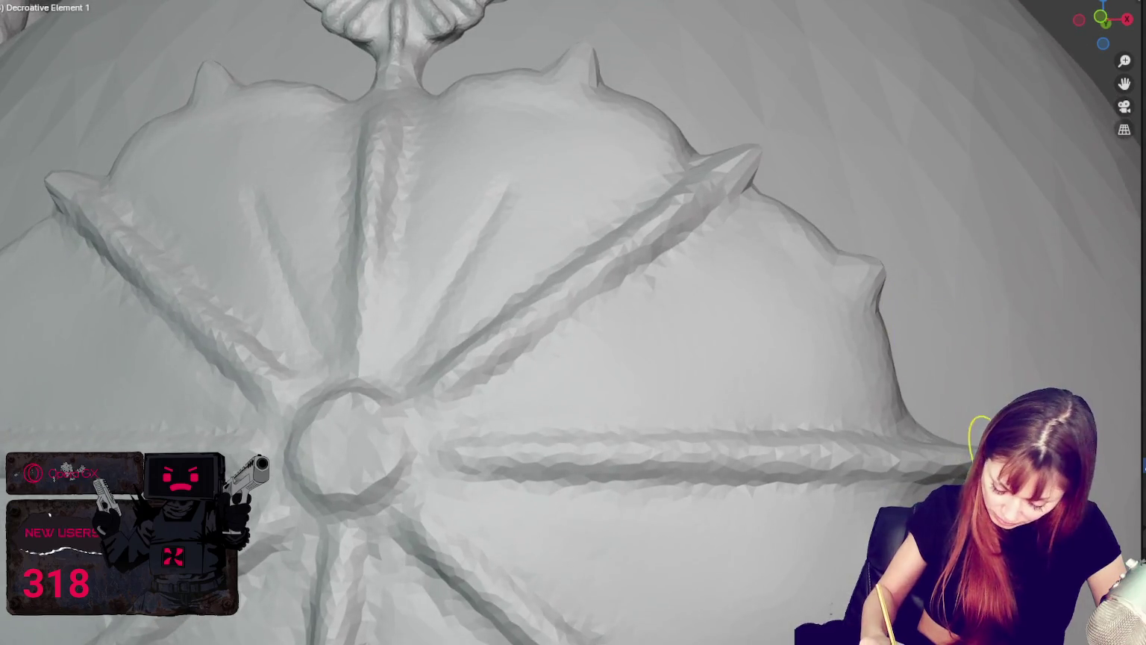
pyautogui.moveTo(935, 439); pyautogui.dragTo(926, 418, button='middle')
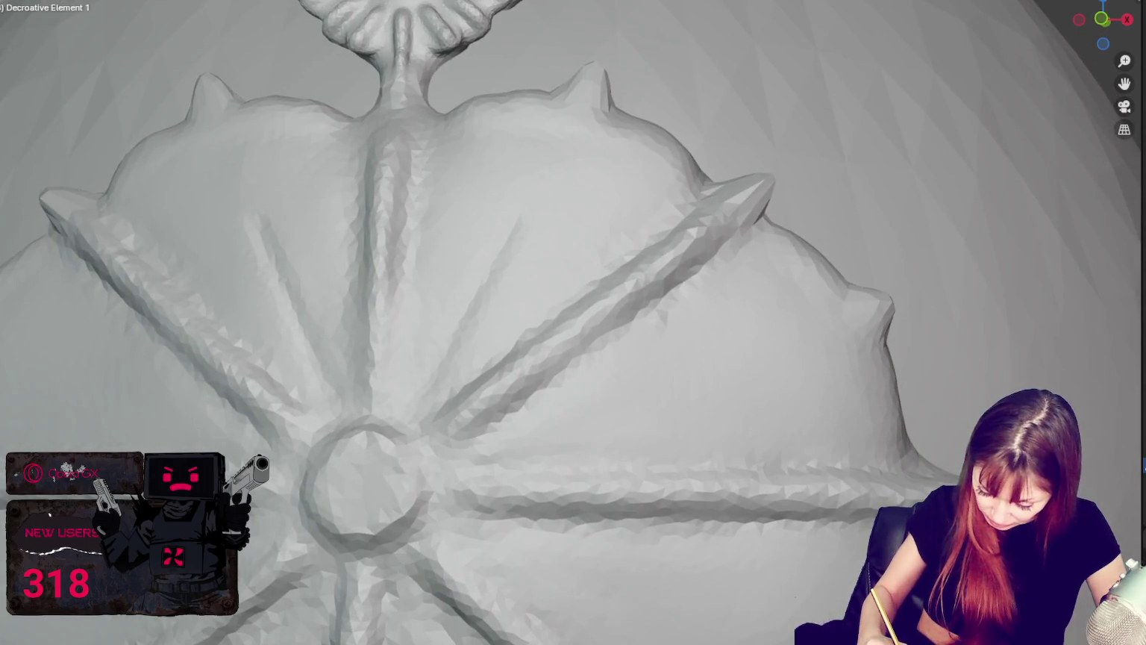
pyautogui.moveTo(748, 326); pyautogui.dragTo(671, 299, button='middle')
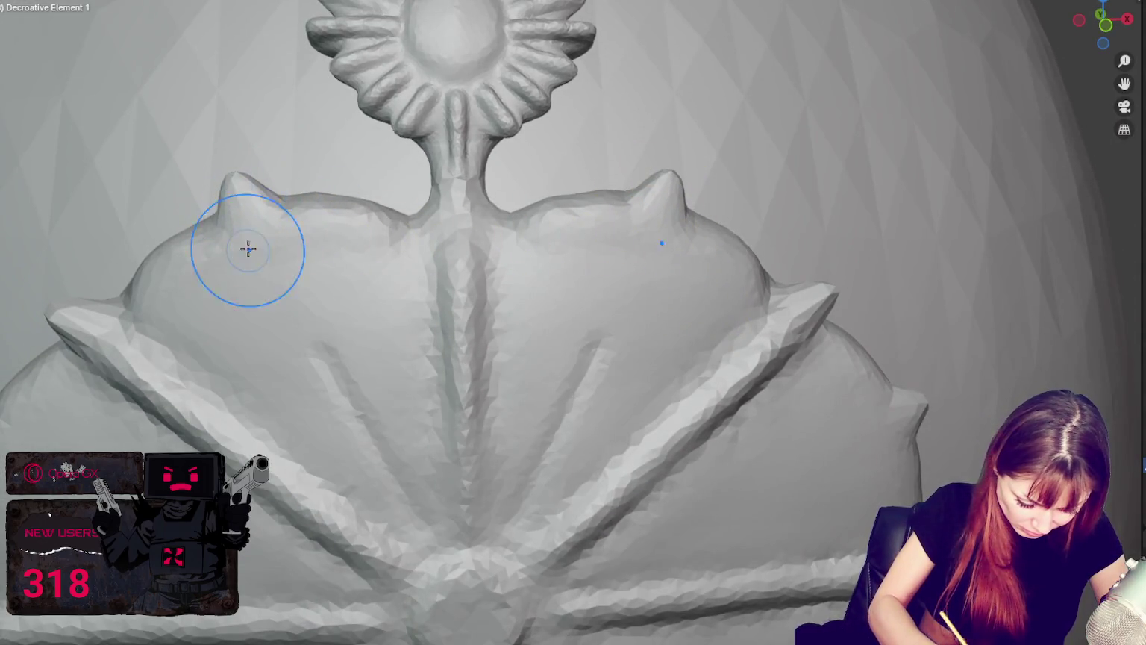
pyautogui.moveTo(247, 248); pyautogui.dragTo(314, 226, button='middle')
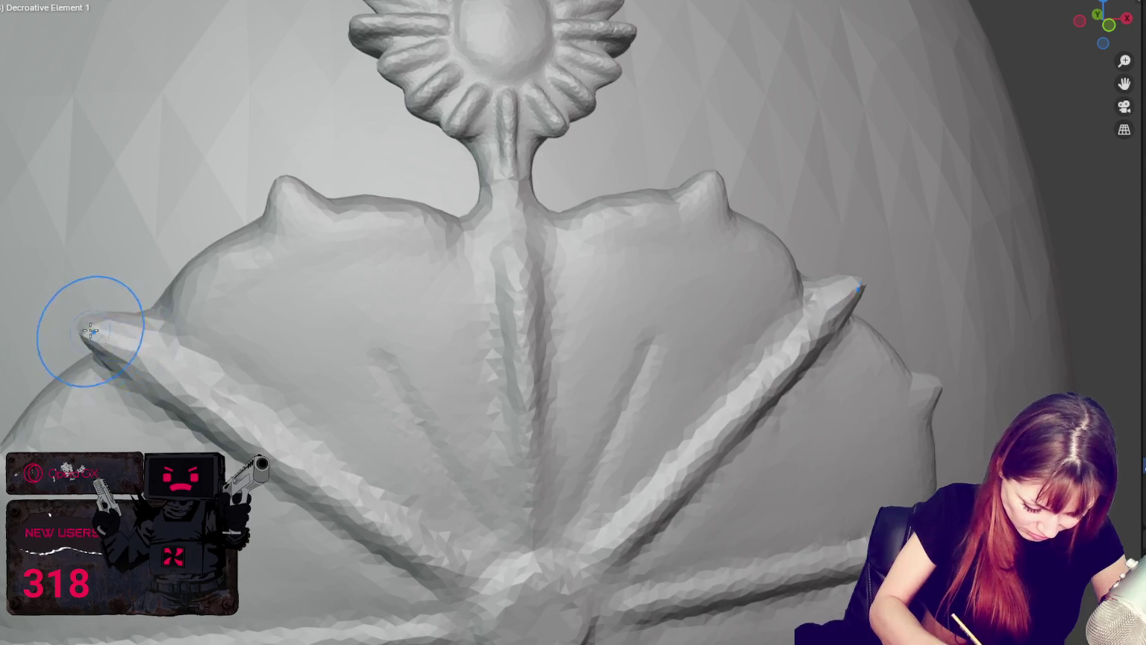
pyautogui.moveTo(298, 192); pyautogui.dragTo(300, 166)
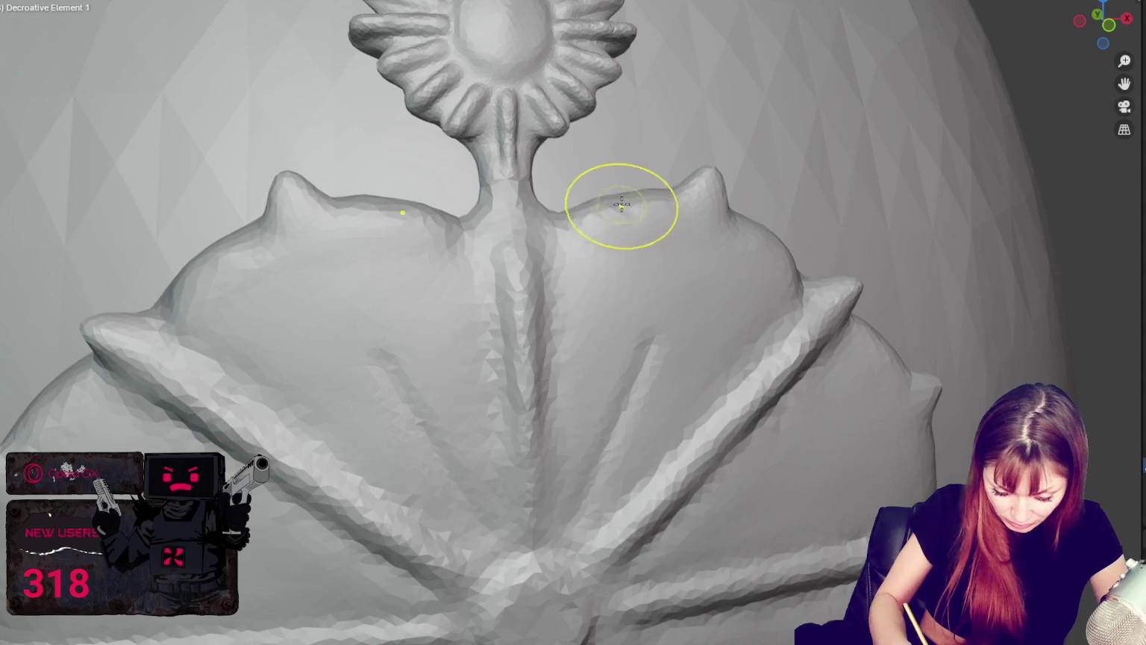
# Smooth the join where the crest stem meets the plate.
pyautogui.moveTo(569, 234)
pyautogui.mouseDown(button='middle')
pyautogui.moveTo(690, 251)
pyautogui.moveTo(686, 231)
pyautogui.mouseUp(button='middle')
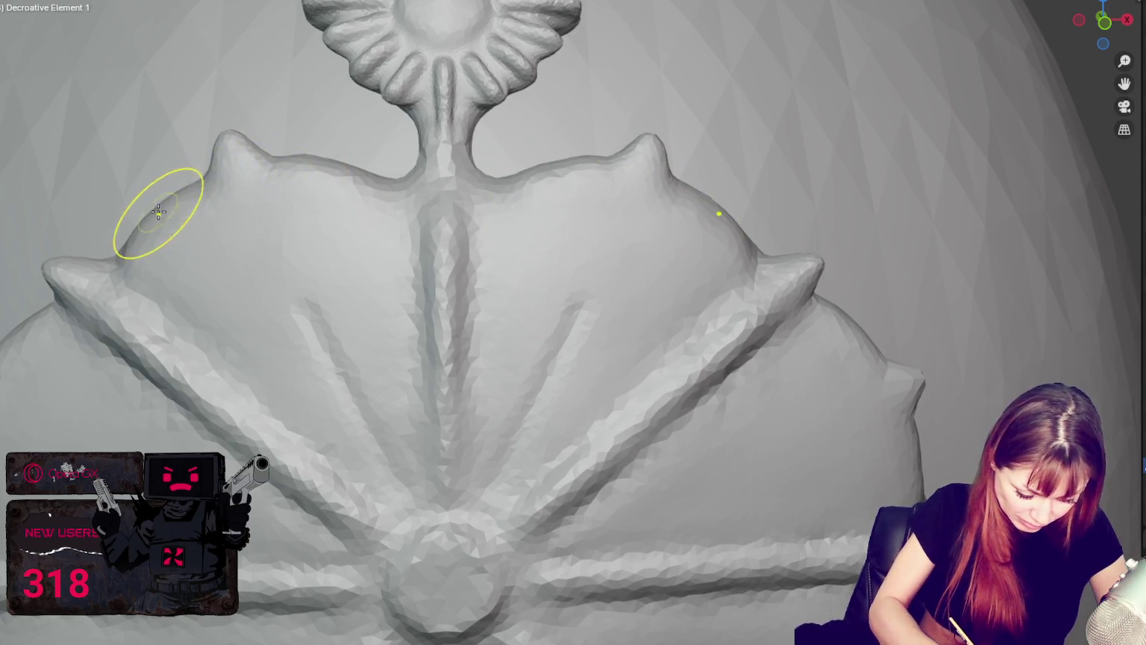
pyautogui.moveTo(371, 161); pyautogui.dragTo(312, 128, button='middle')
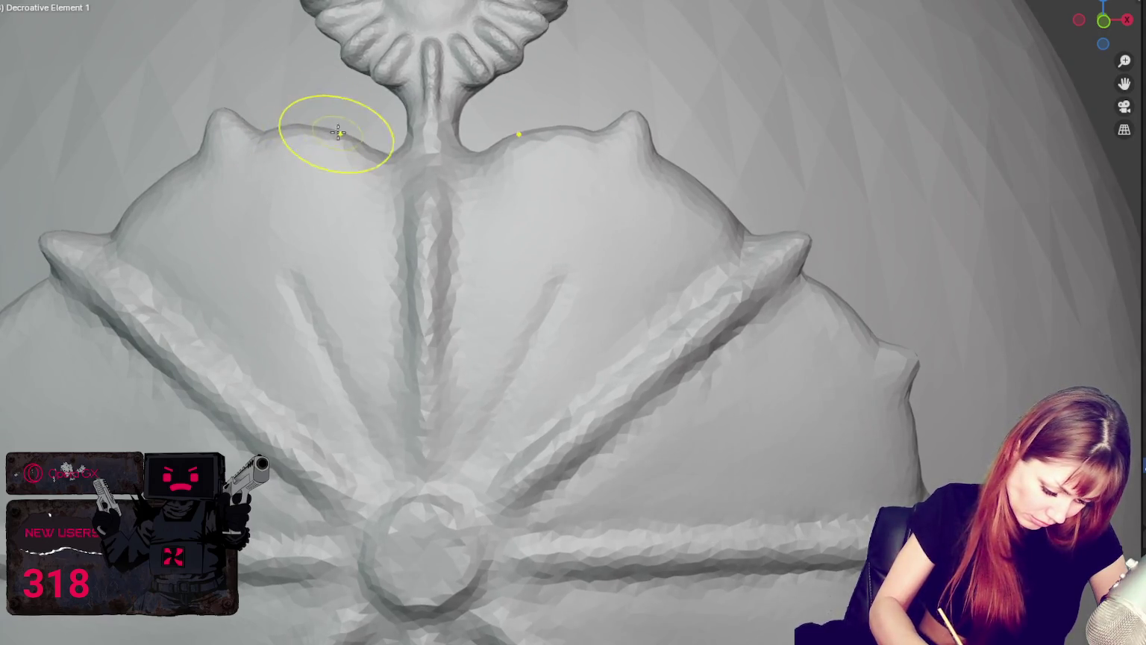
pyautogui.moveTo(164, 180); pyautogui.dragTo(303, 127, button='middle')
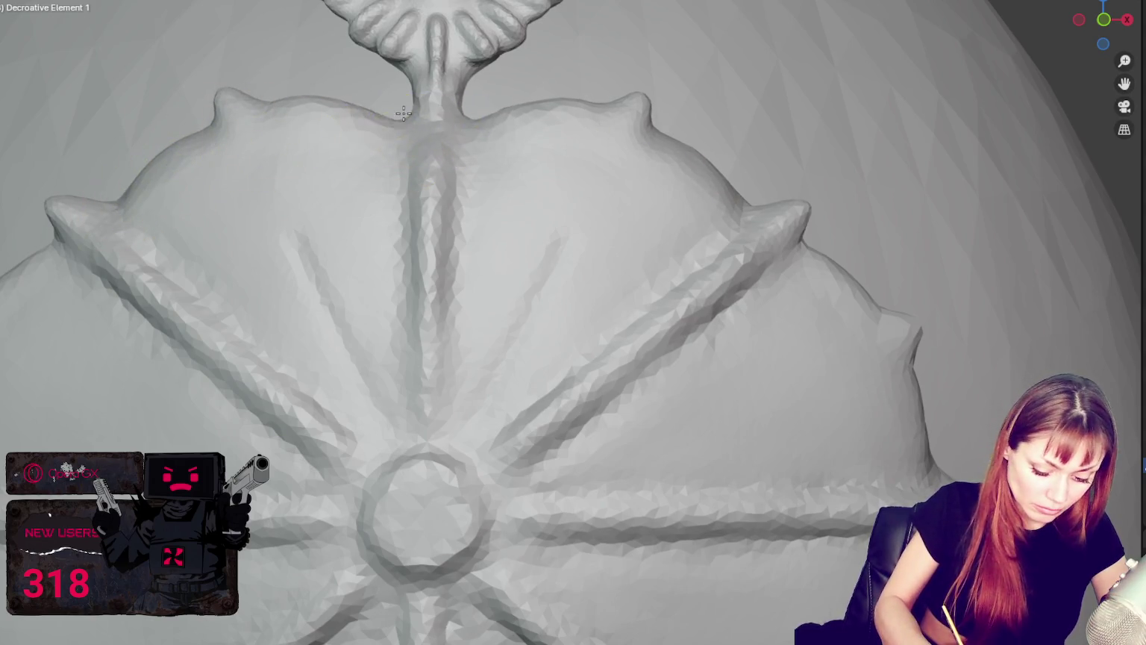
pyautogui.moveTo(460, 115); pyautogui.dragTo(457, 109)
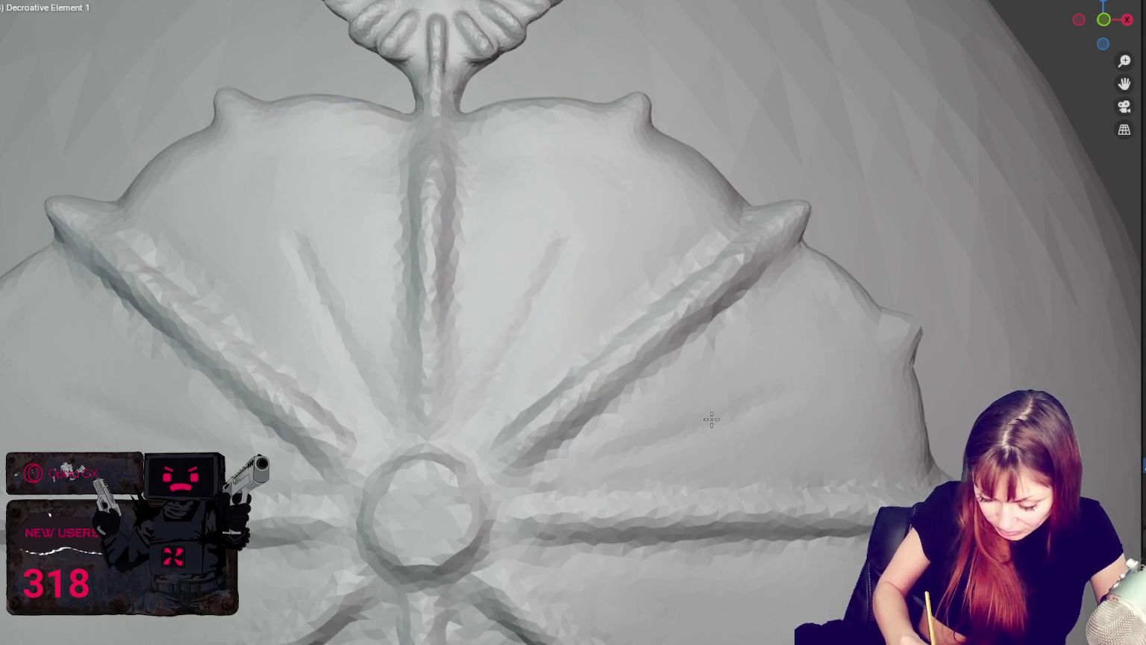
pyautogui.moveTo(524, 491); pyautogui.dragTo(709, 498, button='middle')
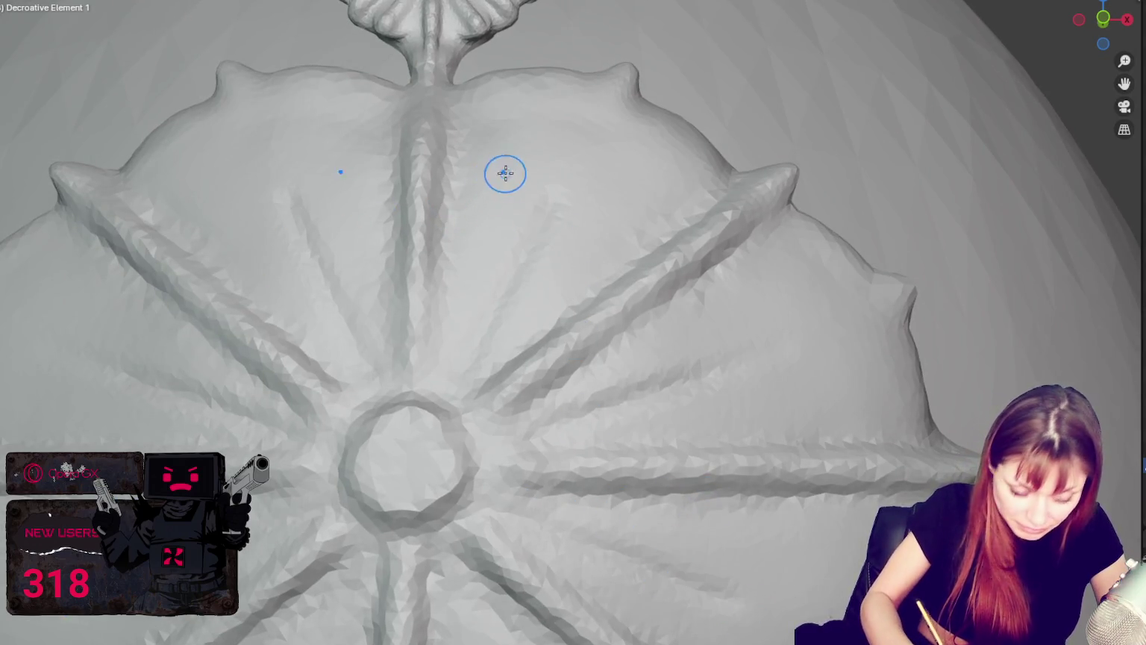
# Draw two mirrored petal loop ridges arcing over the upper plate between the radiating ridges.
pyautogui.moveTo(505, 173); pyautogui.dragTo(519, 179, button='middle')
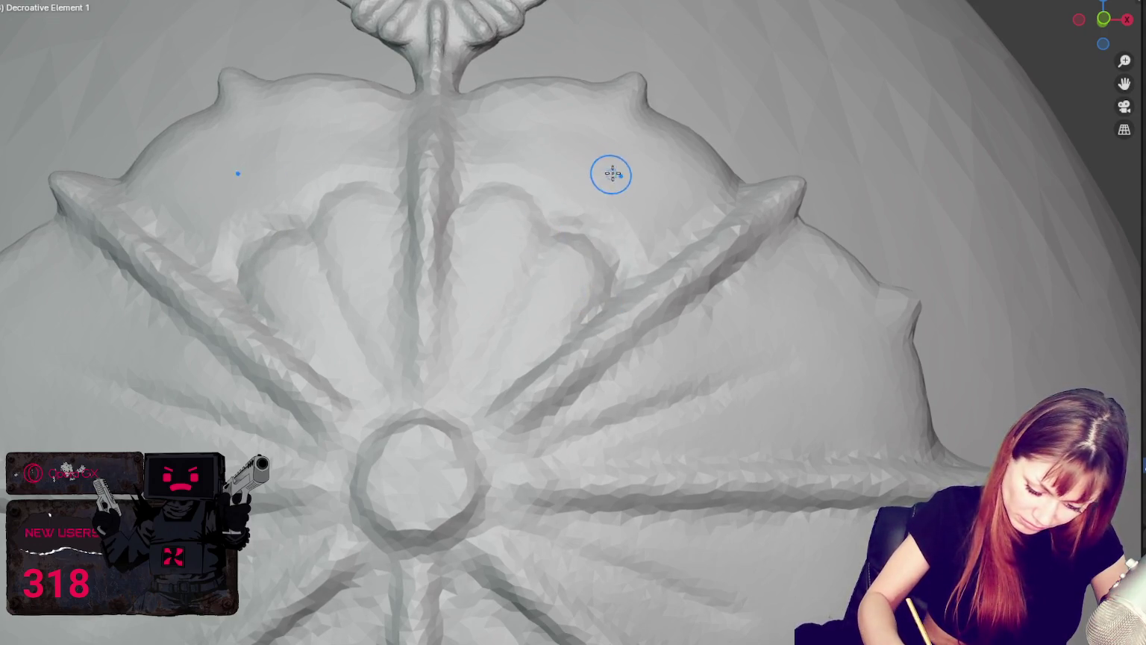
pyautogui.moveTo(614, 123); pyautogui.dragTo(567, 223)
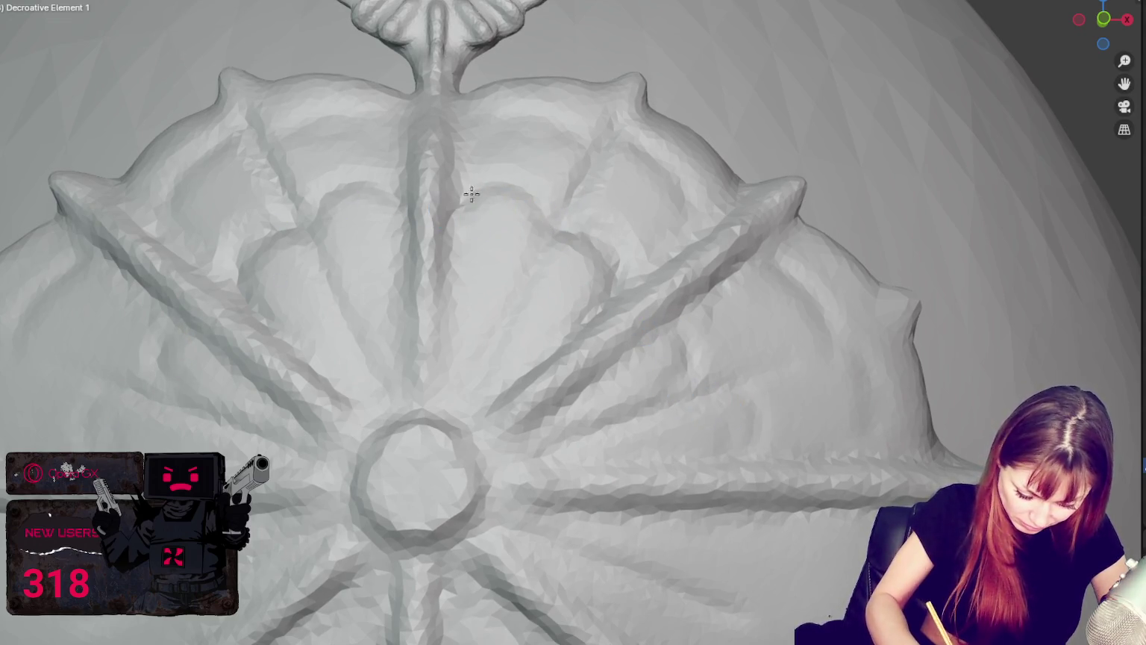
pyautogui.moveTo(472, 194); pyautogui.dragTo(520, 221)
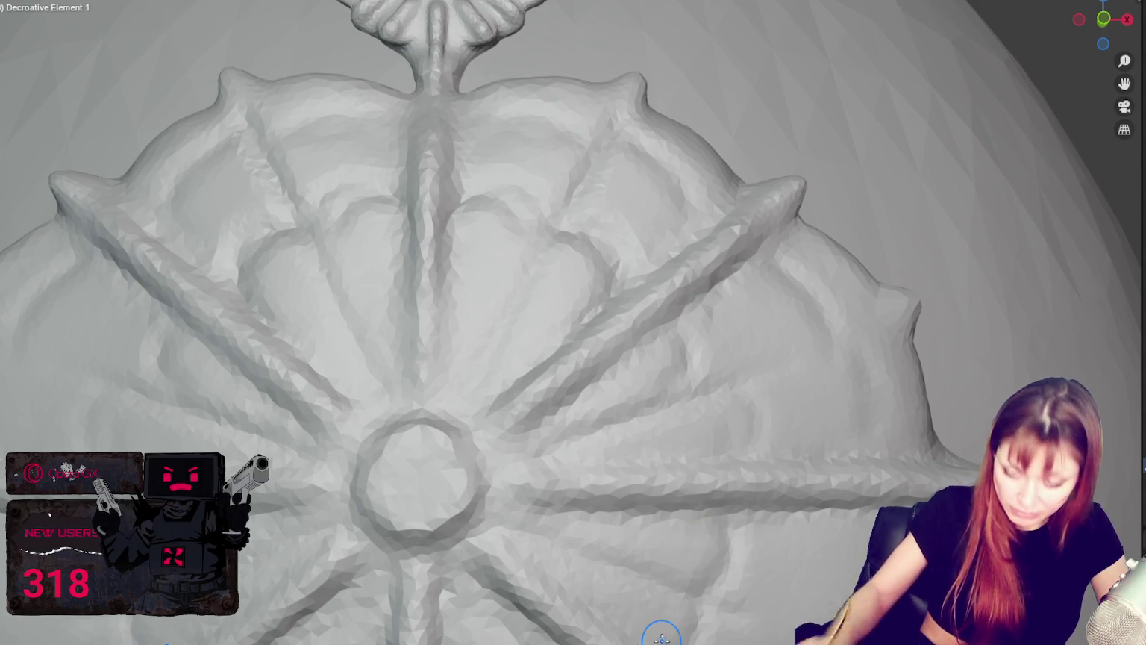
pyautogui.scroll(-4, 627, 373)
pyautogui.scroll(-4, 609, 230)
pyautogui.scroll(4, 584, 327)
pyautogui.scroll(4, 583, 403)
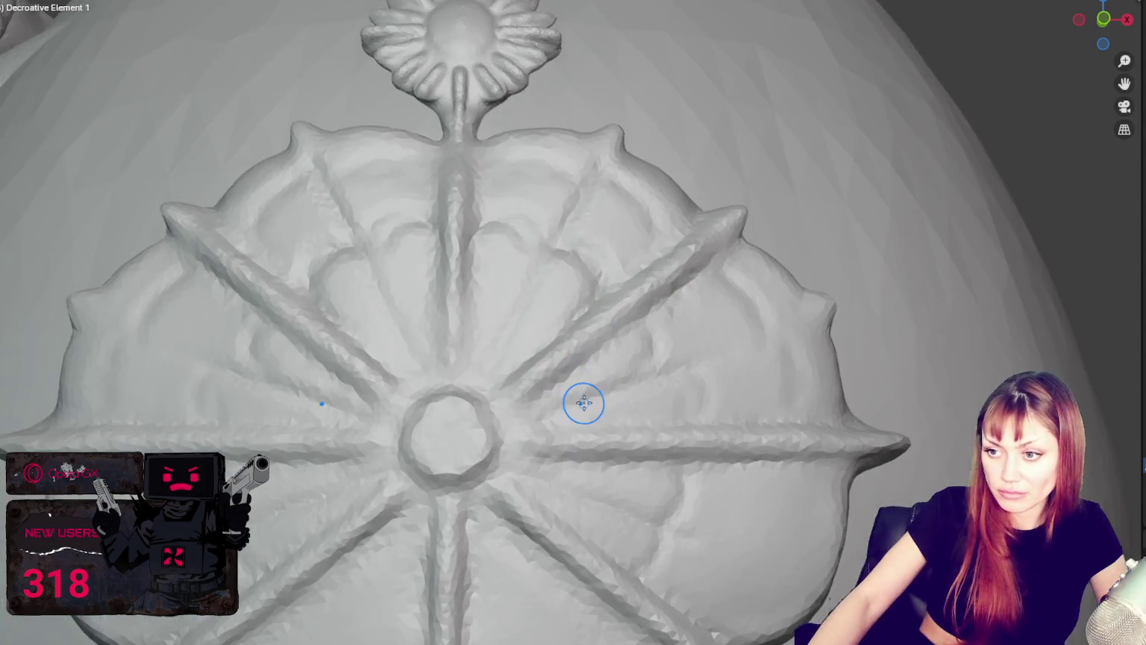
# Deepen and extend the mirrored lower-left petal loop groove around the central ring.
pyautogui.scroll(2, 583, 403)
pyautogui.scroll(2, 597, 314)
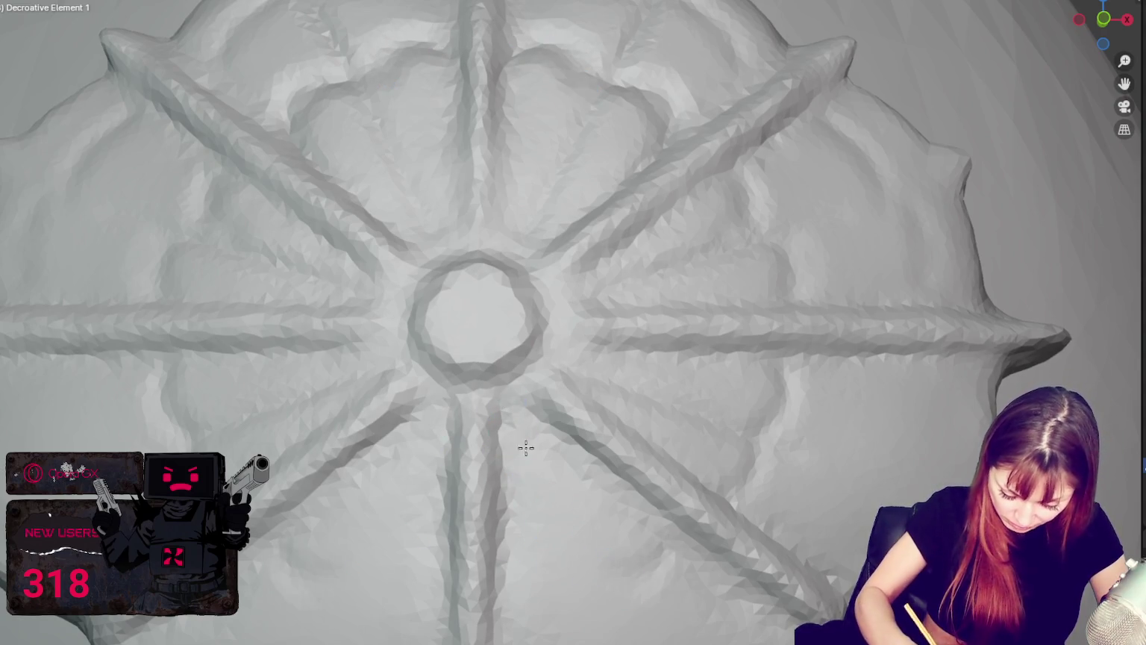
pyautogui.moveTo(591, 537); pyautogui.dragTo(618, 538, button='middle')
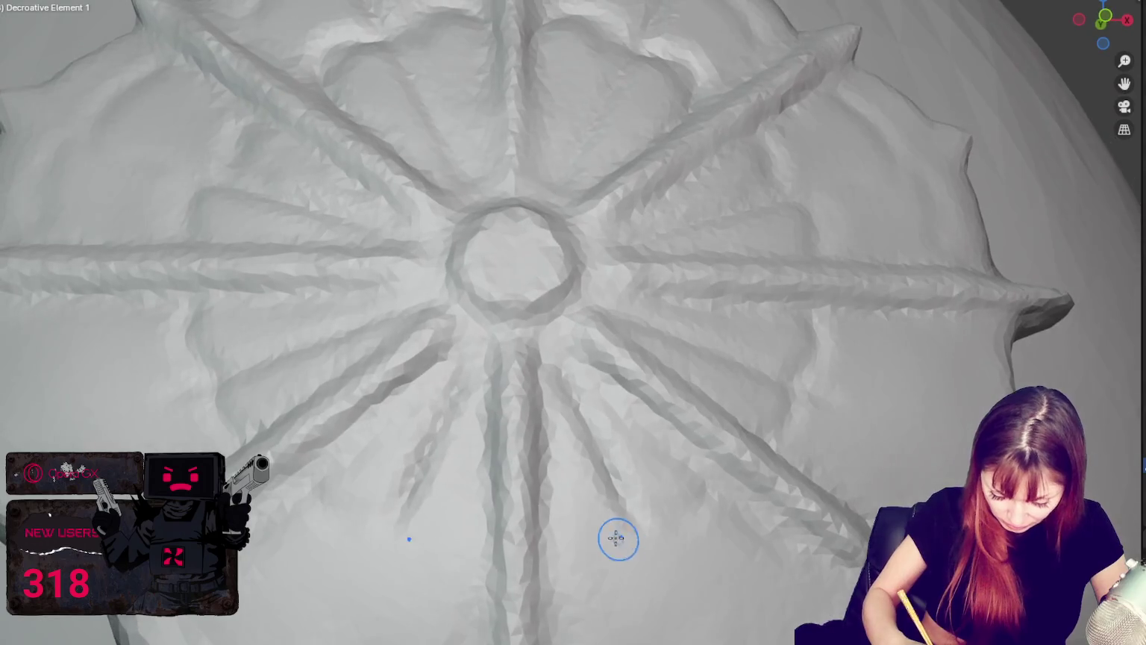
pyautogui.moveTo(440, 415); pyautogui.dragTo(391, 515)
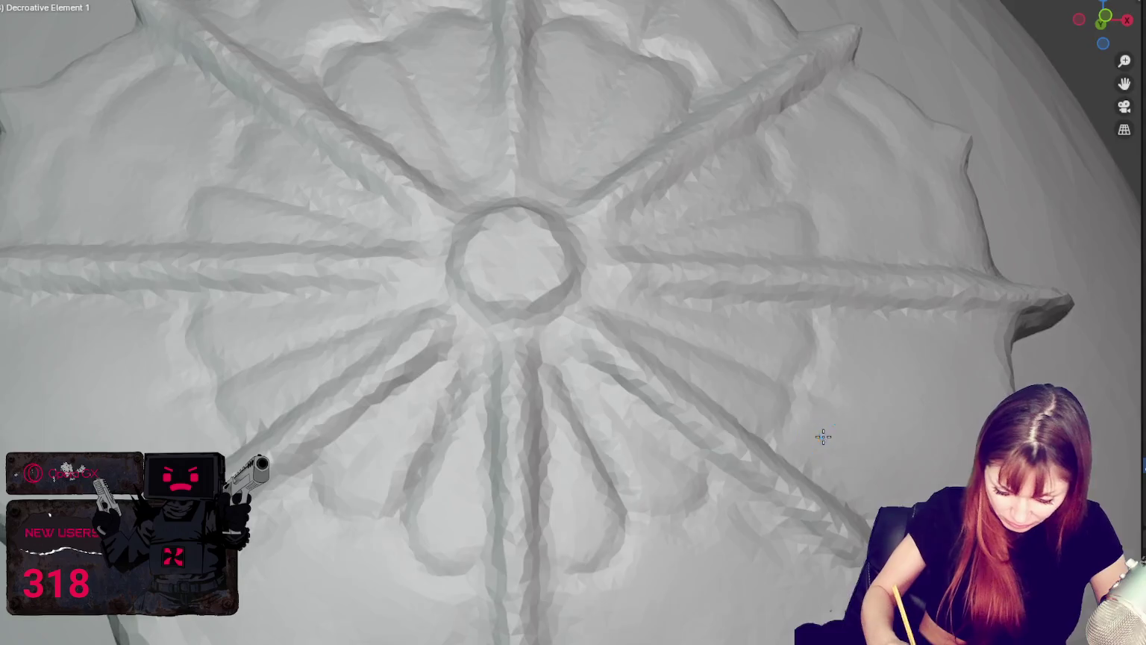
pyautogui.moveTo(824, 435); pyautogui.dragTo(810, 448, button='middle')
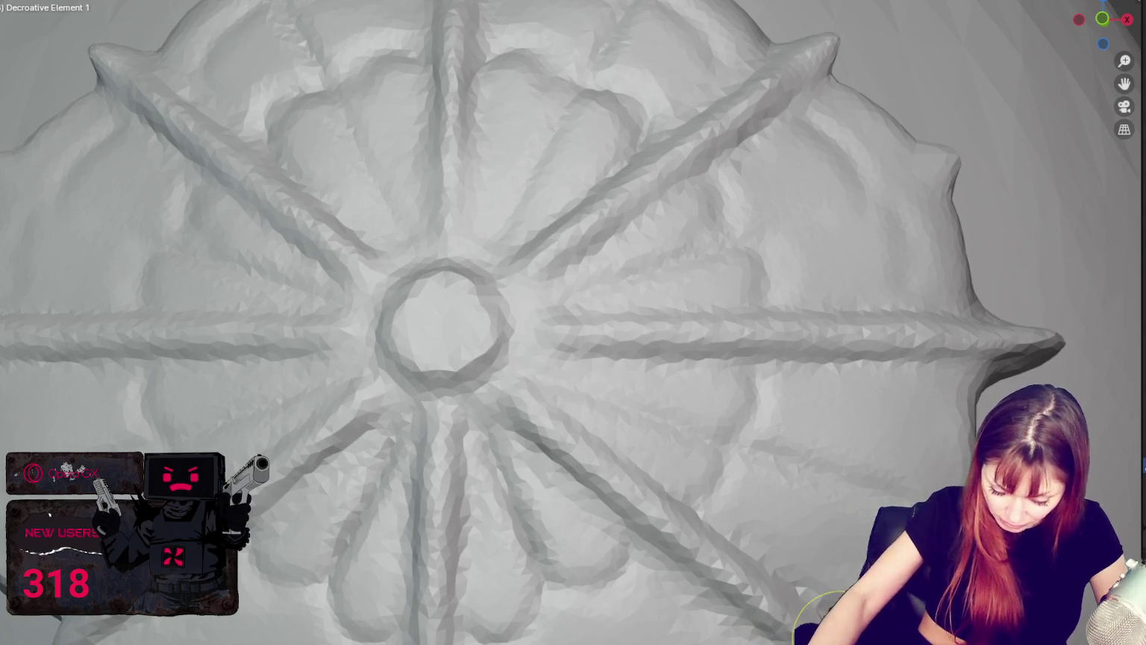
pyautogui.moveTo(819, 618); pyautogui.dragTo(858, 522, button='middle')
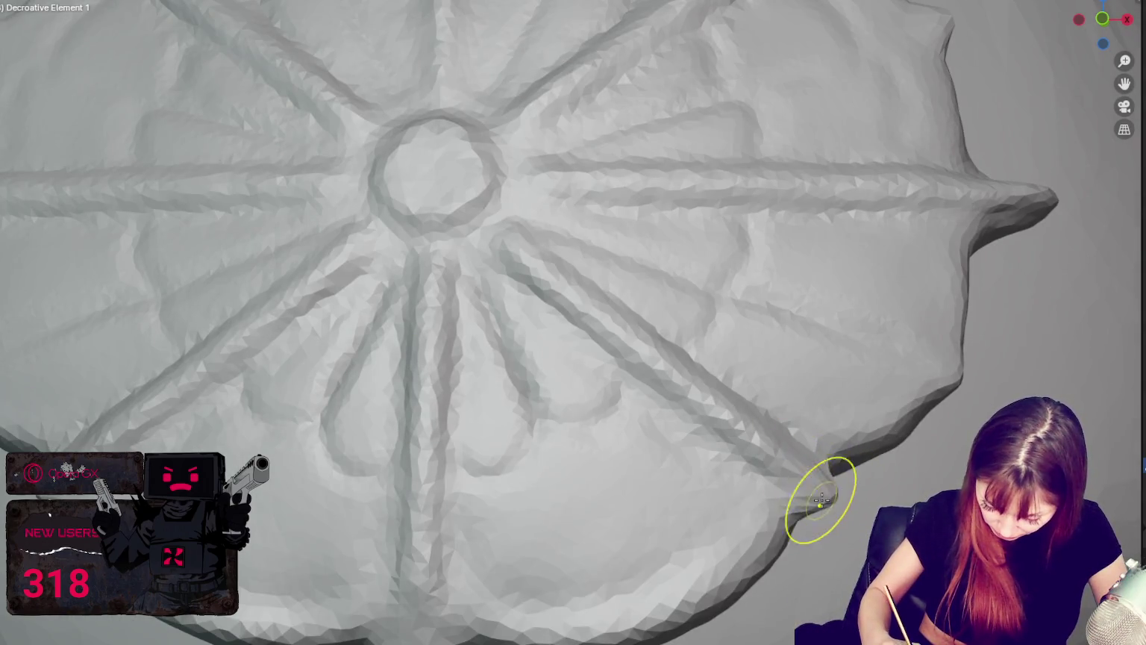
# Shrink the brush with F and deepen the bottom vertical groove to the plate's edge.
pyautogui.moveTo(821, 499)
pyautogui.mouseDown()
pyautogui.moveTo(841, 512)
pyautogui.moveTo(793, 478)
pyautogui.mouseUp()
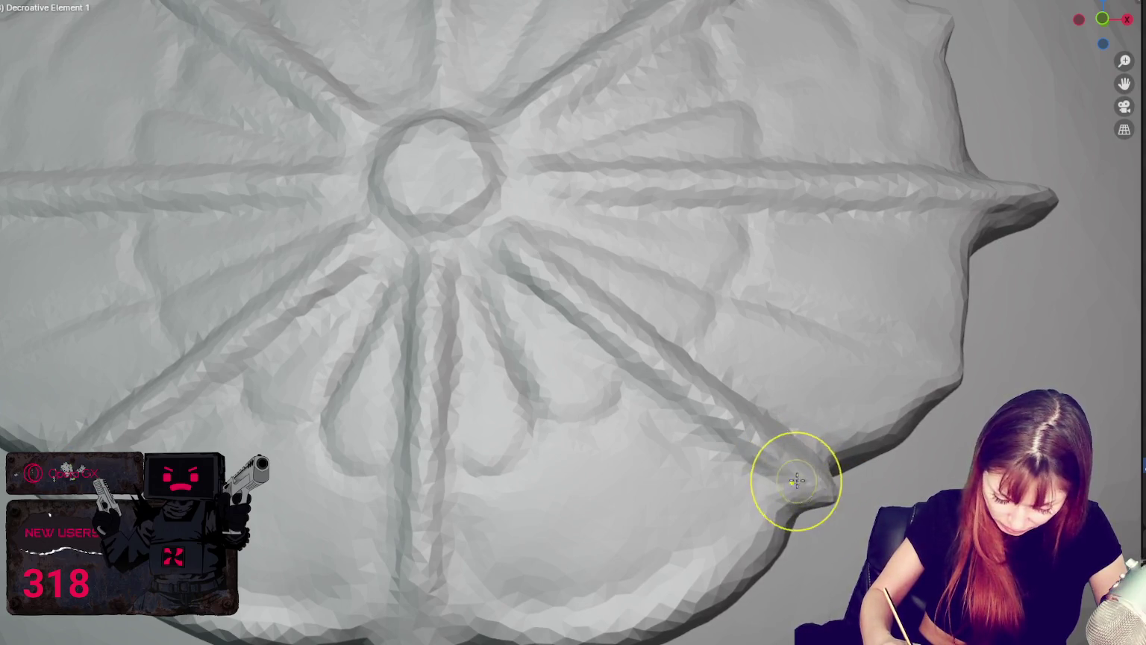
pyautogui.moveTo(423, 607); pyautogui.dragTo(327, 542)
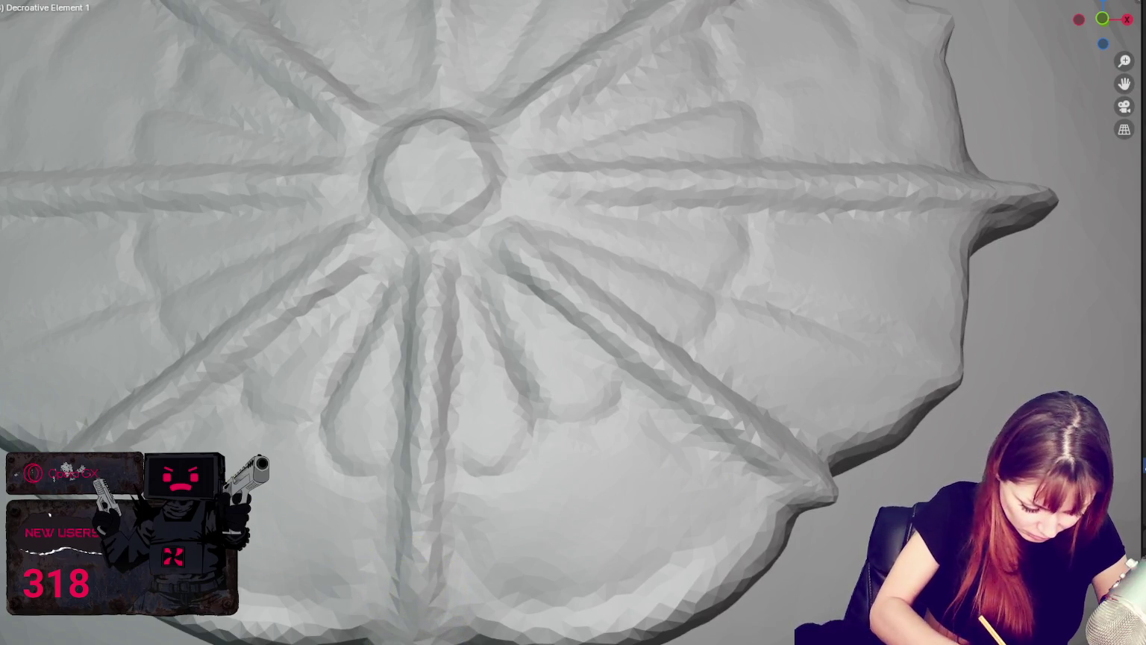
pyautogui.press('f')
pyautogui.moveTo(413, 554); pyautogui.dragTo(415, 636)
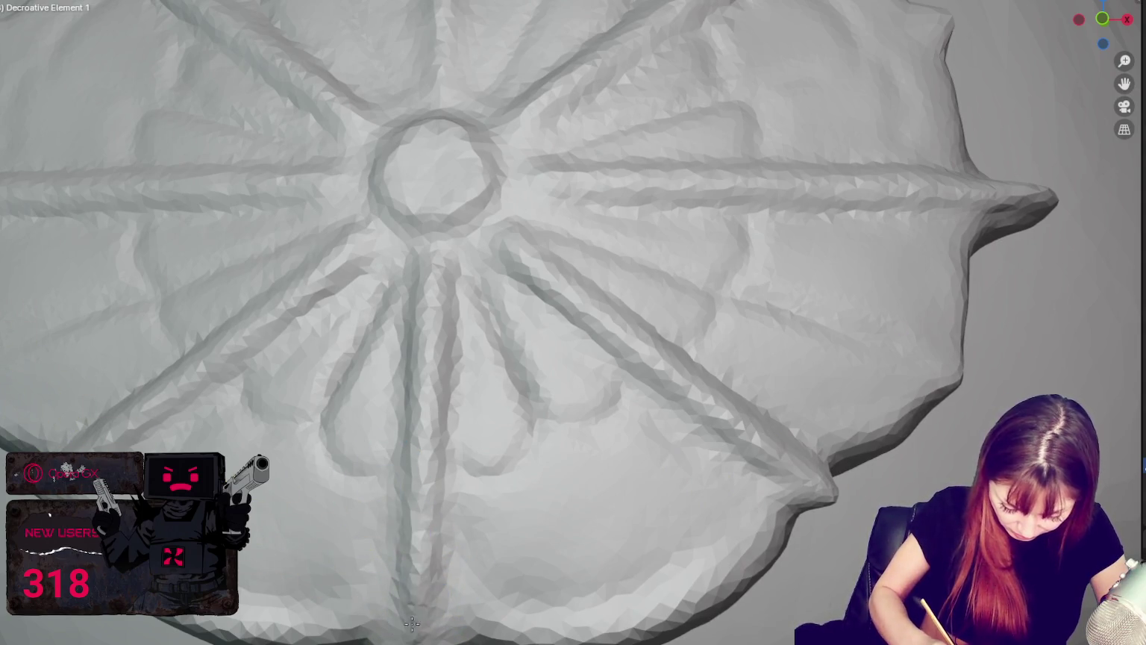
# Reshape the lower-left rim of the medallion plate.
pyautogui.moveTo(432, 249)
pyautogui.mouseDown(button='middle')
pyautogui.moveTo(532, 456)
pyautogui.moveTo(454, 385)
pyautogui.moveTo(466, 387)
pyautogui.mouseUp(button='middle')
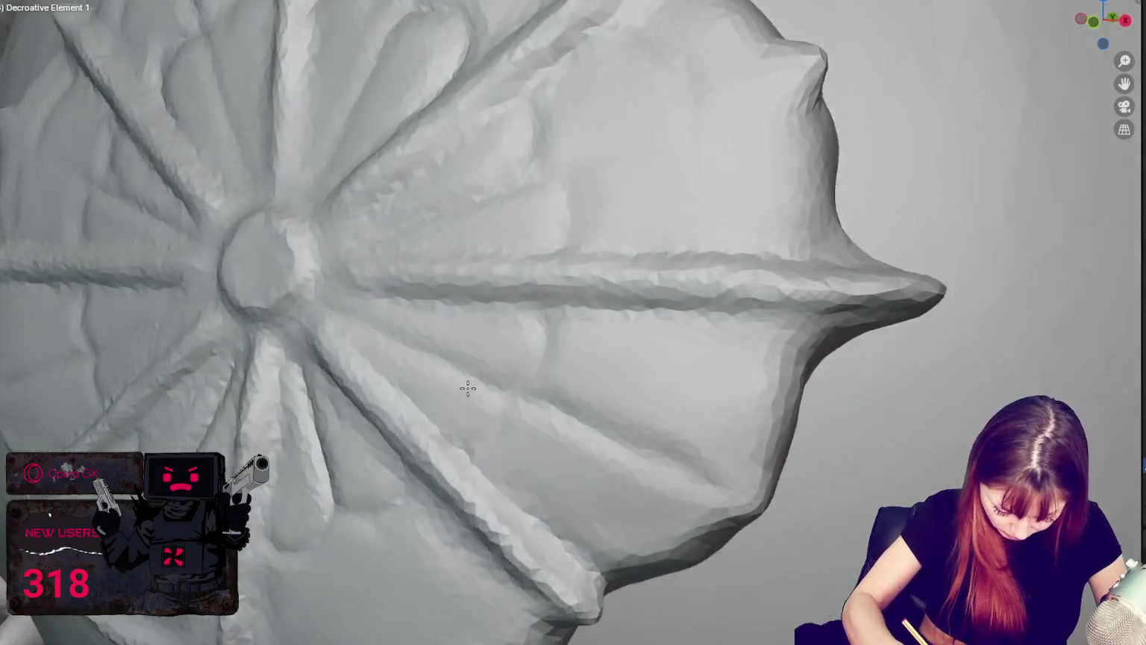
pyautogui.scroll(3, 468, 376)
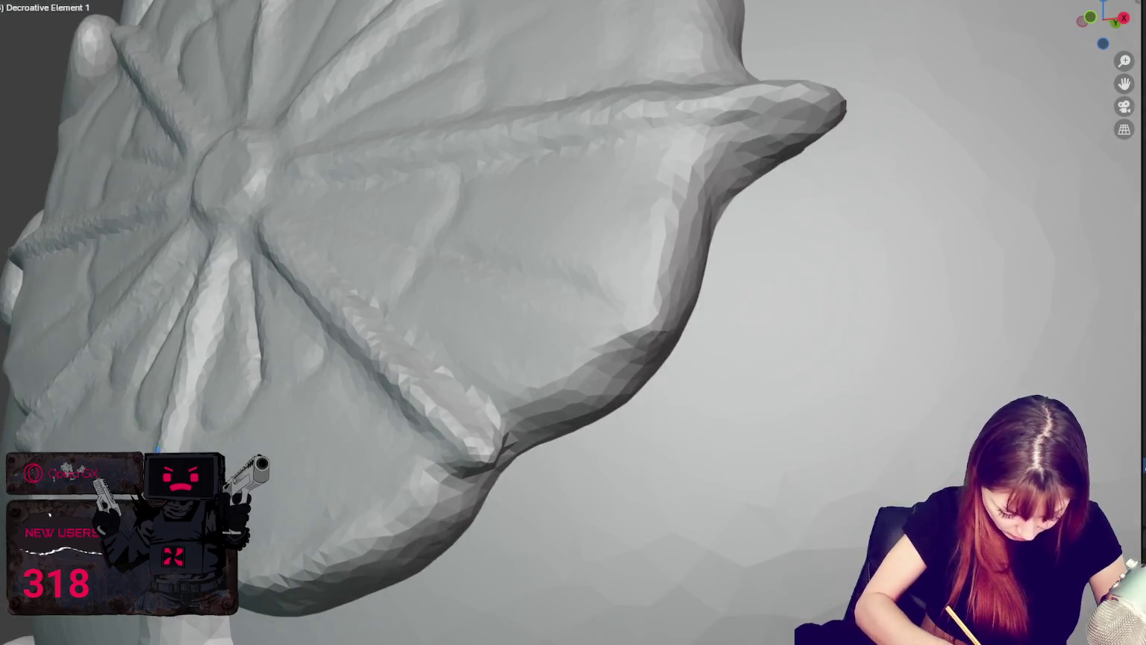
pyautogui.moveTo(317, 528); pyautogui.dragTo(321, 385, button='middle')
pyautogui.moveTo(323, 582); pyautogui.dragTo(455, 484, button='middle')
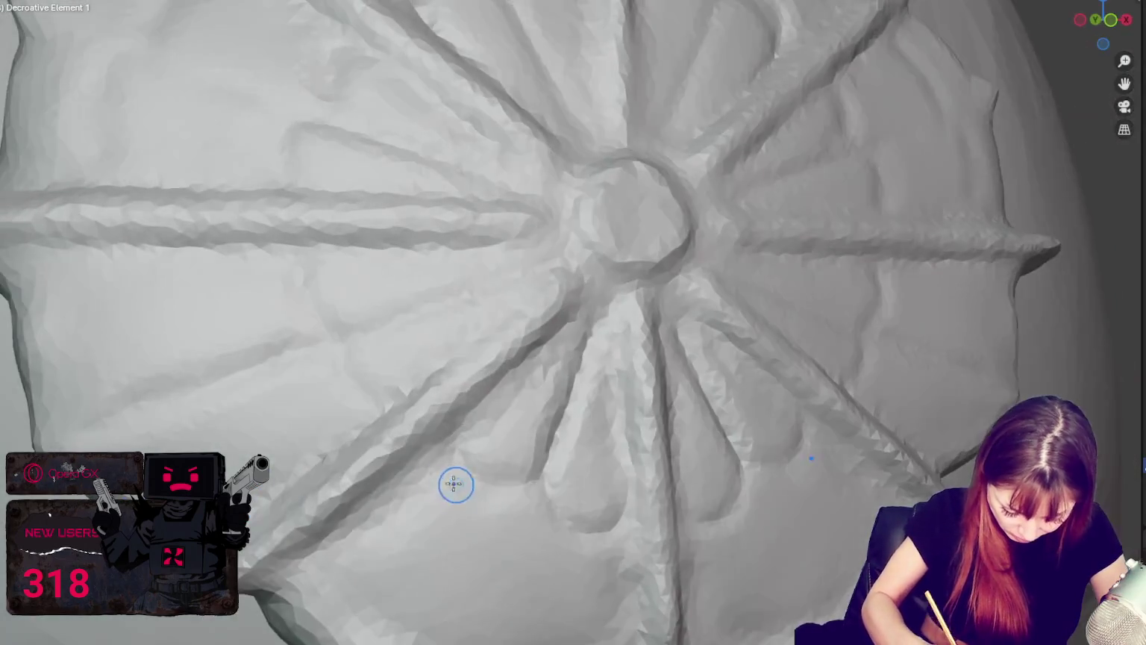
pyautogui.moveTo(388, 462)
pyautogui.mouseDown(button='middle')
pyautogui.moveTo(504, 443)
pyautogui.moveTo(530, 462)
pyautogui.mouseUp(button='middle')
pyautogui.moveTo(253, 532)
pyautogui.mouseDown()
pyautogui.moveTo(447, 491)
pyautogui.moveTo(346, 515)
pyautogui.mouseUp()
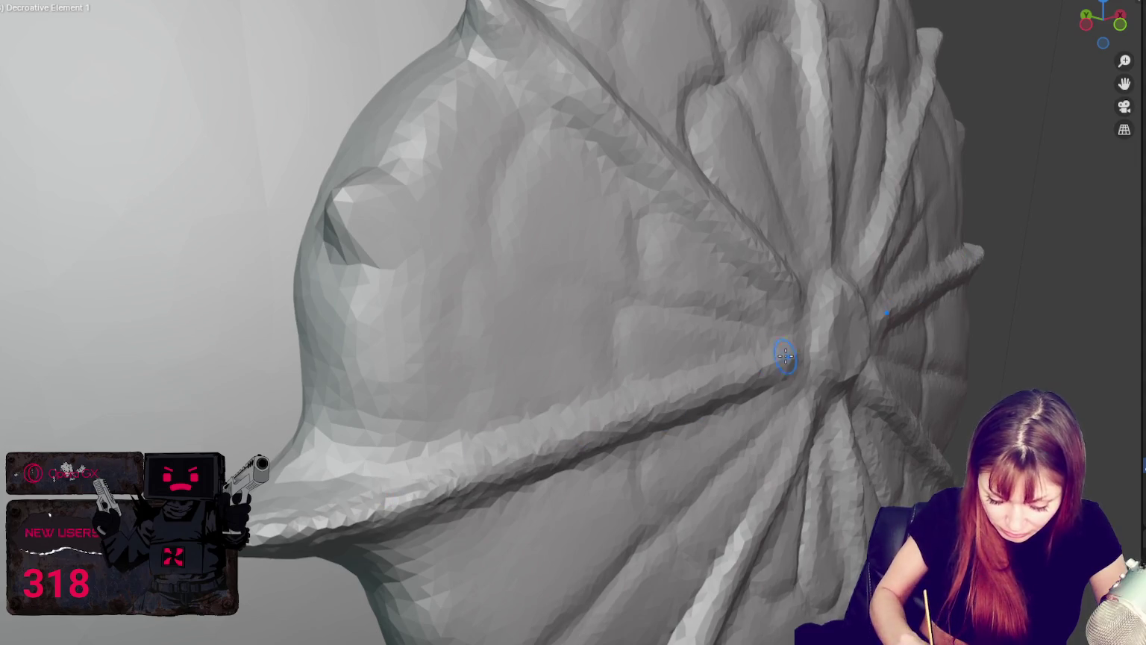
# Reshape the surface around the small bump on the plate's left rim.
pyautogui.moveTo(781, 358); pyautogui.dragTo(739, 366, button='middle')
pyautogui.moveTo(360, 308)
pyautogui.mouseDown()
pyautogui.moveTo(427, 307)
pyautogui.moveTo(353, 321)
pyautogui.moveTo(392, 303)
pyautogui.moveTo(403, 345)
pyautogui.mouseUp()
pyautogui.moveTo(403, 345); pyautogui.dragTo(379, 333, button='middle')
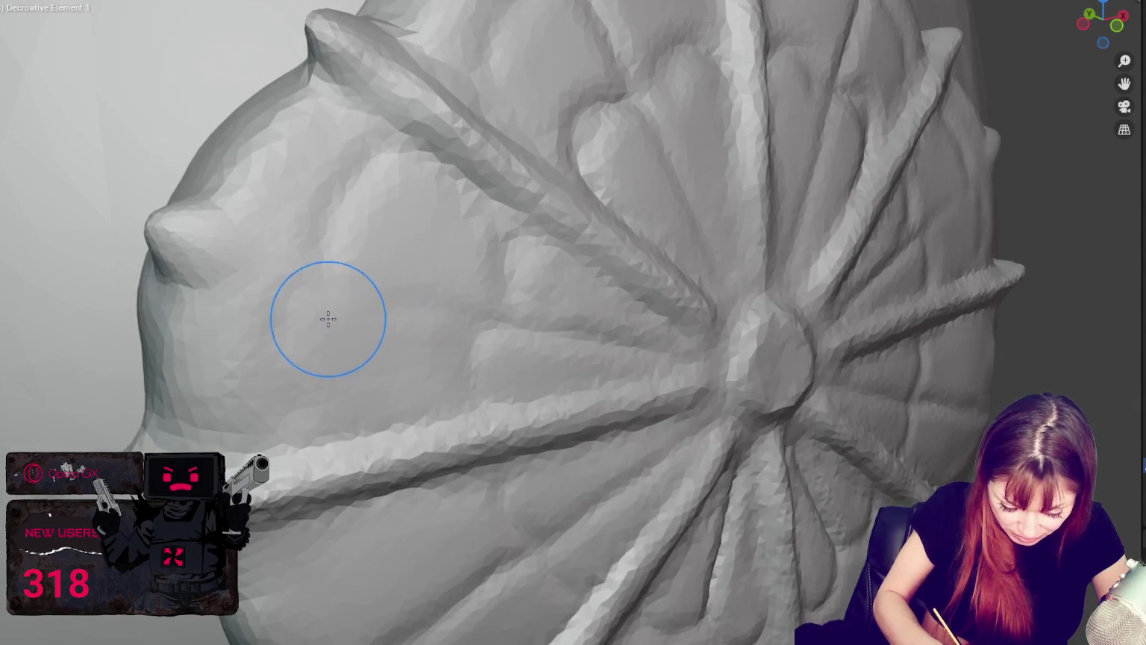
pyautogui.scroll(-2, 243, 231)
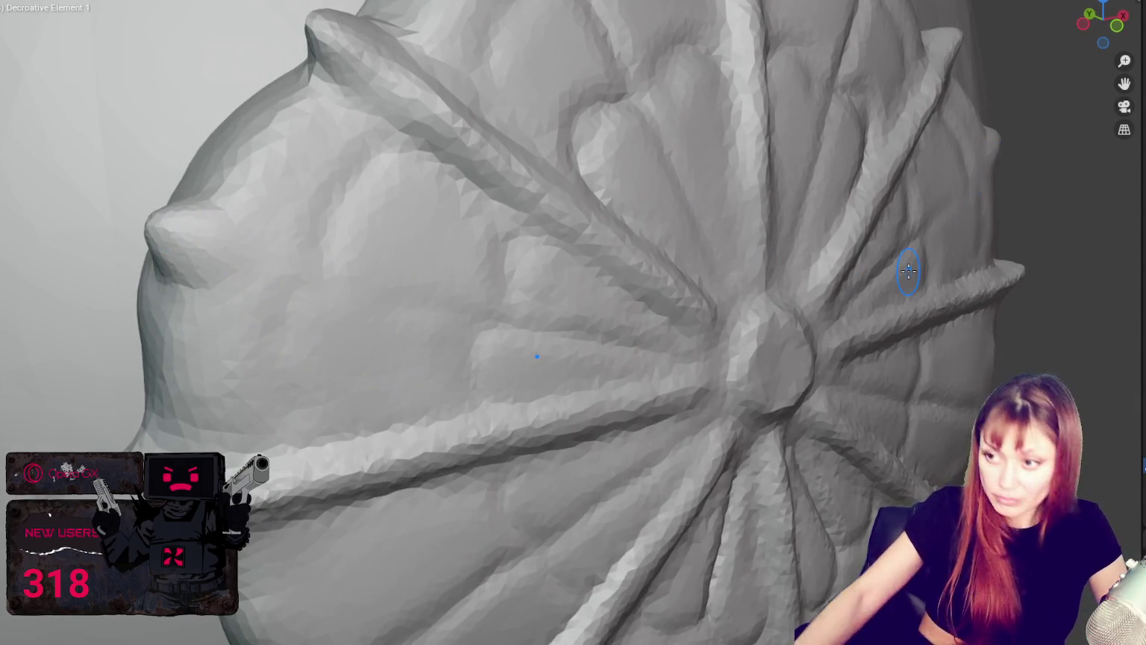
pyautogui.scroll(-4, 701, 284)
pyautogui.scroll(-2, 701, 284)
pyautogui.moveTo(702, 284); pyautogui.dragTo(695, 279, button='middle')
pyautogui.scroll(-3, 694, 278)
pyautogui.scroll(3, 693, 277)
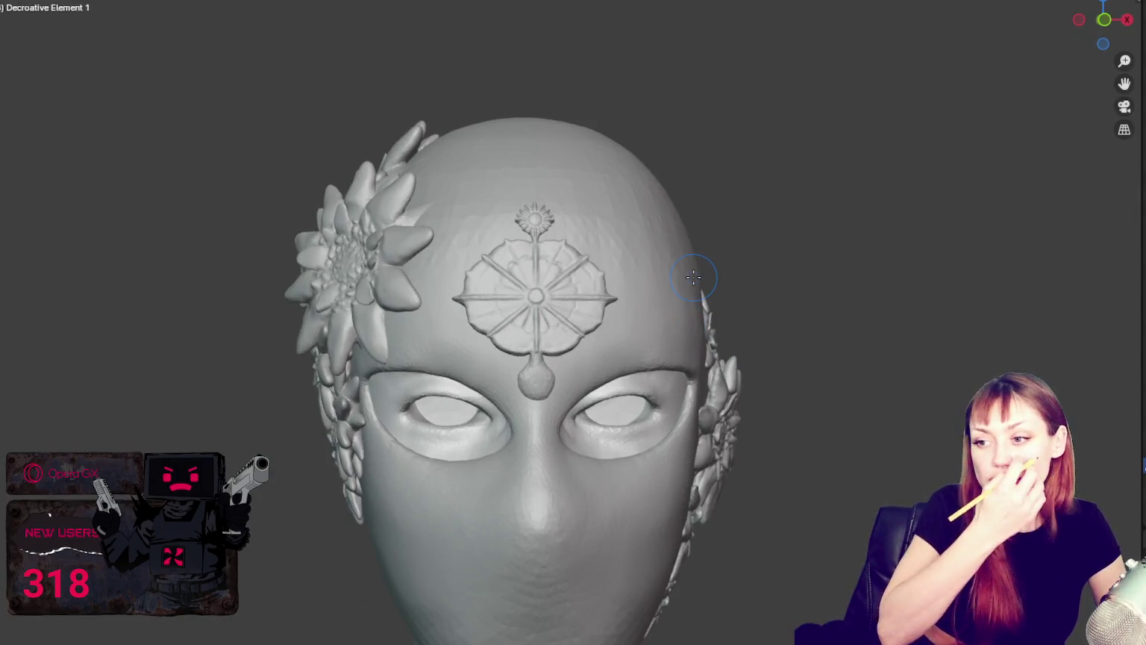
# Zoom in from a three-quarter view onto the finished forehead medallion.
pyautogui.scroll(-2, 694, 277)
pyautogui.scroll(-1, 694, 278)
pyautogui.moveTo(694, 277)
pyautogui.mouseDown(button='middle')
pyautogui.moveTo(659, 133)
pyautogui.moveTo(647, 258)
pyautogui.mouseUp(button='middle')
pyautogui.scroll(3, 708, 139)
pyautogui.scroll(2, 651, 137)
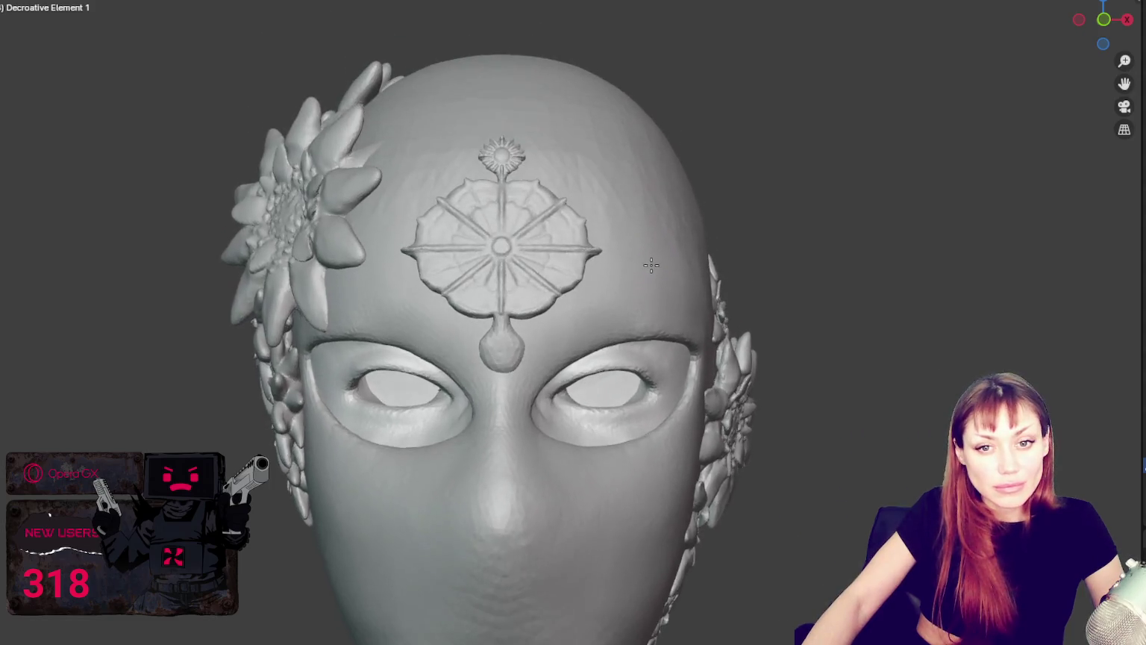
pyautogui.scroll(1, 650, 258)
pyautogui.scroll(1, 631, 229)
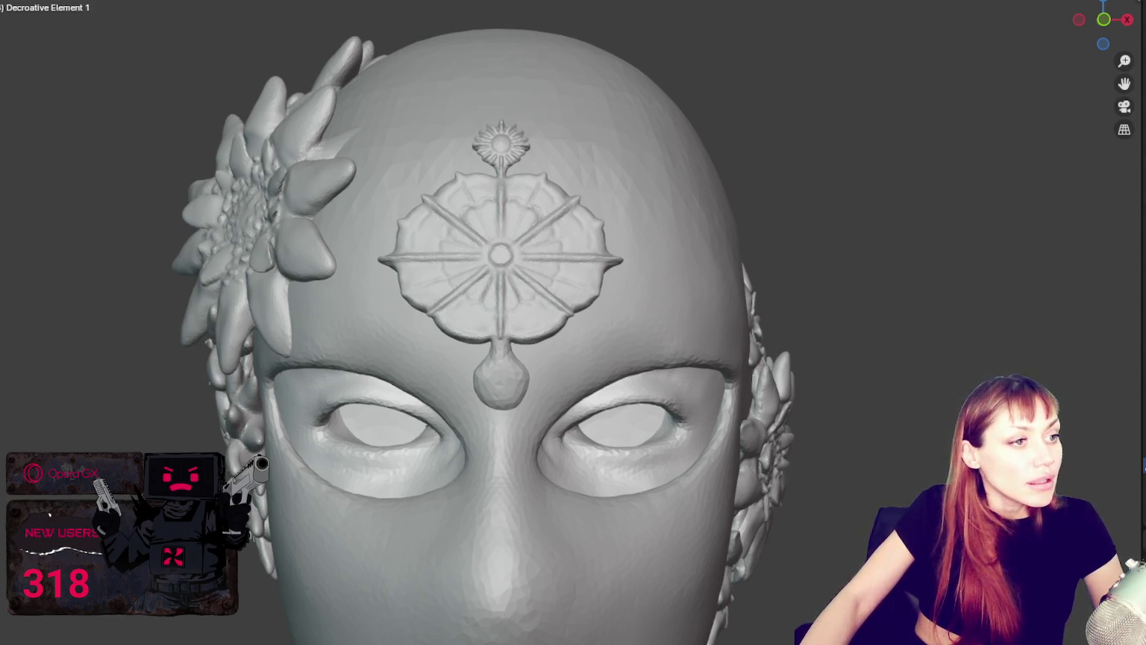
pyautogui.scroll(1, 473, 249)
pyautogui.scroll(1, 456, 298)
pyautogui.scroll(1, 435, 333)
pyautogui.scroll(1, 441, 348)
# Orbit the head to inspect the ornament, eye holes and crown.
pyautogui.moveTo(442, 348); pyautogui.dragTo(435, 358, button='middle')
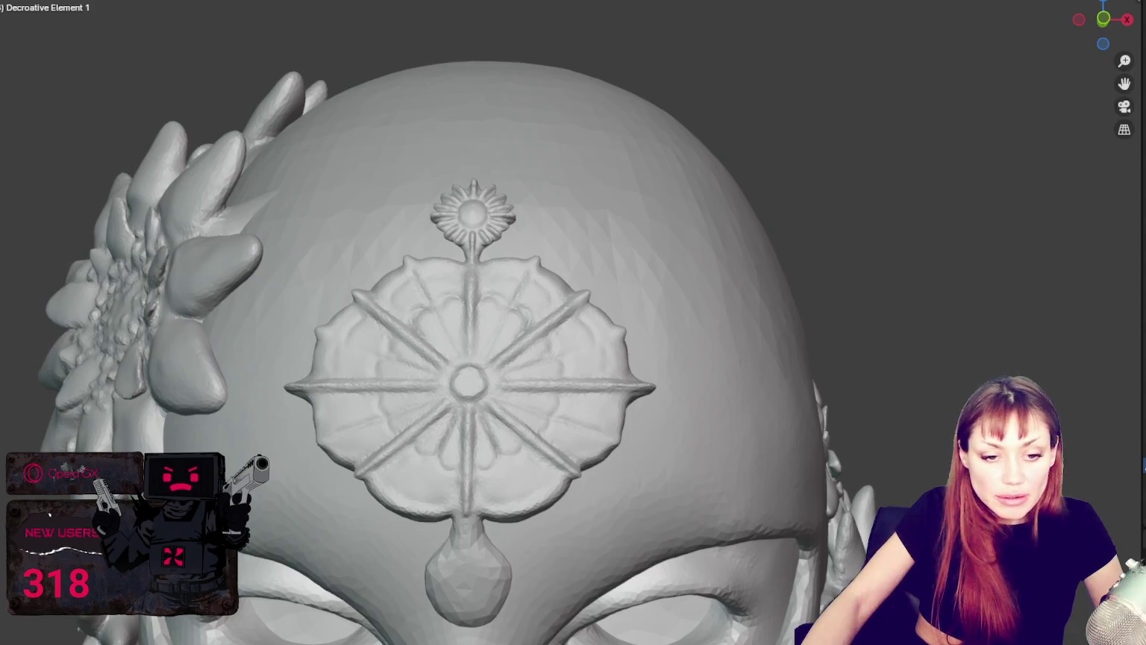
pyautogui.keyDown('shift'); pyautogui.moveTo(494, 426); pyautogui.dragTo(494, 312, button='middle'); pyautogui.keyUp('shift')
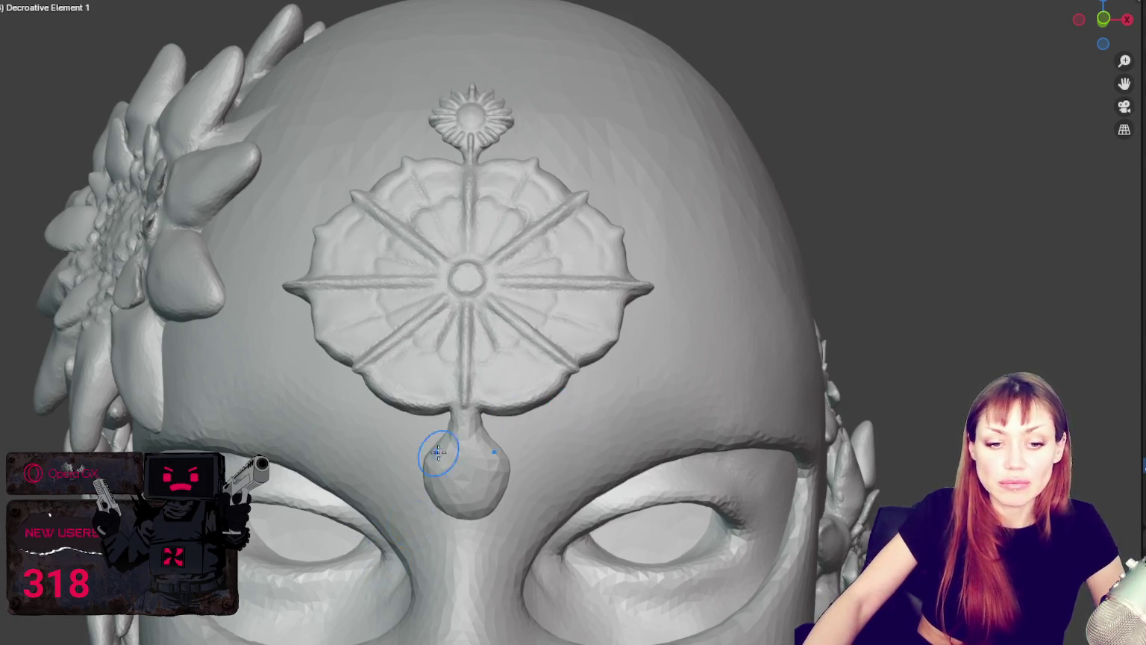
pyautogui.moveTo(439, 453); pyautogui.dragTo(508, 314, button='middle')
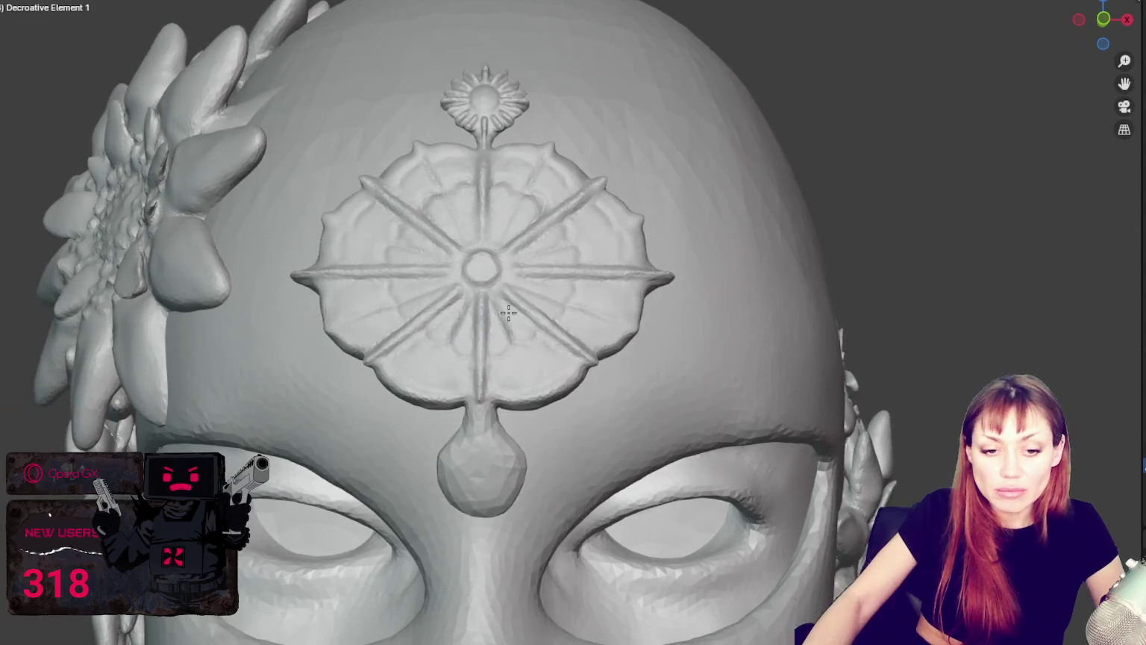
pyautogui.scroll(3, 565, 332)
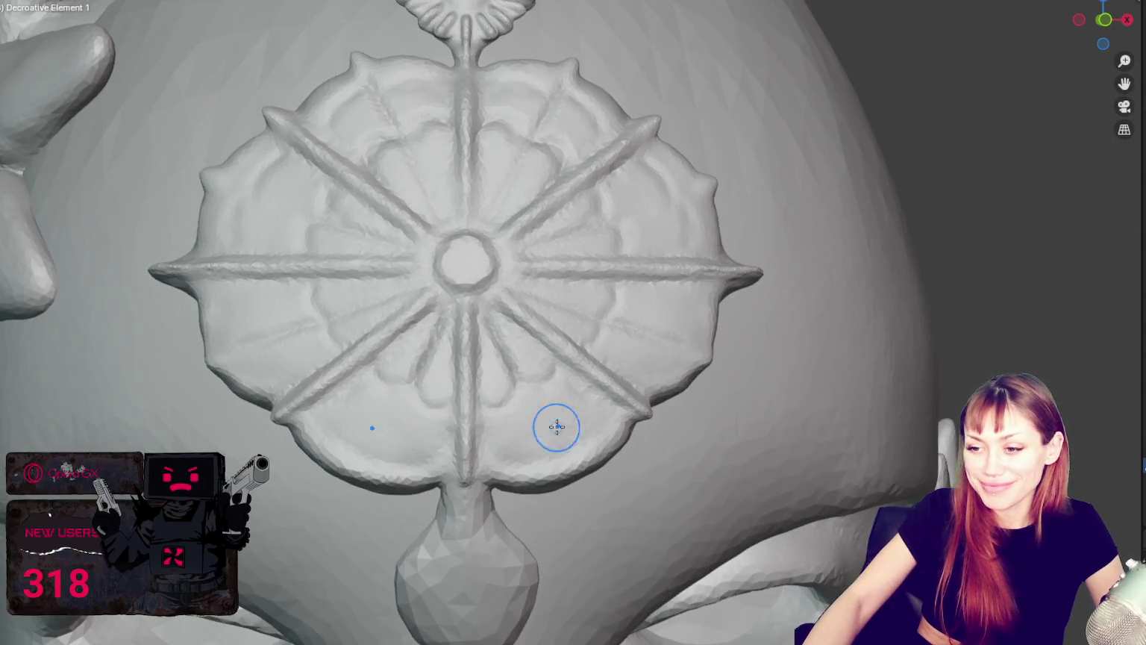
# Frame the medallion and keep the viewport in Solid shading.
pyautogui.keyDown('shift'); pyautogui.moveTo(557, 427); pyautogui.dragTo(563, 358, button='middle'); pyautogui.keyUp('shift')
pyautogui.scroll(-5, 563, 358)
pyautogui.scroll(5, 566, 354)
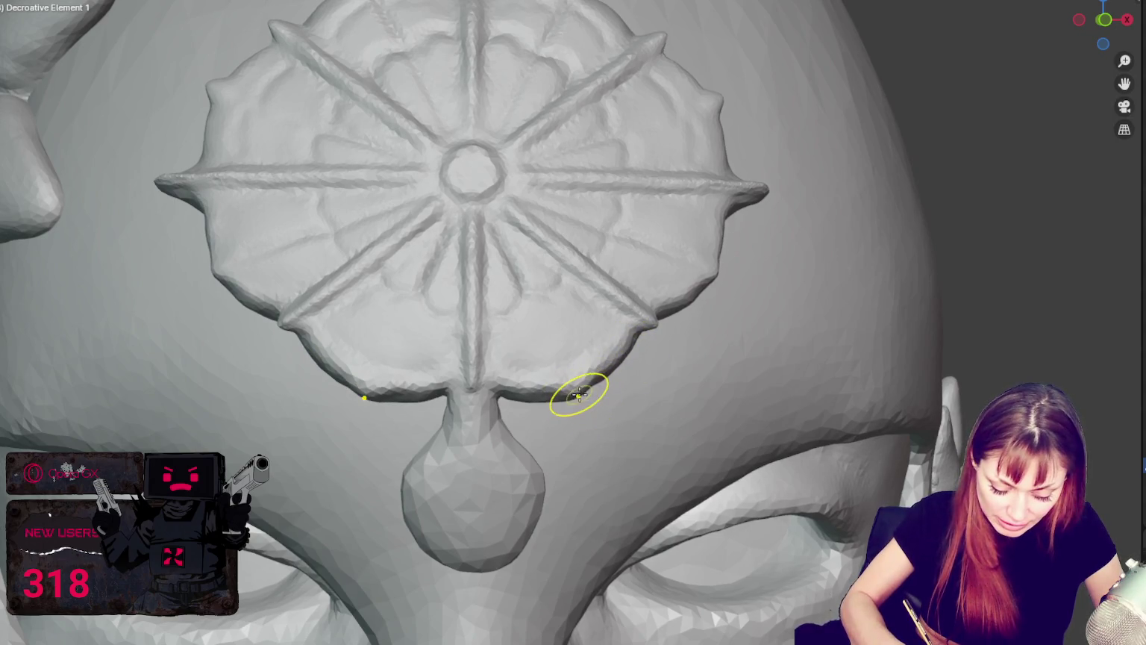
pyautogui.press('z')
pyautogui.click(628, 380)
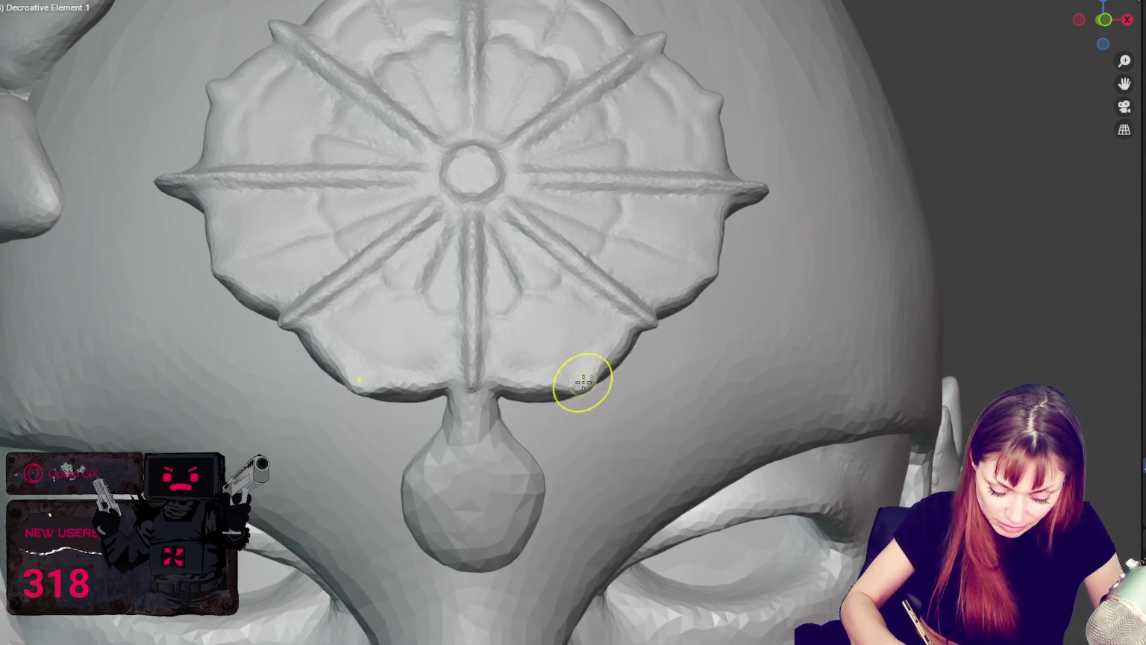
# Sculpt X-mirrored scalloped edges with small points along the plate's lower and right rim.
pyautogui.moveTo(709, 268); pyautogui.dragTo(723, 276)
pyautogui.moveTo(652, 320); pyautogui.dragTo(674, 339)
pyautogui.moveTo(680, 324); pyautogui.dragTo(708, 328, button='middle')
pyautogui.moveTo(708, 328); pyautogui.dragTo(651, 369)
pyautogui.moveTo(651, 370); pyautogui.dragTo(680, 347, button='middle')
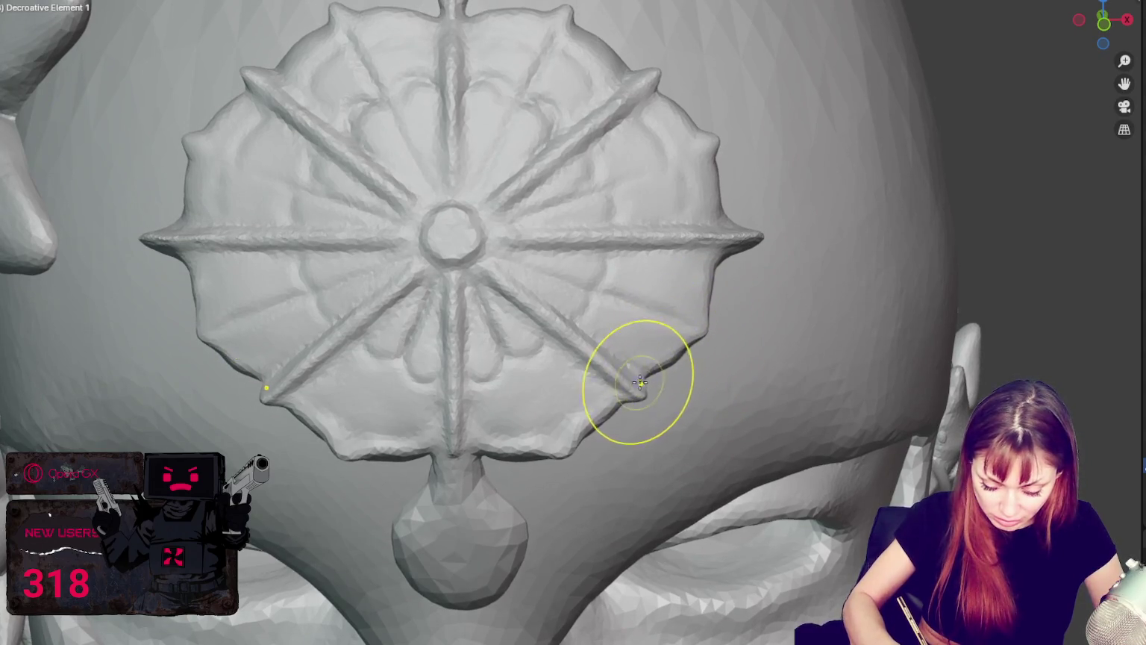
pyautogui.moveTo(634, 379); pyautogui.dragTo(674, 368, button='middle')
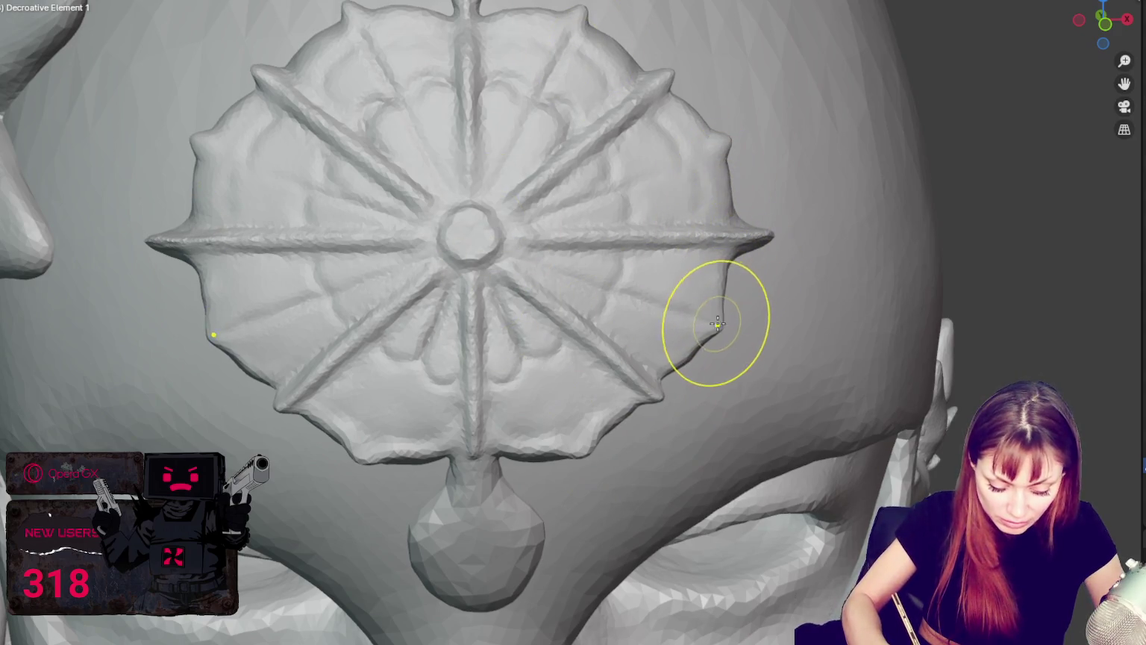
pyautogui.moveTo(724, 327); pyautogui.dragTo(734, 176)
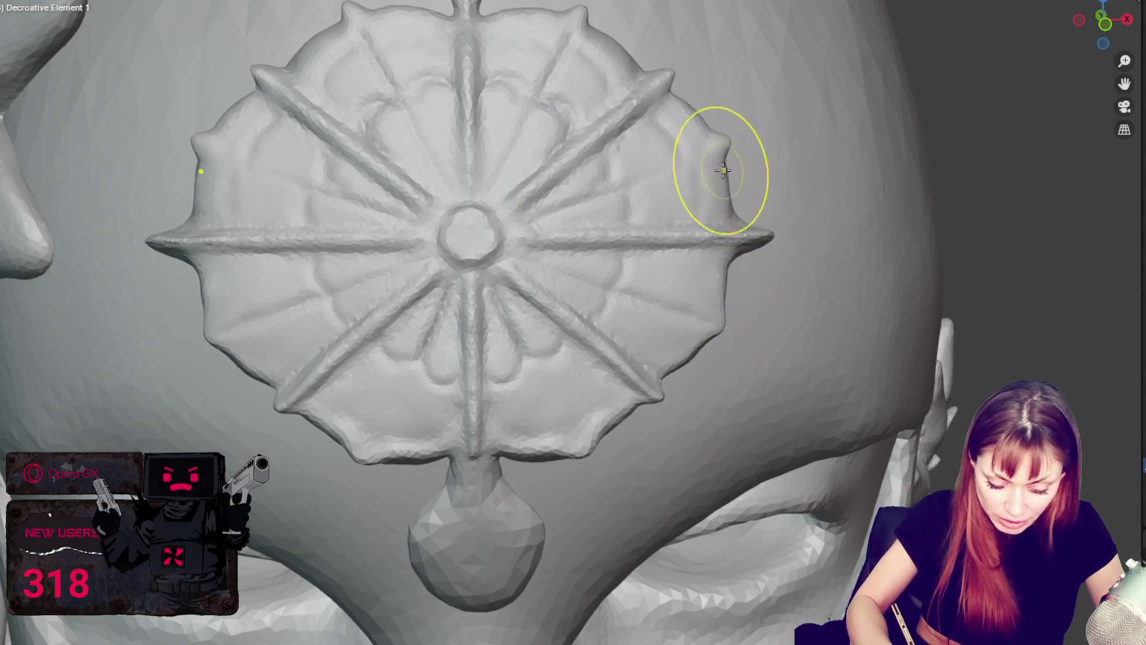
pyautogui.moveTo(550, 358); pyautogui.dragTo(494, 362)
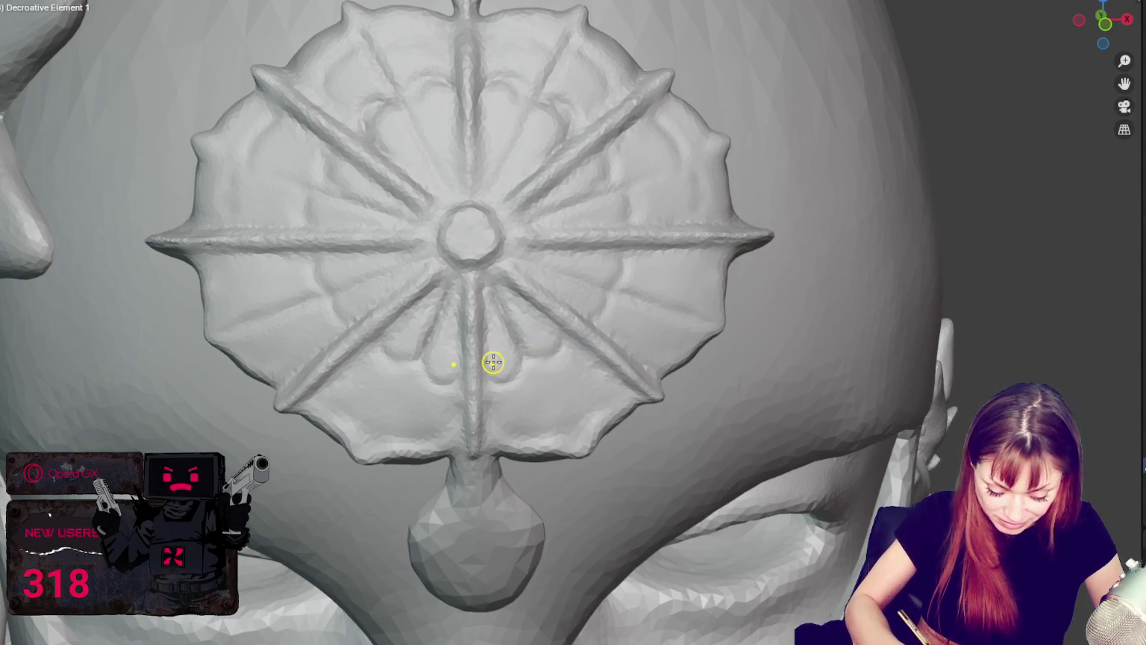
pyautogui.scroll(1, 493, 362)
pyautogui.scroll(1, 494, 362)
pyautogui.scroll(2, 515, 403)
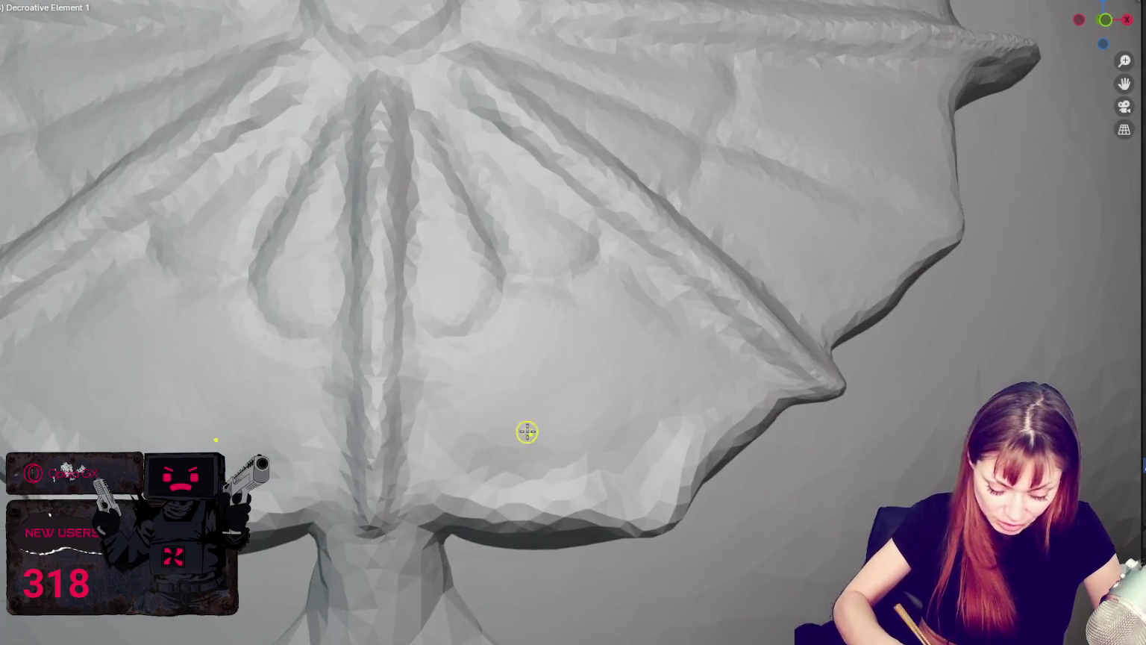
pyautogui.moveTo(570, 368); pyautogui.dragTo(545, 340)
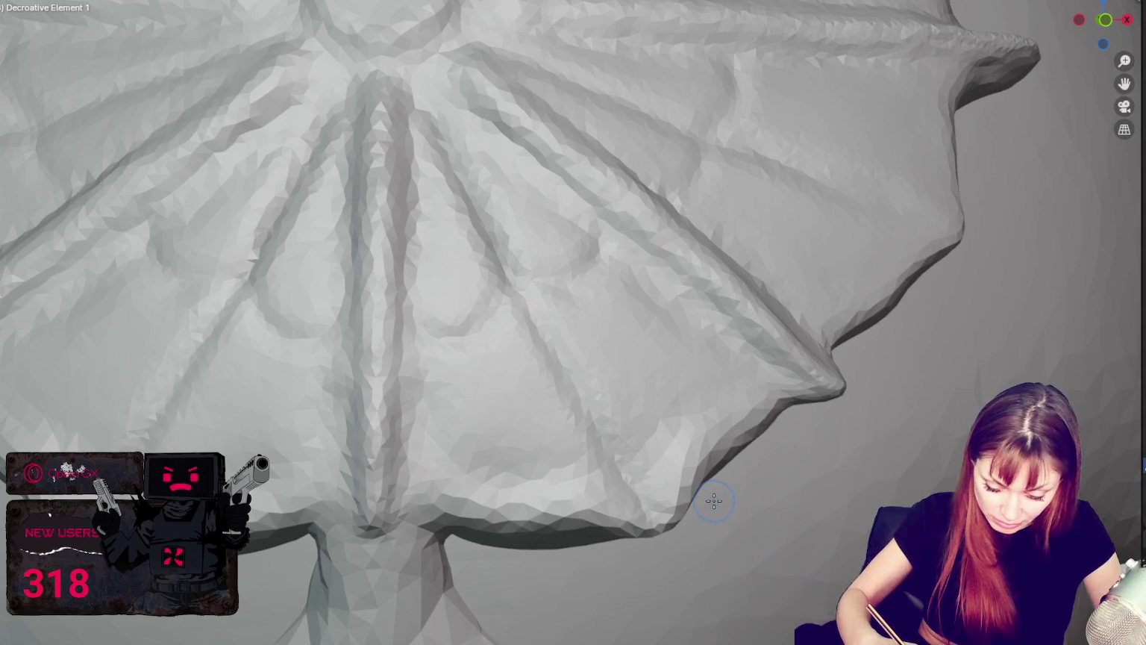
pyautogui.scroll(-4, 713, 495)
pyautogui.scroll(2, 839, 333)
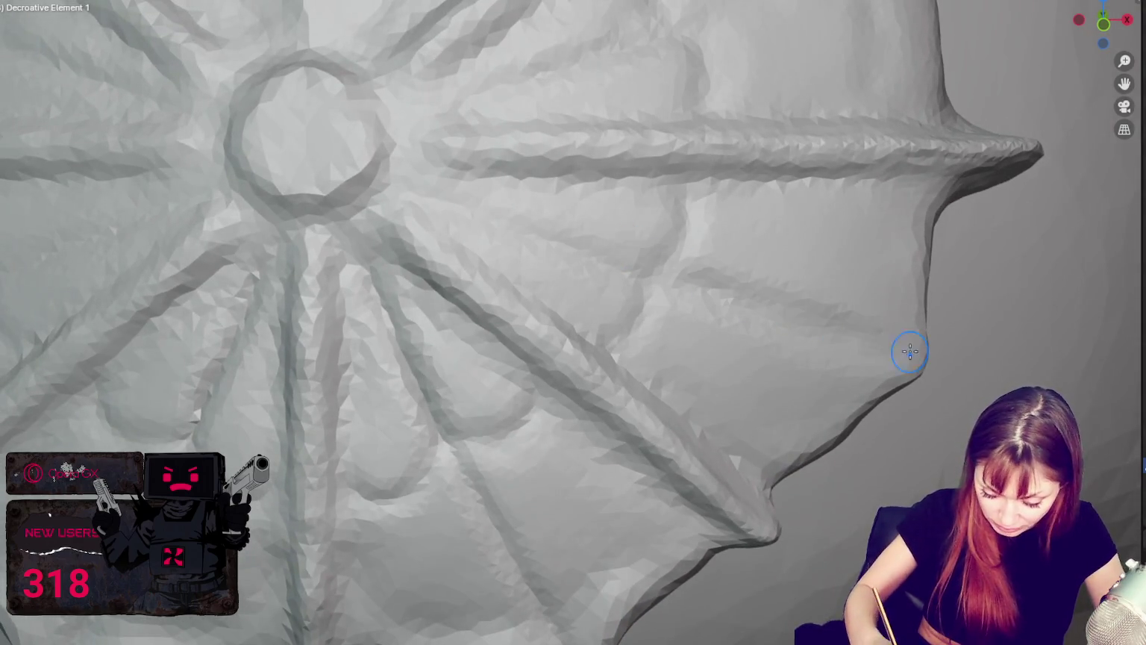
pyautogui.moveTo(949, 323); pyautogui.dragTo(858, 388, button='middle')
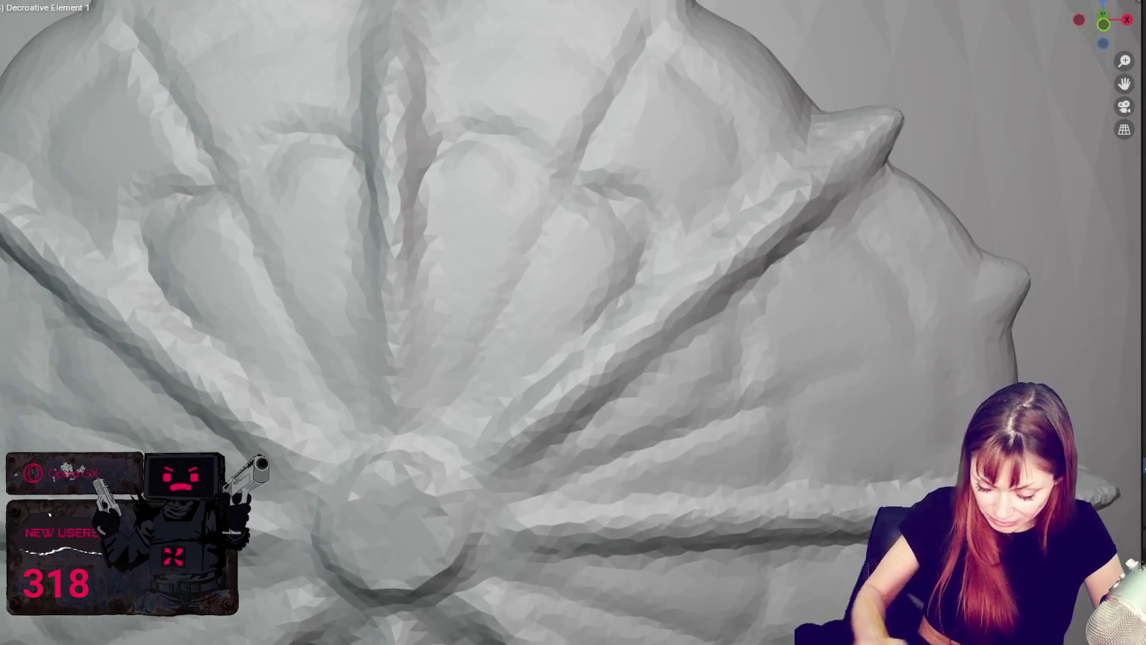
pyautogui.scroll(-4, 645, 448)
pyautogui.scroll(3, 645, 448)
pyautogui.scroll(-4, 700, 147)
pyautogui.scroll(4, 686, 240)
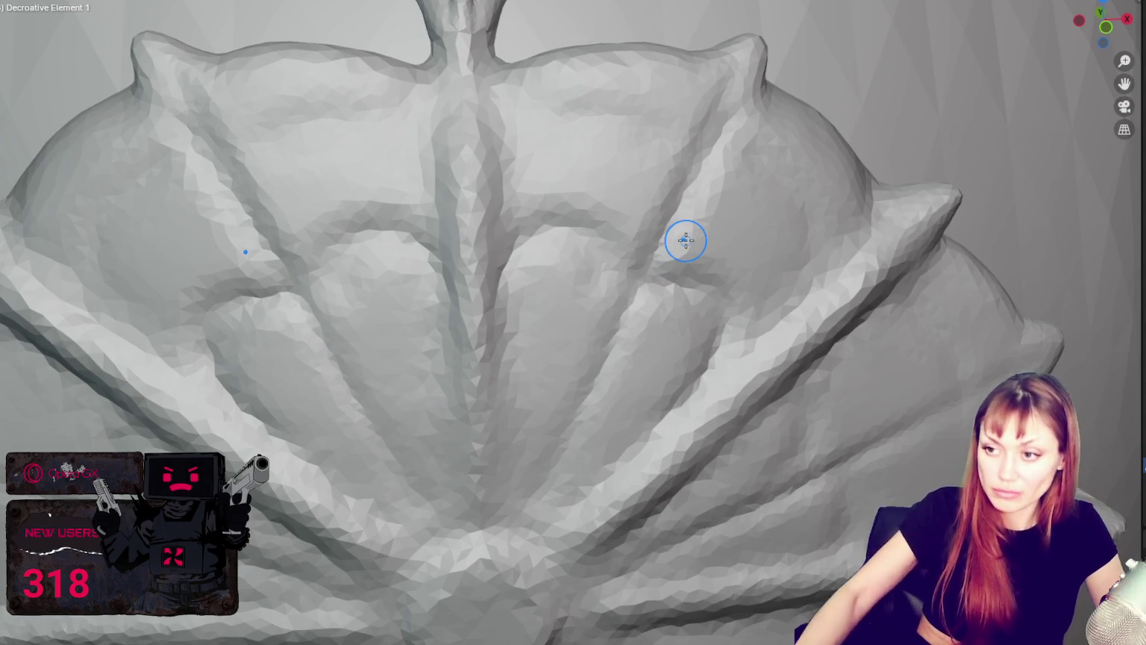
pyautogui.press('KP_Divide')
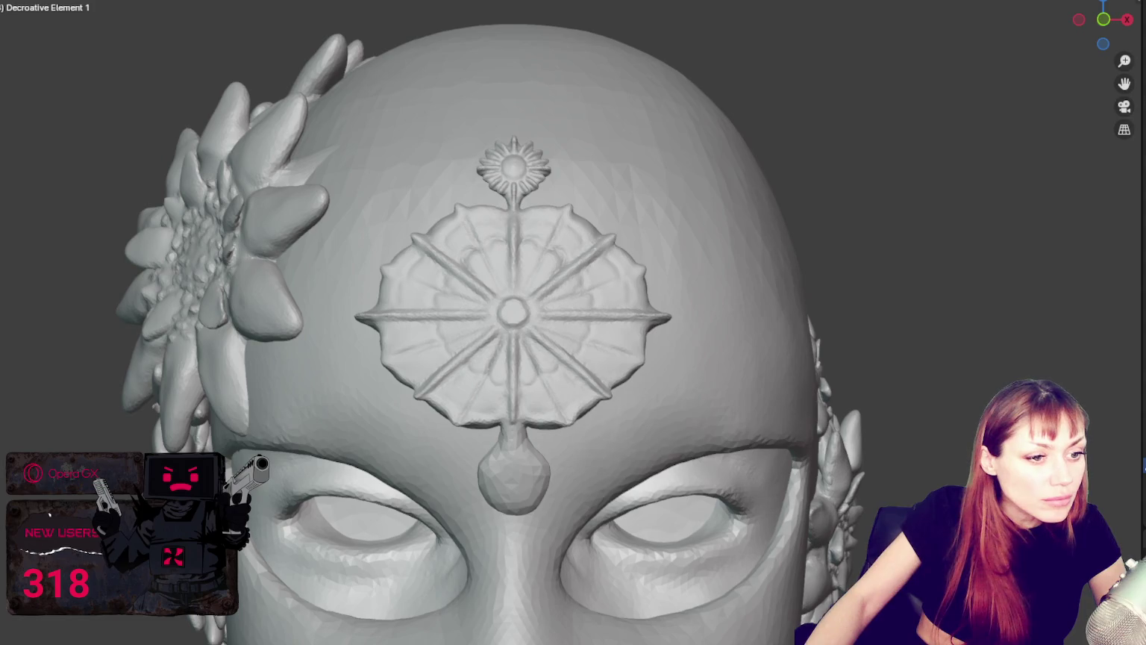
pyautogui.moveTo(404, 417); pyautogui.dragTo(379, 340, button='middle')
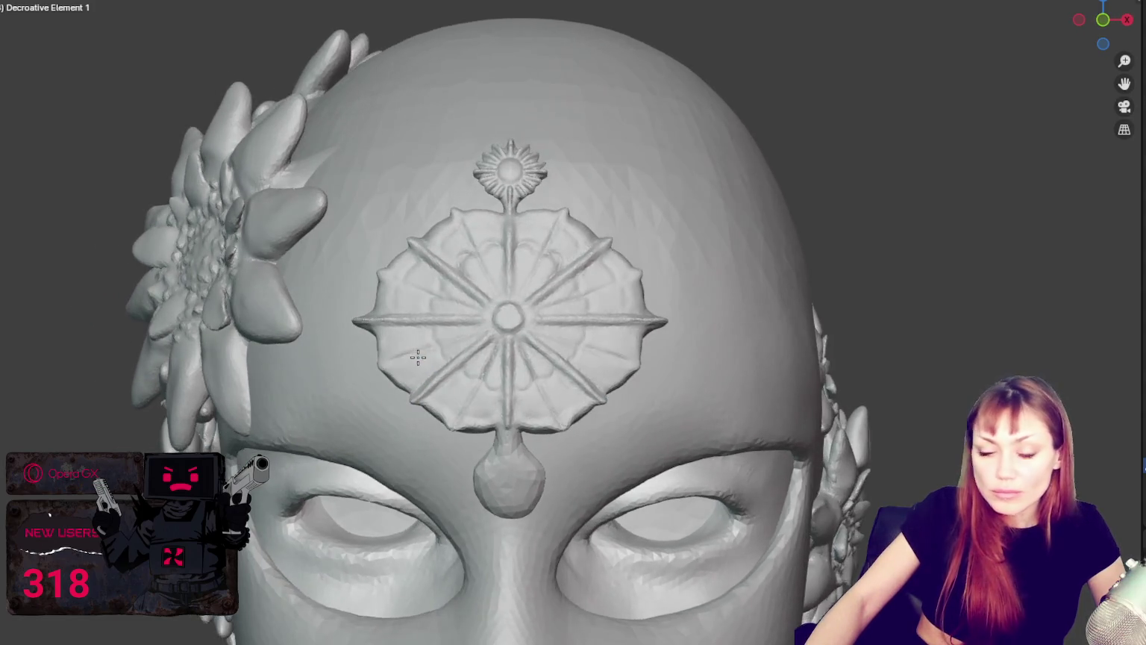
pyautogui.moveTo(453, 361)
pyautogui.mouseDown(button='middle')
pyautogui.moveTo(413, 349)
pyautogui.moveTo(483, 352)
pyautogui.moveTo(549, 326)
pyautogui.mouseUp(button='middle')
pyautogui.scroll(2, 413, 349)
pyautogui.scroll(3, 416, 346)
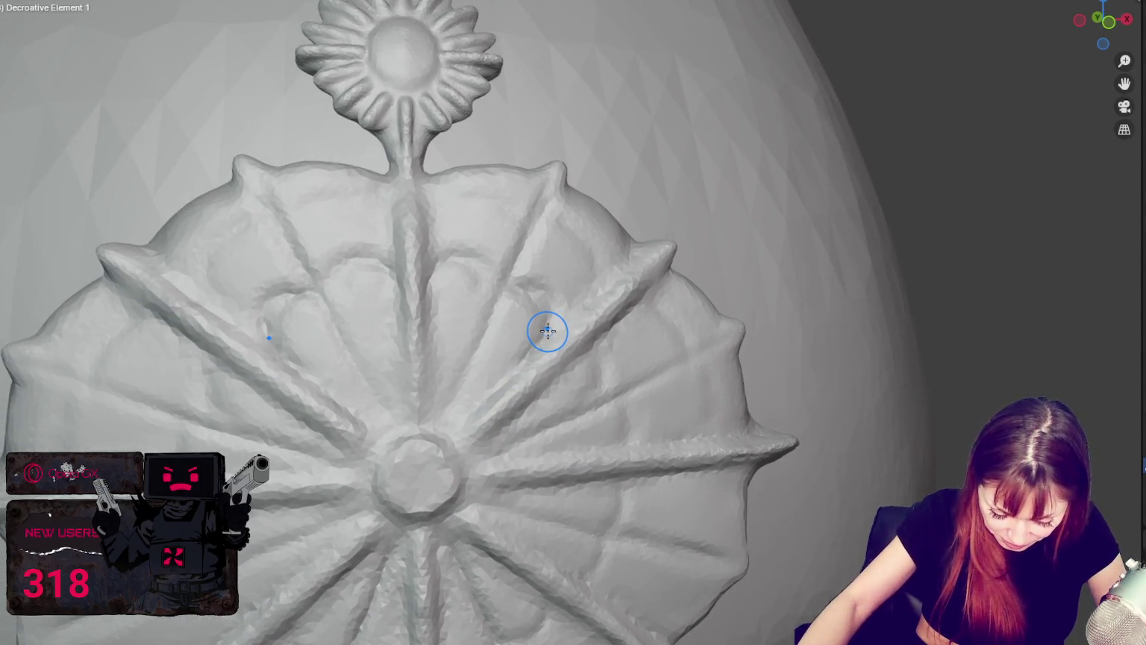
pyautogui.scroll(2, 548, 331)
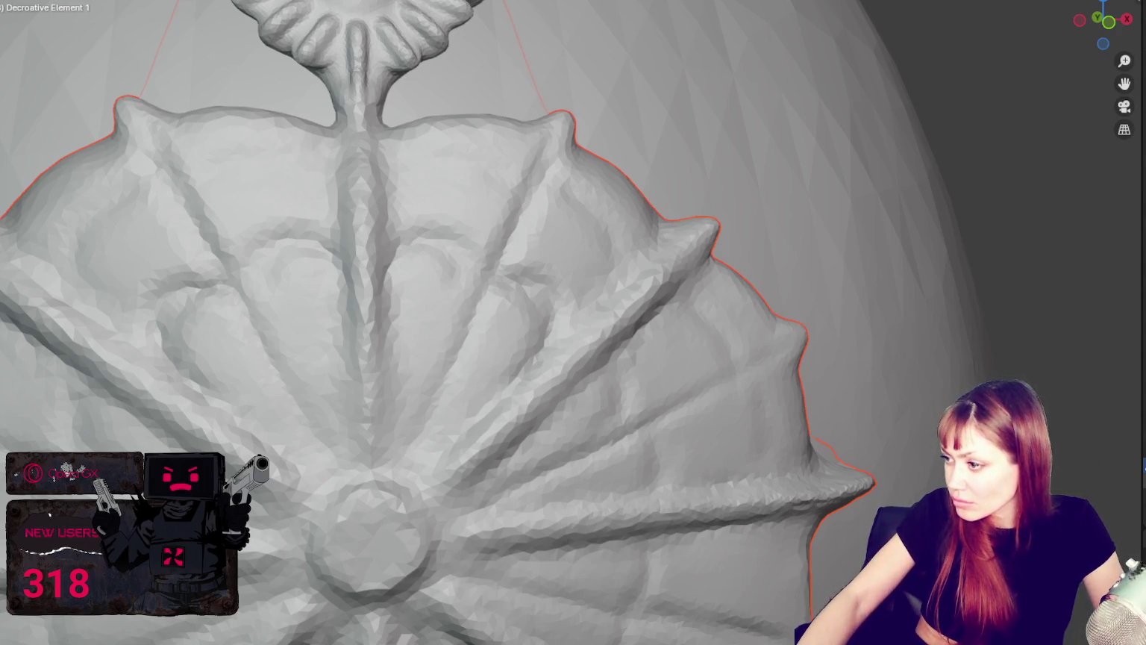
pyautogui.scroll(2, 505, 231)
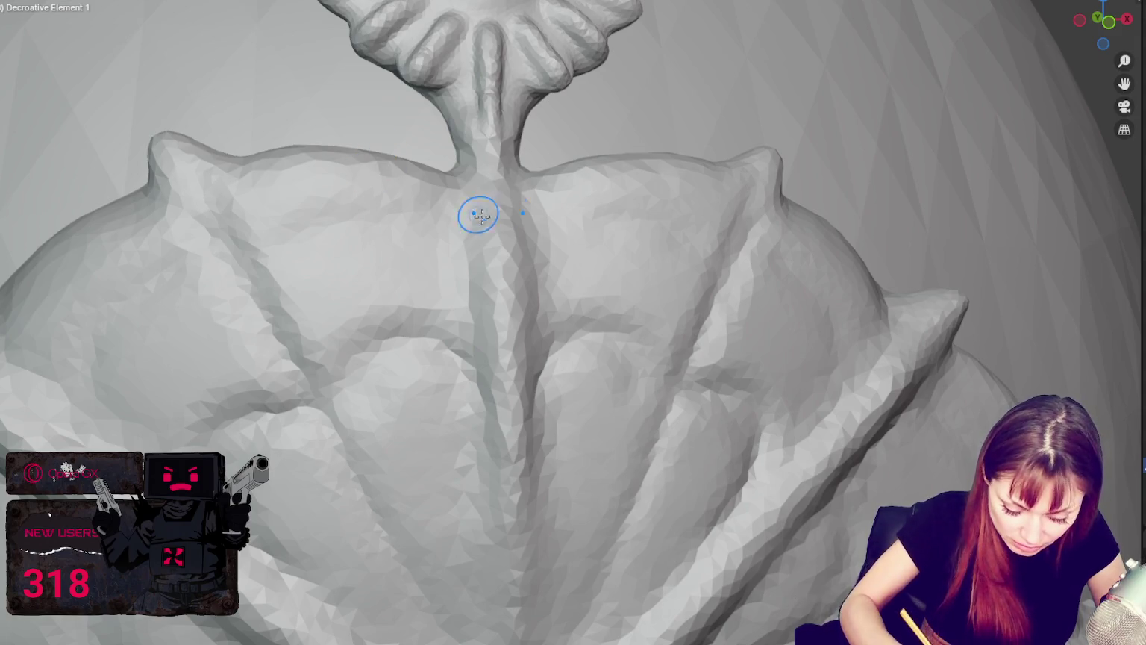
# Carve a central crease down the medallion with mirrored curled grooves beside it.
pyautogui.moveTo(491, 143); pyautogui.dragTo(505, 371)
pyautogui.moveTo(571, 400)
pyautogui.mouseDown()
pyautogui.moveTo(636, 399)
pyautogui.moveTo(655, 430)
pyautogui.mouseUp()
pyautogui.keyDown('shift'); pyautogui.moveTo(655, 430); pyautogui.dragTo(579, 389, button='middle'); pyautogui.keyUp('shift')
pyautogui.moveTo(579, 388)
pyautogui.mouseDown()
pyautogui.moveTo(548, 415)
pyautogui.moveTo(477, 351)
pyautogui.moveTo(497, 455)
pyautogui.moveTo(410, 364)
pyautogui.moveTo(432, 453)
pyautogui.moveTo(417, 590)
pyautogui.mouseUp()
pyautogui.moveTo(433, 396)
pyautogui.mouseDown()
pyautogui.moveTo(482, 512)
pyautogui.moveTo(529, 524)
pyautogui.mouseUp()
pyautogui.moveTo(530, 525); pyautogui.dragTo(524, 435, button='middle')
# Carve mirrored petal loops in the upper fan with small round grooves below.
pyautogui.moveTo(561, 228)
pyautogui.mouseDown()
pyautogui.moveTo(460, 345)
pyautogui.moveTo(513, 251)
pyautogui.mouseUp()
pyautogui.moveTo(435, 225); pyautogui.dragTo(422, 332)
pyautogui.moveTo(484, 199); pyautogui.dragTo(457, 292)
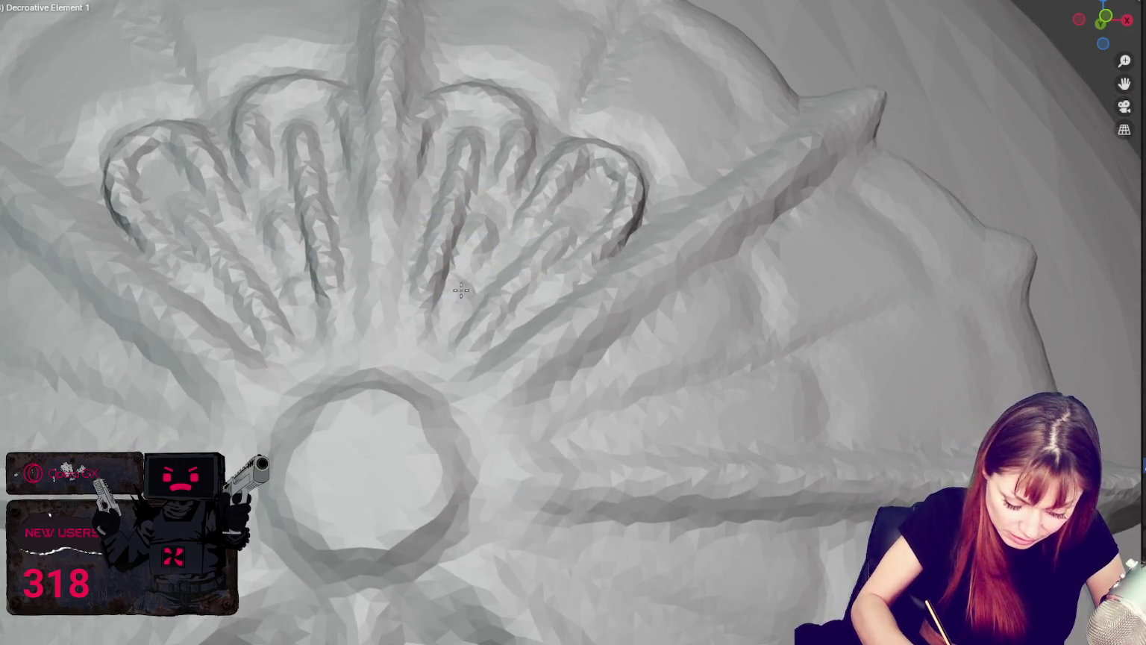
pyautogui.moveTo(424, 345)
pyautogui.mouseDown()
pyautogui.moveTo(445, 324)
pyautogui.moveTo(399, 331)
pyautogui.mouseUp()
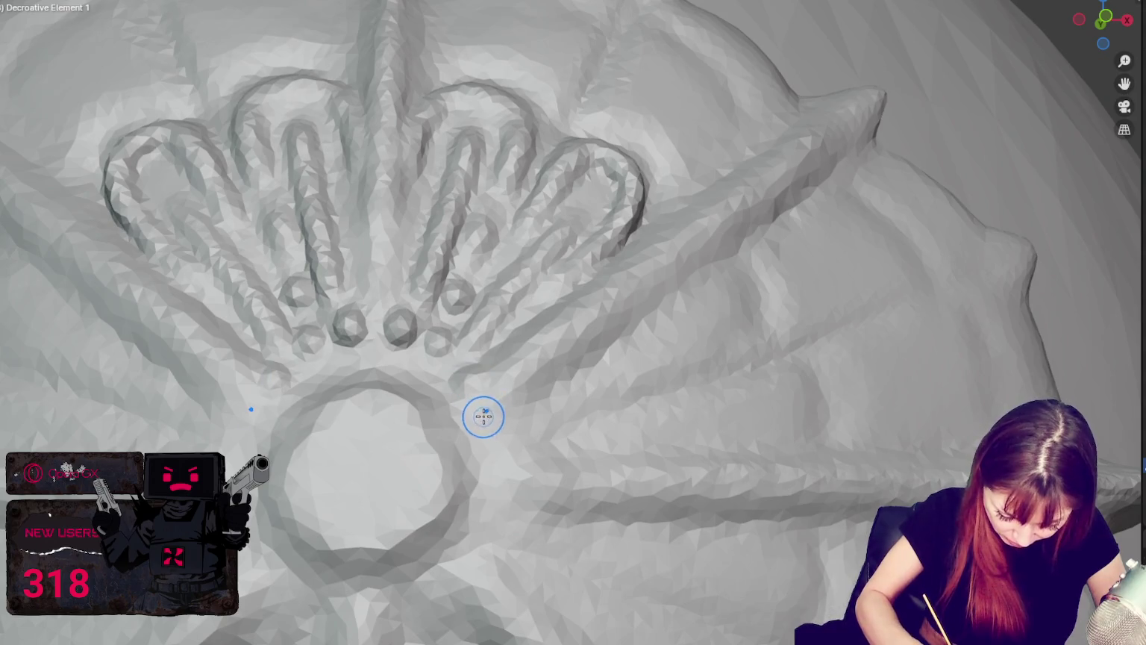
# Enlarge a curl into a bigger petal loop and carve grooves across the ornament's lower part.
pyautogui.moveTo(496, 381); pyautogui.dragTo(518, 397, button='middle')
pyautogui.moveTo(790, 316)
pyautogui.mouseDown(button='middle')
pyautogui.moveTo(746, 321)
pyautogui.moveTo(740, 336)
pyautogui.mouseUp(button='middle')
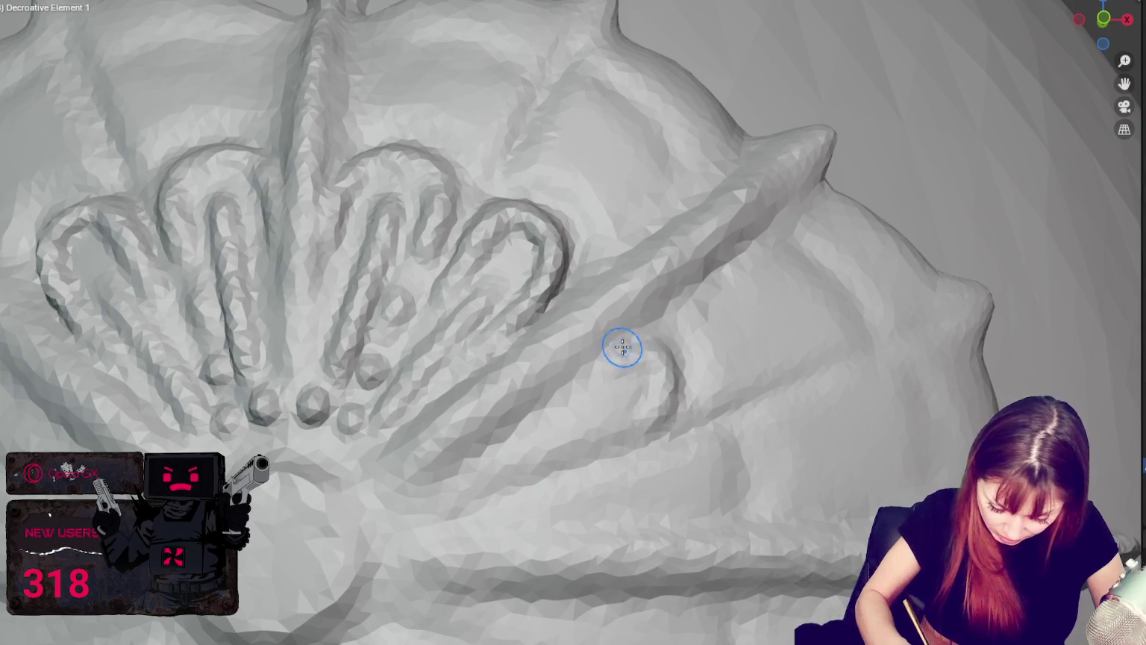
pyautogui.moveTo(670, 415)
pyautogui.mouseDown()
pyautogui.moveTo(627, 371)
pyautogui.moveTo(664, 380)
pyautogui.moveTo(614, 461)
pyautogui.moveTo(700, 448)
pyautogui.mouseUp()
pyautogui.scroll(-3, 700, 448)
pyautogui.moveTo(622, 537)
pyautogui.mouseDown()
pyautogui.moveTo(697, 499)
pyautogui.moveTo(499, 530)
pyautogui.mouseUp()
pyautogui.scroll(3, 557, 514)
pyautogui.scroll(-3, 557, 514)
pyautogui.moveTo(463, 590)
pyautogui.mouseDown()
pyautogui.moveTo(607, 494)
pyautogui.moveTo(448, 604)
pyautogui.mouseUp()
pyautogui.scroll(3, 492, 512)
pyautogui.moveTo(492, 513); pyautogui.dragTo(607, 398)
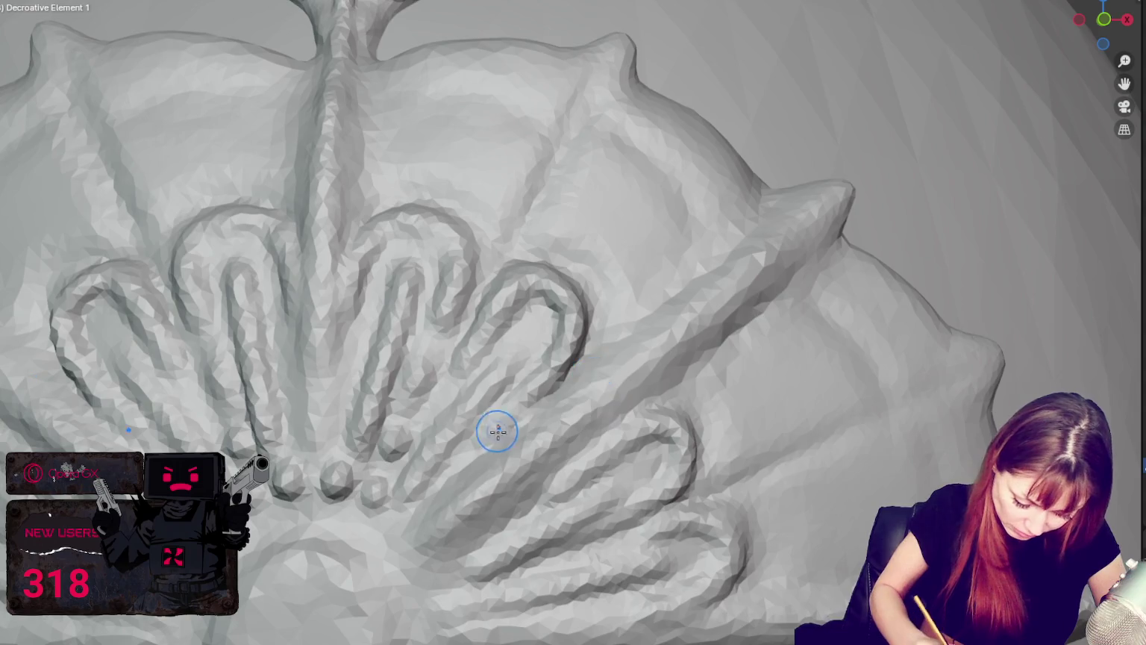
pyautogui.moveTo(497, 431); pyautogui.dragTo(522, 434, button='middle')
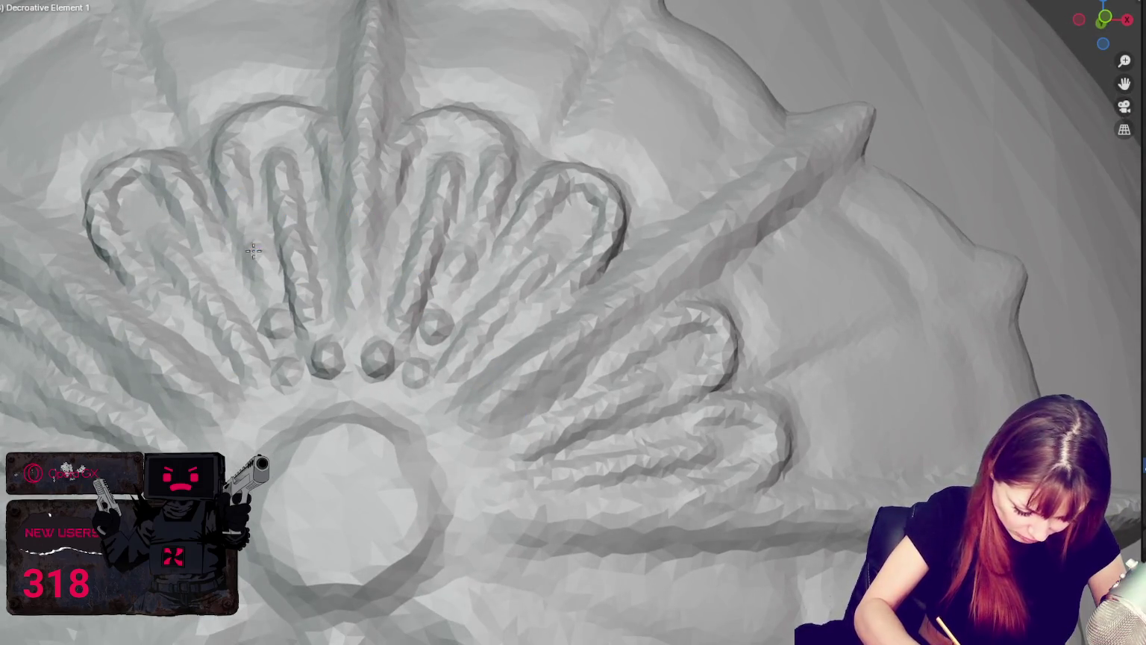
# Dab mirrored pairs of small round beads below the petal loops.
pyautogui.click(240, 395)
pyautogui.click(485, 448)
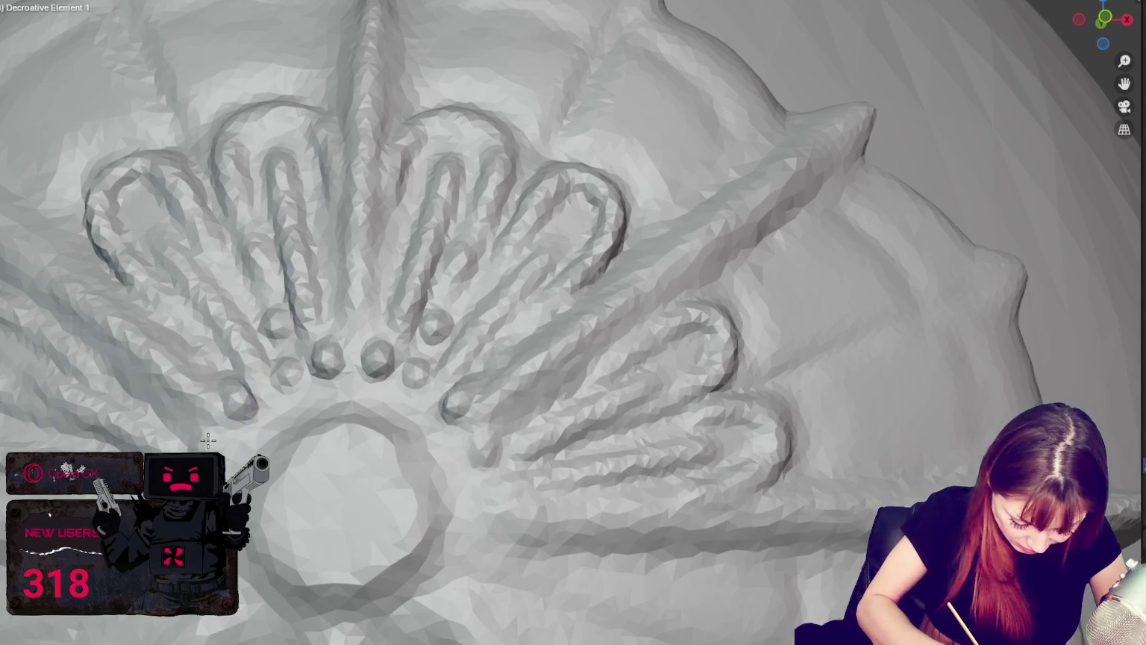
pyautogui.click(489, 485)
pyautogui.click(469, 549)
pyautogui.scroll(-3, 479, 544)
pyautogui.scroll(3, 554, 486)
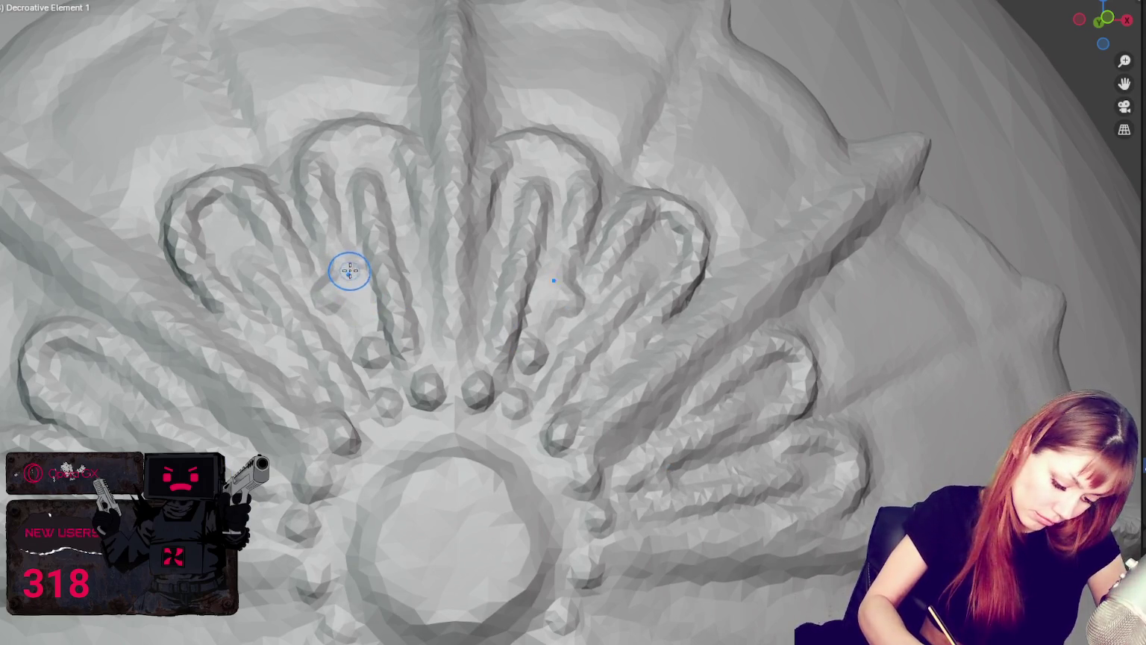
pyautogui.moveTo(337, 268); pyautogui.dragTo(333, 295)
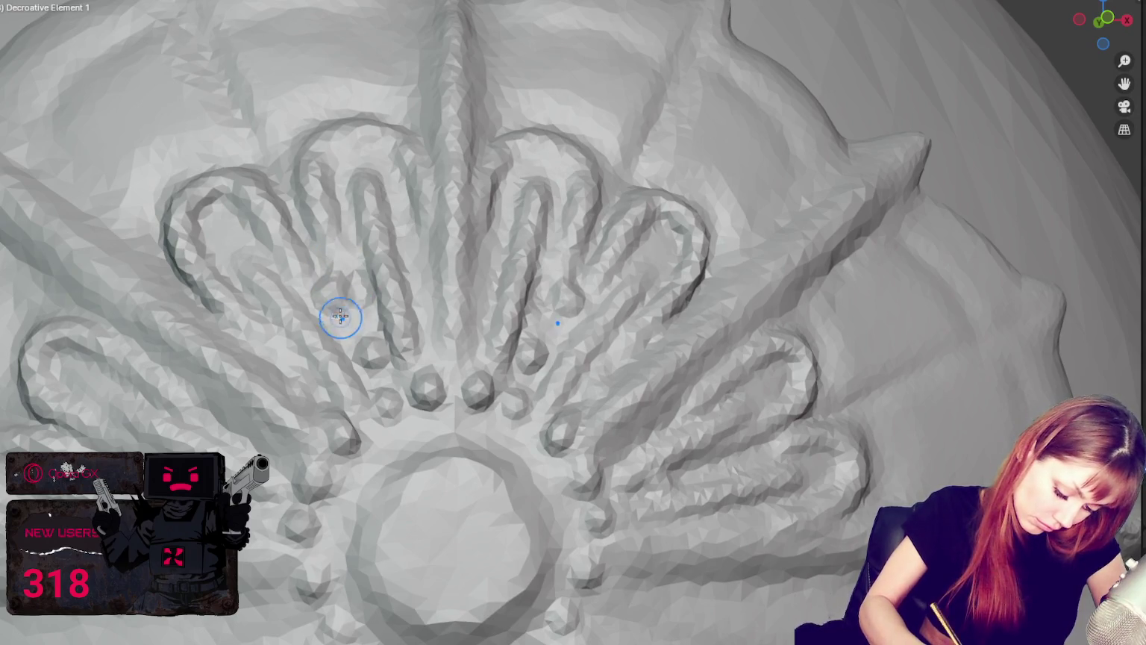
pyautogui.moveTo(260, 331); pyautogui.dragTo(262, 341)
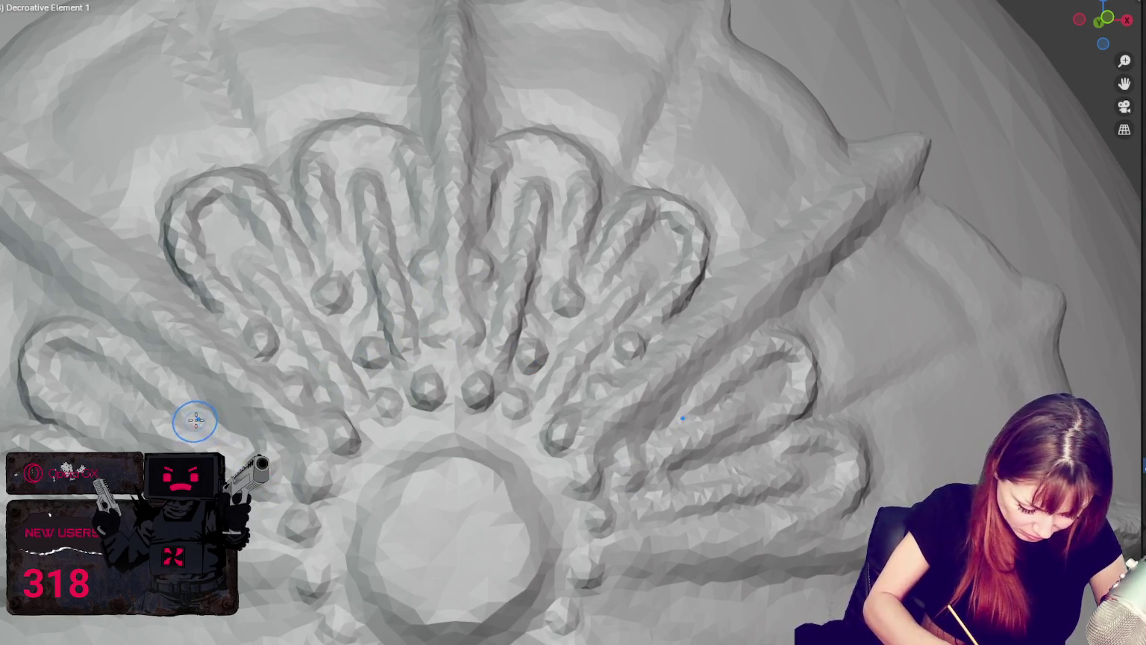
# Reshape the central rope-like strand and view the whole head.
pyautogui.moveTo(697, 478); pyautogui.dragTo(568, 462, button='middle')
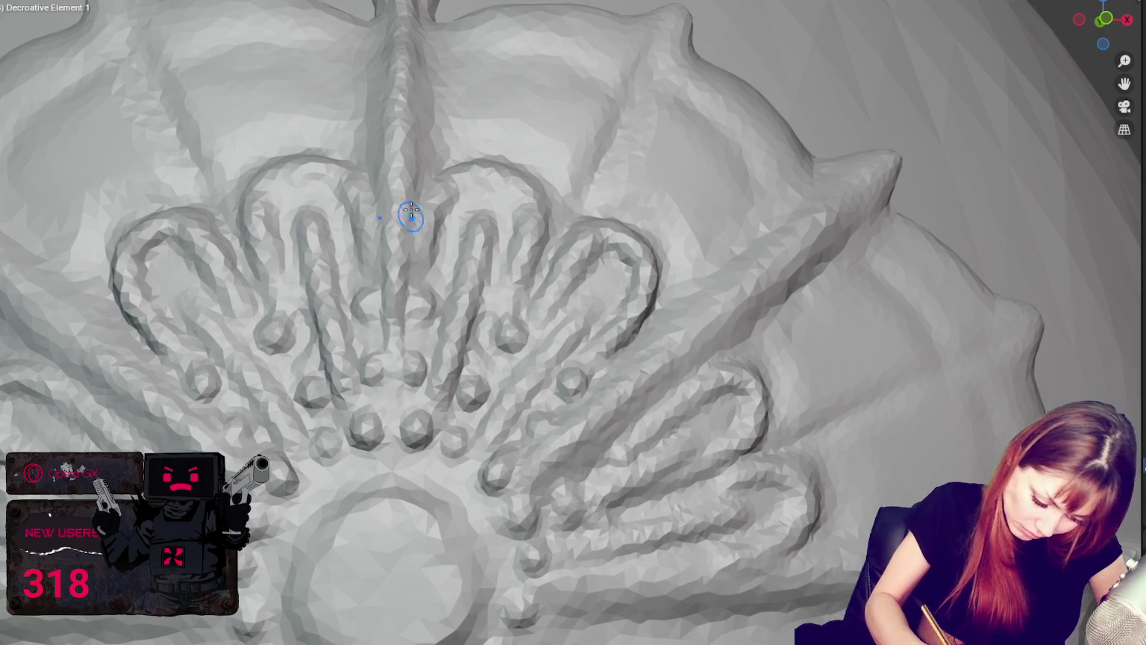
pyautogui.moveTo(415, 185); pyautogui.dragTo(419, 205)
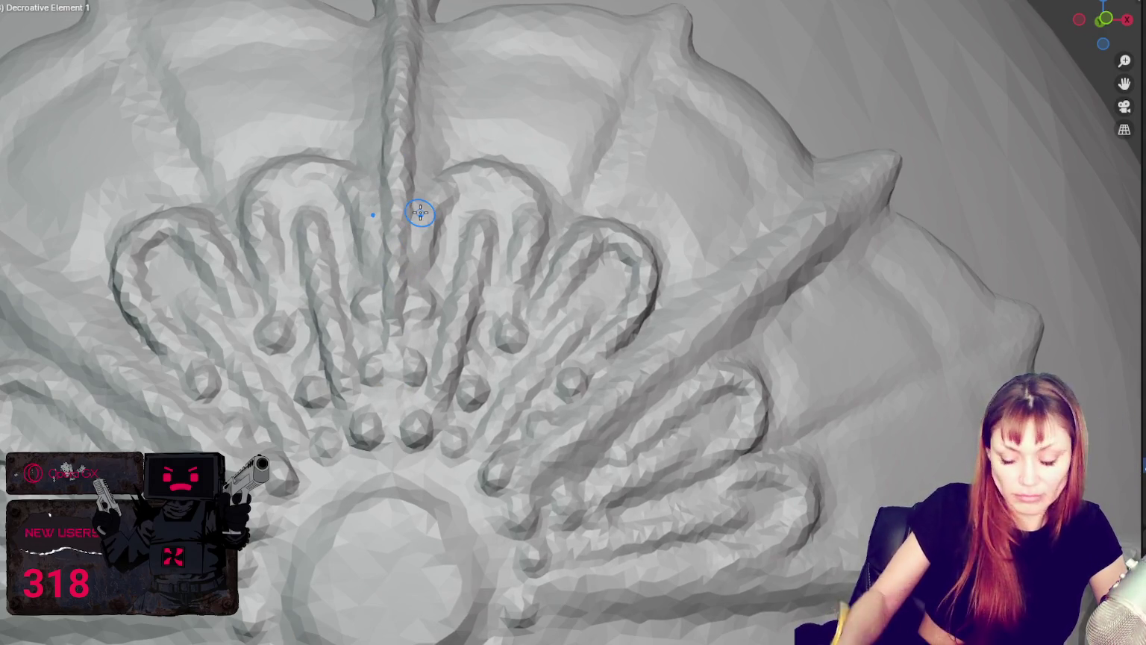
pyautogui.scroll(-8, 420, 213)
pyautogui.moveTo(909, 389)
pyautogui.mouseDown(button='middle')
pyautogui.moveTo(673, 385)
pyautogui.moveTo(645, 231)
pyautogui.mouseUp(button='middle')
pyautogui.scroll(2, 550, 126)
pyautogui.scroll(3, 593, 303)
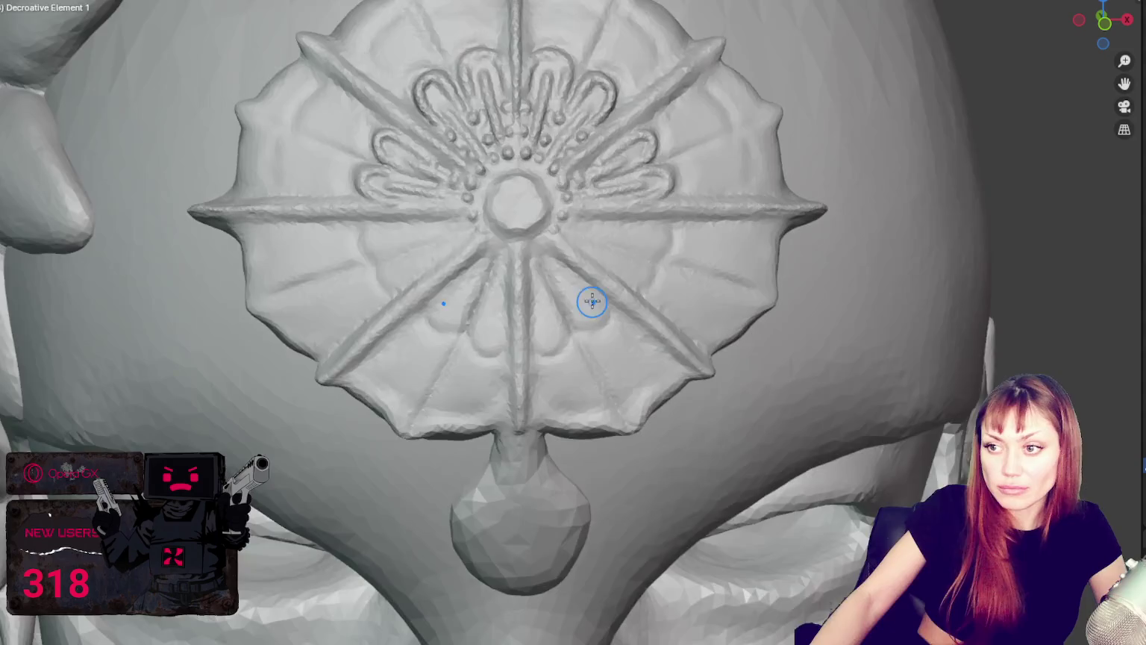
pyautogui.scroll(2, 588, 259)
pyautogui.scroll(3, 589, 260)
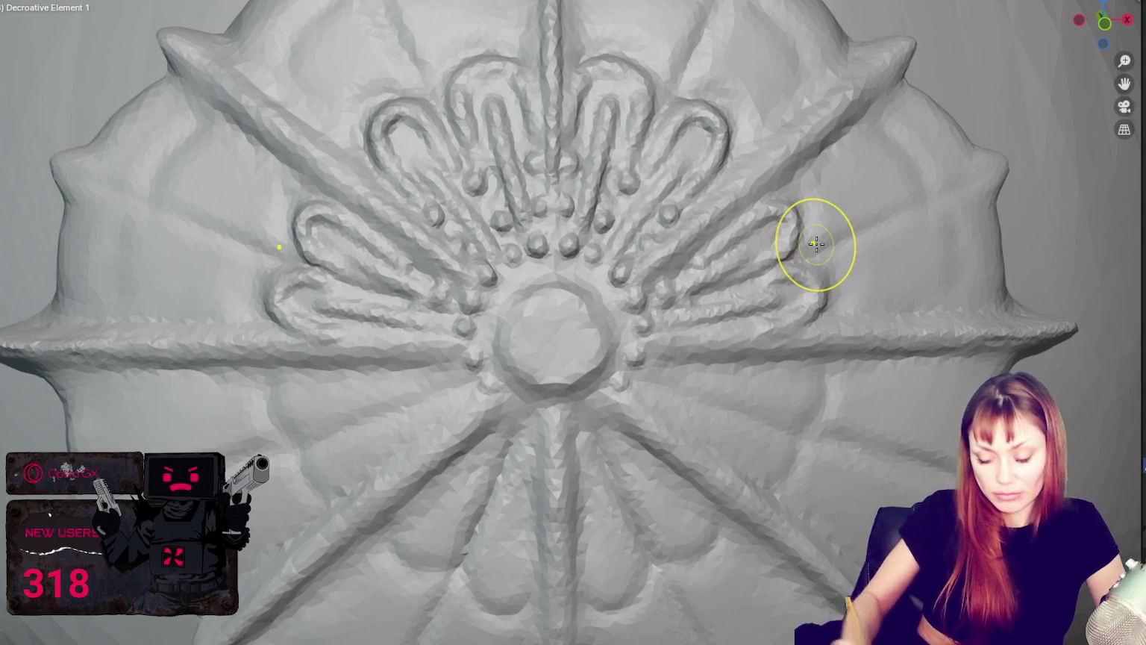
pyautogui.scroll(-8, 798, 160)
pyautogui.scroll(-2, 769, 198)
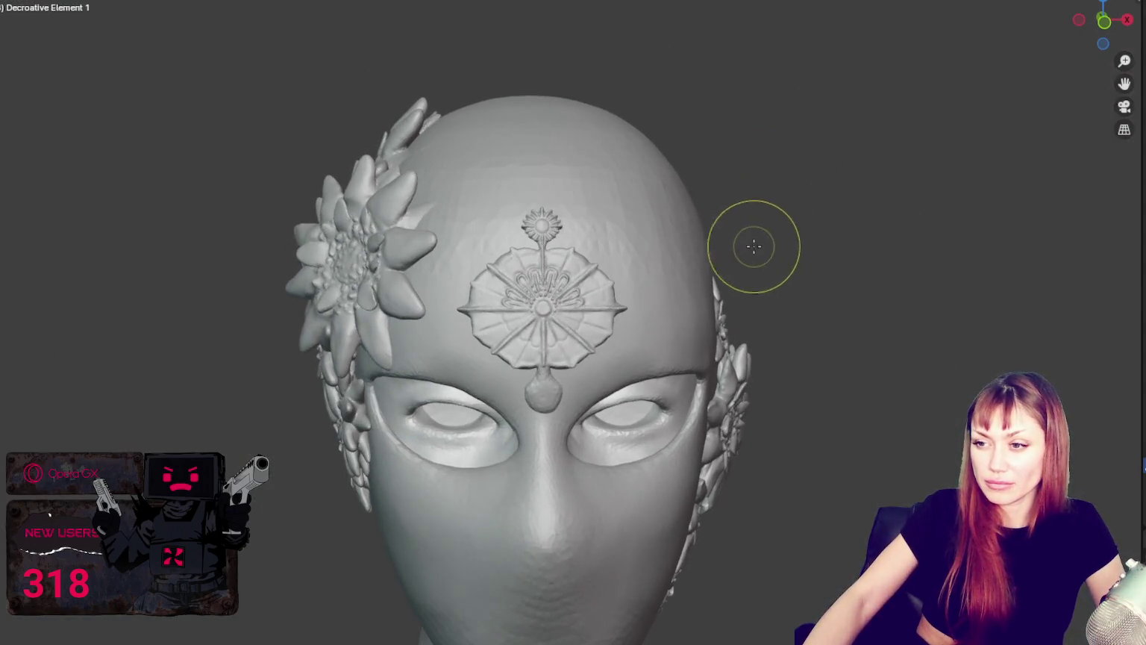
pyautogui.scroll(5, 703, 315)
pyautogui.scroll(4, 703, 316)
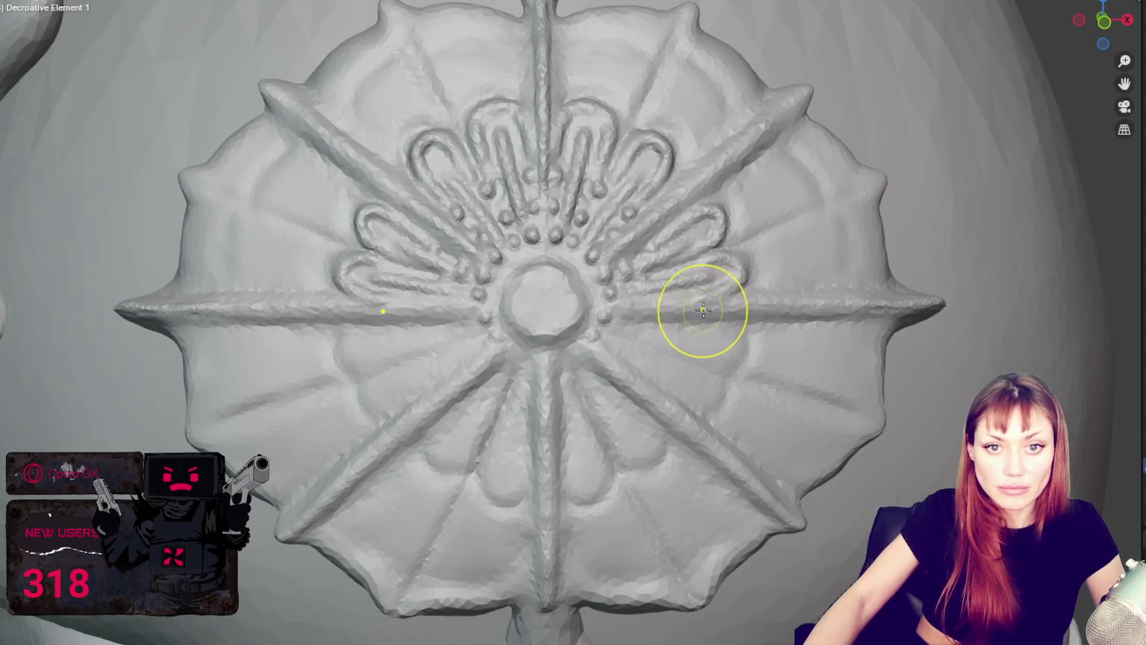
pyautogui.scroll(1, 705, 306)
pyautogui.scroll(2, 706, 278)
pyautogui.scroll(1, 689, 353)
pyautogui.moveTo(689, 352); pyautogui.dragTo(661, 256, button='middle')
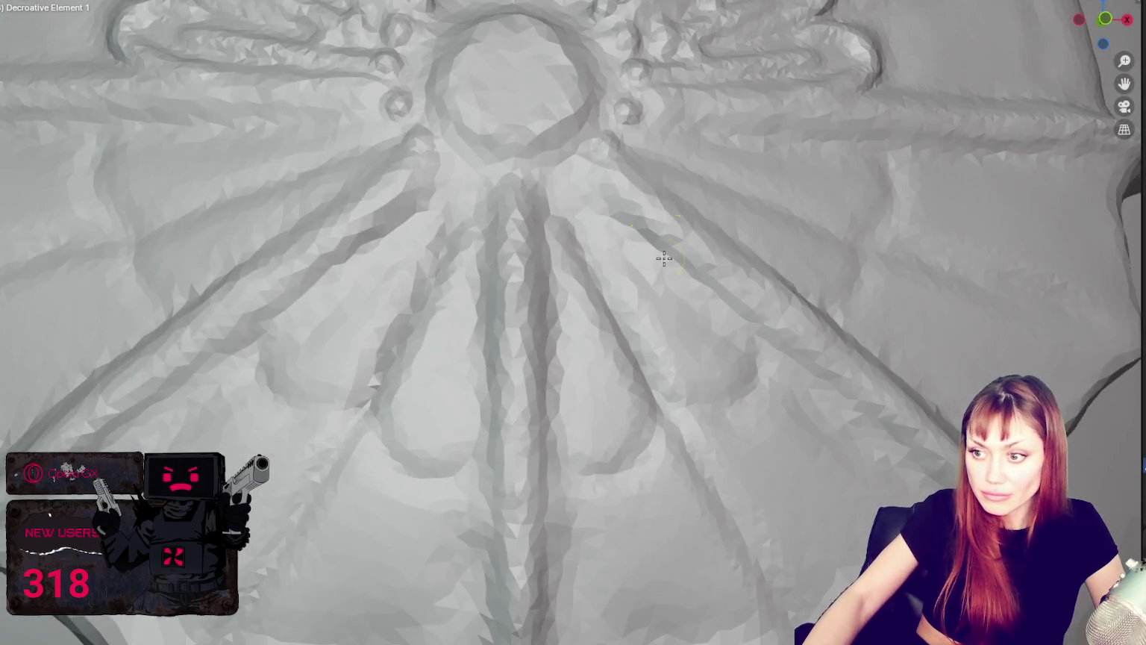
pyautogui.scroll(3, 660, 256)
pyautogui.scroll(-1, 691, 251)
pyautogui.scroll(-5, 691, 249)
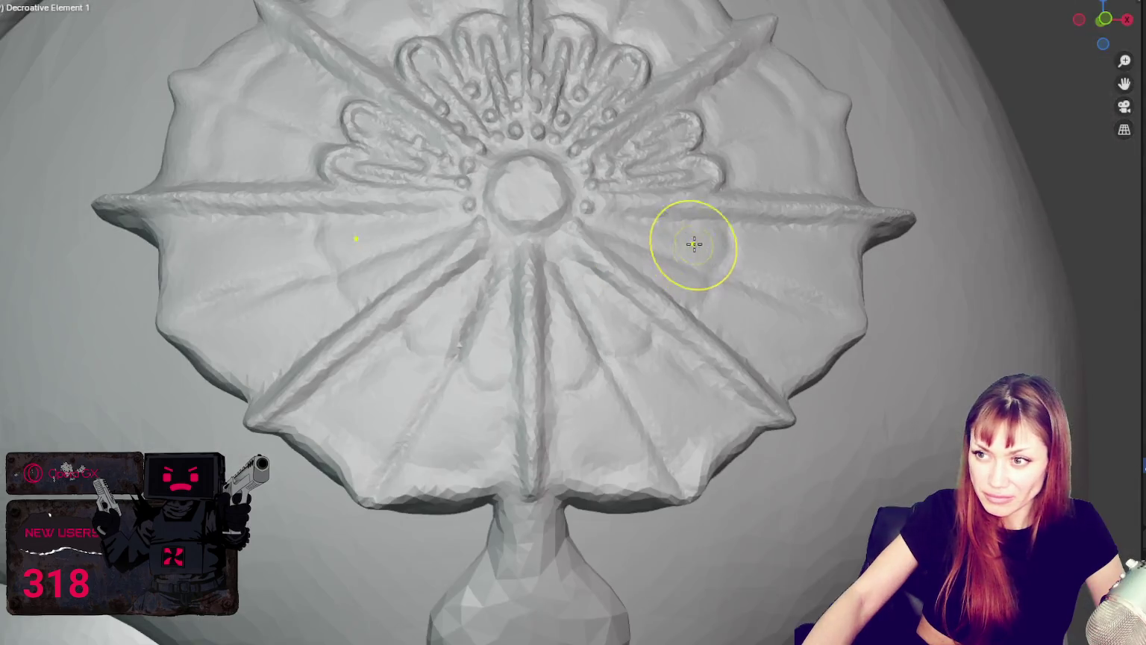
pyautogui.scroll(5, 692, 230)
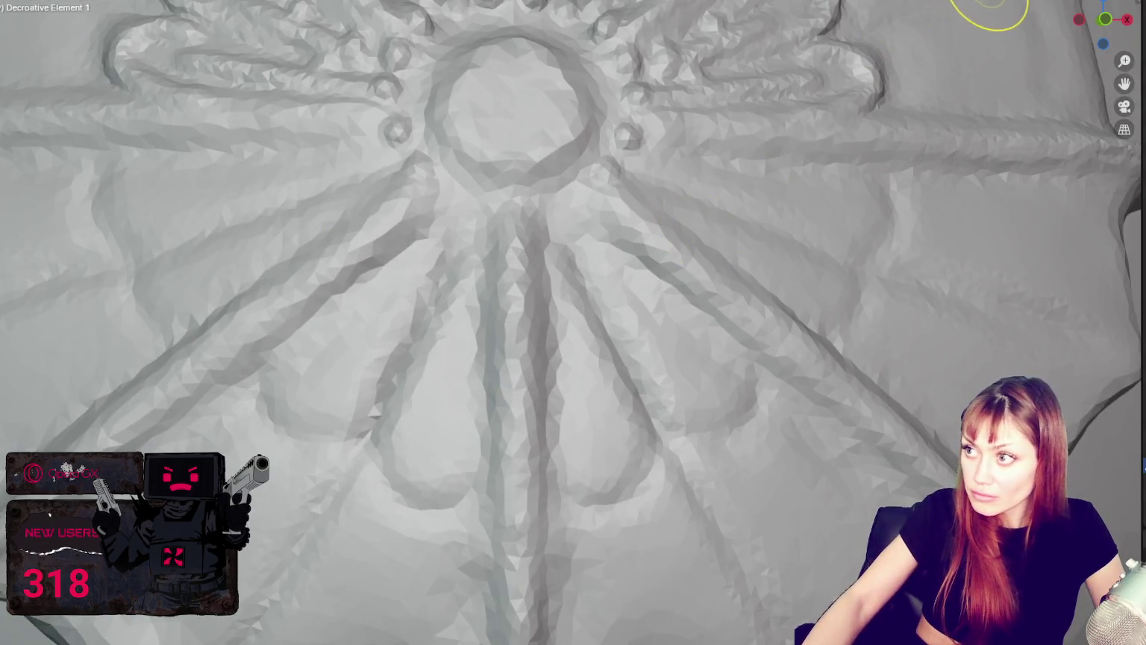
pyautogui.click(1021, 2)
pyautogui.scroll(-2, 722, 320)
pyautogui.scroll(5, 514, 440)
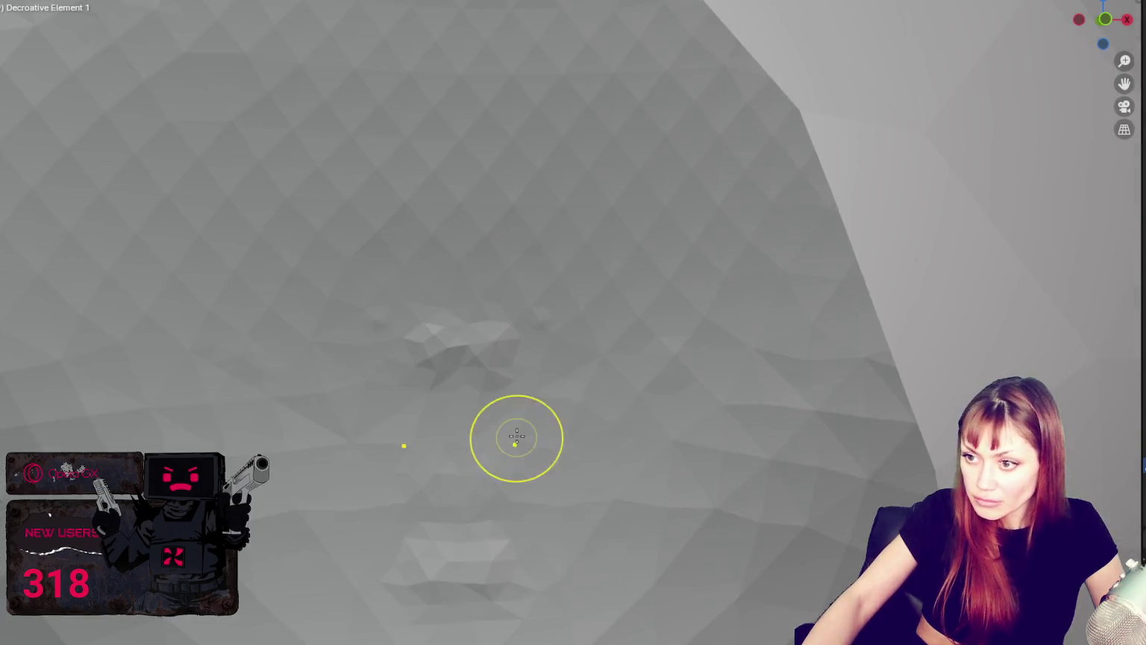
pyautogui.scroll(-3, 517, 384)
pyautogui.scroll(1, 537, 361)
pyautogui.press('ctrl')
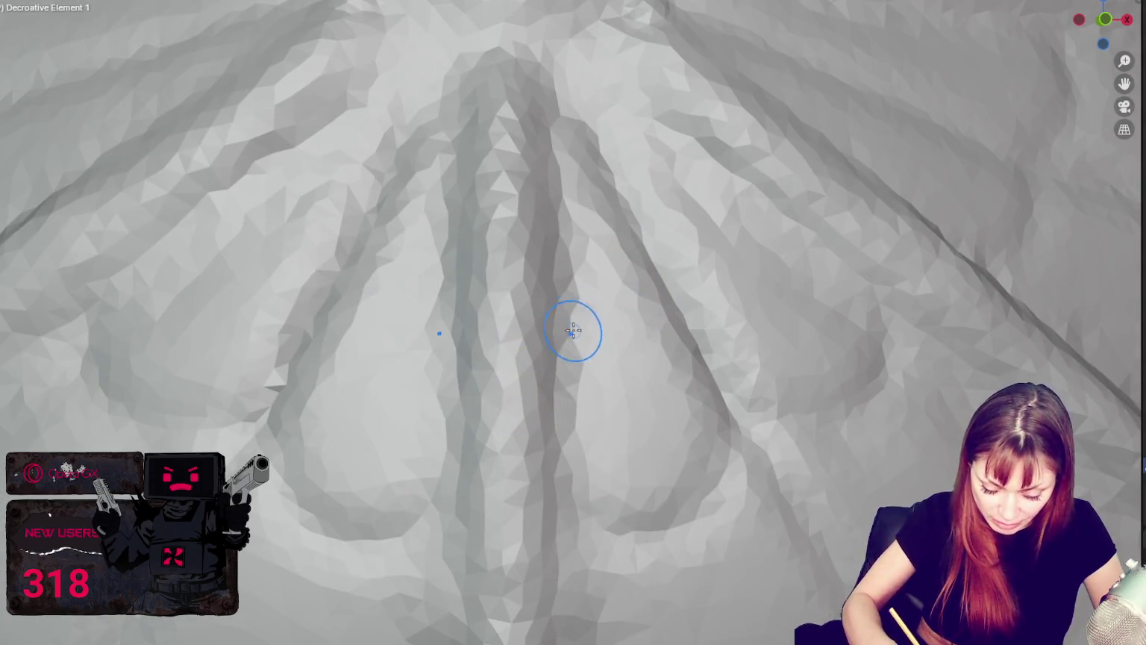
pyautogui.scroll(-3, 610, 415)
pyautogui.scroll(-1, 760, 315)
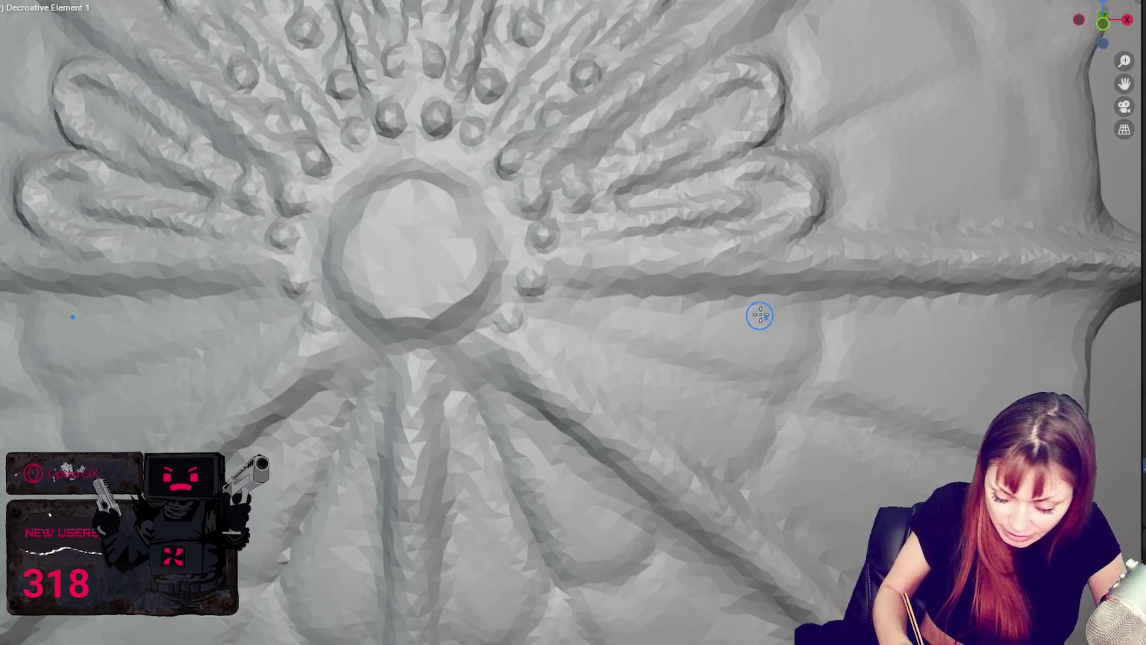
# Sculpt a new curved petal loop beside the centre and deepen the right-side petal ridges.
pyautogui.moveTo(791, 310)
pyautogui.mouseDown()
pyautogui.moveTo(775, 353)
pyautogui.moveTo(773, 302)
pyautogui.moveTo(750, 307)
pyautogui.moveTo(733, 365)
pyautogui.moveTo(755, 302)
pyautogui.moveTo(750, 364)
pyautogui.moveTo(696, 450)
pyautogui.moveTo(773, 325)
pyautogui.moveTo(723, 328)
pyautogui.mouseUp()
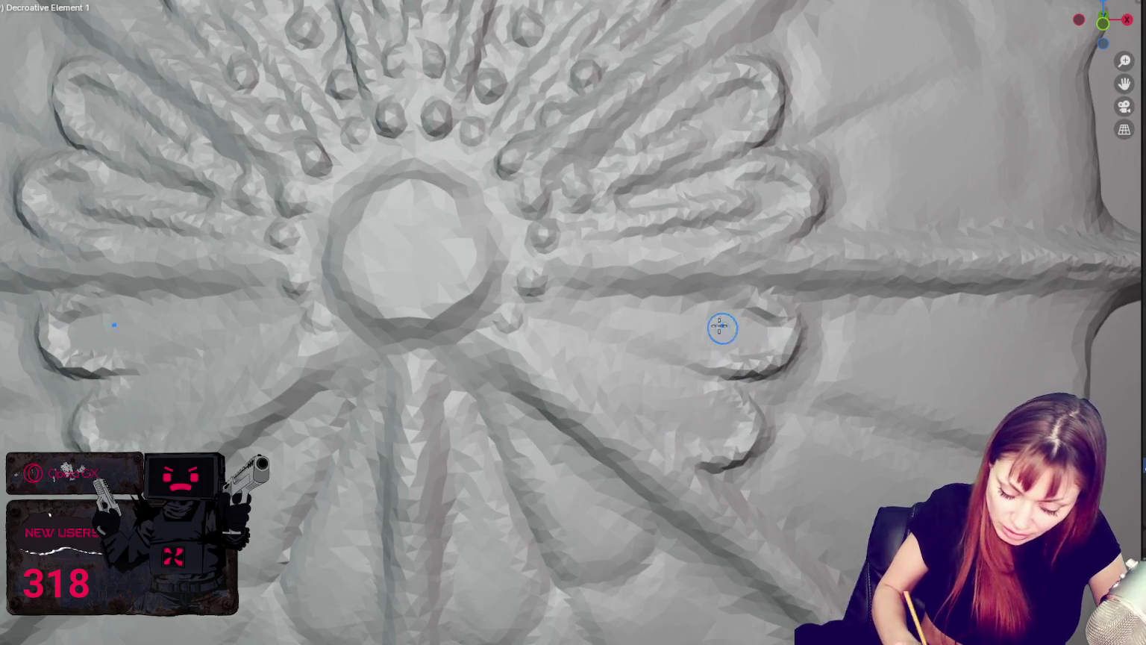
pyautogui.moveTo(560, 272)
pyautogui.mouseDown()
pyautogui.moveTo(842, 256)
pyautogui.moveTo(713, 288)
pyautogui.moveTo(836, 291)
pyautogui.moveTo(732, 240)
pyautogui.mouseUp()
pyautogui.moveTo(826, 235); pyautogui.dragTo(818, 366, button='middle')
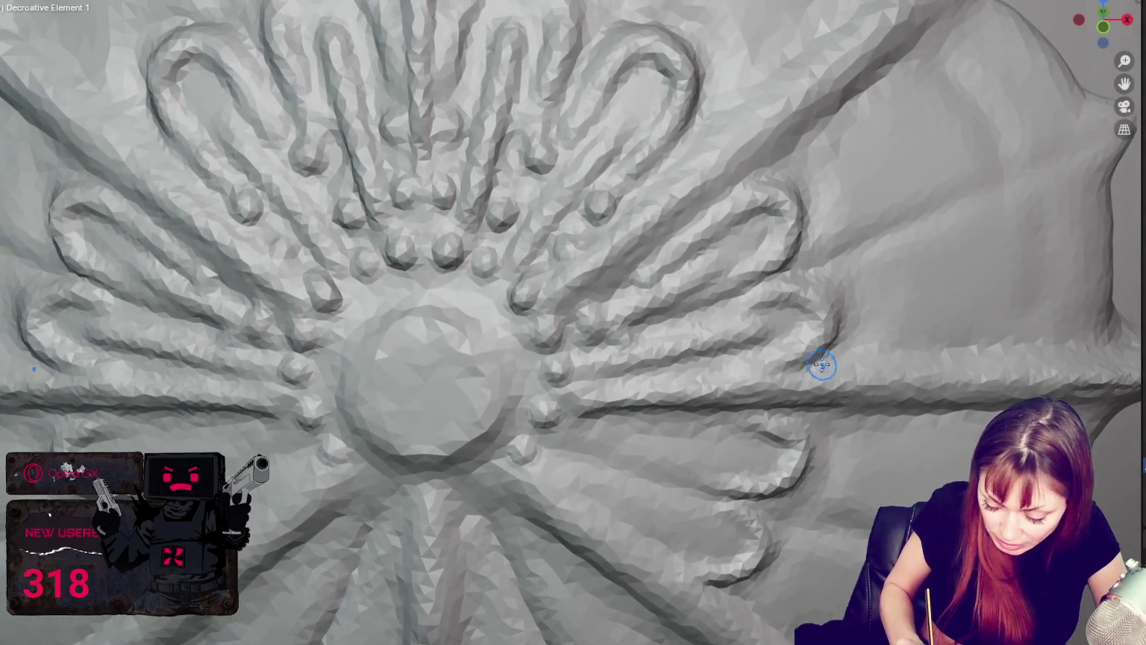
pyautogui.moveTo(680, 368)
pyautogui.mouseDown()
pyautogui.moveTo(813, 333)
pyautogui.moveTo(721, 359)
pyautogui.mouseUp()
pyautogui.moveTo(798, 359)
pyautogui.mouseDown()
pyautogui.moveTo(827, 358)
pyautogui.moveTo(590, 377)
pyautogui.moveTo(820, 358)
pyautogui.mouseUp()
pyautogui.moveTo(719, 230)
pyautogui.mouseDown()
pyautogui.moveTo(639, 260)
pyautogui.moveTo(708, 136)
pyautogui.moveTo(550, 276)
pyautogui.mouseUp()
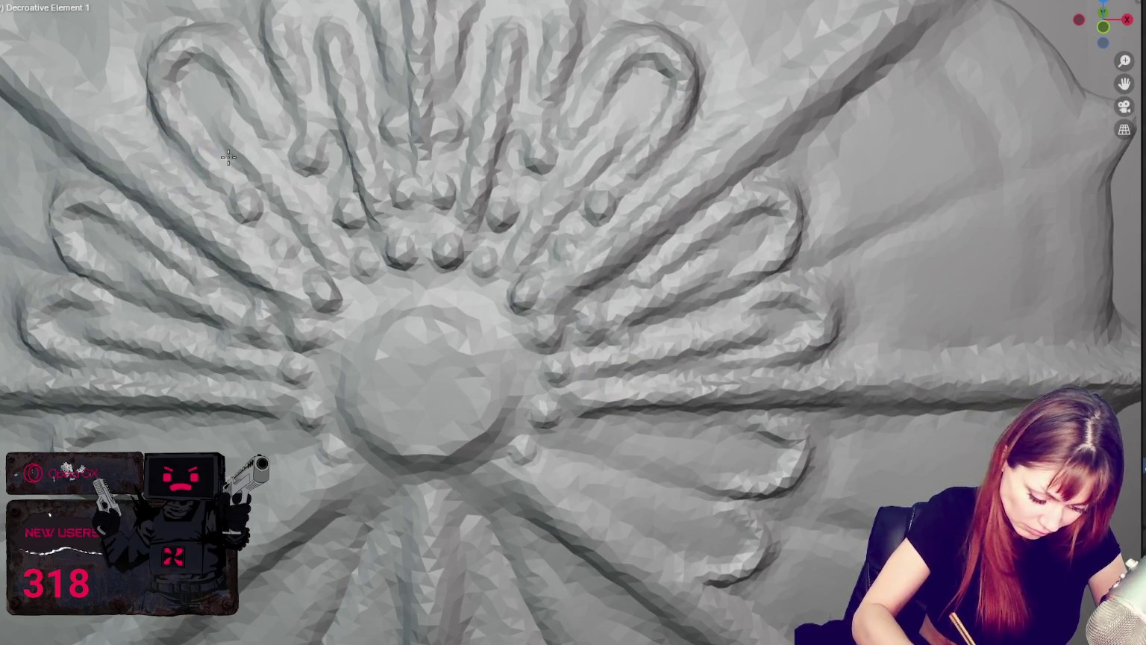
# Refine the lower-right petal loops and add mirrored bead bumps inside them.
pyautogui.moveTo(229, 157); pyautogui.dragTo(197, 146, button='middle')
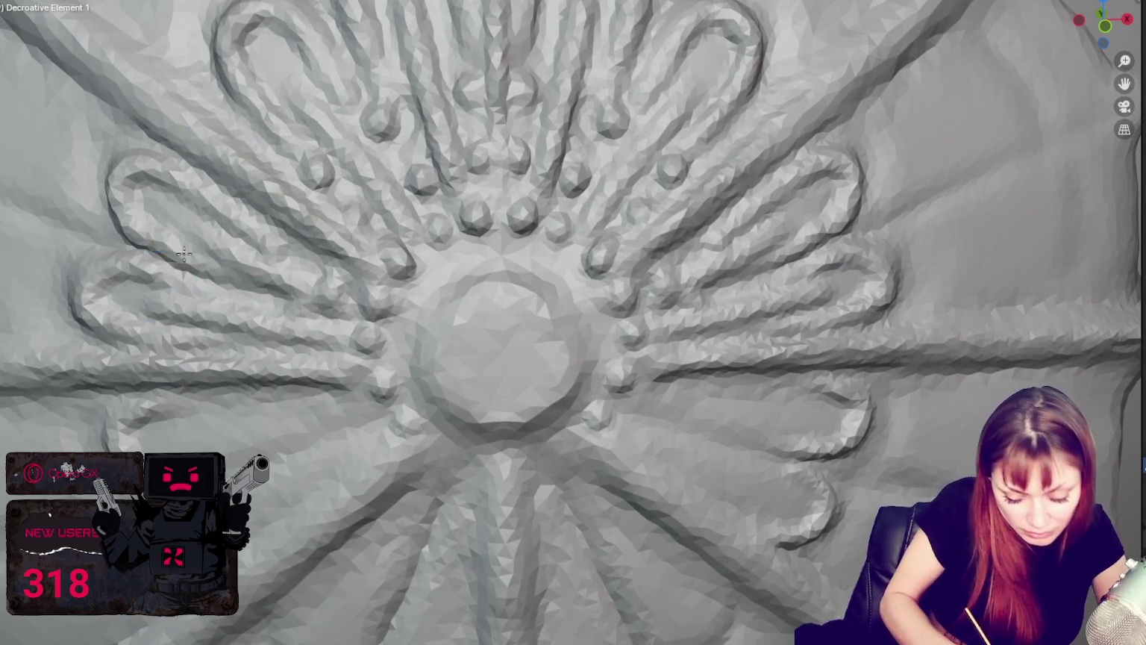
pyautogui.moveTo(359, 332); pyautogui.dragTo(448, 351, button='middle')
pyautogui.moveTo(691, 371)
pyautogui.mouseDown()
pyautogui.moveTo(742, 364)
pyautogui.moveTo(550, 396)
pyautogui.moveTo(737, 458)
pyautogui.moveTo(752, 474)
pyautogui.mouseUp()
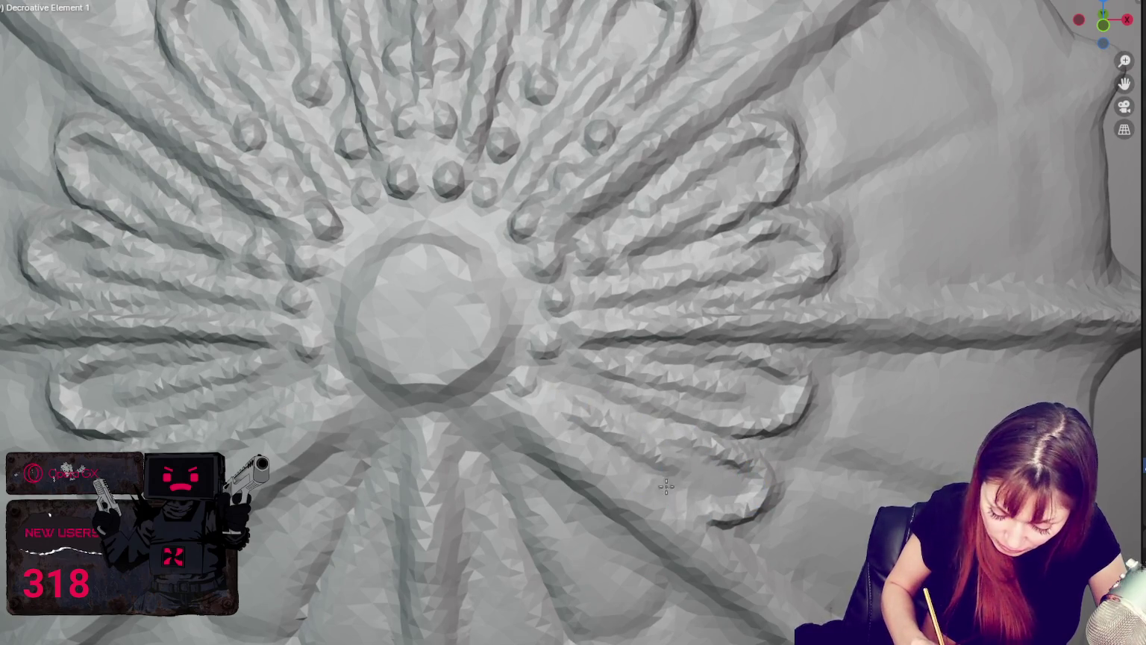
pyautogui.moveTo(562, 437)
pyautogui.mouseDown()
pyautogui.moveTo(642, 512)
pyautogui.moveTo(514, 396)
pyautogui.moveTo(679, 500)
pyautogui.mouseUp()
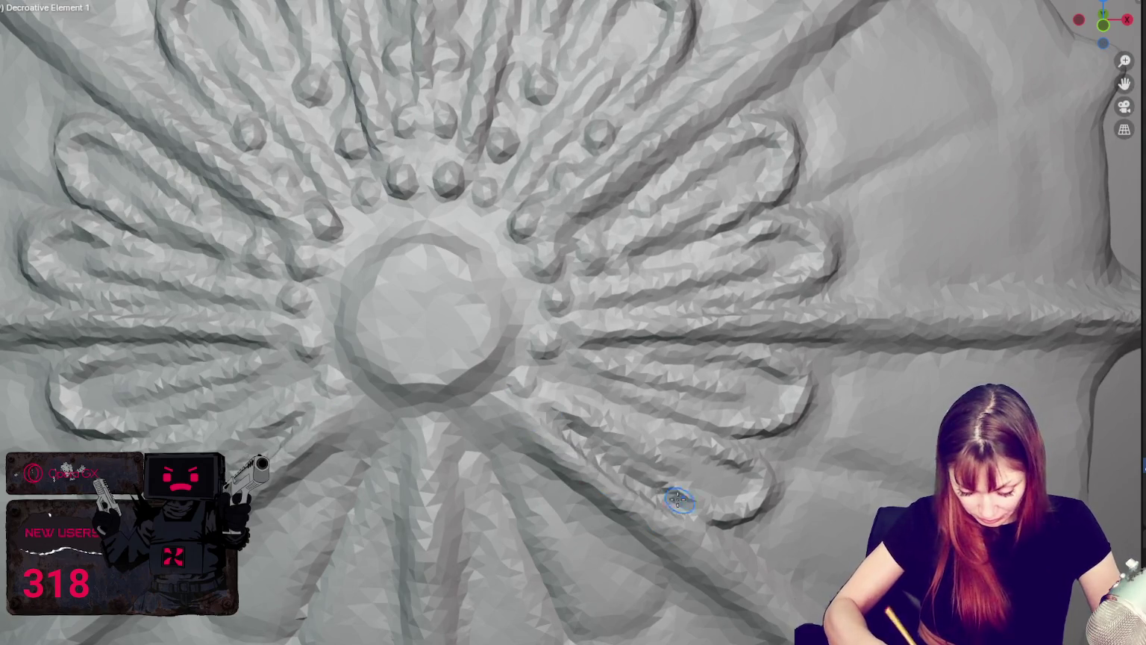
pyautogui.moveTo(570, 426)
pyautogui.mouseDown()
pyautogui.moveTo(544, 412)
pyautogui.moveTo(590, 448)
pyautogui.moveTo(721, 501)
pyautogui.moveTo(748, 394)
pyautogui.mouseUp()
pyautogui.moveTo(641, 444)
pyautogui.mouseDown()
pyautogui.moveTo(543, 358)
pyautogui.moveTo(607, 266)
pyautogui.mouseUp()
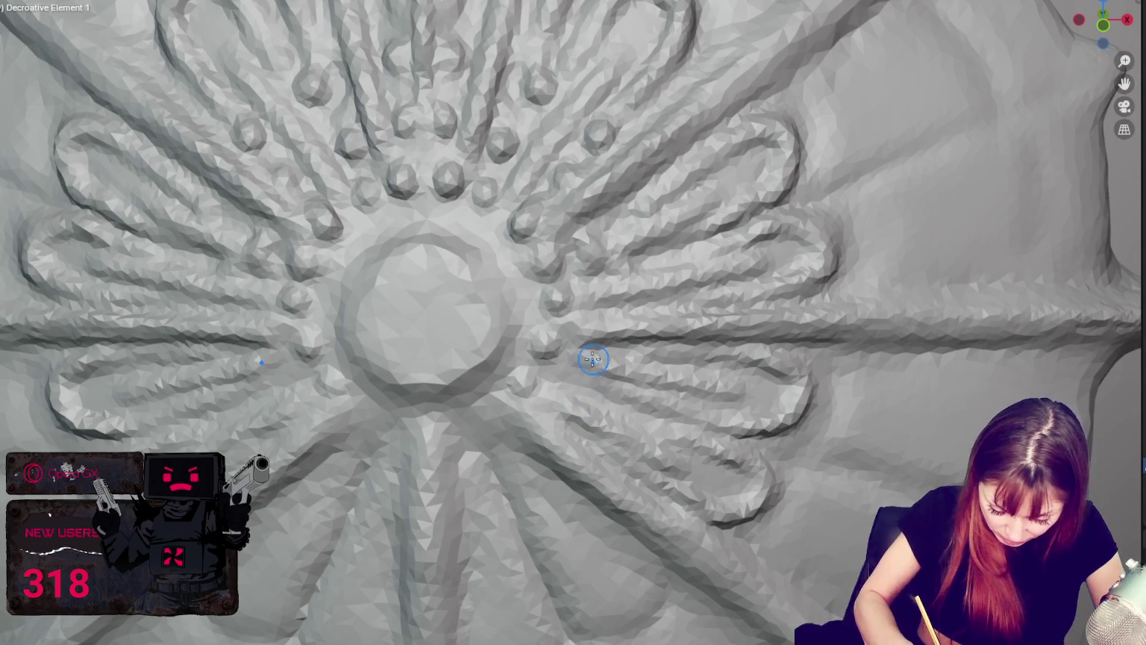
pyautogui.moveTo(582, 354); pyautogui.dragTo(613, 371)
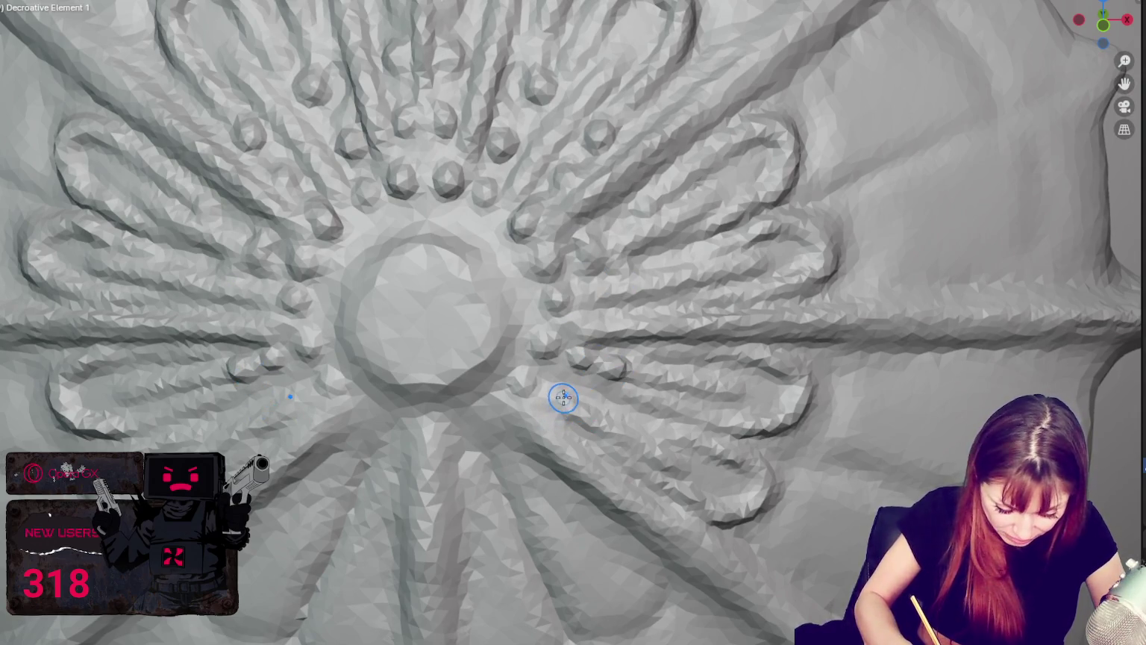
pyautogui.moveTo(642, 400)
pyautogui.mouseDown()
pyautogui.moveTo(629, 346)
pyautogui.moveTo(604, 366)
pyautogui.moveTo(583, 415)
pyautogui.mouseUp()
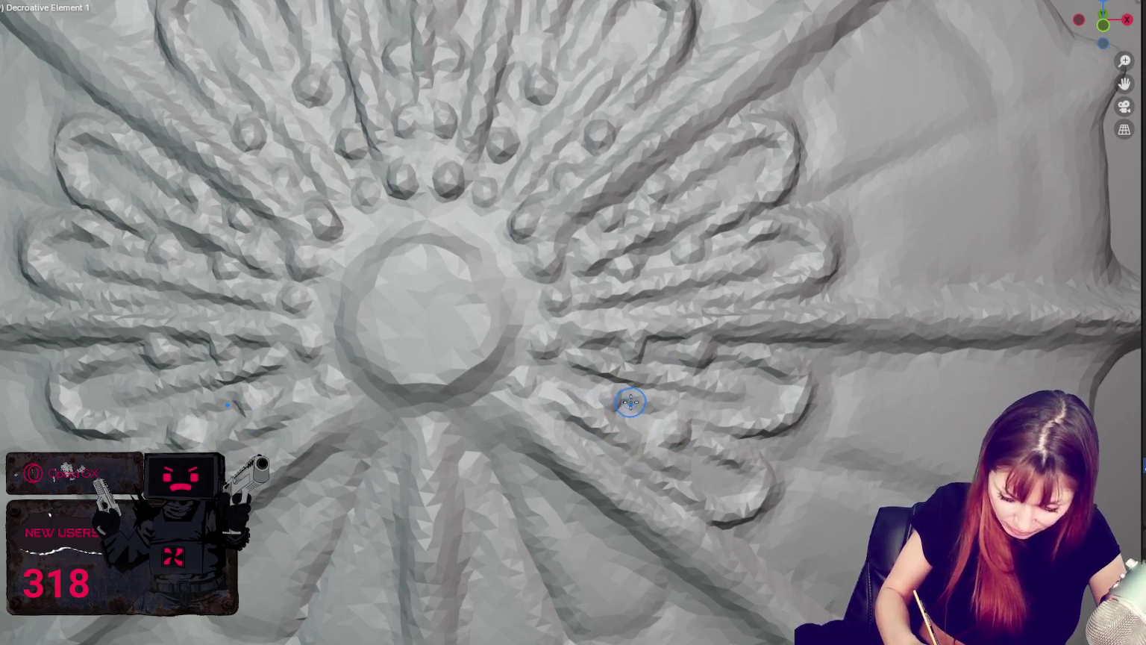
pyautogui.scroll(-8, 627, 397)
pyautogui.scroll(-2, 584, 376)
pyautogui.scroll(-1, 584, 376)
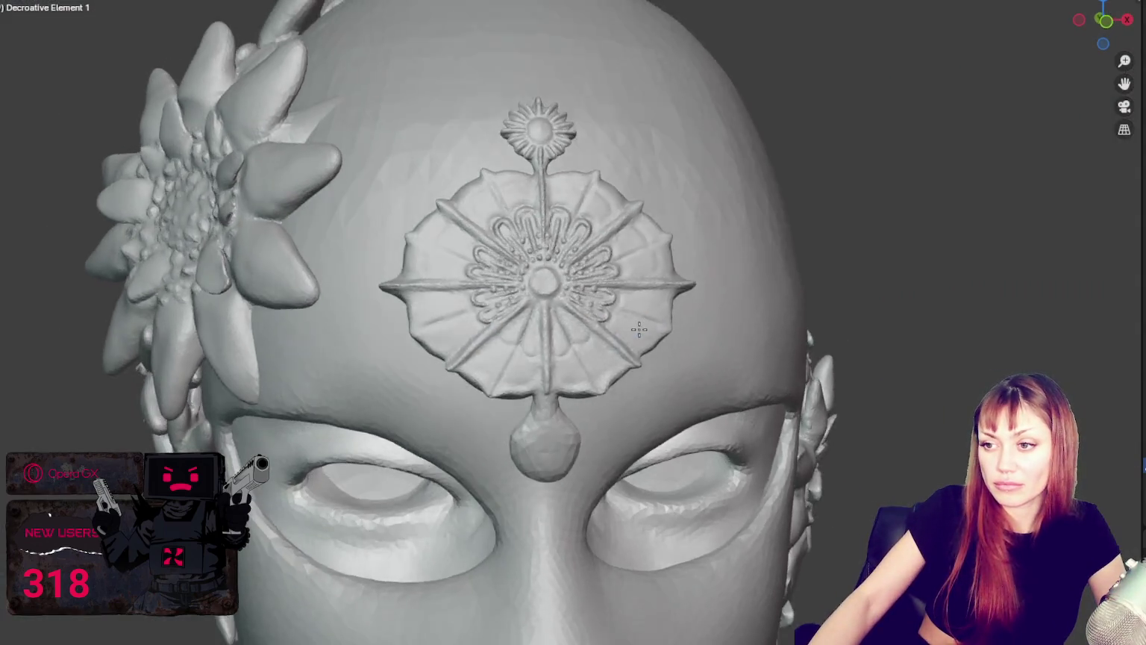
pyautogui.scroll(-2, 639, 329)
pyautogui.scroll(-2, 624, 317)
pyautogui.scroll(-2, 645, 328)
pyautogui.moveTo(645, 332)
pyautogui.mouseDown(button='middle')
pyautogui.moveTo(758, 356)
pyautogui.moveTo(737, 335)
pyautogui.moveTo(633, 338)
pyautogui.mouseUp(button='middle')
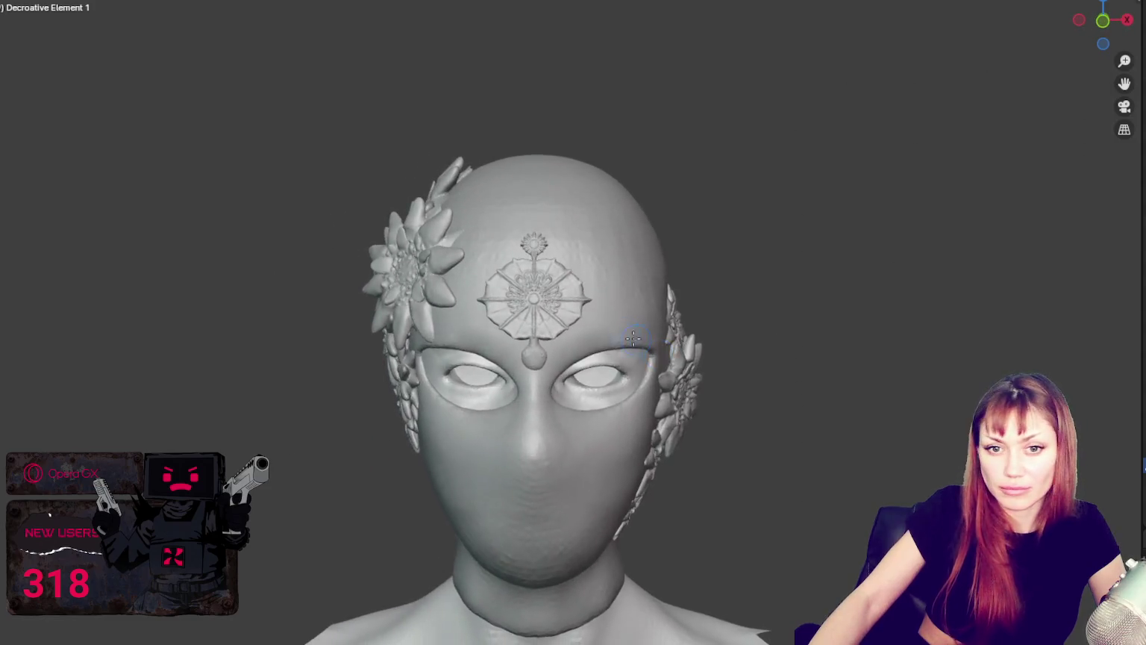
pyautogui.scroll(4, 633, 338)
pyautogui.scroll(1, 589, 318)
pyautogui.scroll(2, 581, 302)
pyautogui.scroll(2, 582, 291)
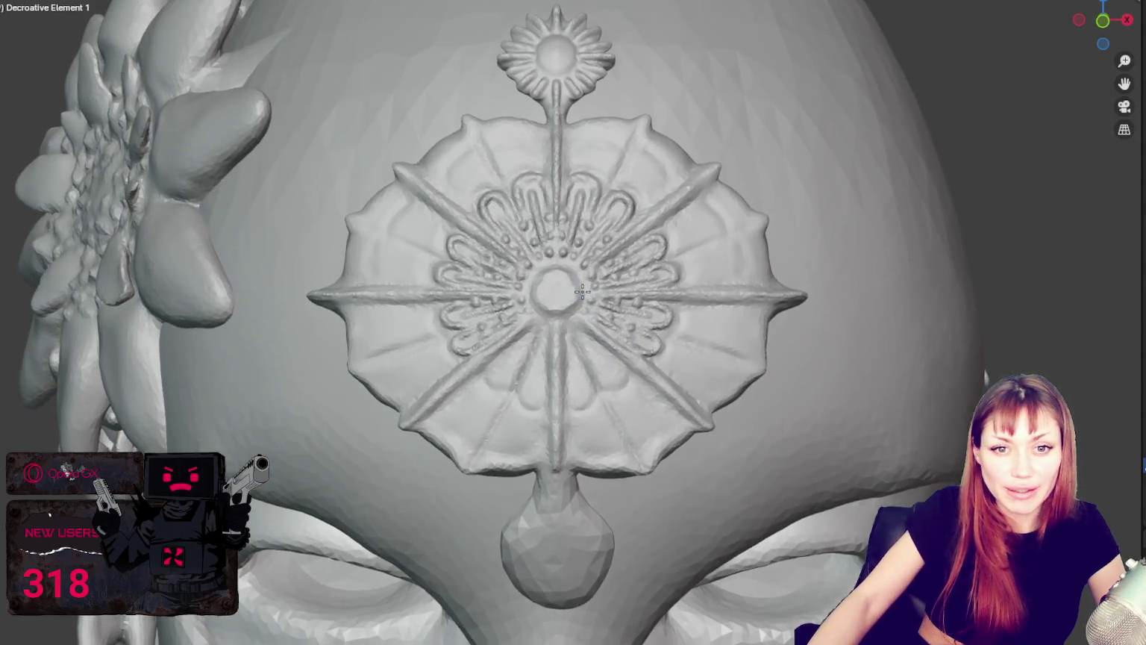
pyautogui.moveTo(582, 291); pyautogui.dragTo(582, 299, button='middle')
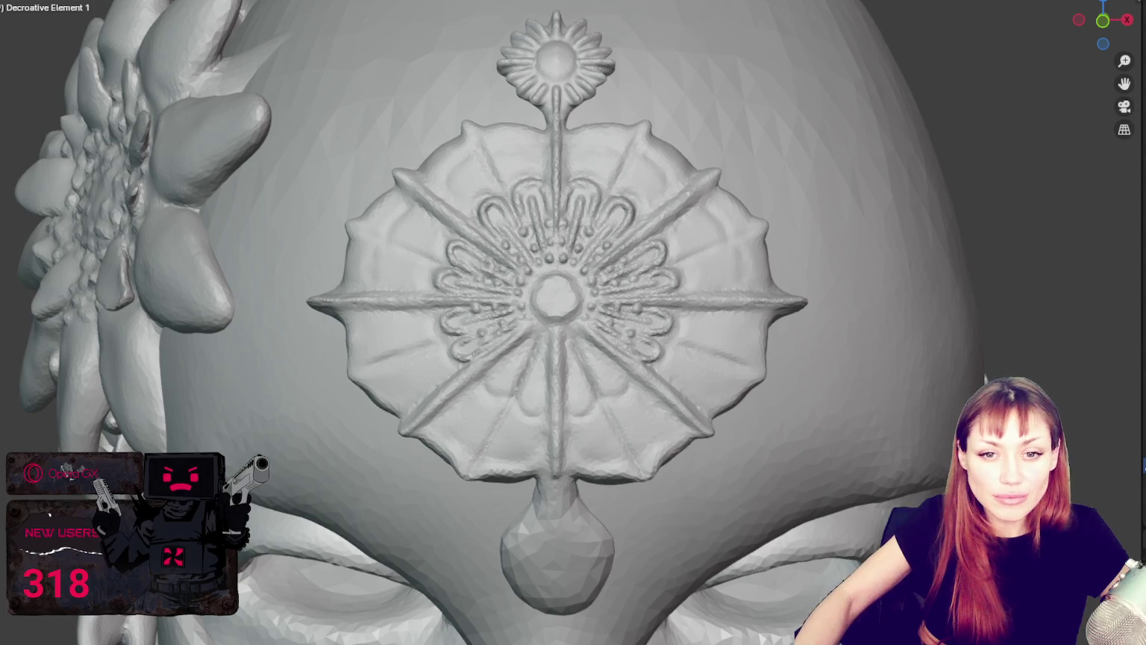
pyautogui.scroll(2, 586, 455)
pyautogui.scroll(3, 622, 378)
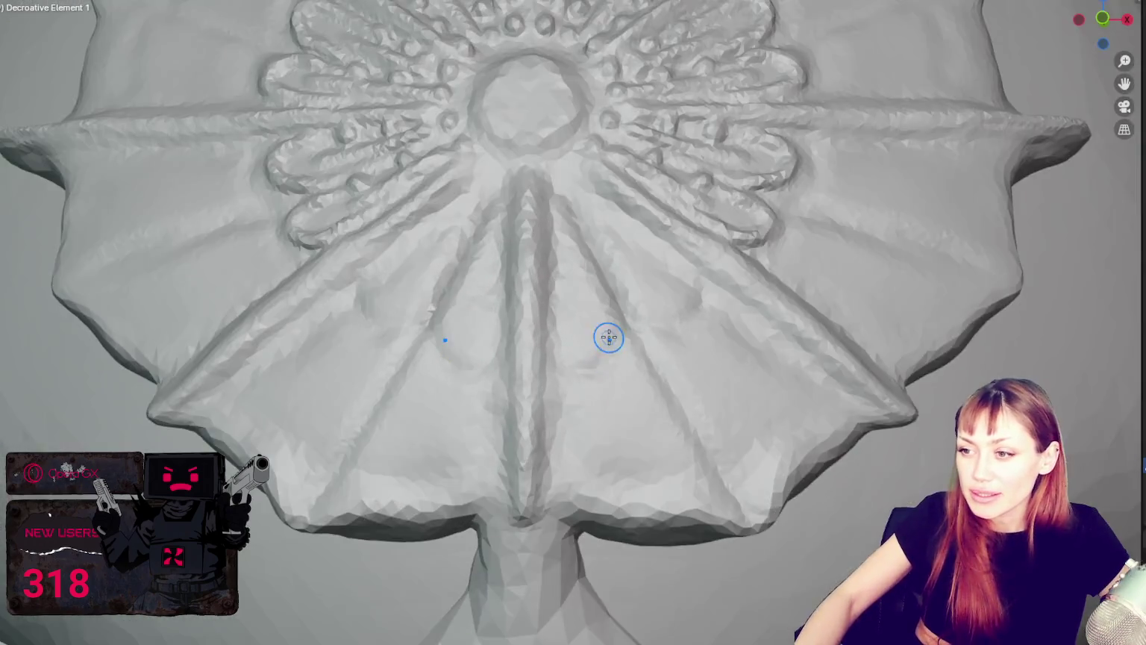
# Turn the medallion face-on and build up the central ring's lower edge, undoing a first bead.
pyautogui.scroll(1, 606, 335)
pyautogui.scroll(3, 703, 287)
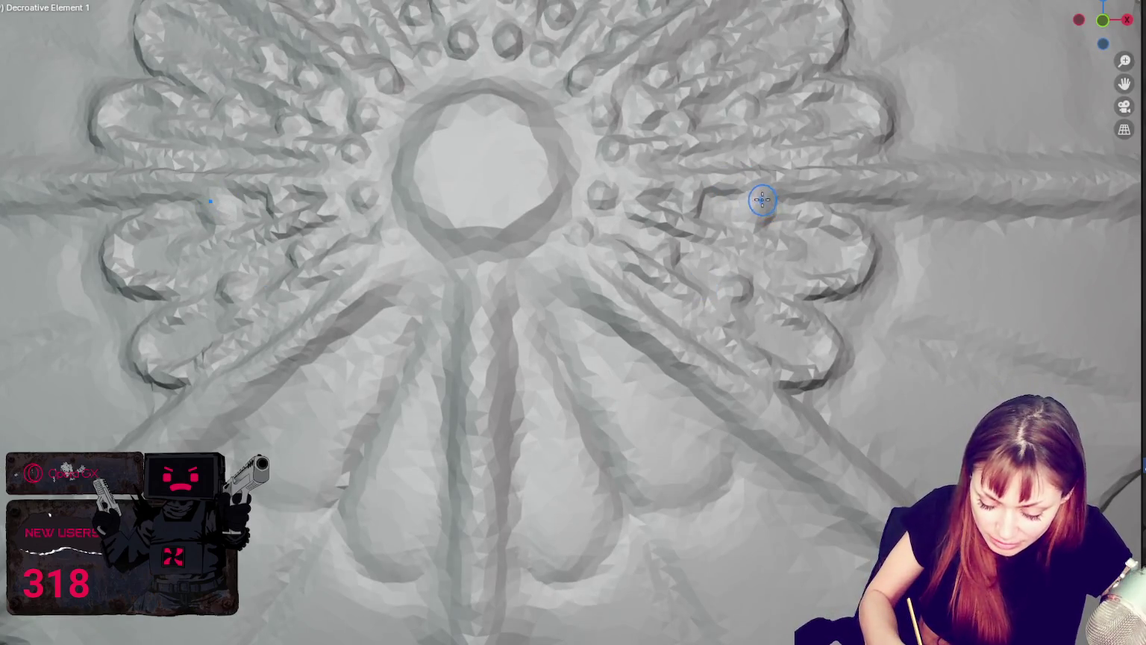
pyautogui.moveTo(831, 201); pyautogui.dragTo(848, 217, button='middle')
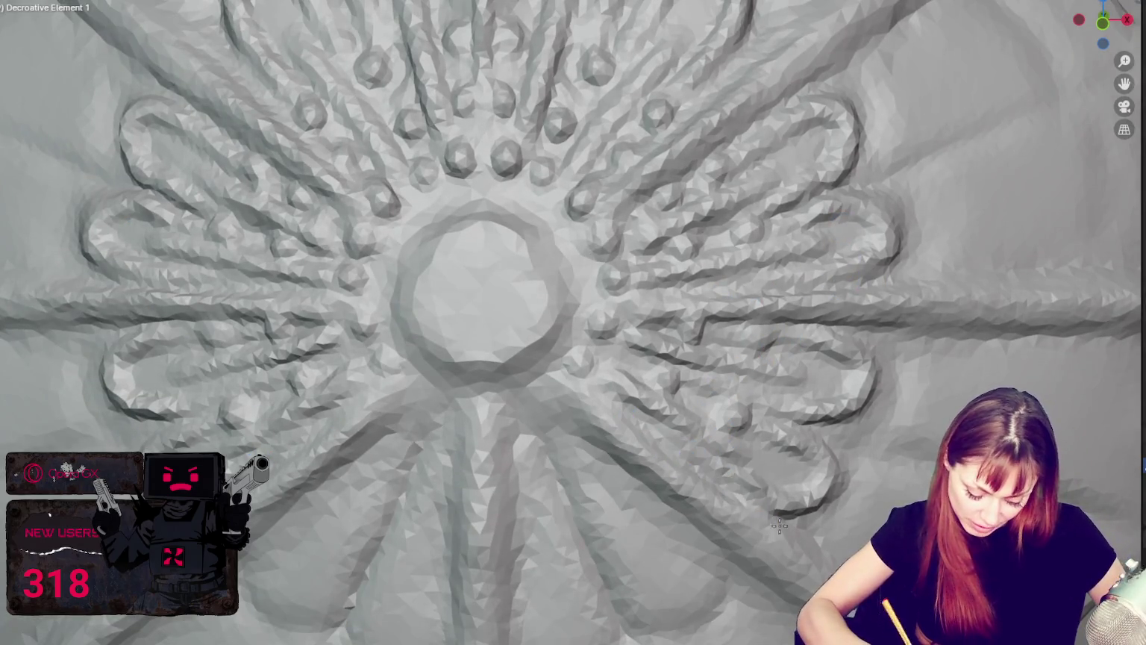
pyautogui.click(716, 538)
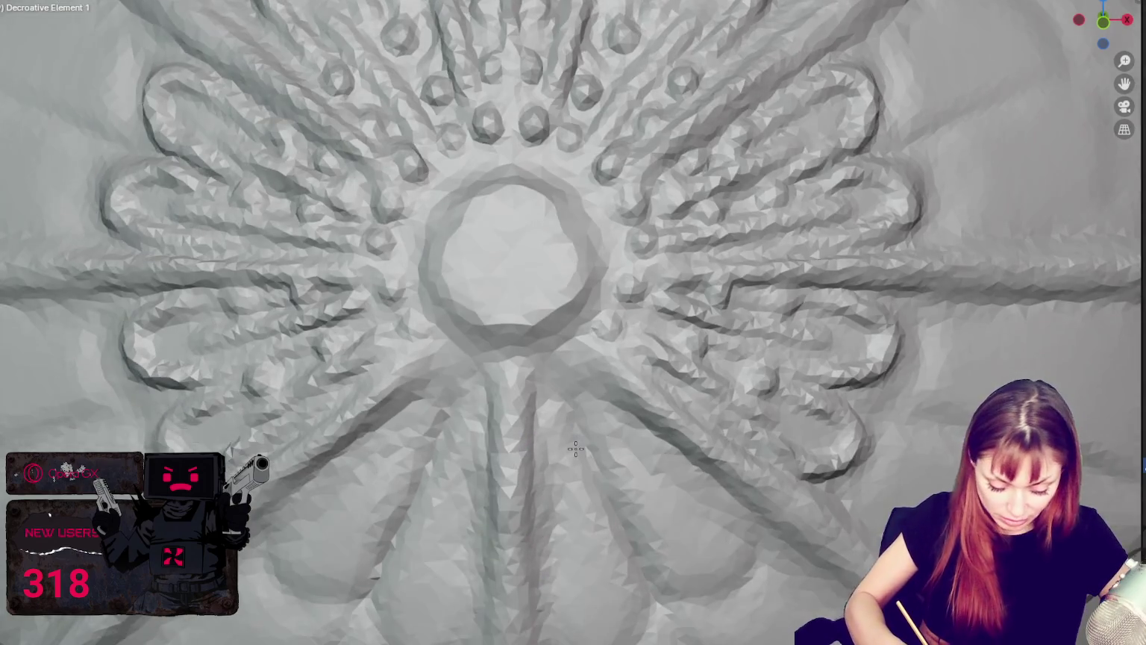
pyautogui.moveTo(556, 512)
pyautogui.mouseDown(button='middle')
pyautogui.moveTo(525, 371)
pyautogui.moveTo(589, 371)
pyautogui.mouseUp(button='middle')
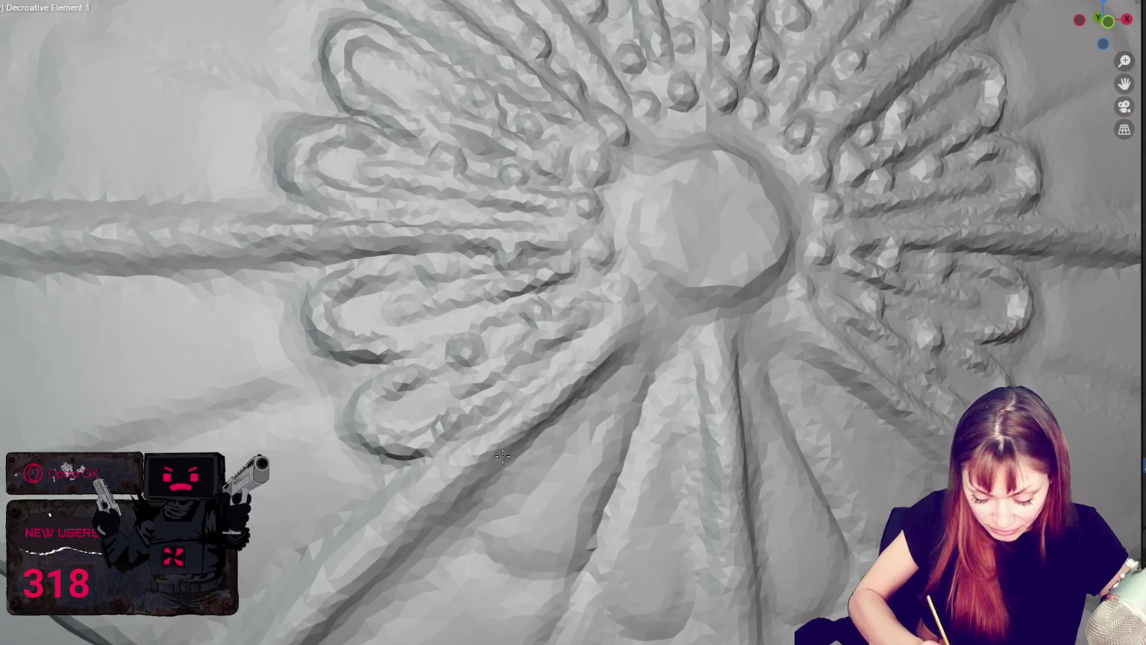
pyautogui.moveTo(627, 373); pyautogui.dragTo(597, 377, button='middle')
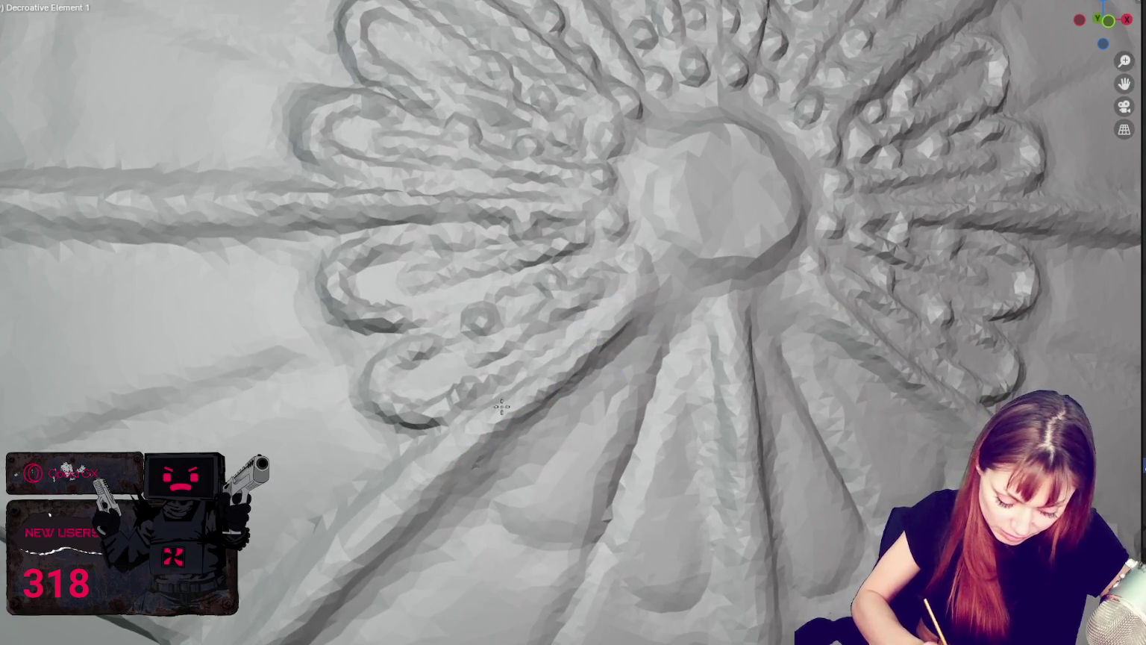
pyautogui.scroll(-5, 501, 392)
pyautogui.scroll(3, 538, 373)
pyautogui.scroll(3, 564, 363)
pyautogui.scroll(-4, 565, 363)
pyautogui.scroll(4, 609, 371)
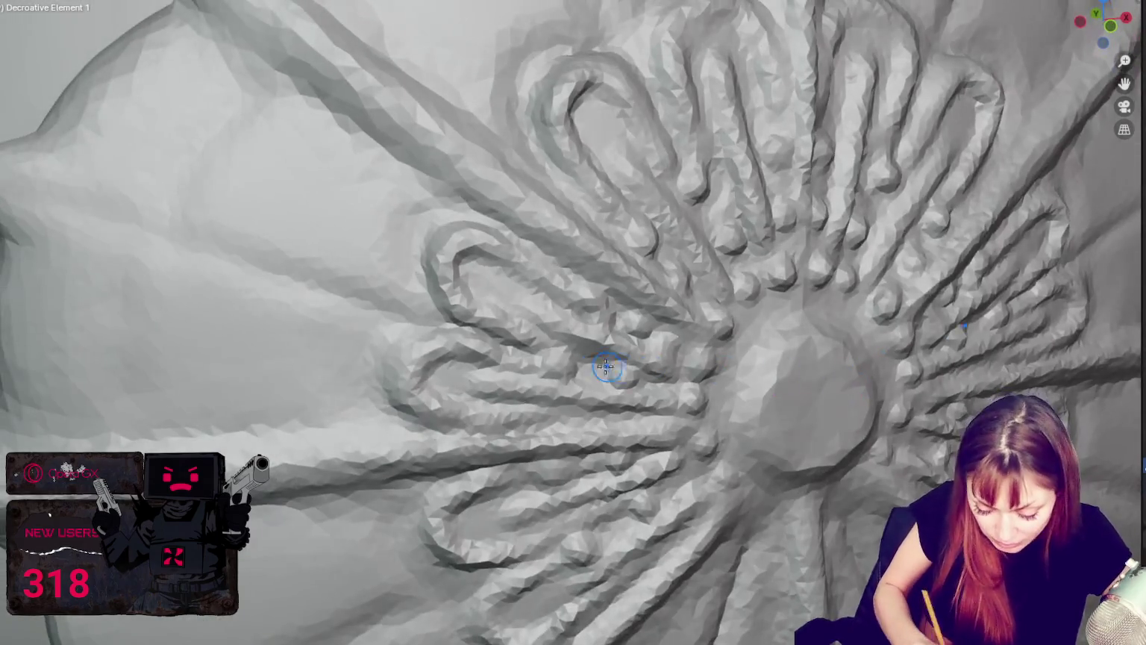
pyautogui.scroll(-4, 547, 339)
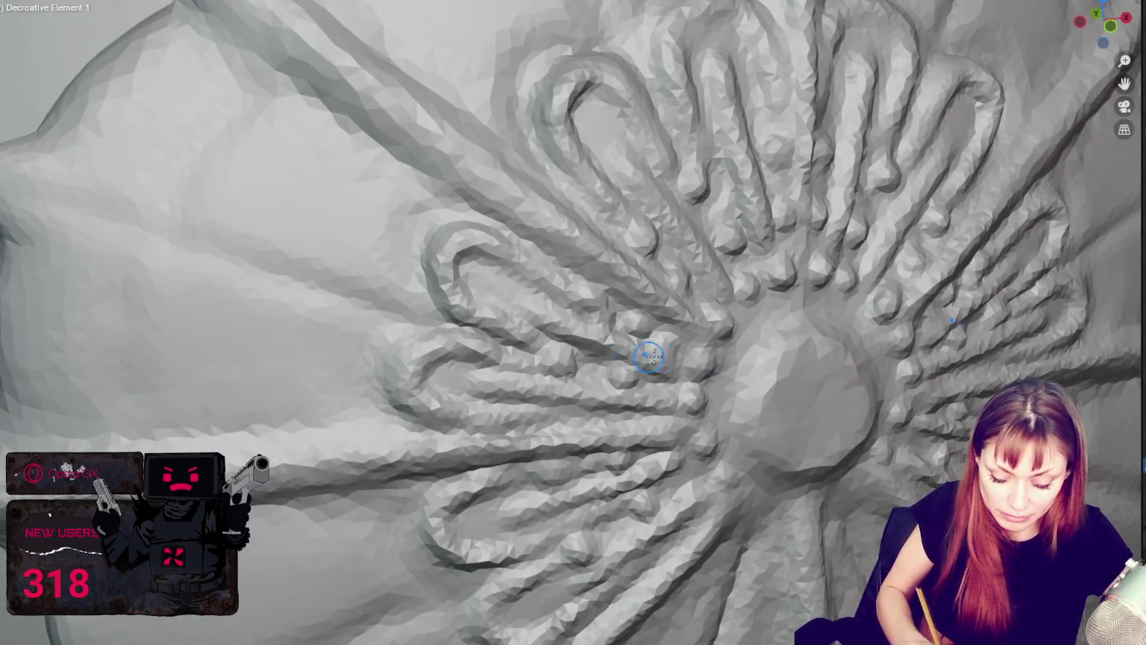
pyautogui.moveTo(640, 353); pyautogui.dragTo(753, 375, button='middle')
pyautogui.scroll(3, 753, 375)
pyautogui.scroll(-2, 752, 376)
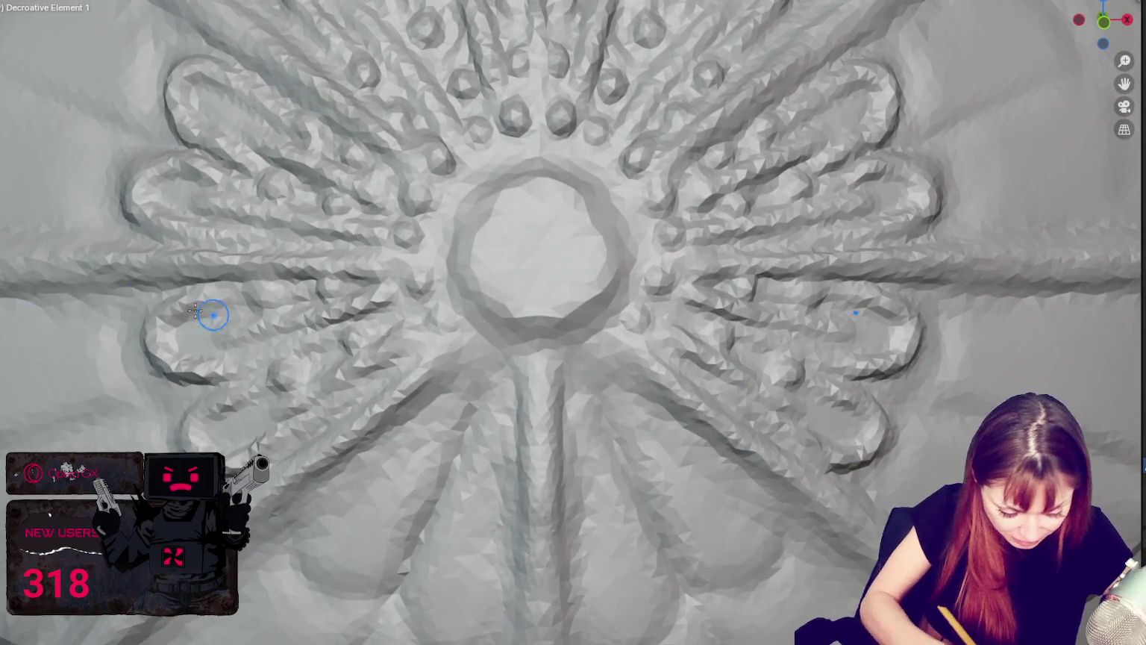
pyautogui.scroll(3, 703, 273)
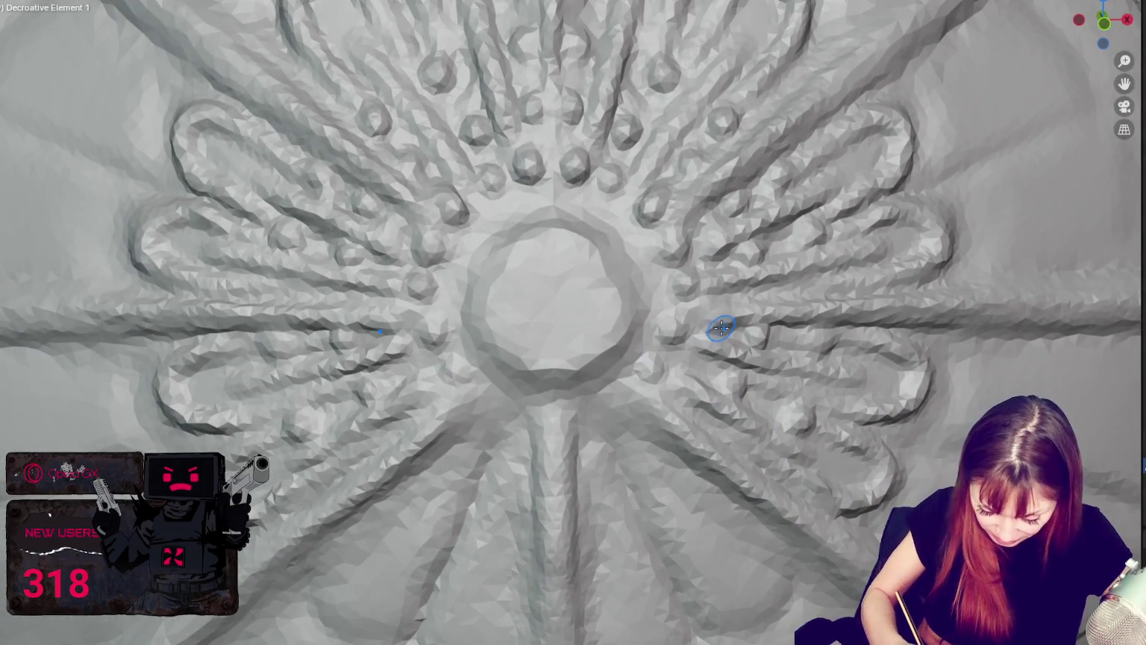
pyautogui.scroll(-3, 679, 340)
pyautogui.scroll(3, 438, 175)
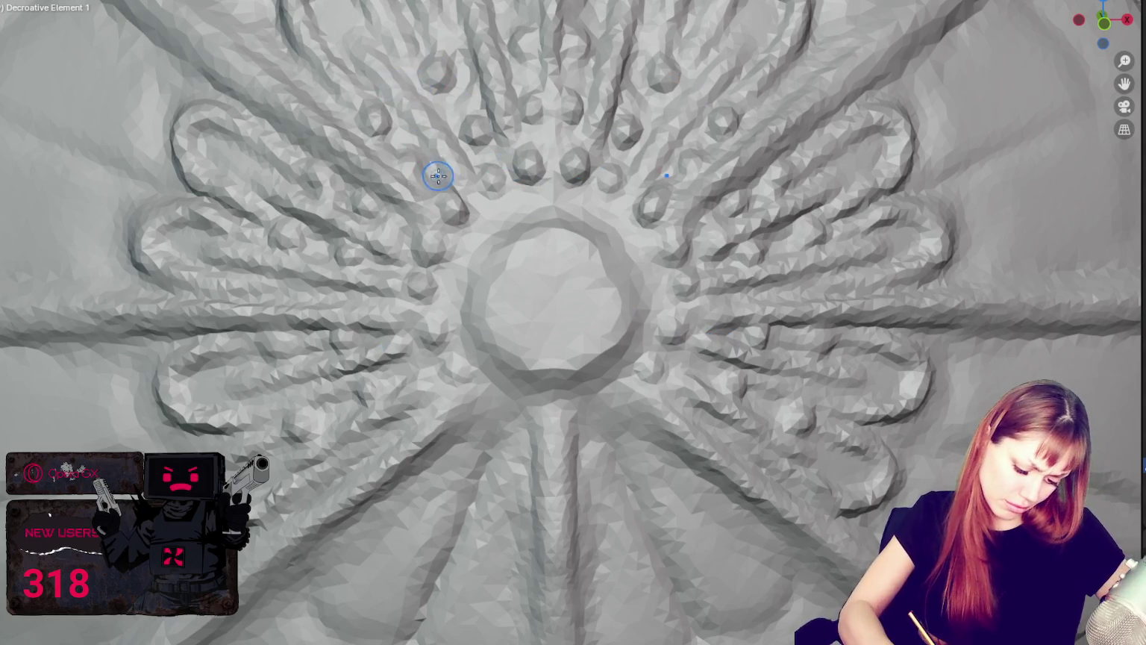
pyautogui.moveTo(488, 400); pyautogui.dragTo(642, 399)
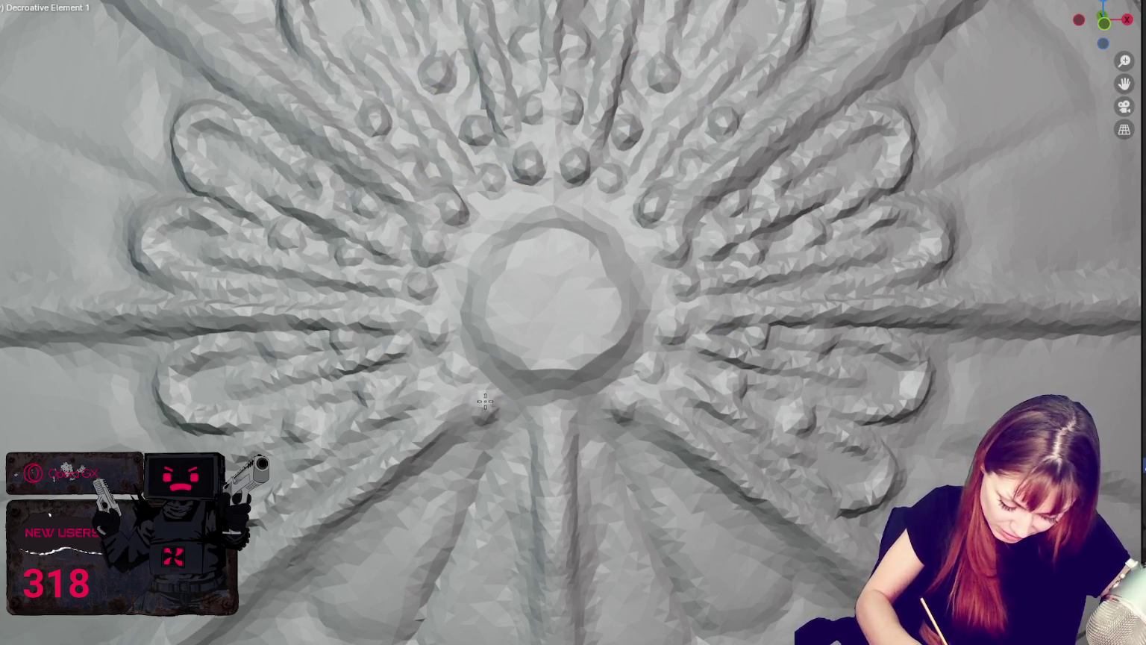
pyautogui.click(646, 373)
pyautogui.hotkey('ctrl', 'z')
# Add beads around the central ring and reshape its lower-right and right sides.
pyautogui.click(660, 371)
pyautogui.click(672, 328)
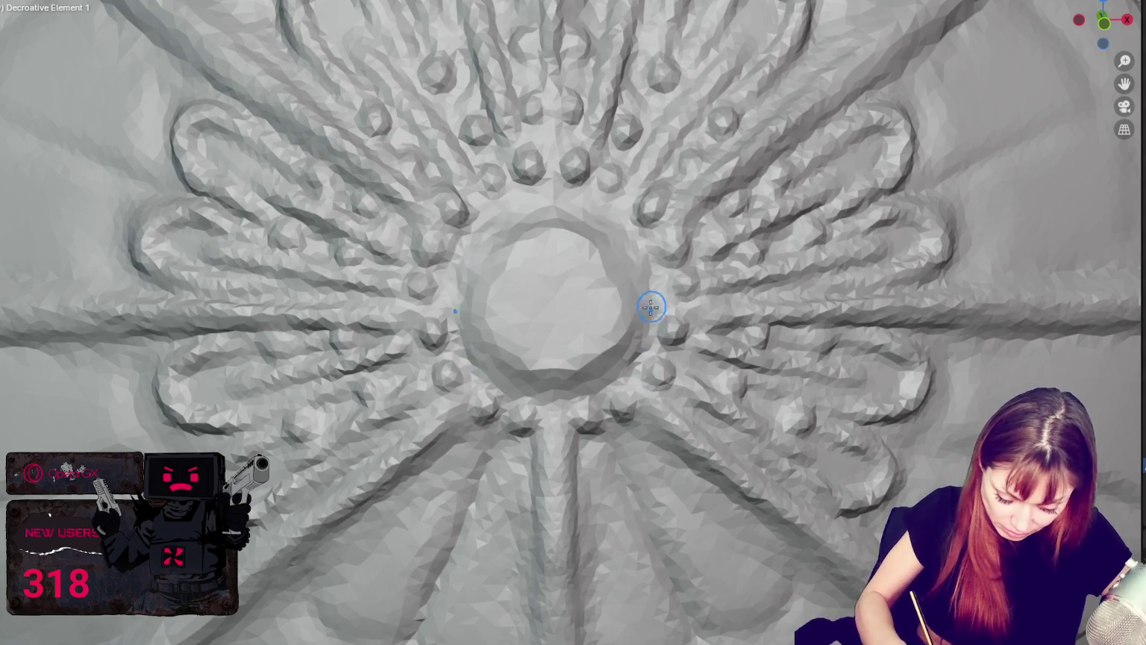
pyautogui.moveTo(648, 316); pyautogui.dragTo(573, 397)
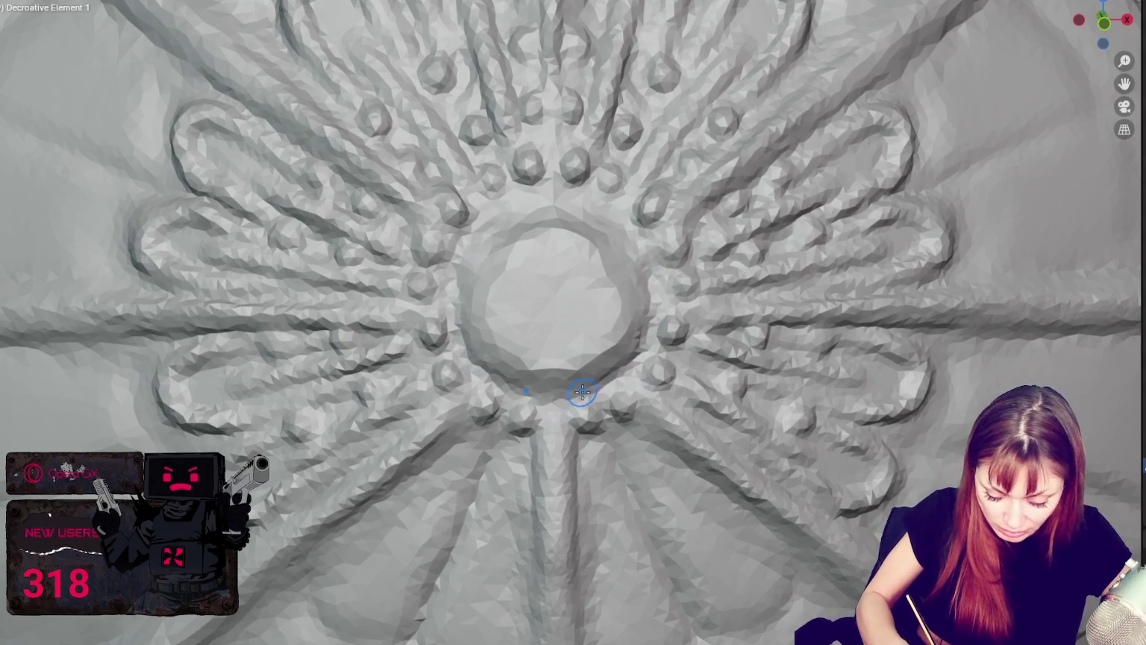
pyautogui.moveTo(634, 286); pyautogui.dragTo(607, 213)
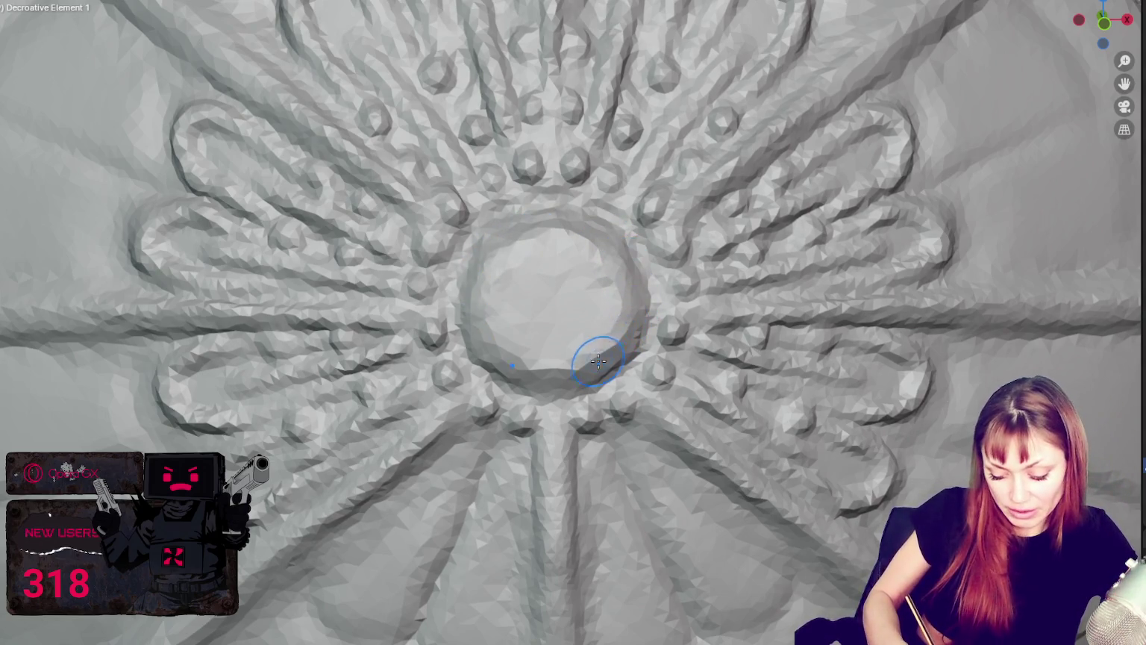
# Fill the central ring into a raised dome and smooth its rim all around.
pyautogui.moveTo(543, 375)
pyautogui.mouseDown()
pyautogui.moveTo(609, 274)
pyautogui.moveTo(509, 256)
pyautogui.mouseUp()
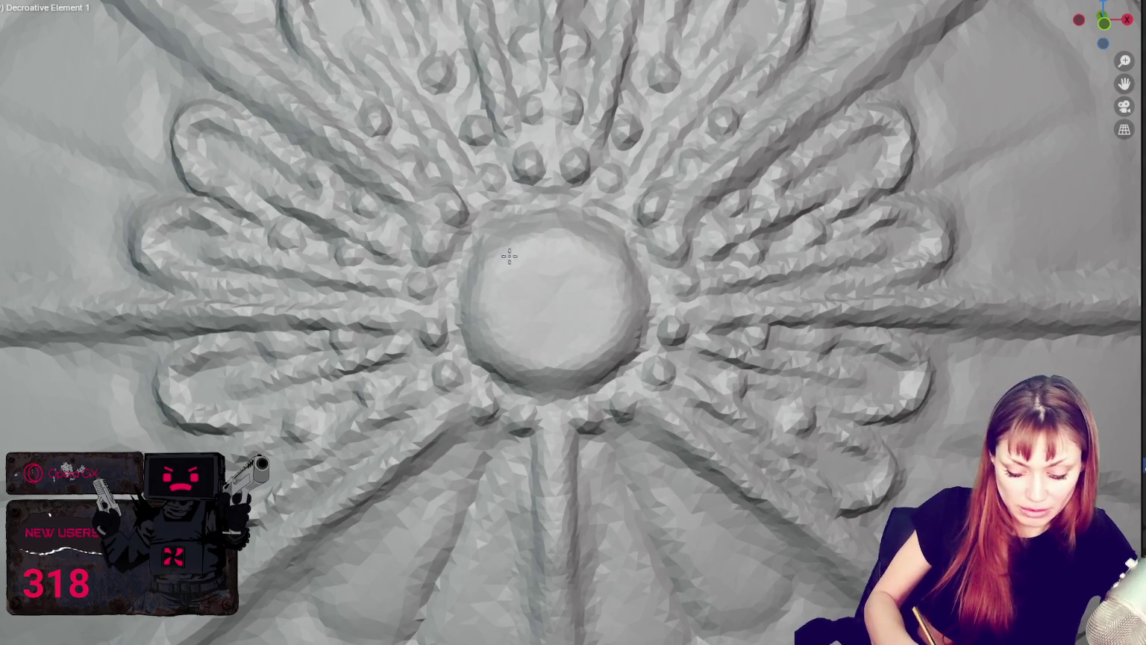
pyautogui.moveTo(596, 234)
pyautogui.mouseDown()
pyautogui.moveTo(603, 222)
pyautogui.moveTo(558, 225)
pyautogui.moveTo(493, 254)
pyautogui.moveTo(485, 315)
pyautogui.moveTo(481, 274)
pyautogui.moveTo(537, 371)
pyautogui.moveTo(555, 379)
pyautogui.mouseUp()
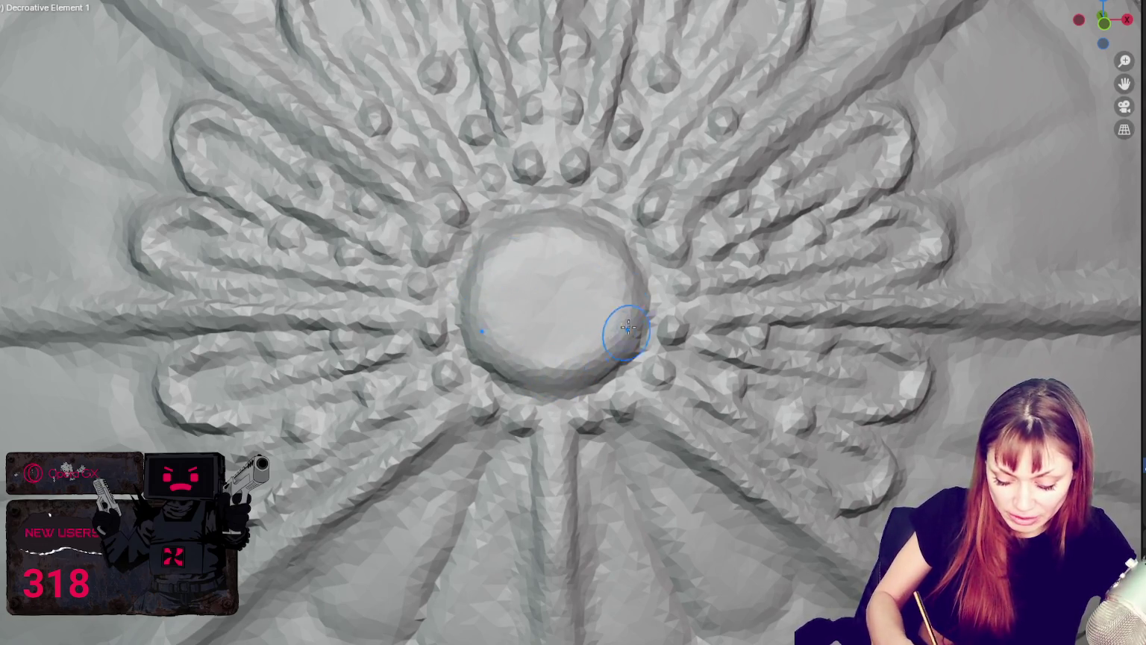
pyautogui.moveTo(596, 229)
pyautogui.mouseDown()
pyautogui.moveTo(507, 220)
pyautogui.moveTo(473, 289)
pyautogui.moveTo(469, 261)
pyautogui.moveTo(465, 319)
pyautogui.moveTo(462, 280)
pyautogui.moveTo(455, 318)
pyautogui.moveTo(532, 403)
pyautogui.moveTo(604, 384)
pyautogui.mouseUp()
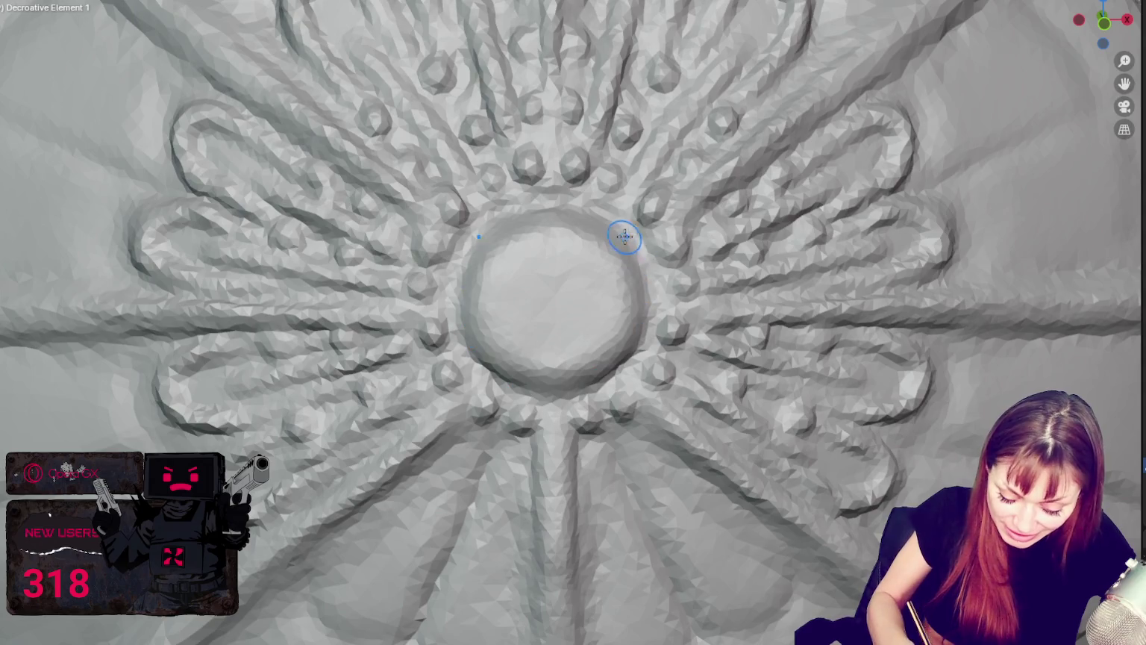
pyautogui.moveTo(629, 266)
pyautogui.mouseDown()
pyautogui.moveTo(614, 340)
pyautogui.moveTo(576, 358)
pyautogui.moveTo(614, 298)
pyautogui.moveTo(587, 365)
pyautogui.mouseUp()
pyautogui.moveTo(596, 247); pyautogui.dragTo(614, 273)
pyautogui.moveTo(617, 341)
pyautogui.mouseDown()
pyautogui.moveTo(485, 226)
pyautogui.moveTo(502, 248)
pyautogui.mouseUp()
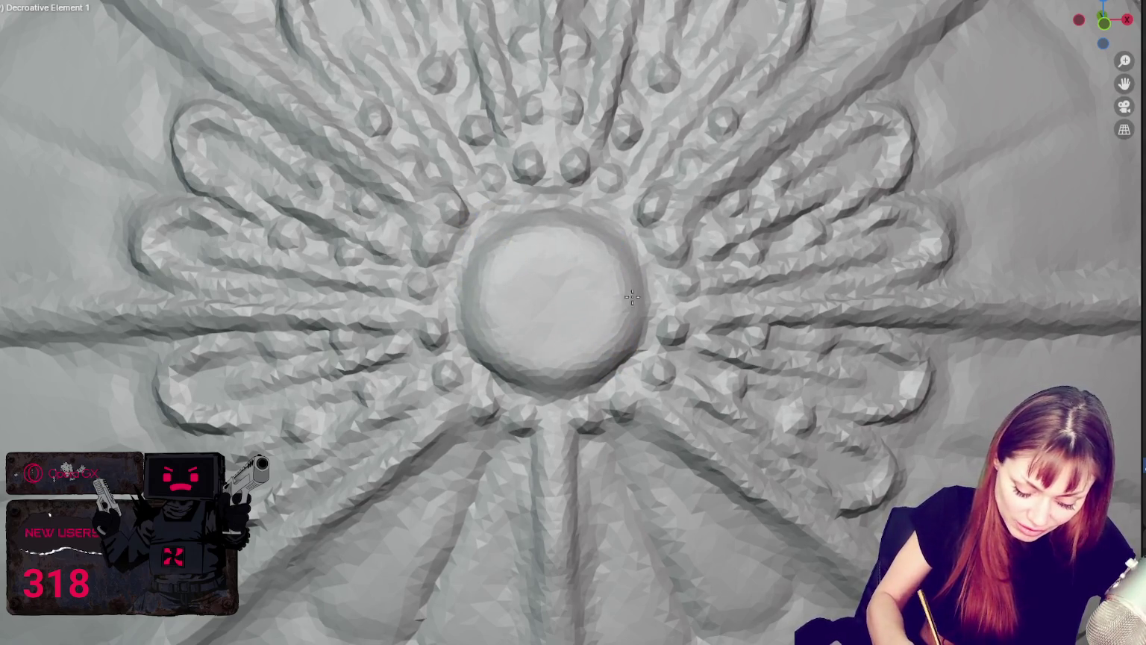
pyautogui.moveTo(561, 258); pyautogui.dragTo(493, 275)
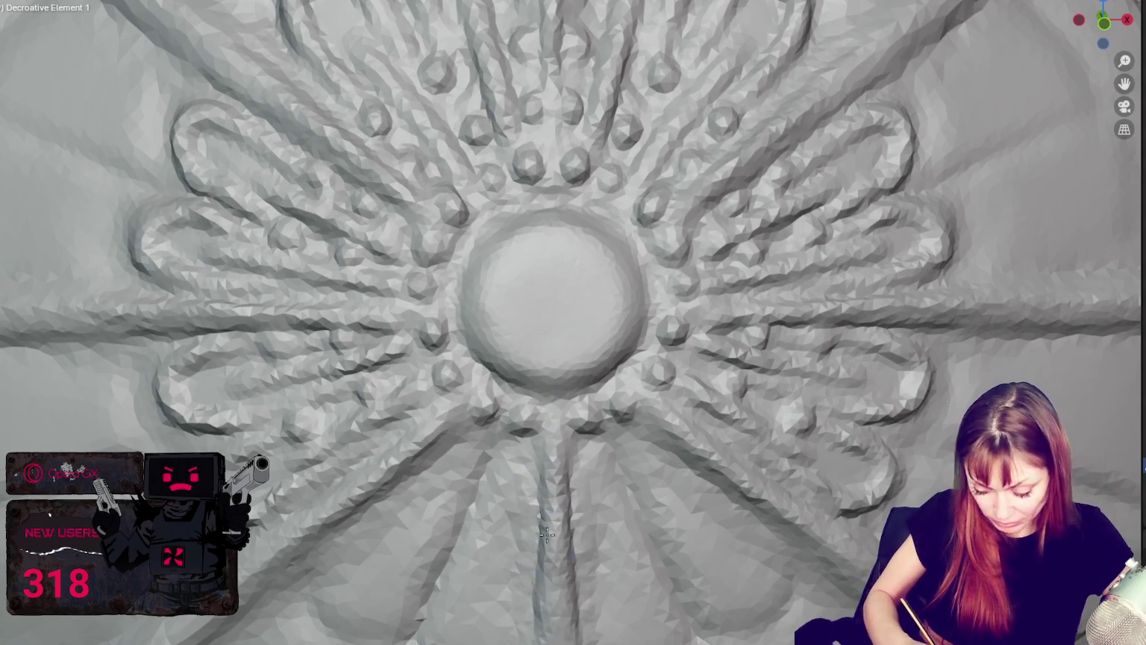
pyautogui.keyDown('shift'); pyautogui.moveTo(656, 453); pyautogui.dragTo(635, 296, button='middle'); pyautogui.keyUp('shift')
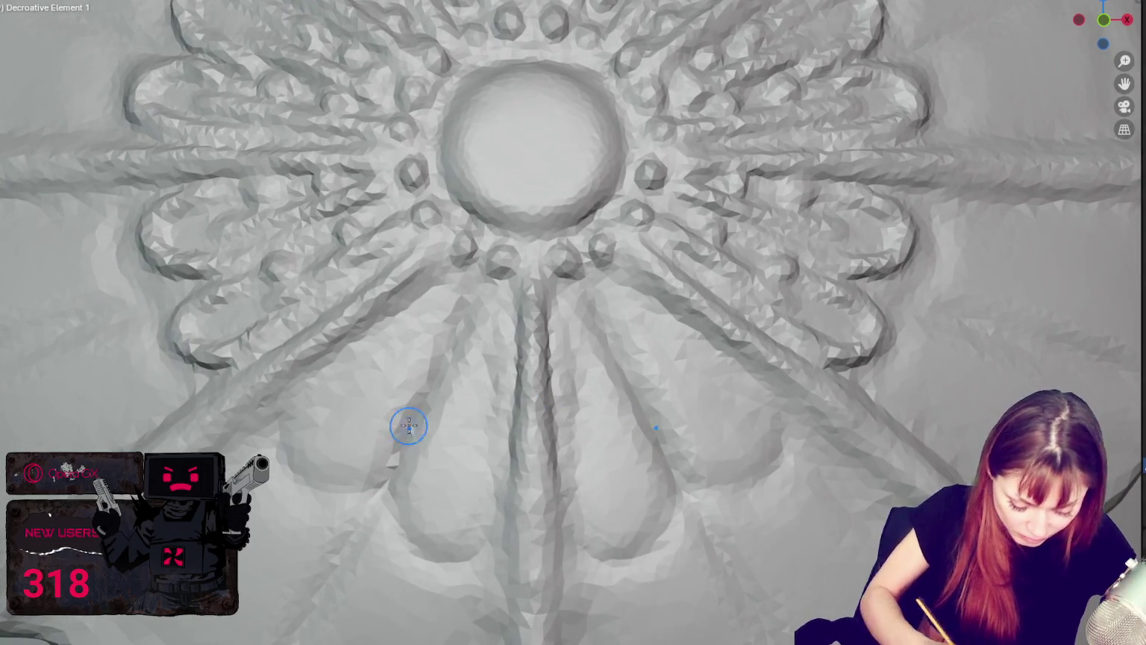
# Deepen the lower-left and lower-right petal outlines and add beads along the lower loops.
pyautogui.moveTo(422, 461); pyautogui.dragTo(401, 460)
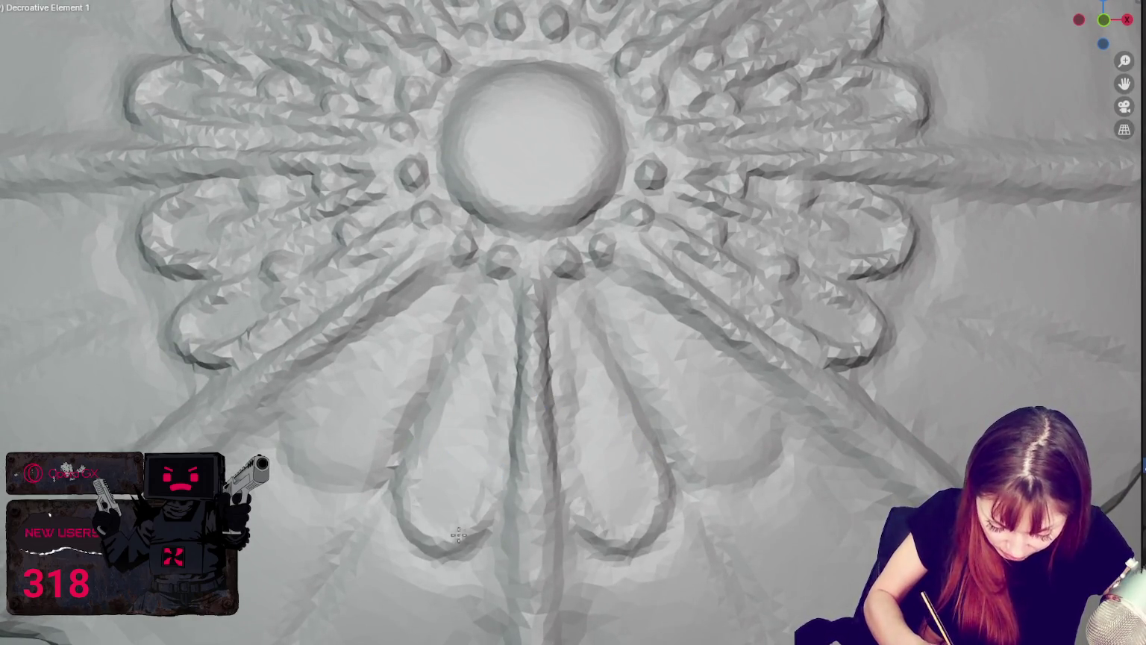
pyautogui.moveTo(306, 380)
pyautogui.mouseDown()
pyautogui.moveTo(339, 477)
pyautogui.moveTo(320, 370)
pyautogui.mouseUp()
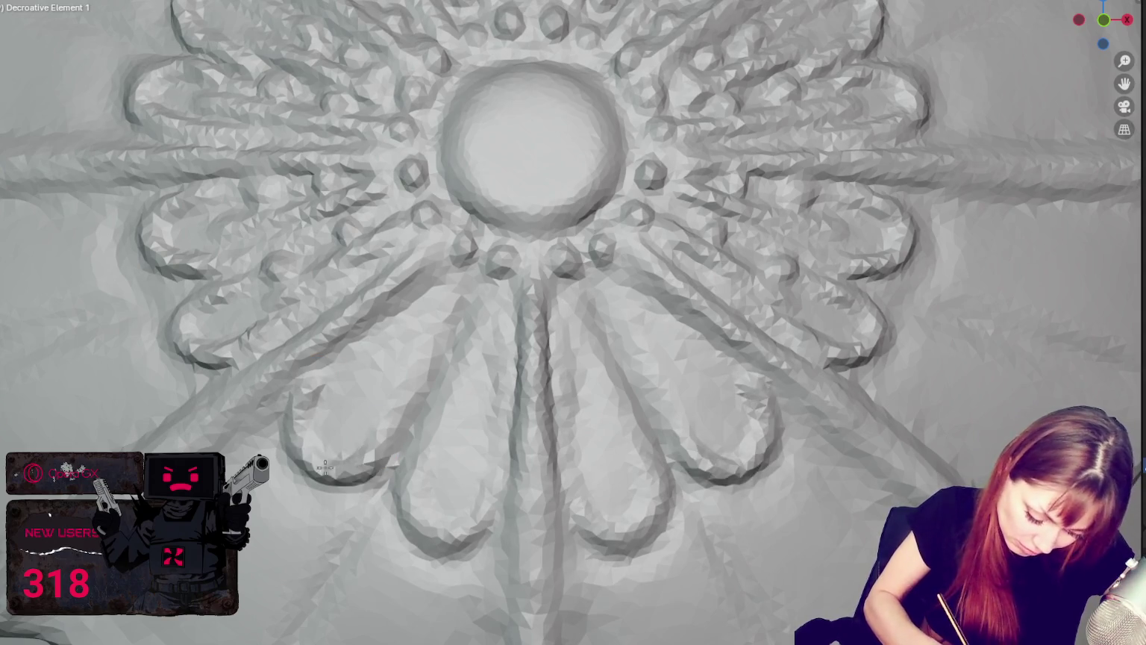
pyautogui.moveTo(614, 491); pyautogui.dragTo(642, 515)
pyautogui.keyDown('shift'); pyautogui.moveTo(435, 353); pyautogui.dragTo(482, 355, button='middle'); pyautogui.keyUp('shift')
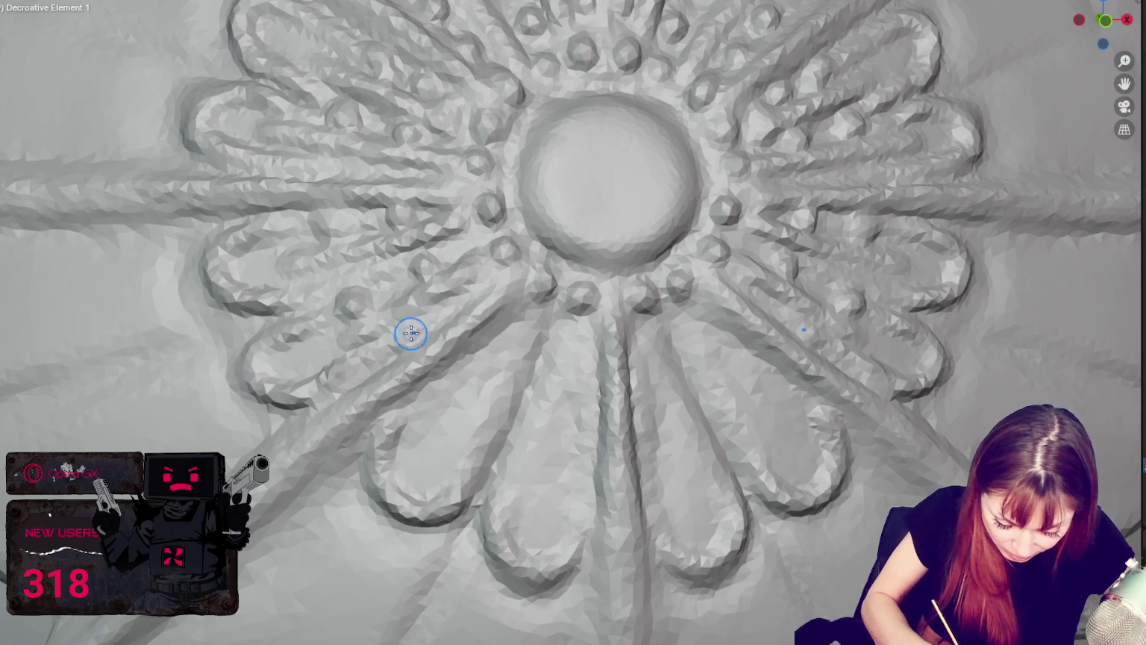
pyautogui.moveTo(478, 342); pyautogui.dragTo(589, 379)
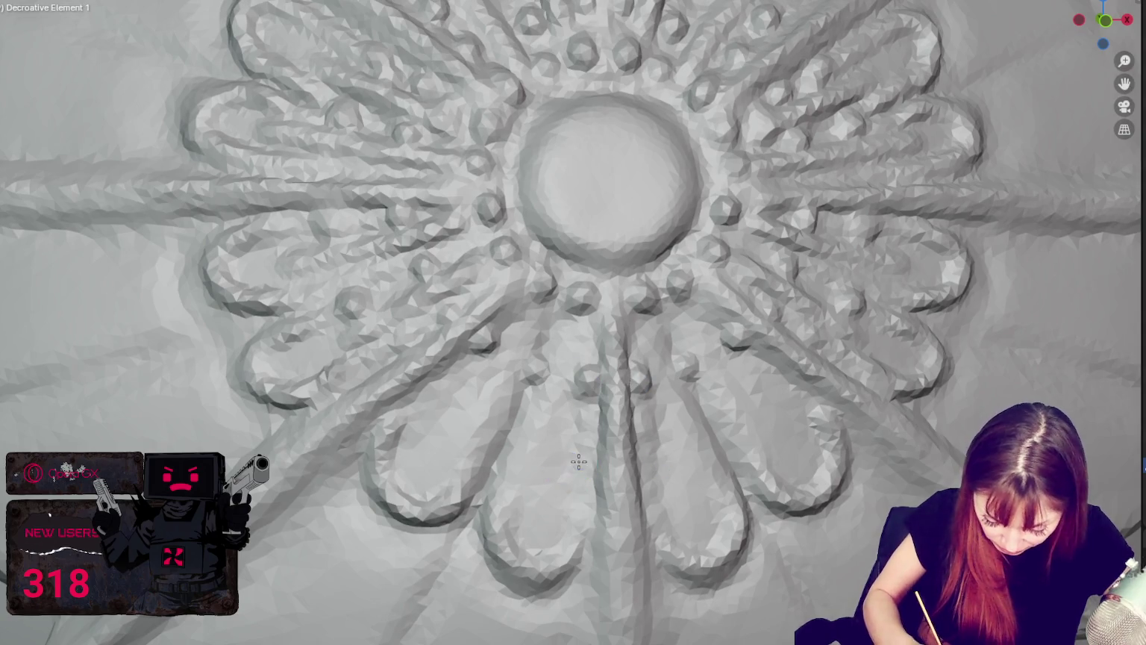
pyautogui.keyDown('shift'); pyautogui.moveTo(664, 374); pyautogui.dragTo(685, 373, button='middle'); pyautogui.keyUp('shift')
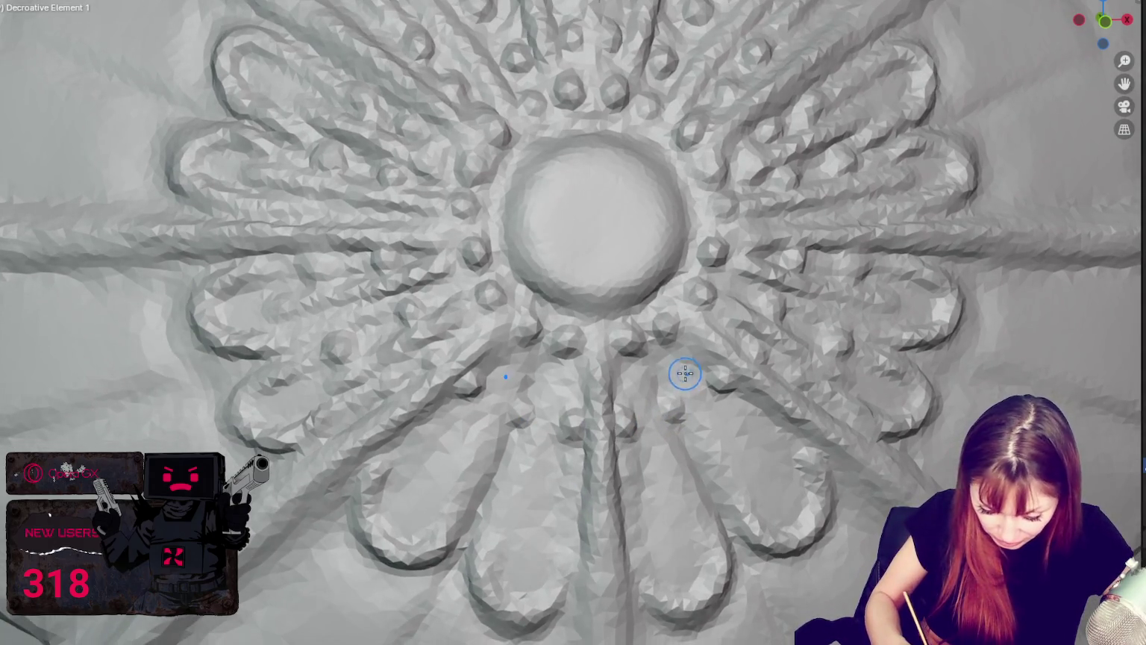
pyautogui.moveTo(575, 483)
pyautogui.mouseDown()
pyautogui.moveTo(438, 446)
pyautogui.moveTo(494, 471)
pyautogui.moveTo(533, 468)
pyautogui.mouseUp()
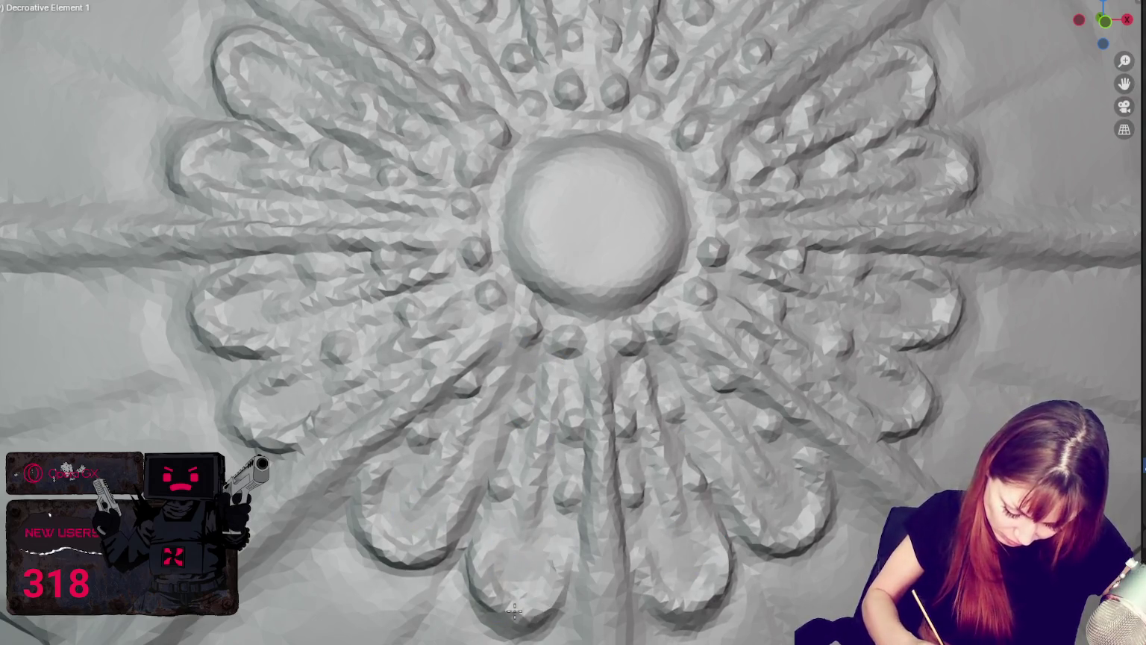
pyautogui.scroll(-8, 545, 488)
pyautogui.scroll(-4, 620, 360)
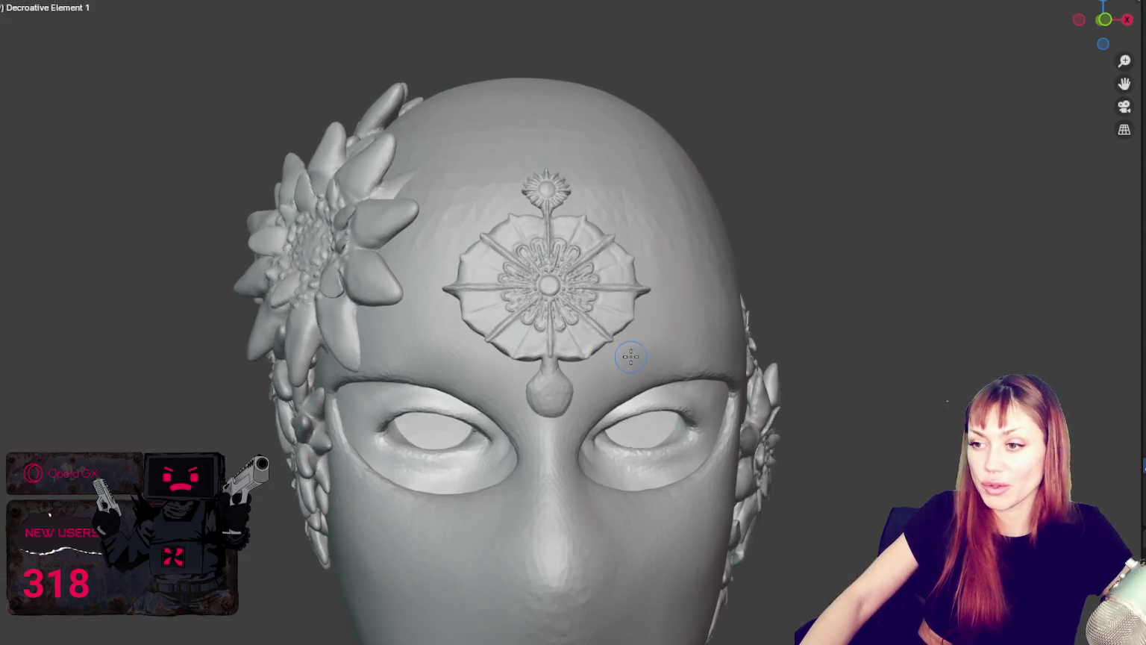
pyautogui.scroll(-2, 644, 353)
pyautogui.moveTo(643, 352)
pyautogui.mouseDown(button='middle')
pyautogui.moveTo(747, 322)
pyautogui.moveTo(811, 328)
pyautogui.moveTo(676, 327)
pyautogui.mouseUp(button='middle')
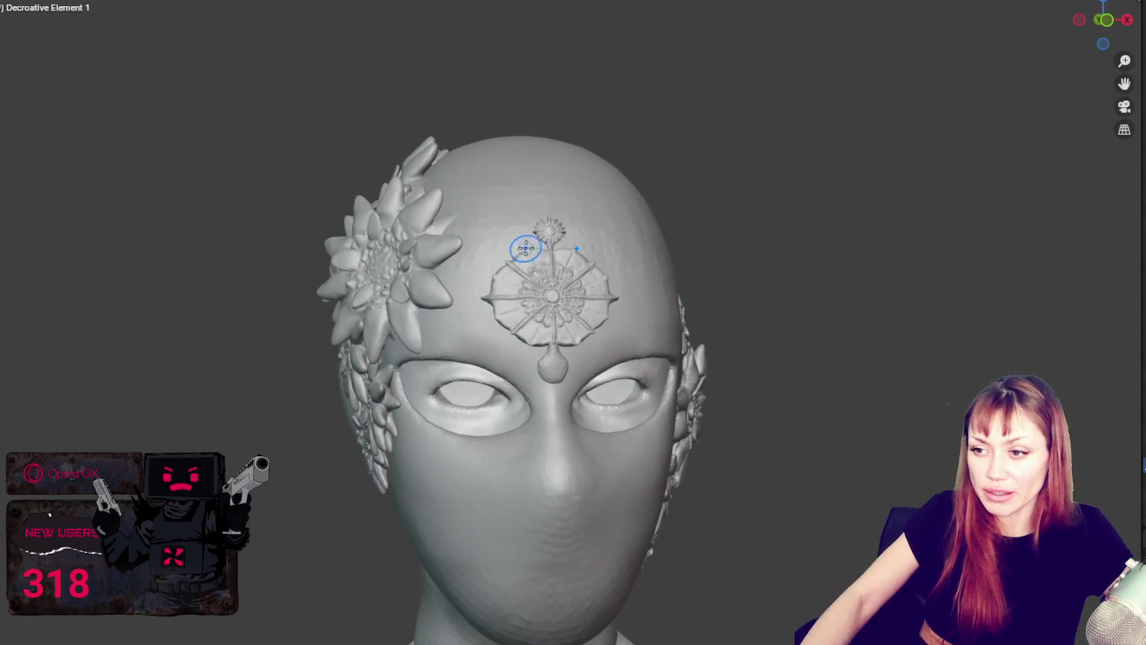
pyautogui.scroll(3, 525, 248)
pyautogui.moveTo(679, 359); pyautogui.dragTo(665, 362, button='middle')
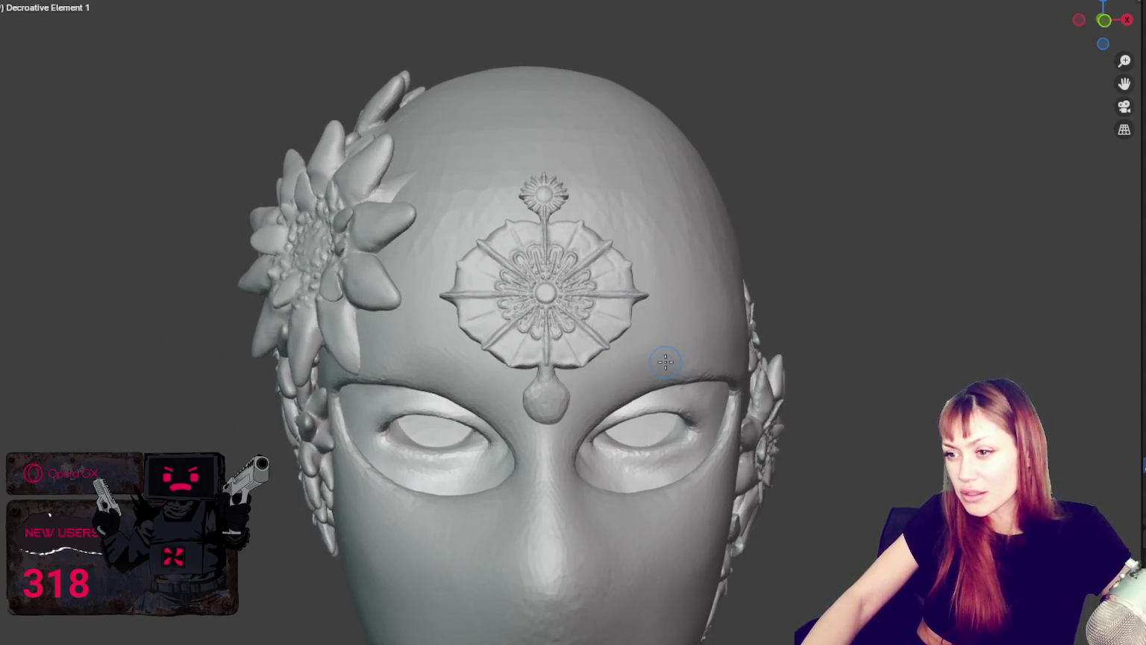
pyautogui.scroll(1, 622, 346)
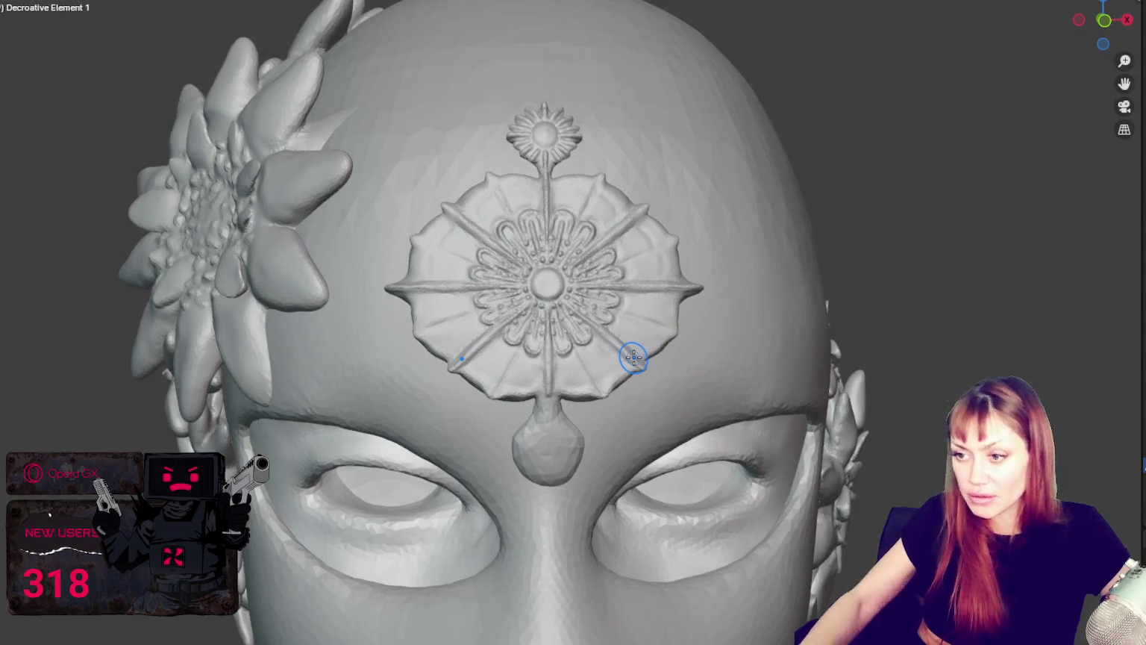
pyautogui.scroll(1, 631, 354)
pyautogui.click(591, 349)
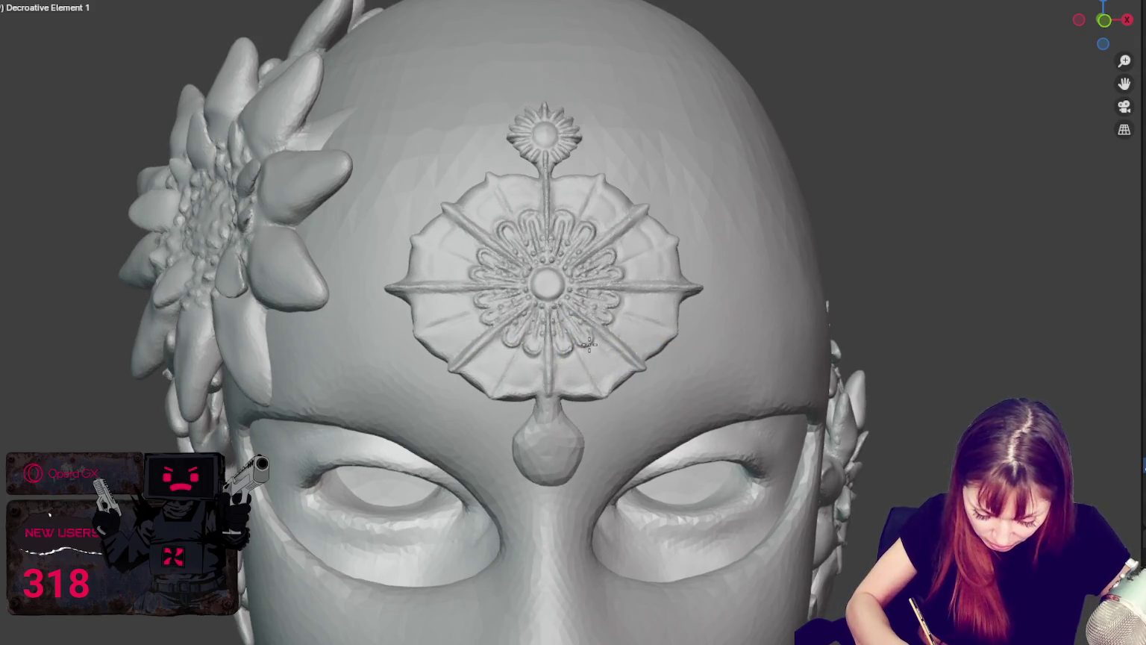
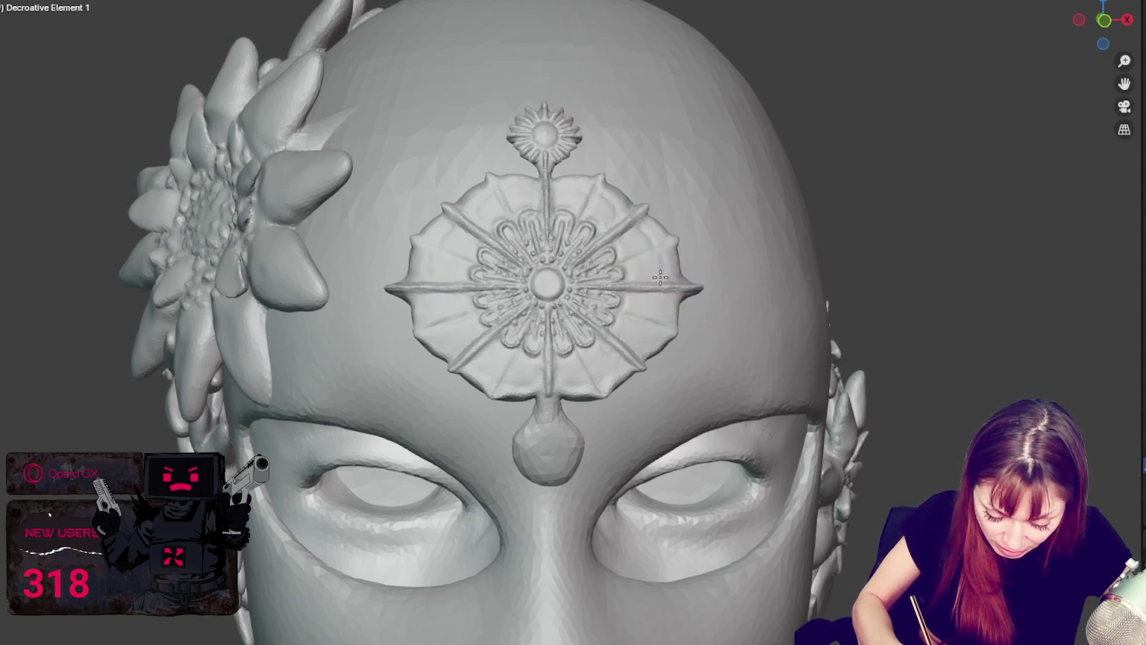
# Pull eight straight Line-method strokes across the medallion's horizontal spike ridges.
pyautogui.moveTo(413, 289); pyautogui.dragTo(679, 289)
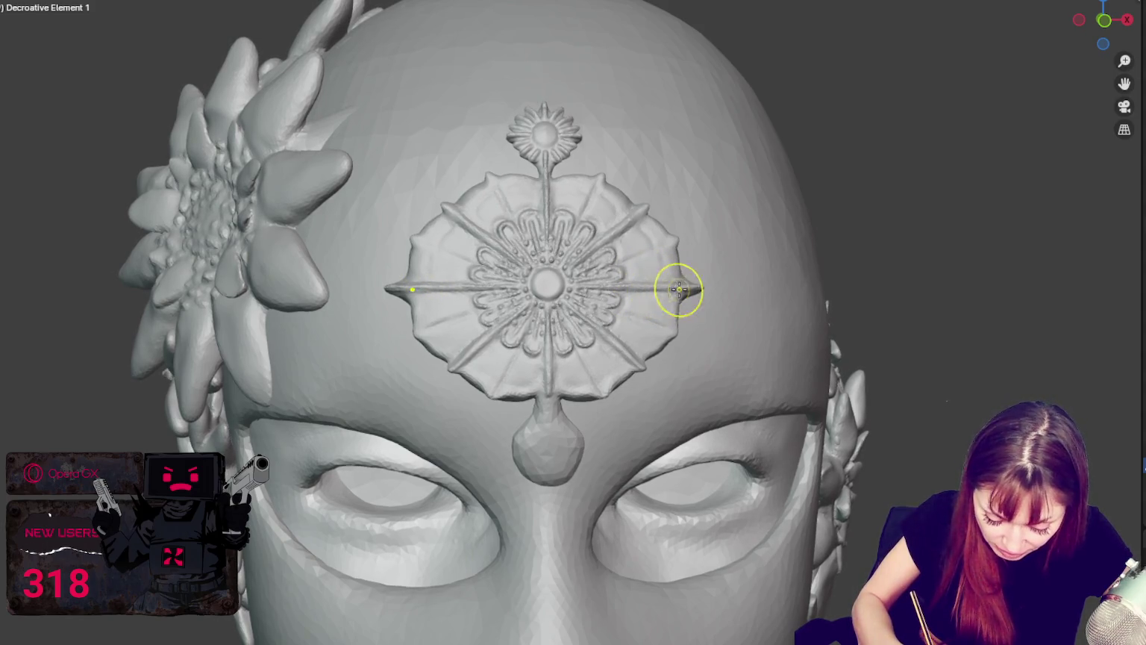
pyautogui.moveTo(466, 241); pyautogui.dragTo(626, 241)
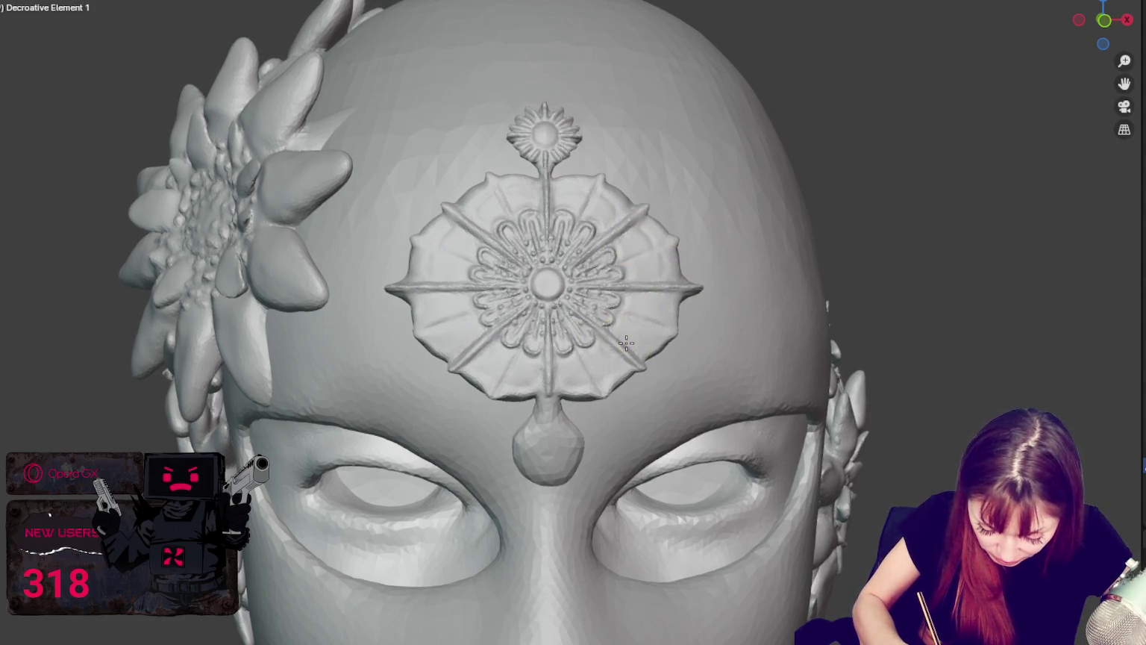
pyautogui.moveTo(568, 312); pyautogui.dragTo(648, 317)
pyautogui.moveTo(519, 364); pyautogui.dragTo(579, 364)
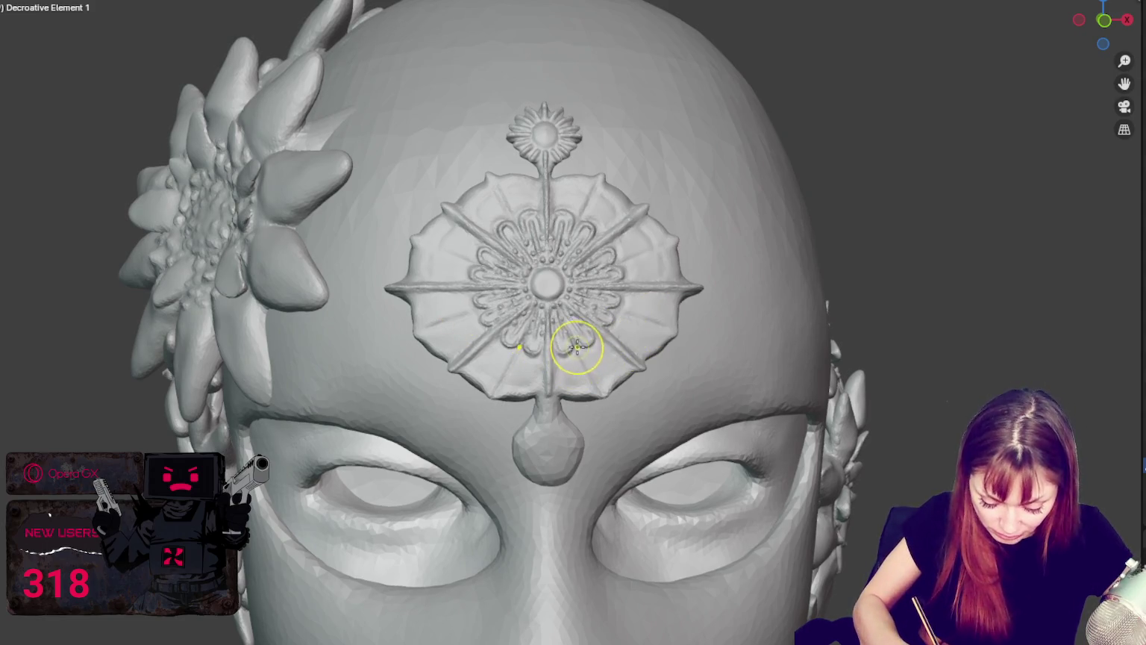
pyautogui.moveTo(479, 309); pyautogui.dragTo(616, 309)
pyautogui.moveTo(463, 286); pyautogui.dragTo(631, 286)
pyautogui.moveTo(479, 311); pyautogui.dragTo(617, 309)
pyautogui.moveTo(438, 283); pyautogui.dragTo(655, 283)
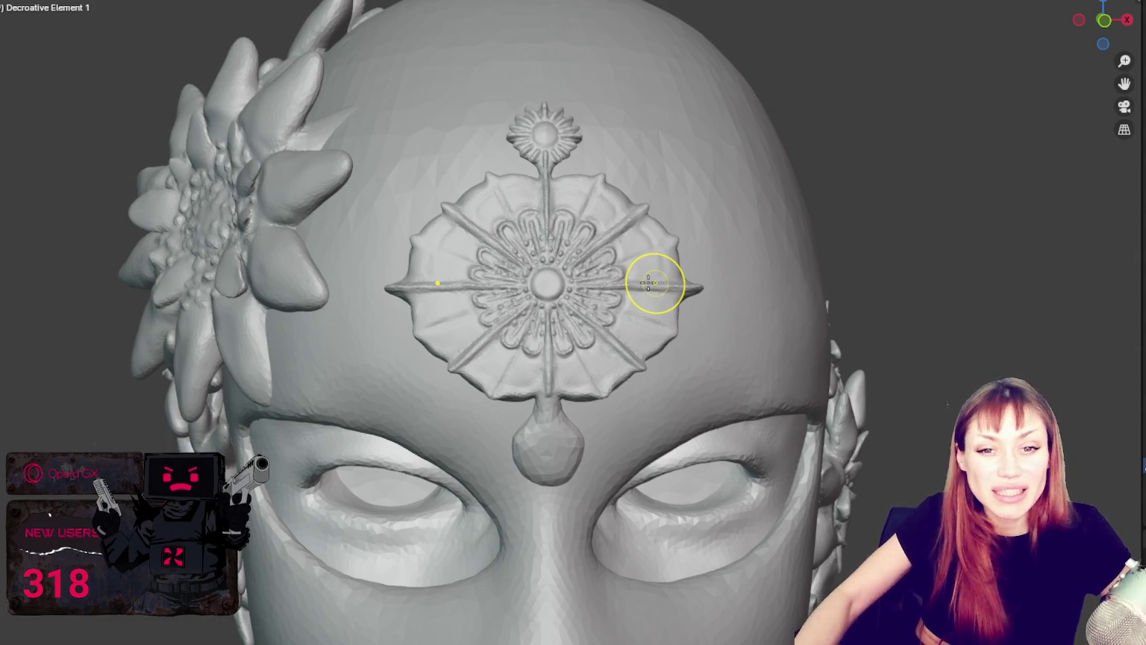
pyautogui.scroll(2, 619, 299)
pyautogui.scroll(1, 583, 312)
# Zoom in and brush along the medallion's lower rim and lower-right edge.
pyautogui.scroll(1, 570, 366)
pyautogui.keyDown('shift'); pyautogui.moveTo(570, 366); pyautogui.dragTo(550, 307, button='middle'); pyautogui.keyUp('shift')
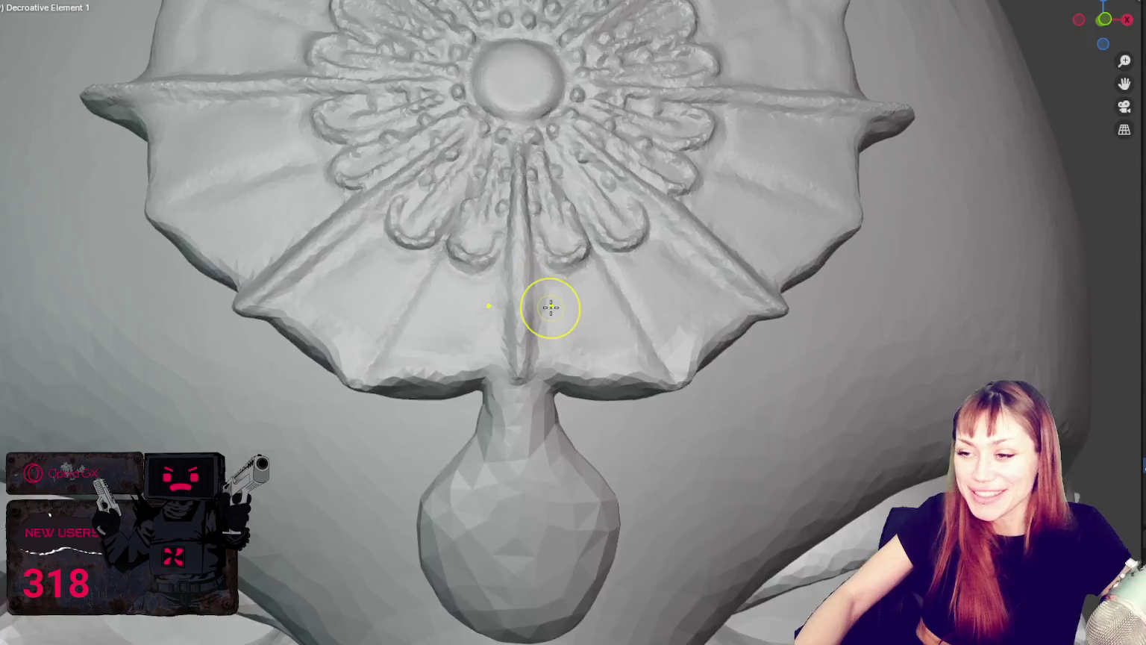
pyautogui.scroll(2, 568, 297)
pyautogui.scroll(-2, 589, 405)
pyautogui.scroll(1, 593, 406)
pyautogui.scroll(-2, 594, 407)
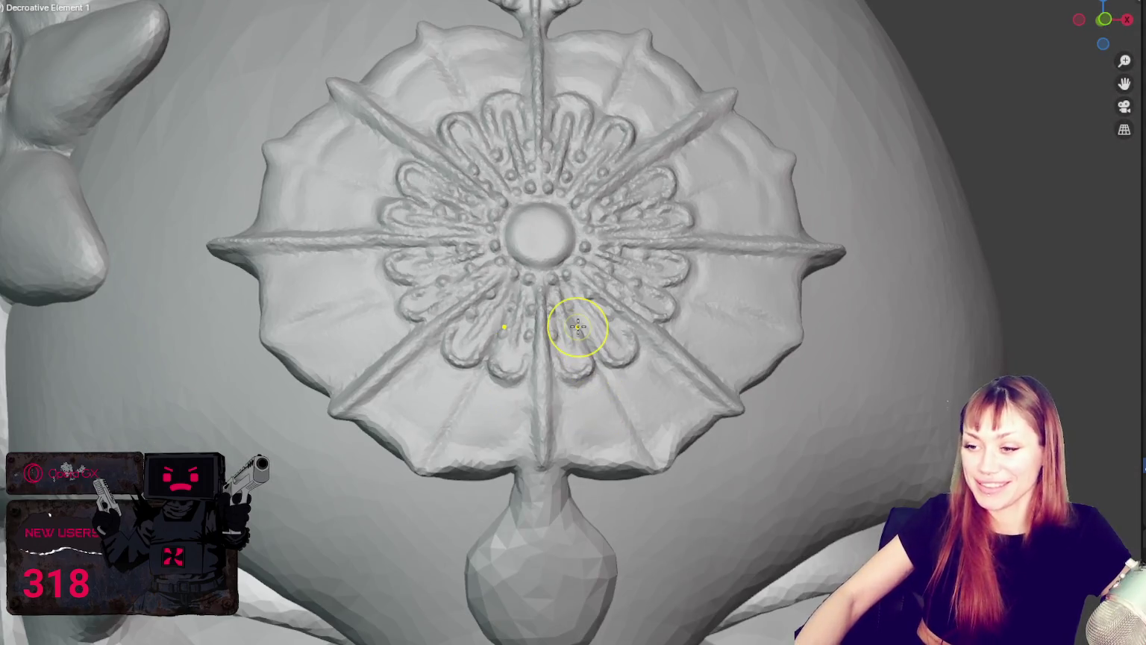
pyautogui.scroll(1, 587, 446)
pyautogui.moveTo(587, 447); pyautogui.dragTo(693, 412)
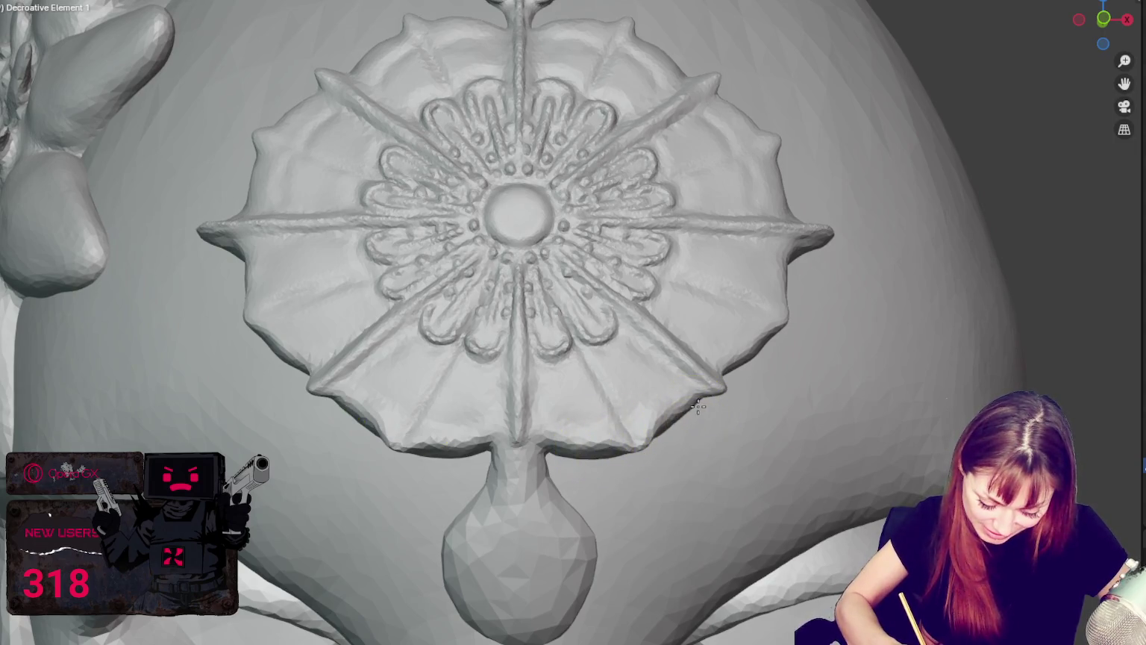
pyautogui.moveTo(689, 392); pyautogui.dragTo(704, 389)
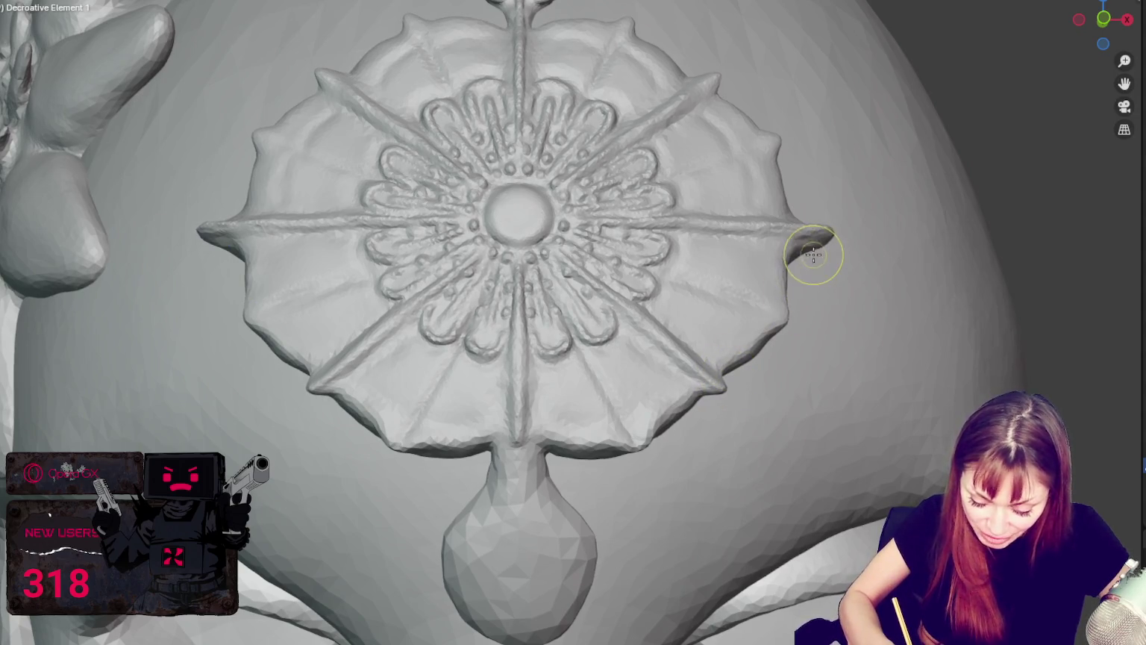
# Refine the right spike's edge and tip from side and frontal angles.
pyautogui.moveTo(813, 254); pyautogui.dragTo(741, 258, button='middle')
pyautogui.moveTo(741, 259); pyautogui.dragTo(744, 245)
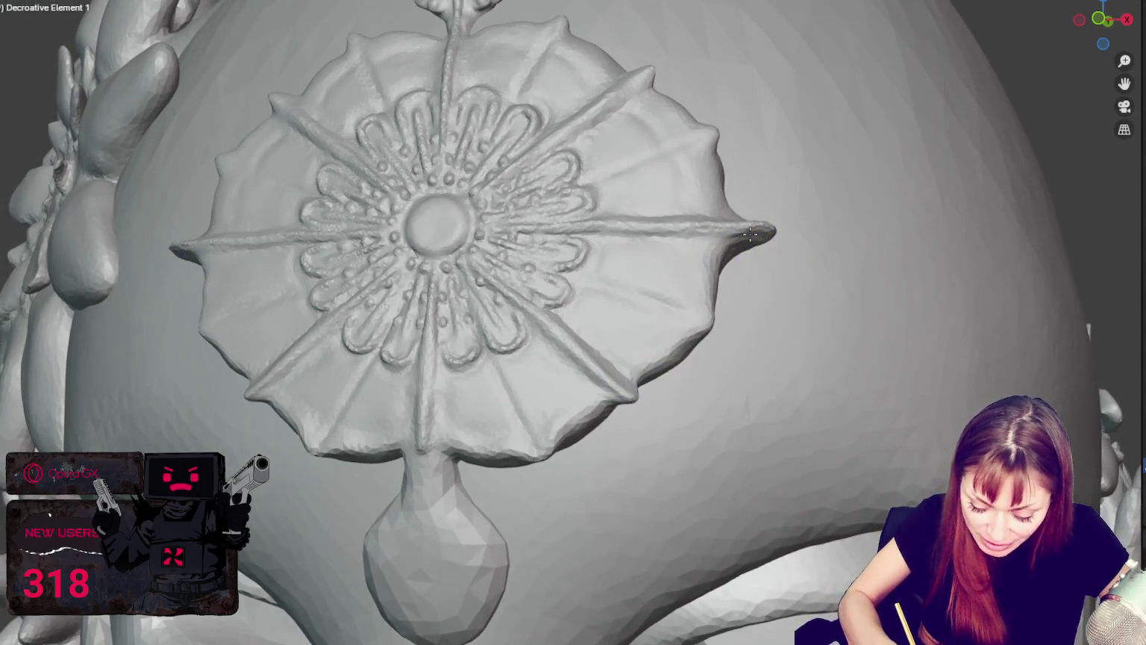
pyautogui.moveTo(749, 253); pyautogui.dragTo(512, 217, button='middle')
pyautogui.moveTo(512, 217); pyautogui.dragTo(525, 199)
pyautogui.moveTo(524, 199); pyautogui.dragTo(651, 227, button='middle')
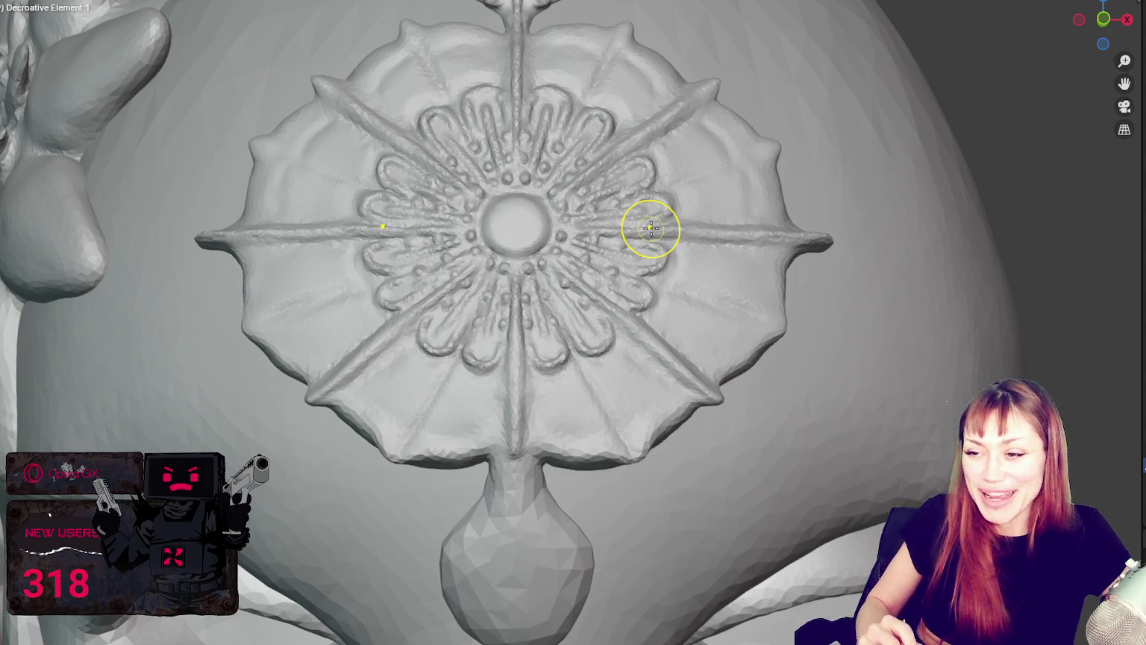
pyautogui.moveTo(651, 228); pyautogui.dragTo(636, 454)
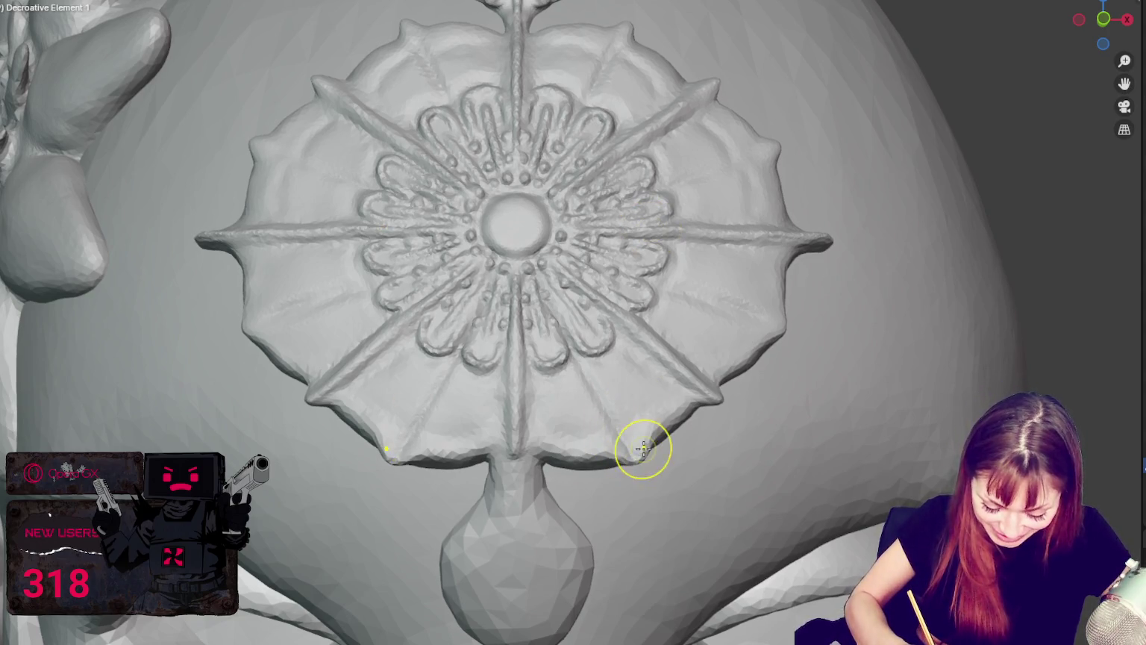
pyautogui.moveTo(650, 450); pyautogui.dragTo(661, 463, button='middle')
pyautogui.moveTo(717, 403); pyautogui.dragTo(781, 341)
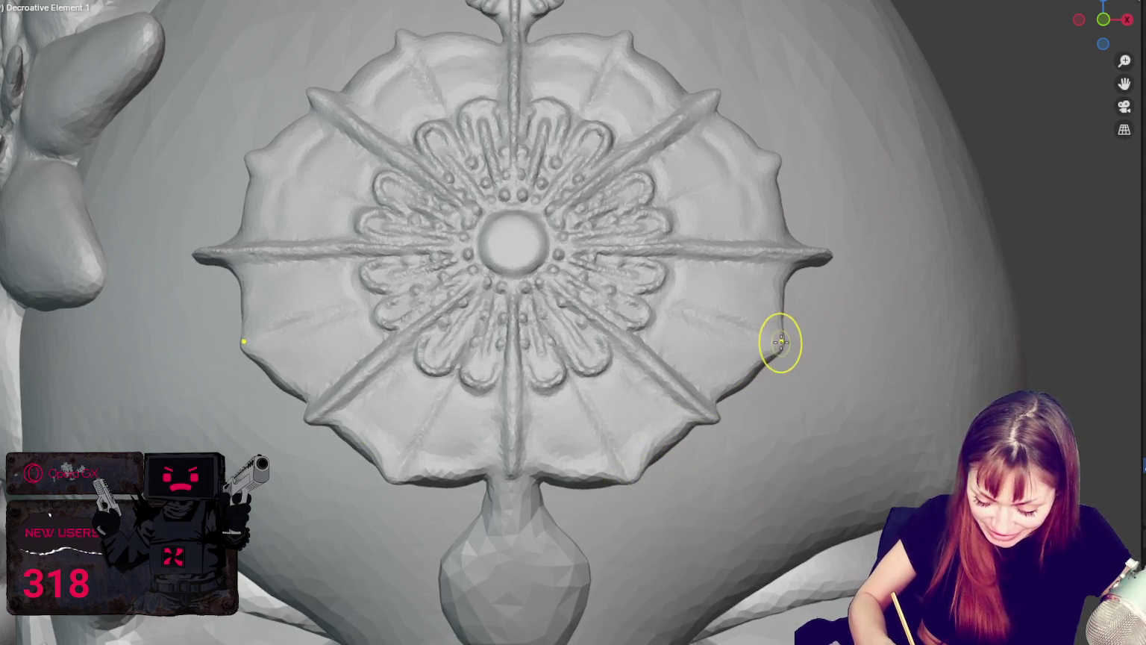
pyautogui.moveTo(830, 267); pyautogui.dragTo(812, 273)
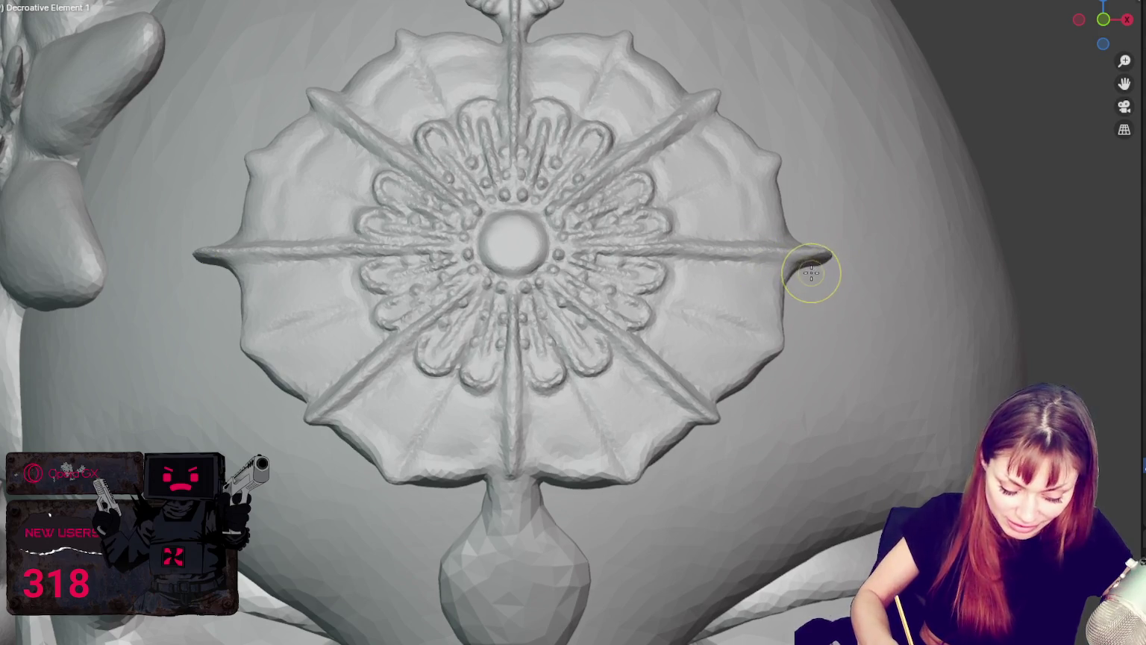
# Sculpt across the medallion surface and orbit to inspect its lower petals.
pyautogui.moveTo(819, 276)
pyautogui.mouseDown(button='middle')
pyautogui.moveTo(843, 301)
pyautogui.moveTo(806, 306)
pyautogui.mouseUp(button='middle')
pyautogui.moveTo(795, 310); pyautogui.dragTo(763, 314)
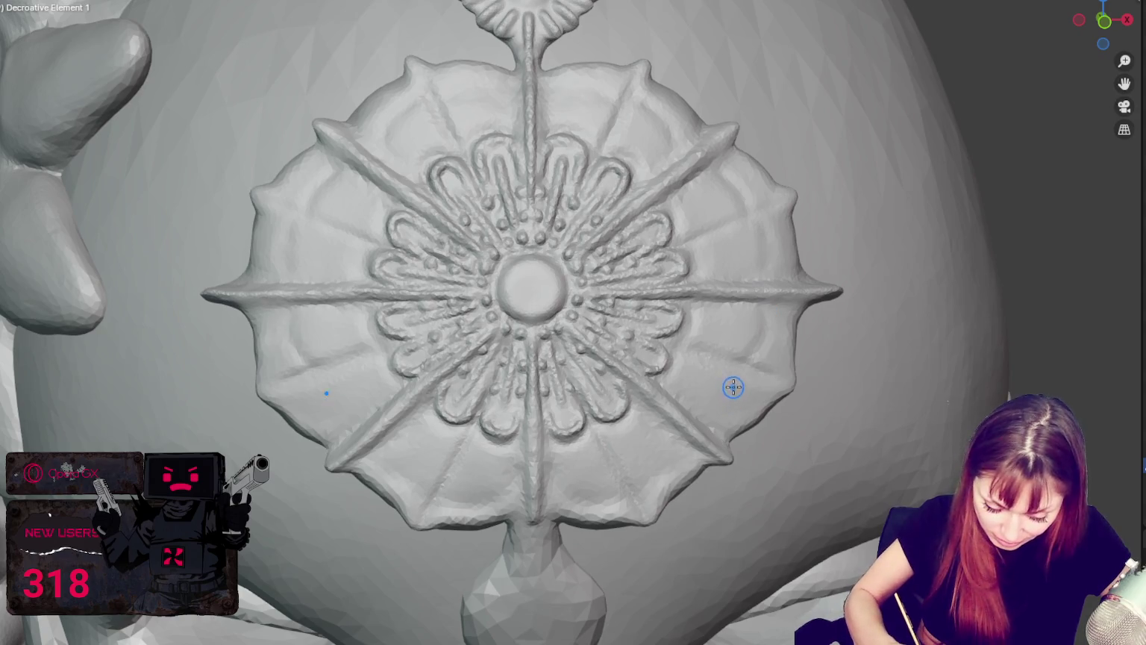
pyautogui.moveTo(758, 387); pyautogui.dragTo(640, 443, button='middle')
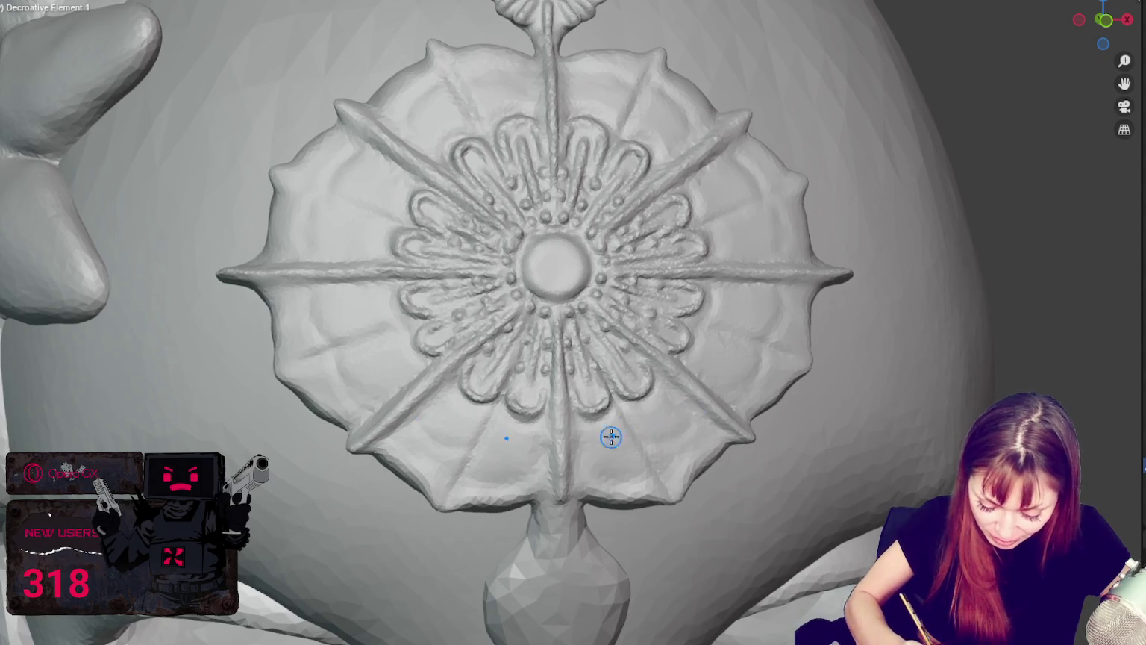
pyautogui.moveTo(665, 417)
pyautogui.mouseDown(button='middle')
pyautogui.moveTo(670, 435)
pyautogui.moveTo(670, 418)
pyautogui.mouseUp(button='middle')
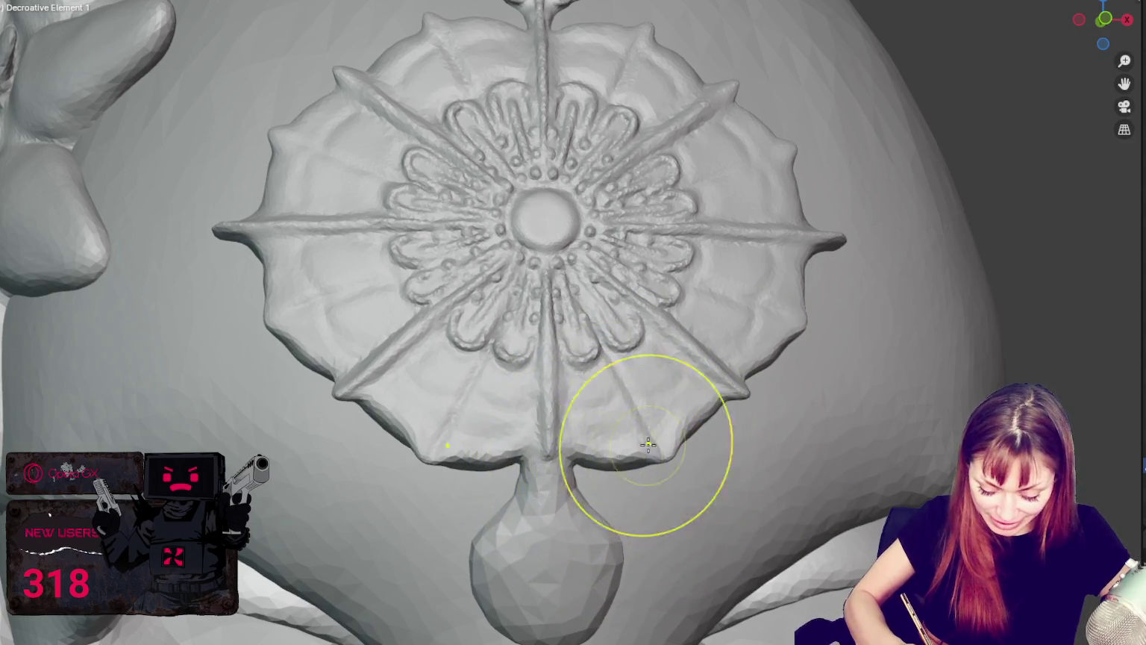
pyautogui.moveTo(738, 398); pyautogui.dragTo(734, 415, button='middle')
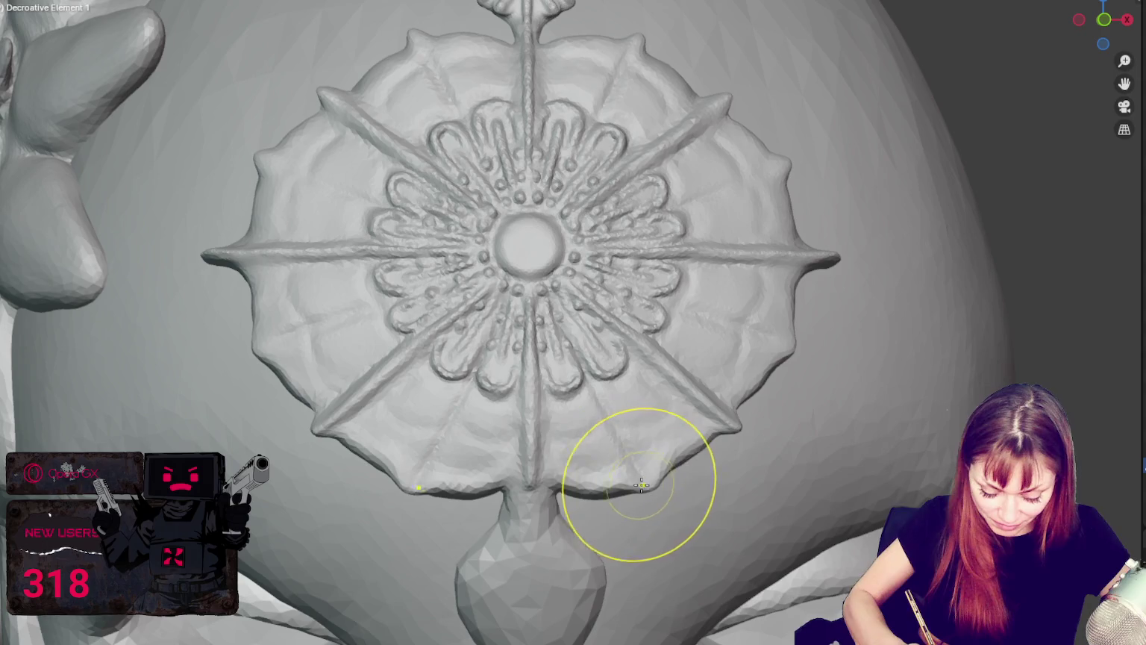
pyautogui.moveTo(711, 455); pyautogui.dragTo(691, 455, button='middle')
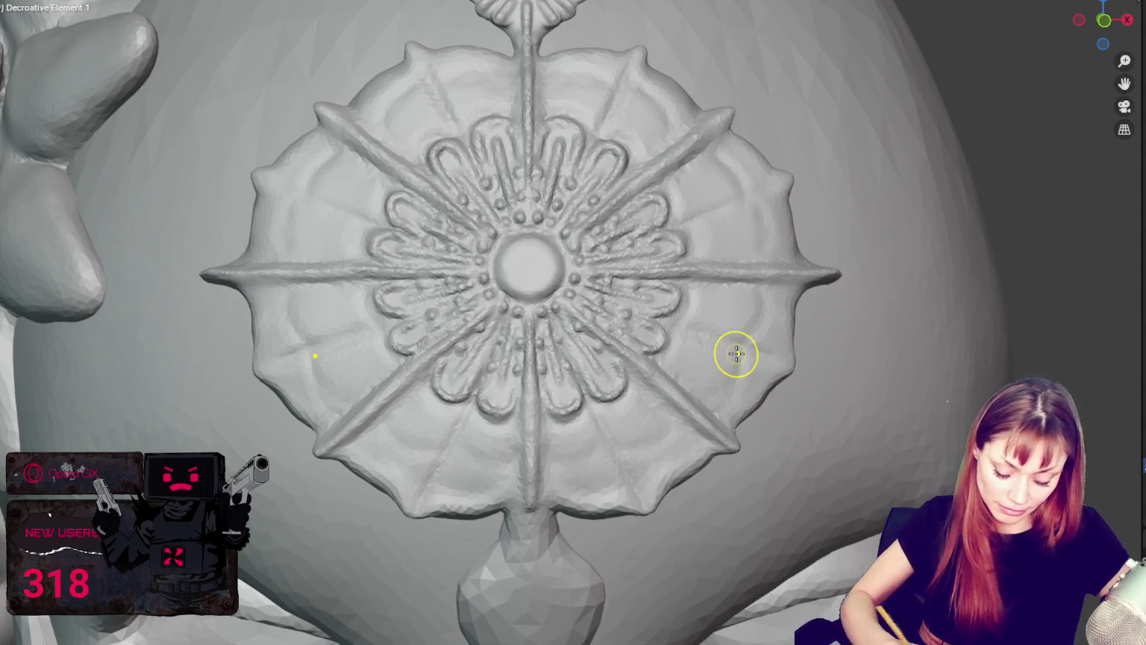
pyautogui.scroll(-3, 728, 351)
pyautogui.scroll(5, 728, 351)
pyautogui.keyDown('shift'); pyautogui.moveTo(761, 467); pyautogui.dragTo(686, 251, button='middle'); pyautogui.keyUp('shift')
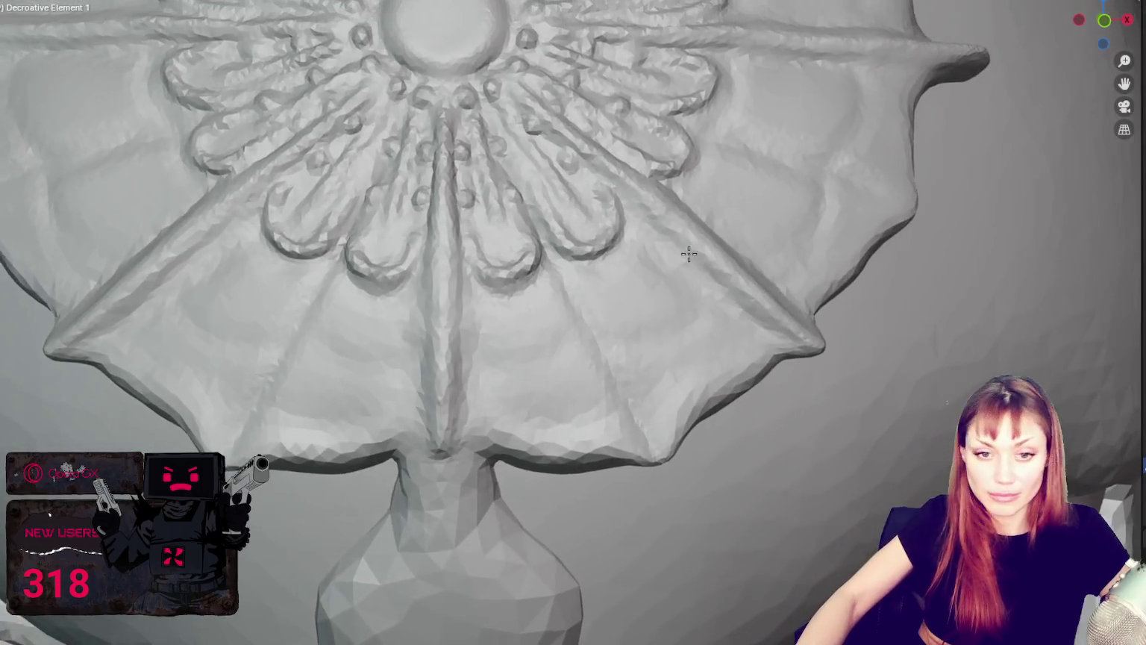
pyautogui.scroll(1, 659, 322)
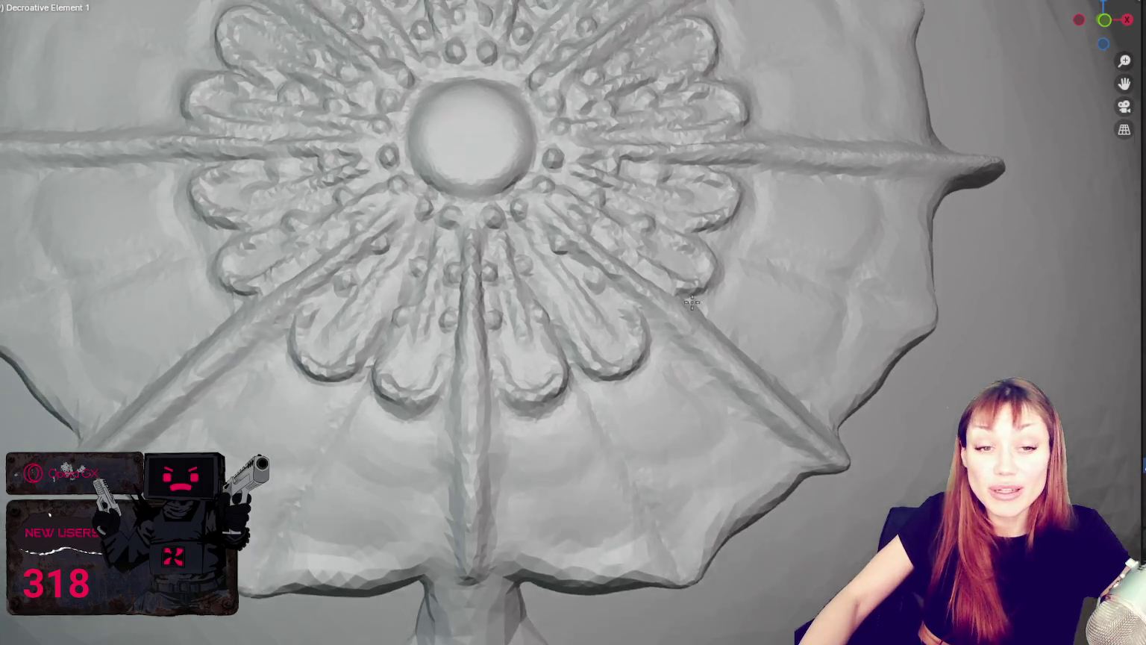
pyautogui.moveTo(665, 346); pyautogui.dragTo(688, 293, button='middle')
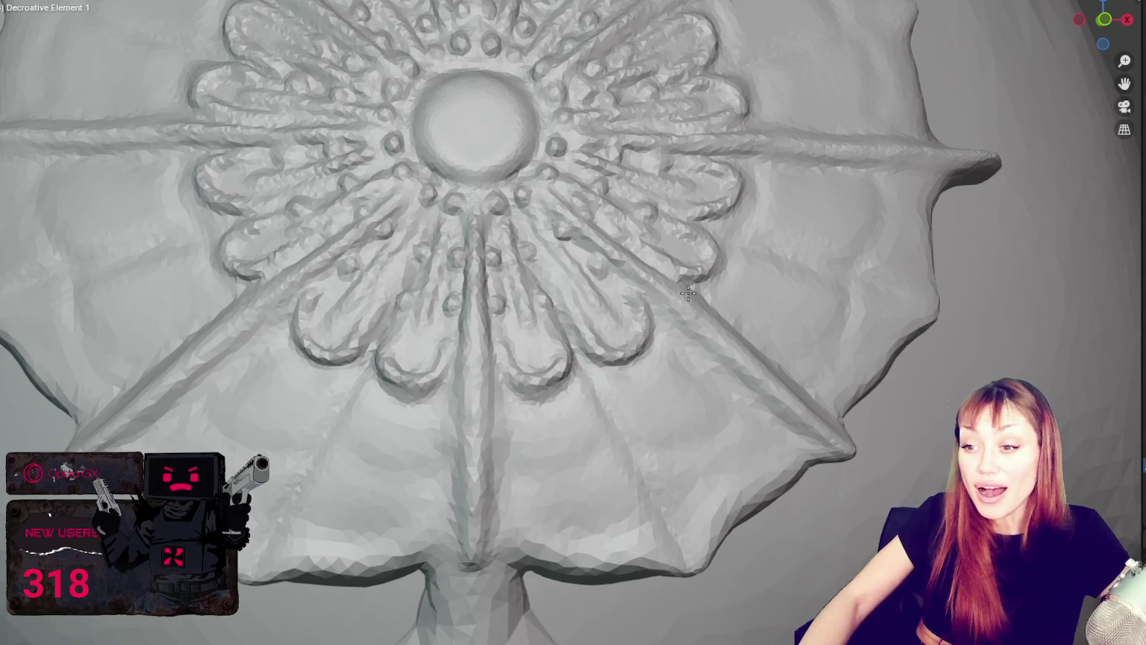
pyautogui.moveTo(439, 361); pyautogui.dragTo(518, 329, button='middle')
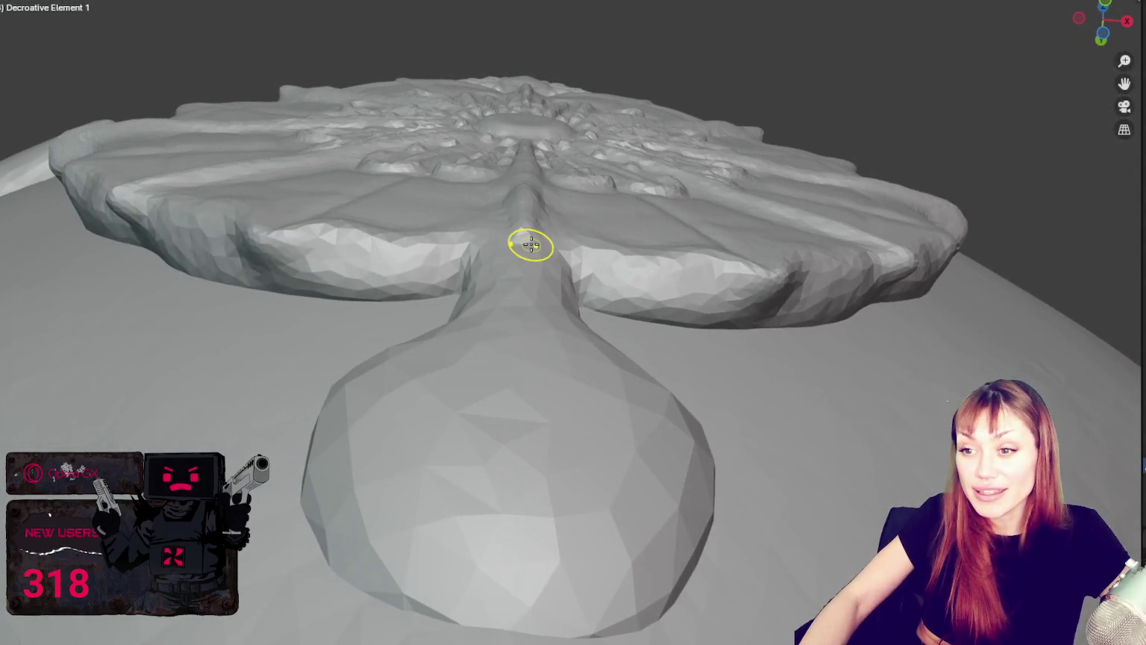
pyautogui.moveTo(531, 245); pyautogui.dragTo(416, 248, button='middle')
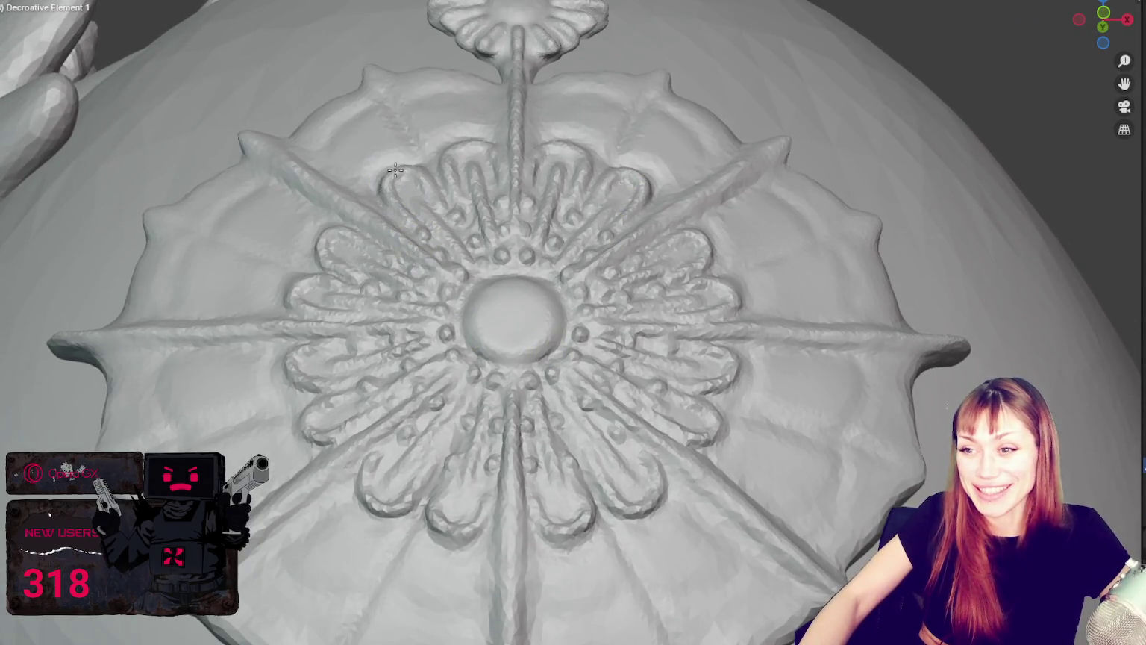
# Dab and stroke down the centre groove below the medallion's flower.
pyautogui.click(440, 511)
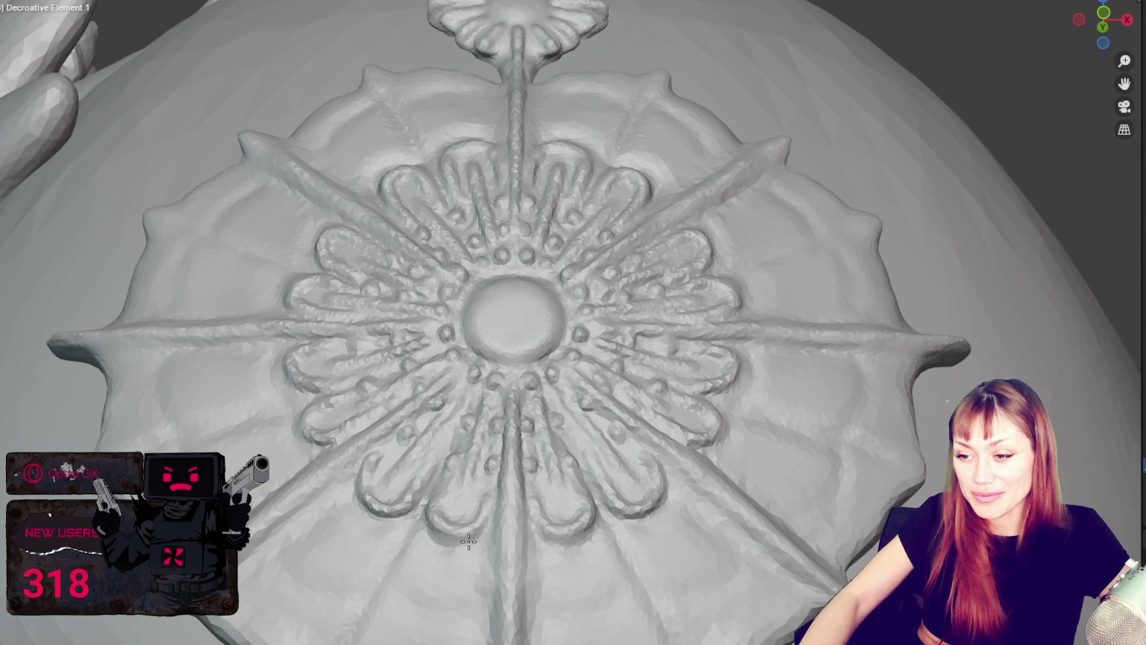
pyautogui.click(640, 451)
pyautogui.click(663, 495)
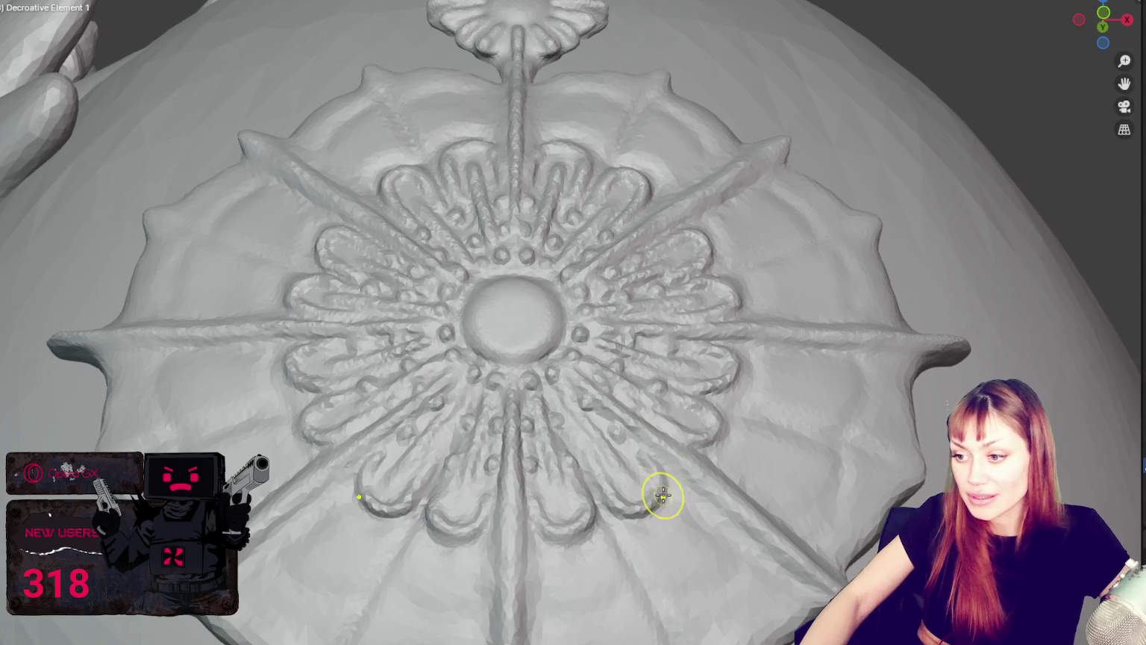
pyautogui.moveTo(678, 455)
pyautogui.mouseDown(button='middle')
pyautogui.moveTo(670, 414)
pyautogui.moveTo(474, 395)
pyautogui.mouseUp(button='middle')
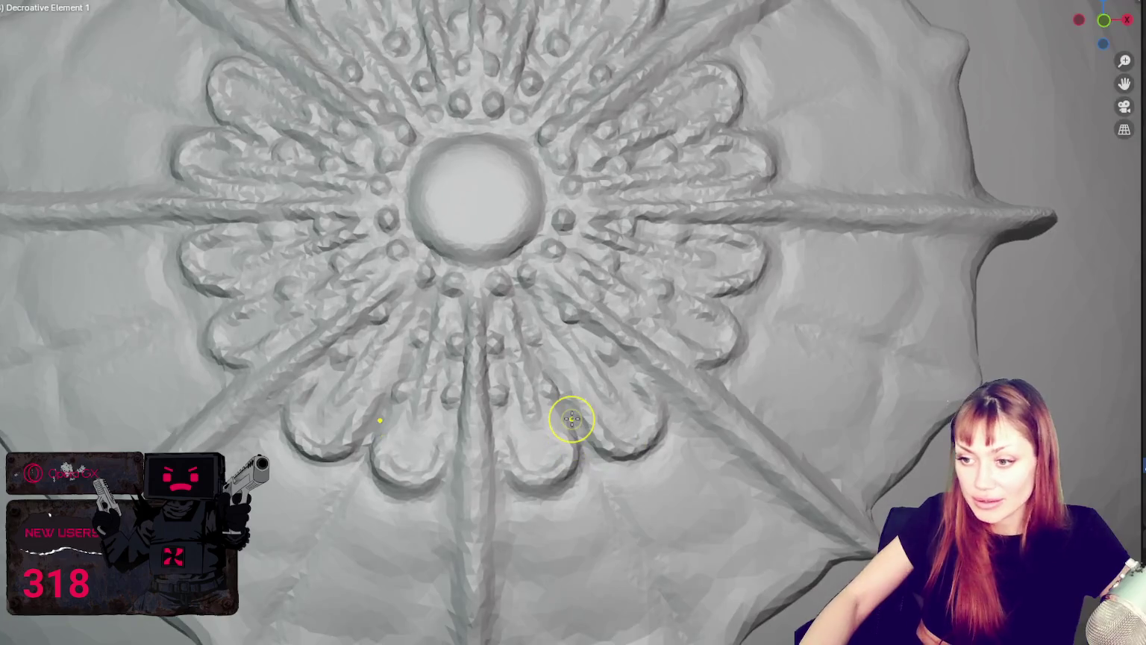
pyautogui.moveTo(484, 410); pyautogui.dragTo(489, 461)
pyautogui.click(485, 456)
pyautogui.click(496, 501)
pyautogui.click(491, 524)
pyautogui.moveTo(491, 532)
pyautogui.mouseDown()
pyautogui.moveTo(494, 550)
pyautogui.moveTo(482, 530)
pyautogui.mouseUp()
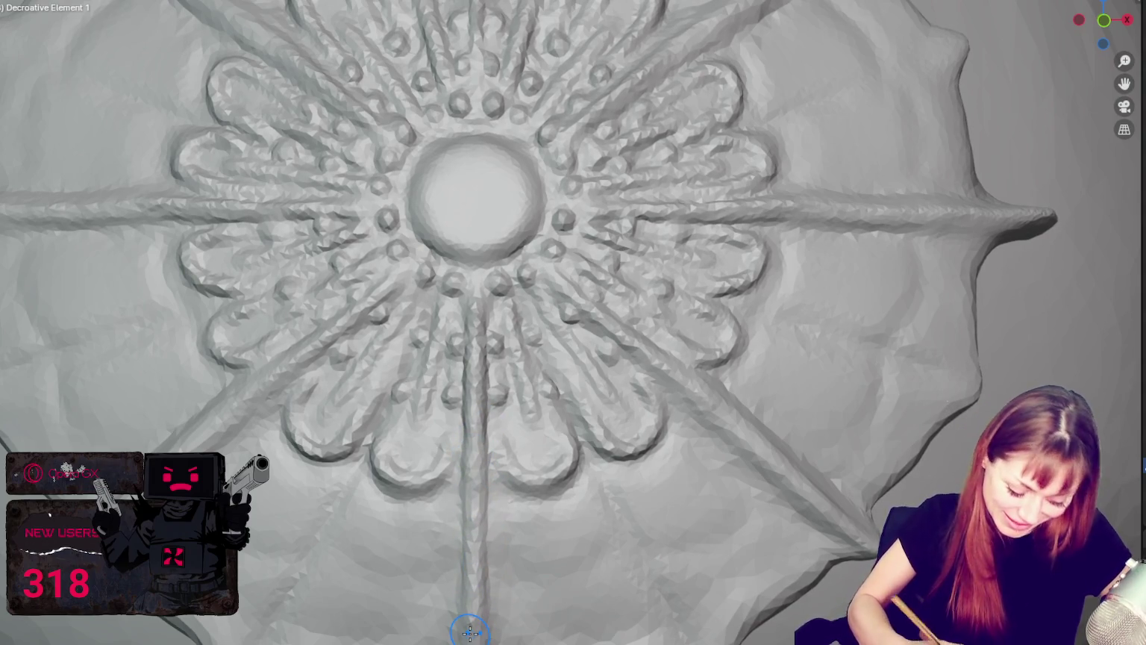
# Orbit and zoom around the flower to view the medallion's upper part.
pyautogui.moveTo(724, 397); pyautogui.dragTo(614, 388, button='middle')
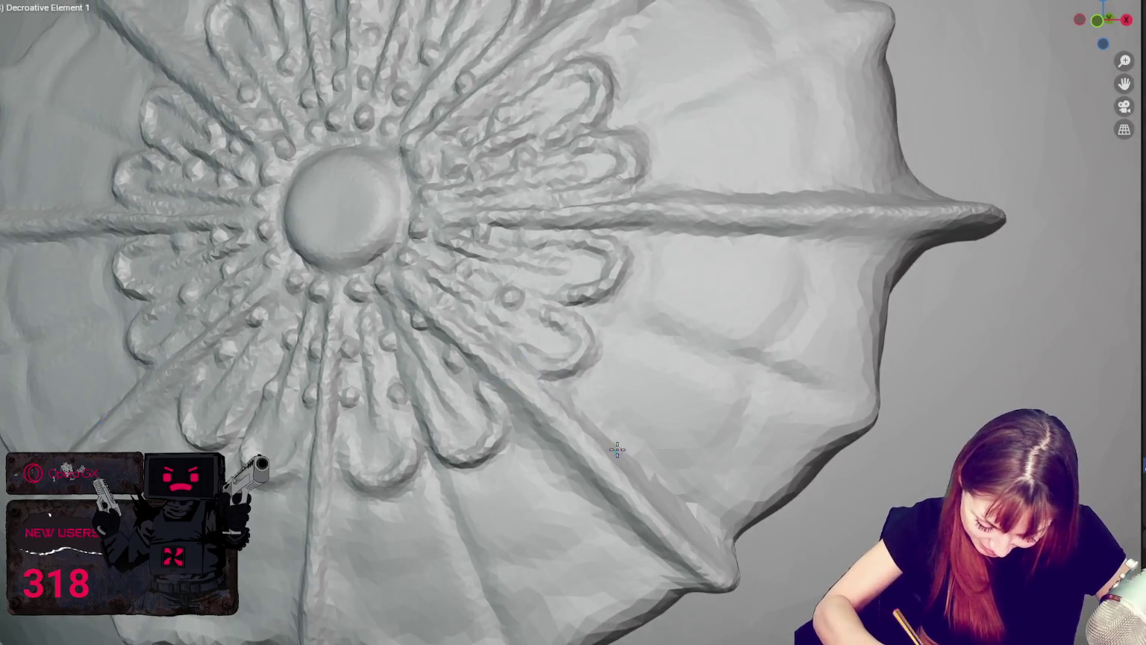
pyautogui.moveTo(642, 470); pyautogui.dragTo(652, 441, button='middle')
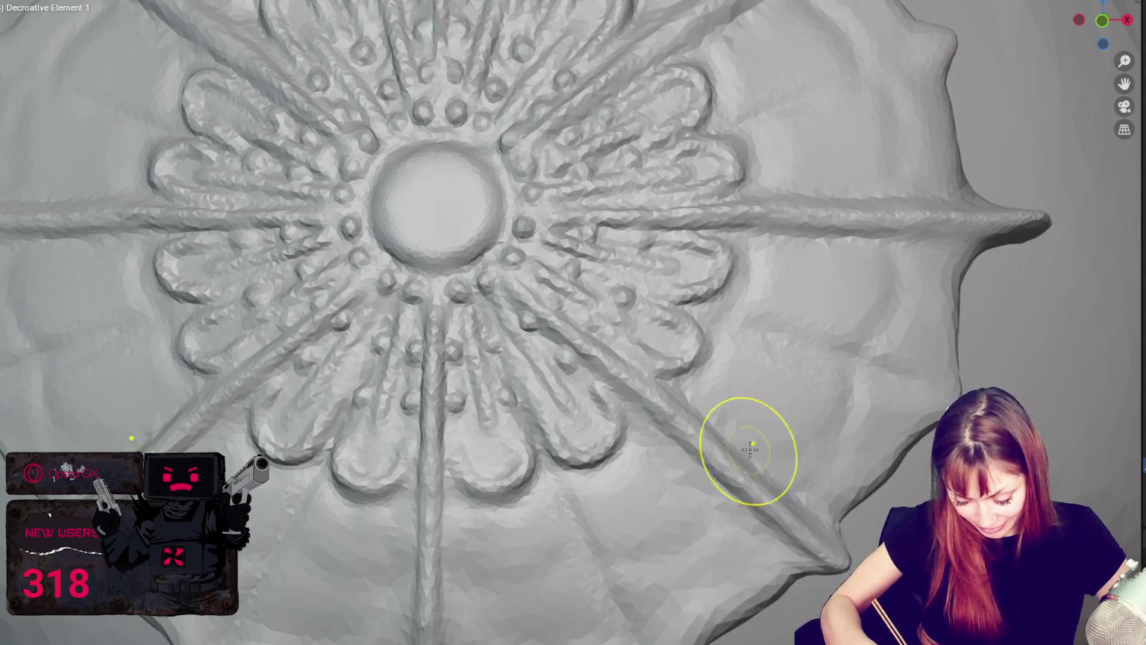
pyautogui.moveTo(757, 453); pyautogui.dragTo(614, 435, button='middle')
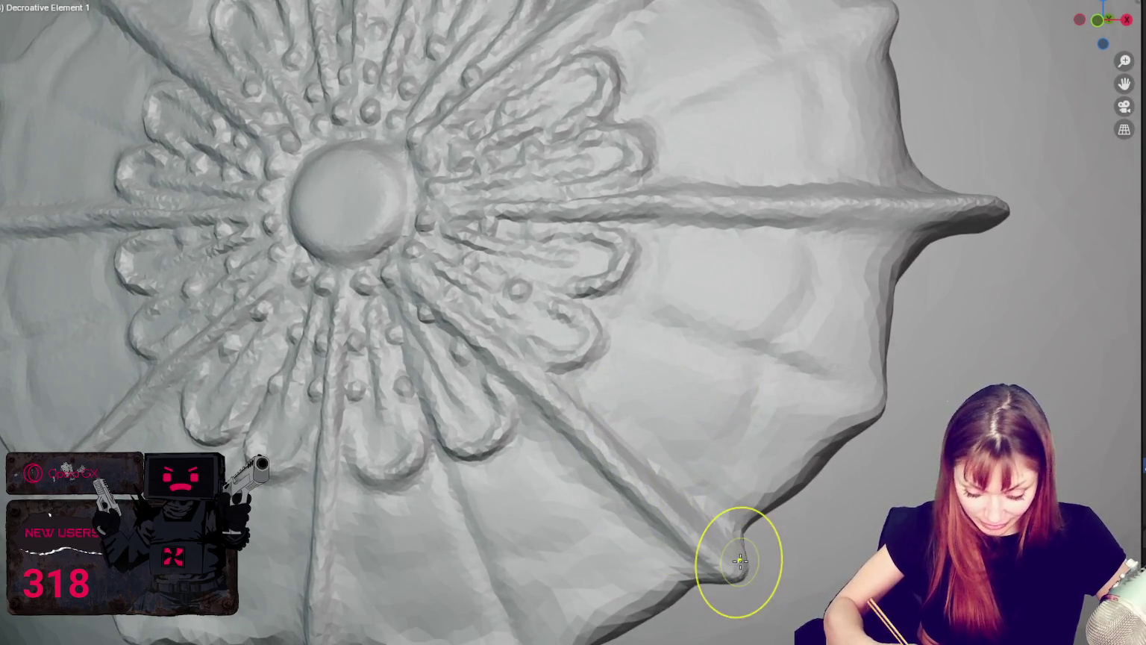
pyautogui.moveTo(729, 542); pyautogui.dragTo(857, 363, button='middle')
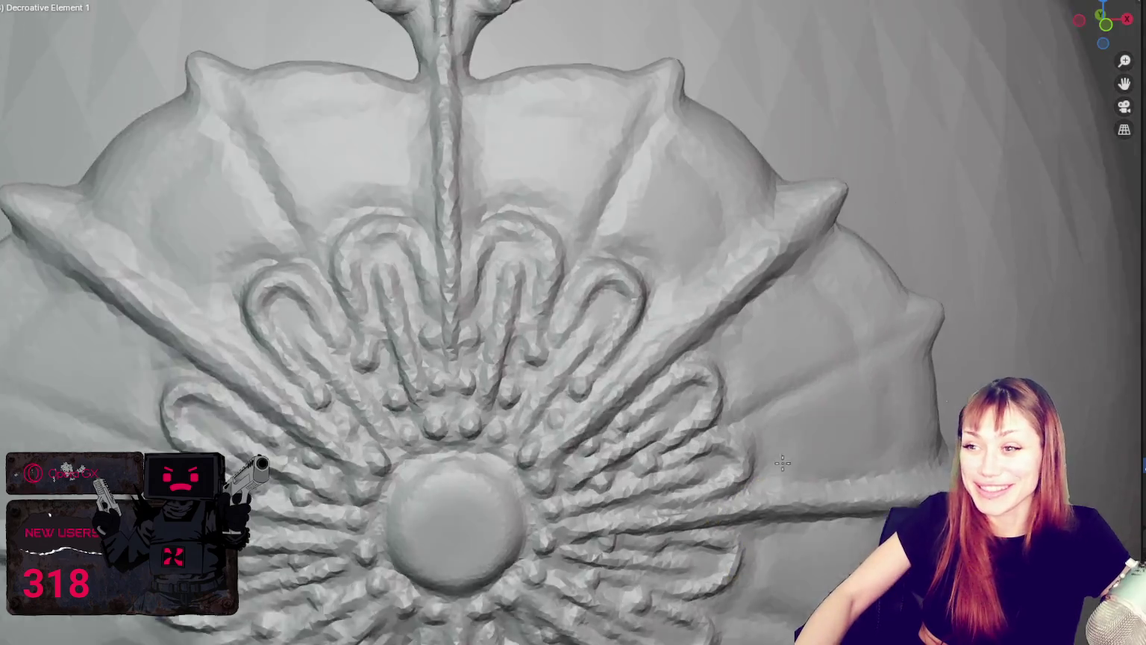
pyautogui.moveTo(858, 363); pyautogui.dragTo(788, 494, button='middle')
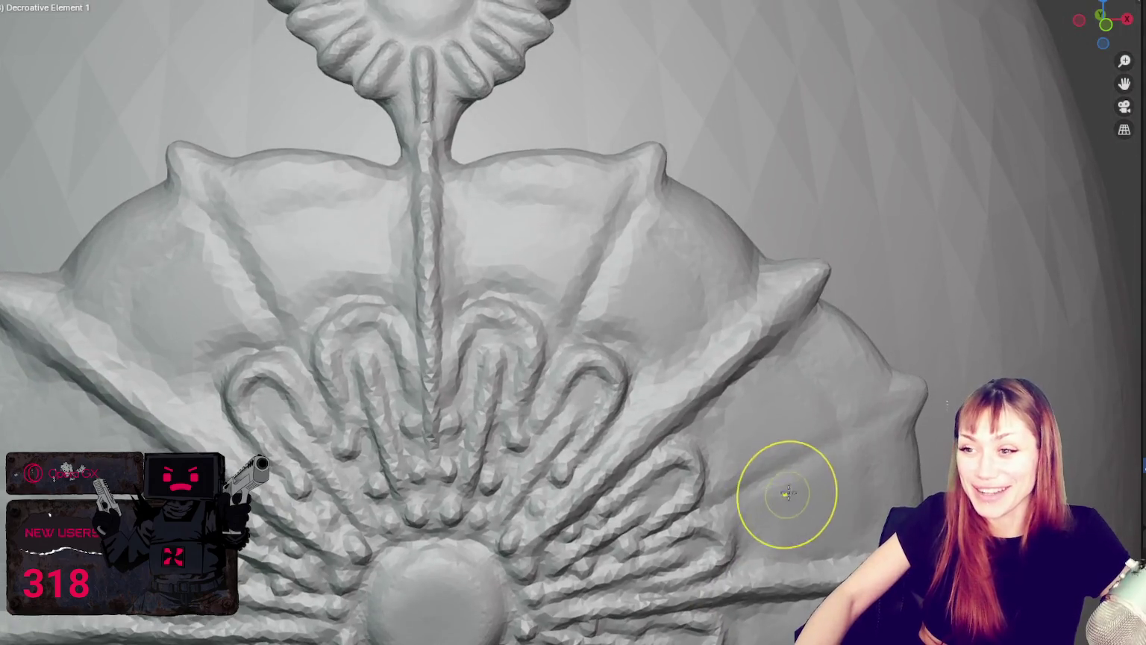
# Stroke along the ridge, undo that stroke, and reshape the central stem ridge.
pyautogui.scroll(2, 754, 414)
pyautogui.scroll(5, 754, 414)
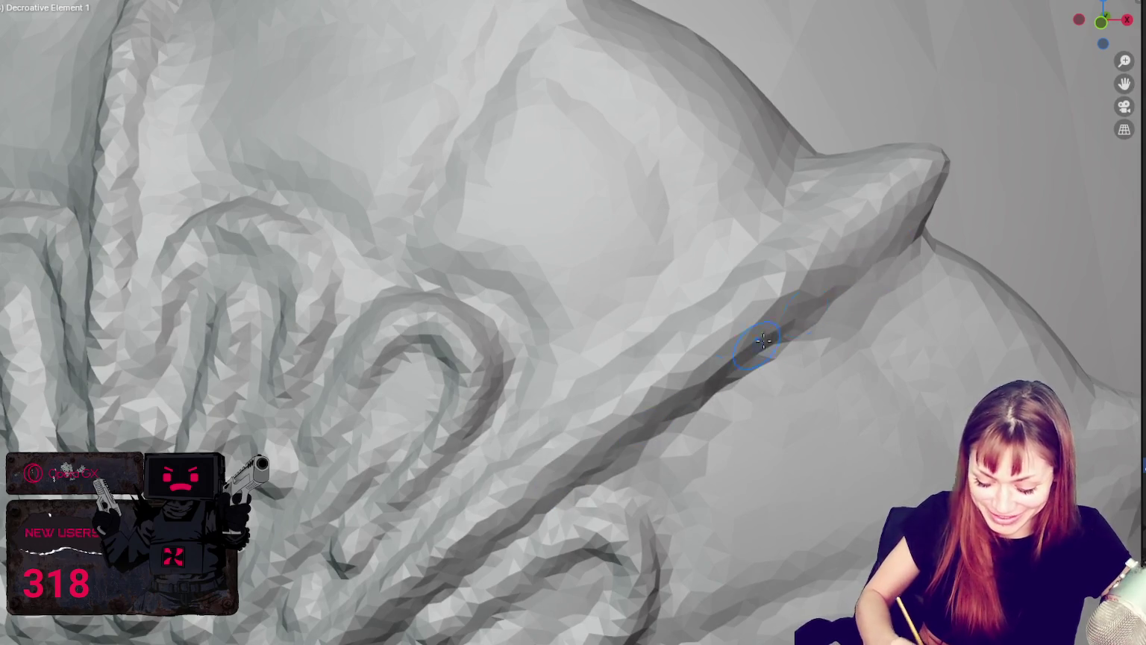
pyautogui.moveTo(594, 407); pyautogui.dragTo(698, 478, button='middle')
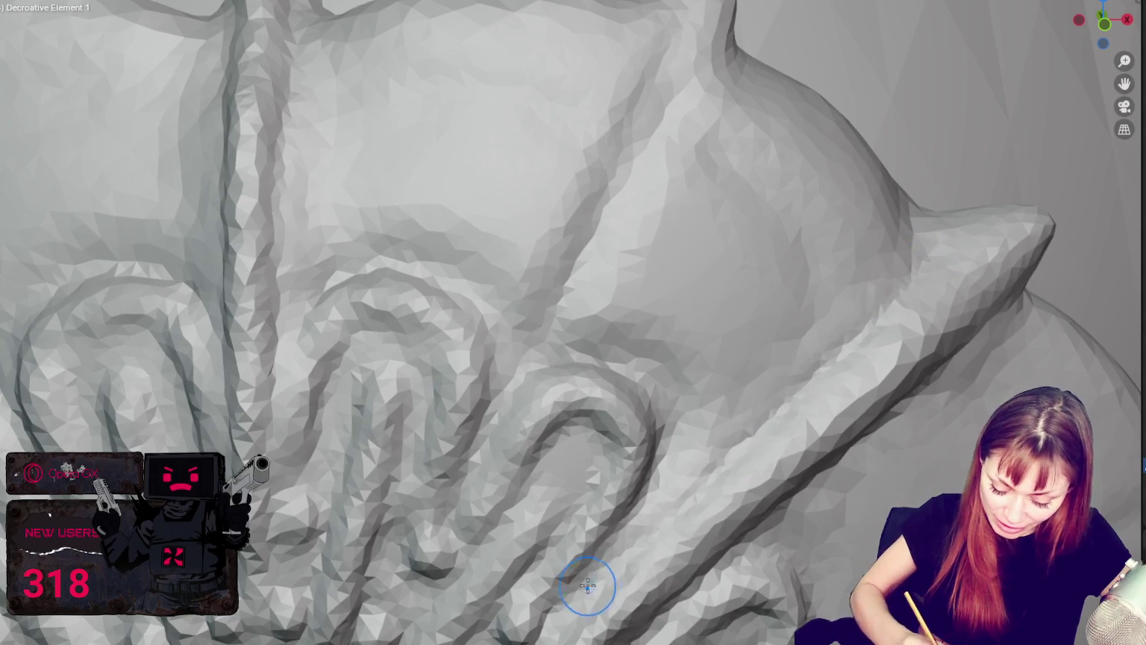
pyautogui.moveTo(589, 584); pyautogui.dragTo(757, 451, button='middle')
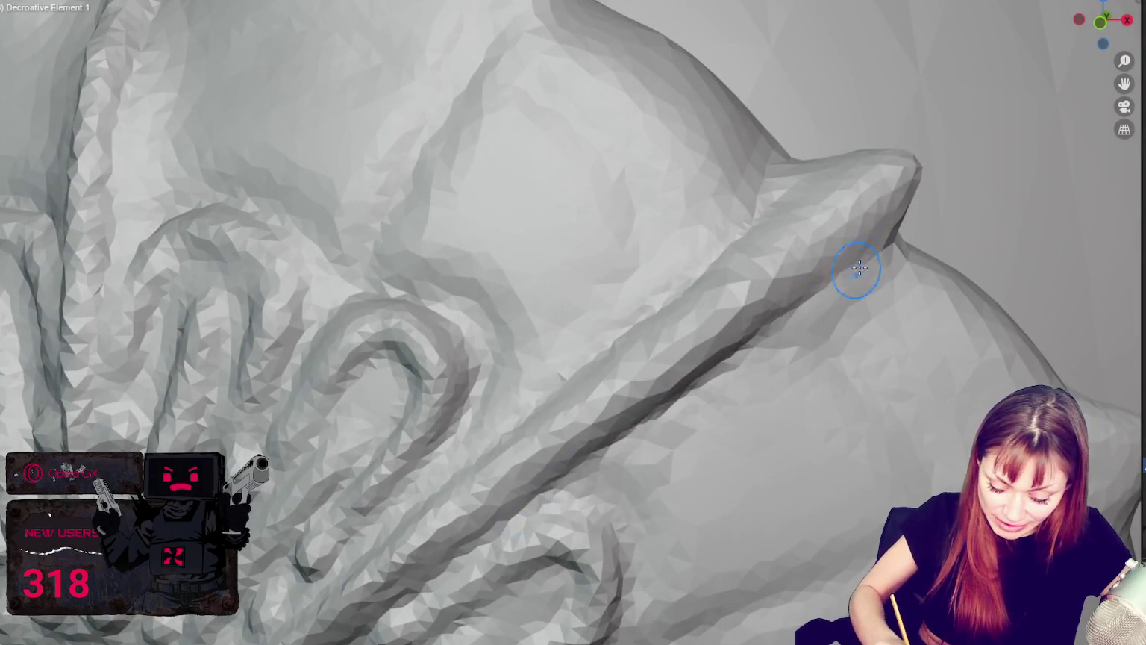
pyautogui.moveTo(757, 337)
pyautogui.mouseDown()
pyautogui.moveTo(635, 334)
pyautogui.moveTo(603, 361)
pyautogui.mouseUp()
pyautogui.moveTo(604, 361)
pyautogui.mouseDown(button='middle')
pyautogui.moveTo(781, 344)
pyautogui.moveTo(435, 226)
pyautogui.mouseUp(button='middle')
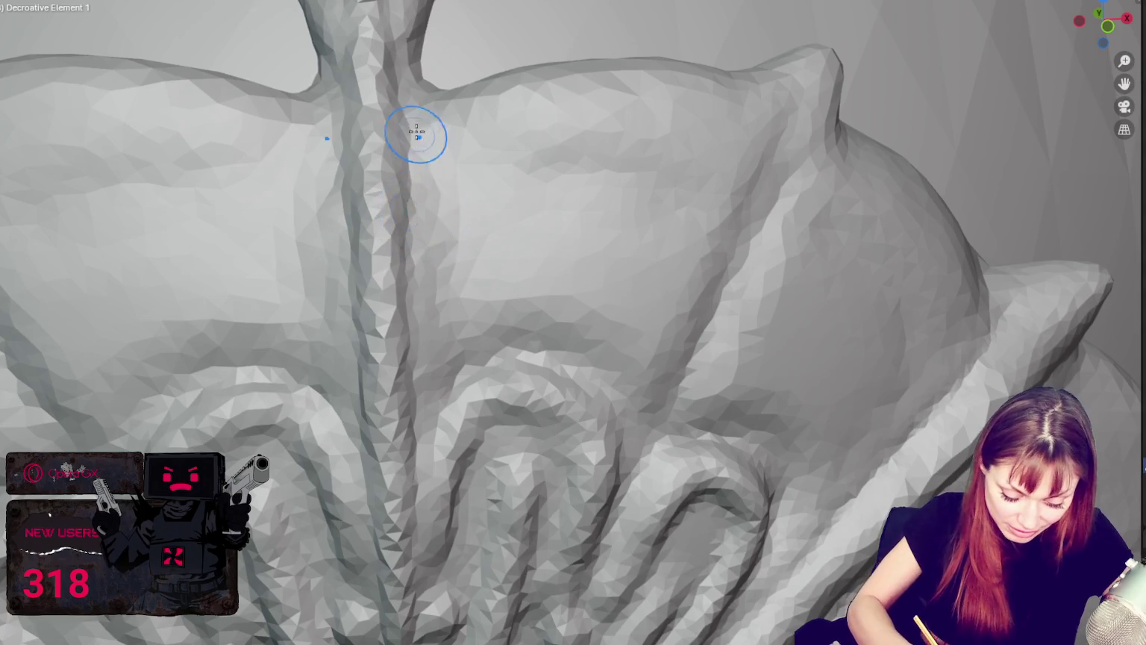
pyautogui.hotkey('ctrl', 'z')
pyautogui.moveTo(423, 135)
pyautogui.mouseDown()
pyautogui.moveTo(401, 97)
pyautogui.moveTo(421, 298)
pyautogui.mouseUp()
# Sculpt the diagonal ridge, then smooth it from a vertical-ridge view.
pyautogui.moveTo(421, 301)
pyautogui.mouseDown(button='middle')
pyautogui.moveTo(430, 404)
pyautogui.moveTo(847, 367)
pyautogui.mouseUp(button='middle')
pyautogui.scroll(-3, 381, 156)
pyautogui.moveTo(859, 171)
pyautogui.mouseDown()
pyautogui.moveTo(742, 243)
pyautogui.moveTo(481, 448)
pyautogui.moveTo(479, 425)
pyautogui.moveTo(537, 353)
pyautogui.moveTo(762, 179)
pyautogui.moveTo(505, 391)
pyautogui.mouseUp()
pyautogui.moveTo(783, 237); pyautogui.dragTo(473, 450)
pyautogui.moveTo(754, 246)
pyautogui.mouseDown(button='middle')
pyautogui.moveTo(597, 179)
pyautogui.moveTo(457, 88)
pyautogui.mouseUp(button='middle')
pyautogui.moveTo(456, 88); pyautogui.dragTo(480, 403)
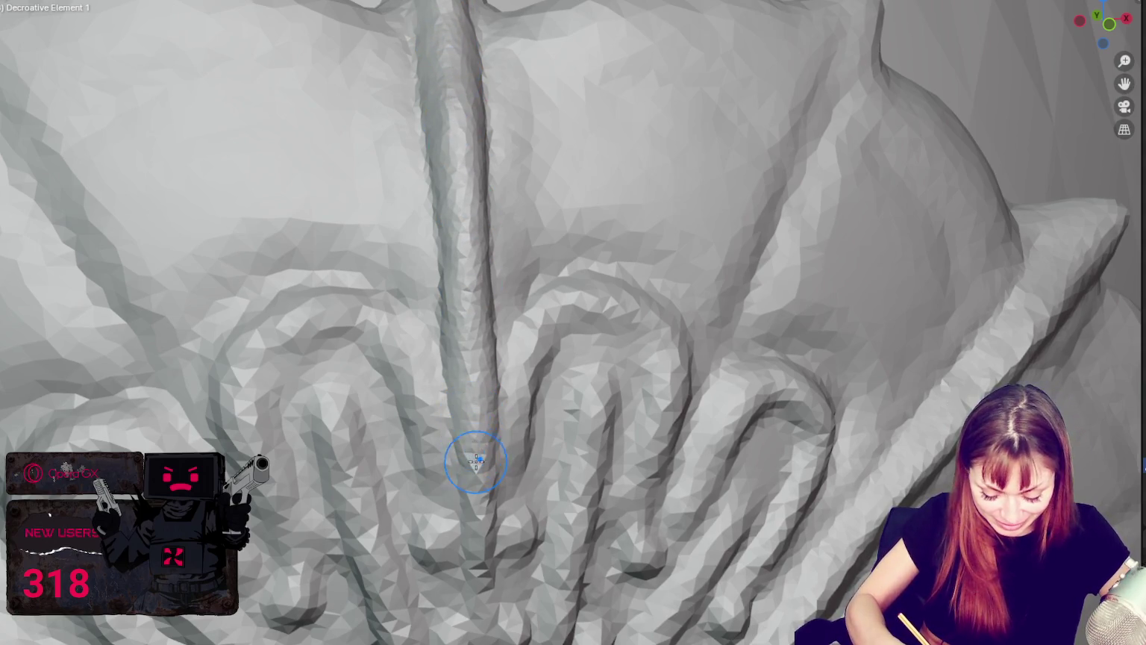
pyautogui.moveTo(443, 23); pyautogui.dragTo(471, 325)
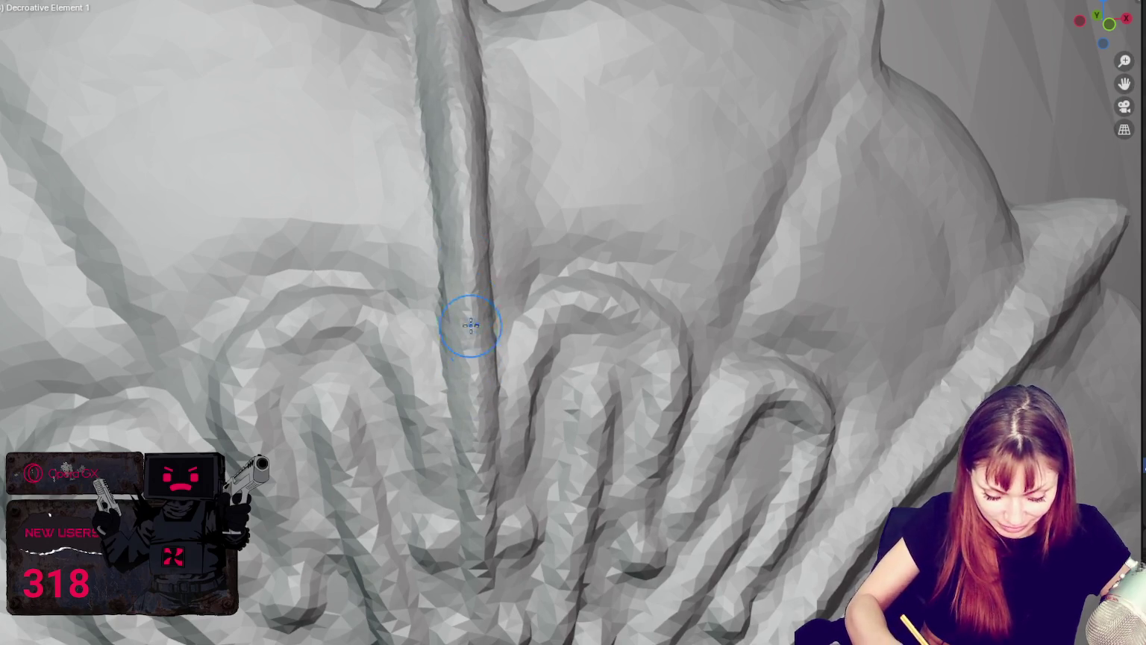
# Zoom and orbit to inspect the medallion's right spike and the stem's front.
pyautogui.scroll(-2, 486, 333)
pyautogui.scroll(-4, 486, 333)
pyautogui.scroll(2, 486, 328)
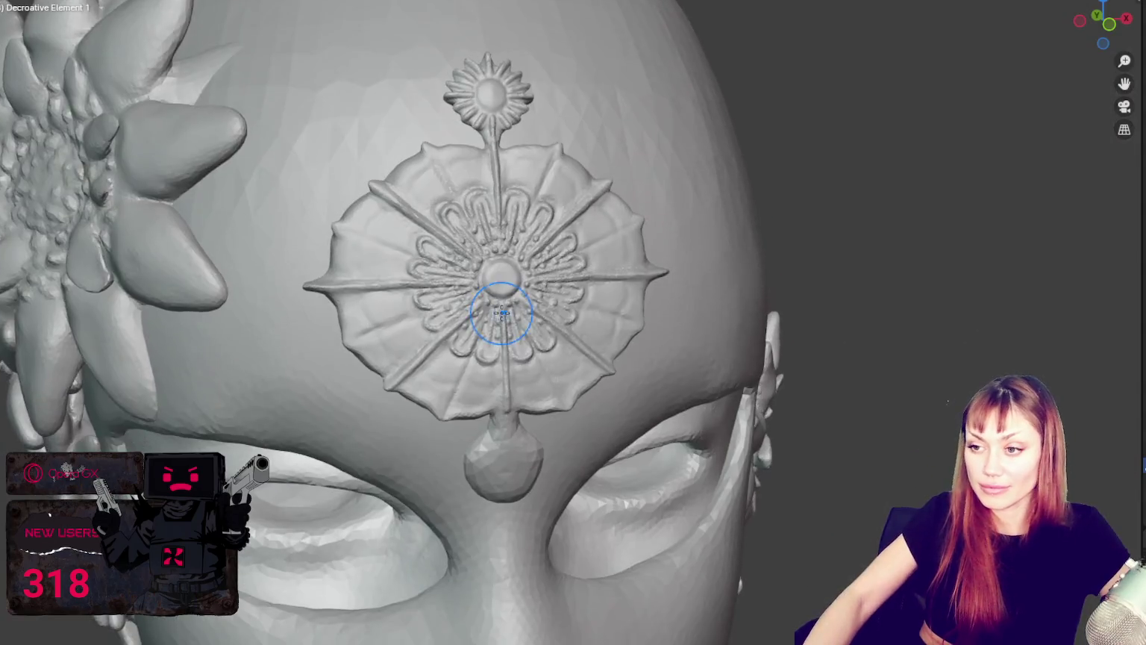
pyautogui.scroll(3, 503, 333)
pyautogui.scroll(1, 556, 332)
pyautogui.scroll(2, 550, 314)
pyautogui.scroll(2, 556, 276)
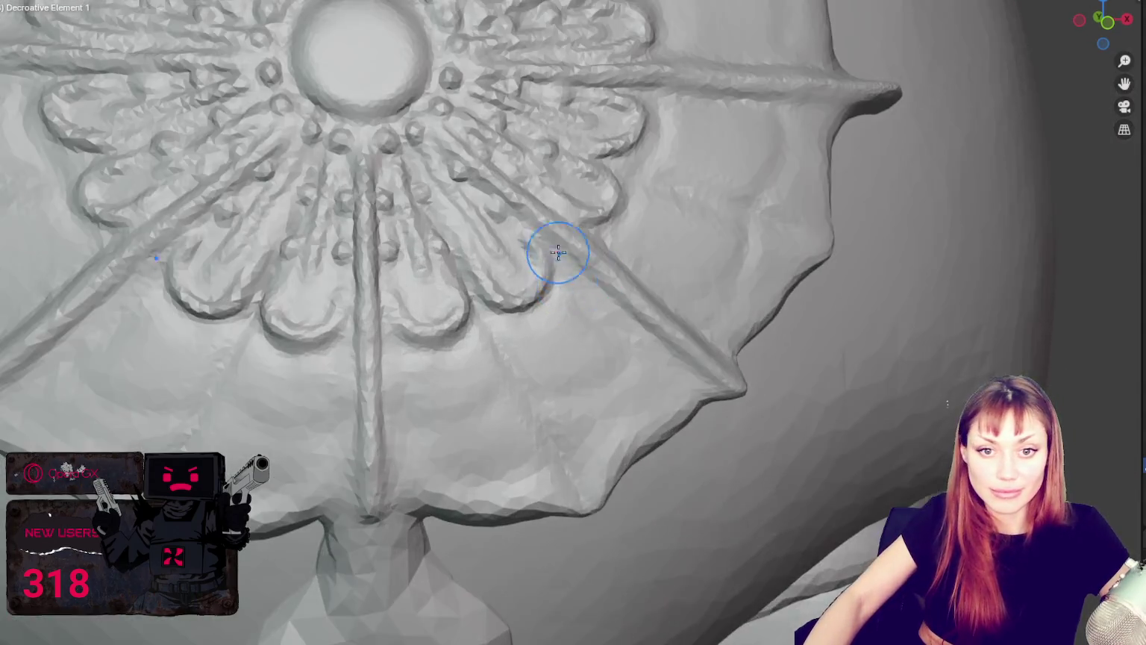
pyautogui.scroll(2, 582, 336)
pyautogui.moveTo(598, 395)
pyautogui.mouseDown(button='middle')
pyautogui.moveTo(596, 358)
pyautogui.moveTo(593, 368)
pyautogui.mouseUp(button='middle')
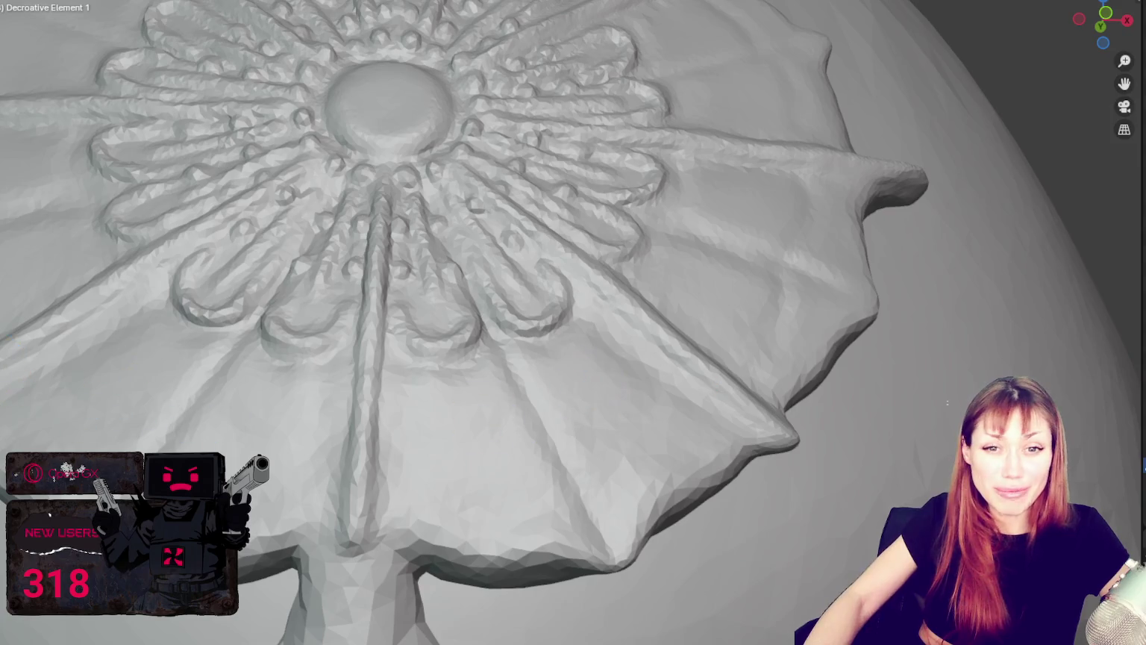
pyautogui.moveTo(476, 455); pyautogui.dragTo(639, 465, button='middle')
pyautogui.moveTo(682, 363); pyautogui.dragTo(657, 405, button='middle')
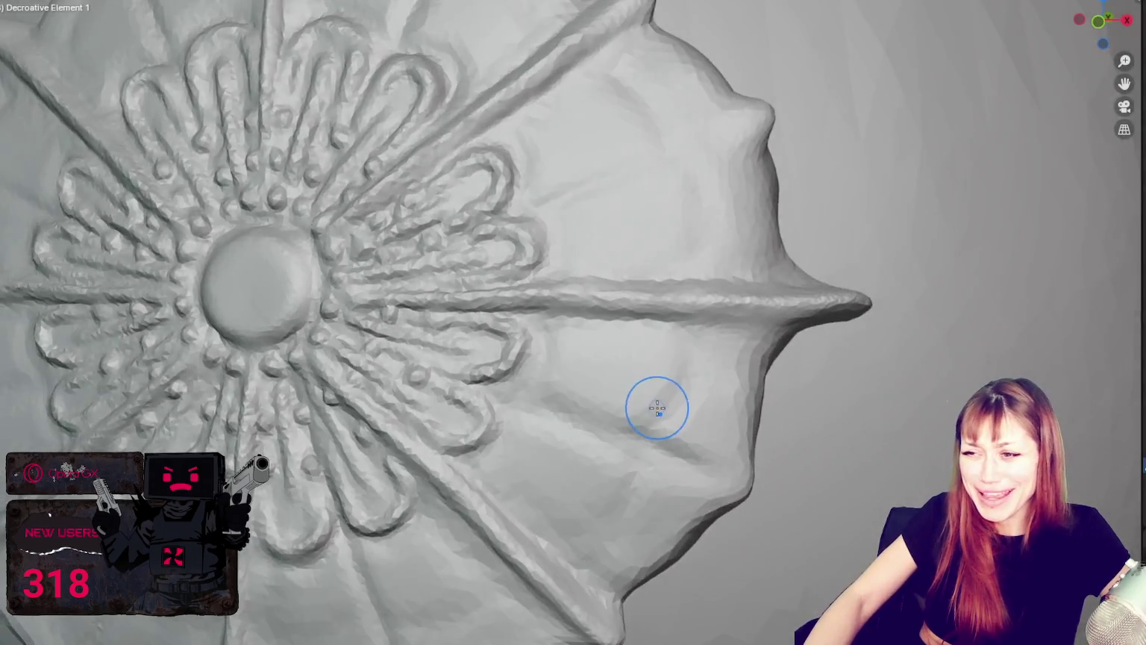
pyautogui.scroll(2, 650, 392)
pyautogui.scroll(1, 637, 379)
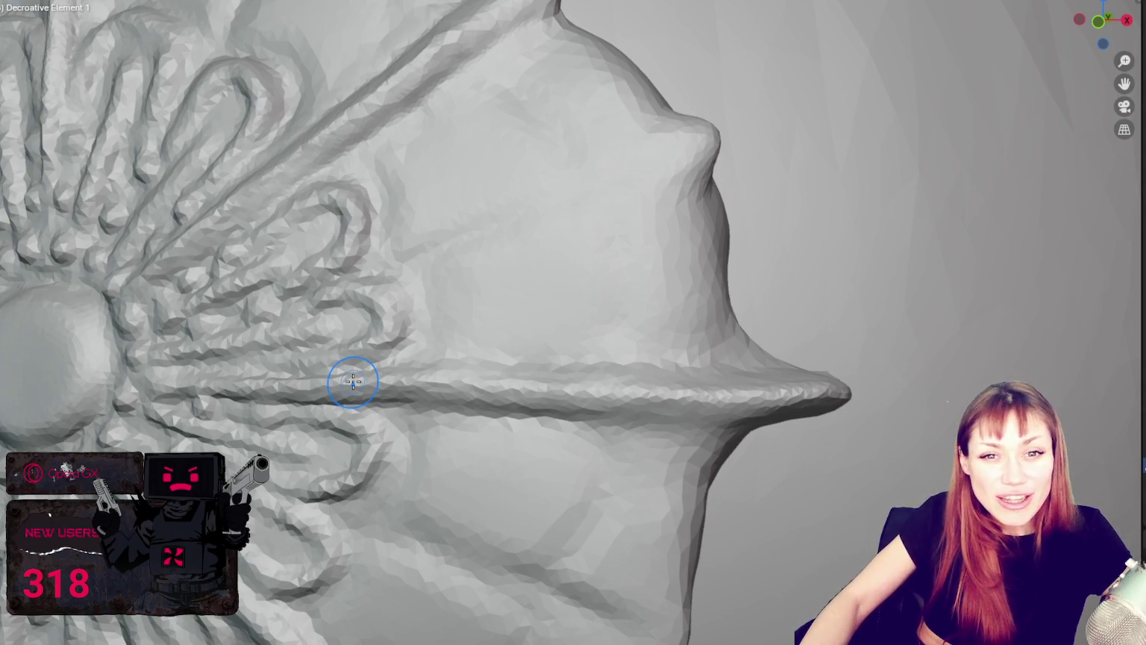
pyautogui.moveTo(499, 235)
pyautogui.mouseDown(button='middle')
pyautogui.moveTo(476, 286)
pyautogui.moveTo(519, 270)
pyautogui.moveTo(471, 291)
pyautogui.mouseUp(button='middle')
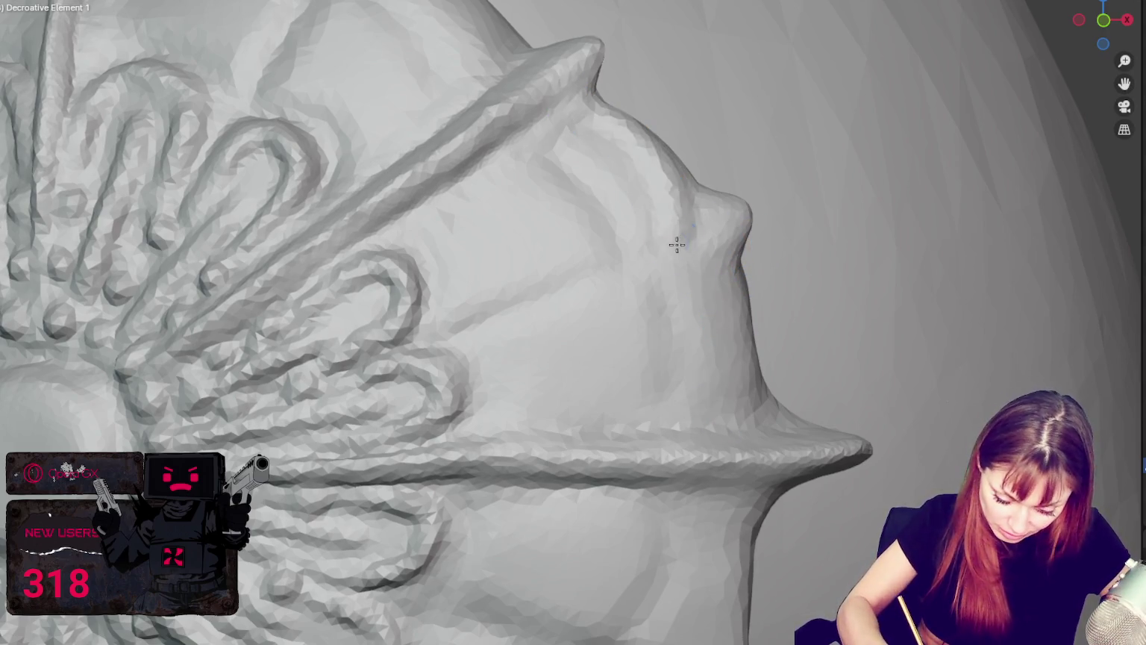
pyautogui.moveTo(614, 145)
pyautogui.mouseDown(button='middle')
pyautogui.moveTo(809, 319)
pyautogui.moveTo(601, 210)
pyautogui.moveTo(678, 256)
pyautogui.mouseUp(button='middle')
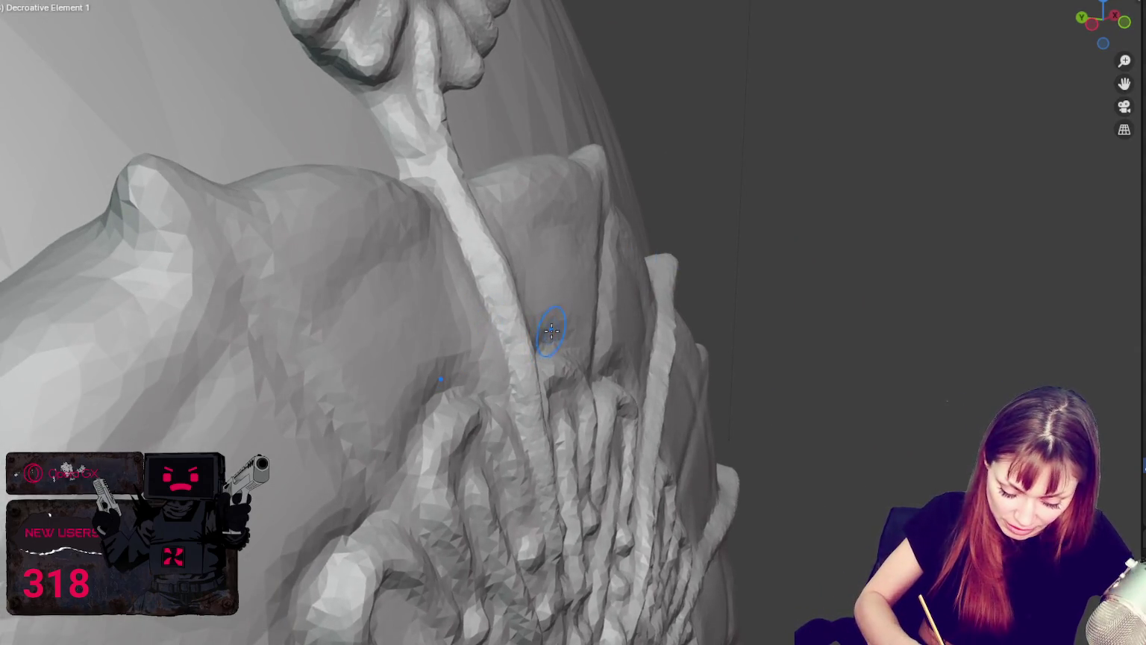
# Make two short sculpt strokes on the stem edge, then orbit to the flower head.
pyautogui.moveTo(559, 320); pyautogui.dragTo(612, 243, button='middle')
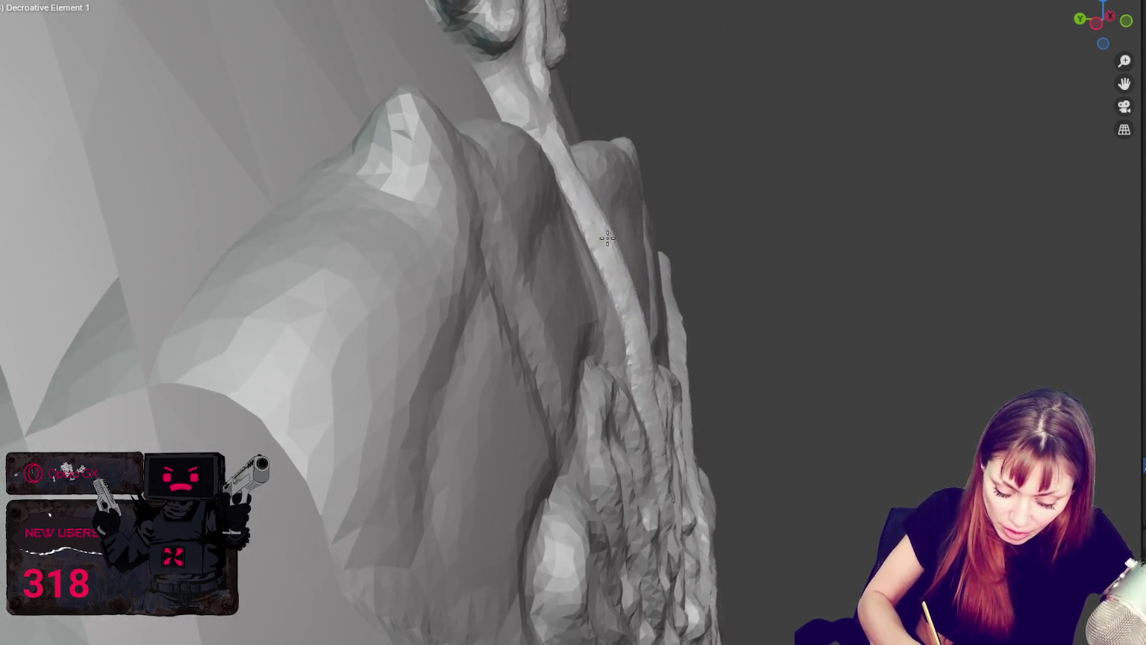
pyautogui.scroll(-3, 607, 238)
pyautogui.scroll(3, 574, 305)
pyautogui.moveTo(571, 306); pyautogui.dragTo(599, 281, button='middle')
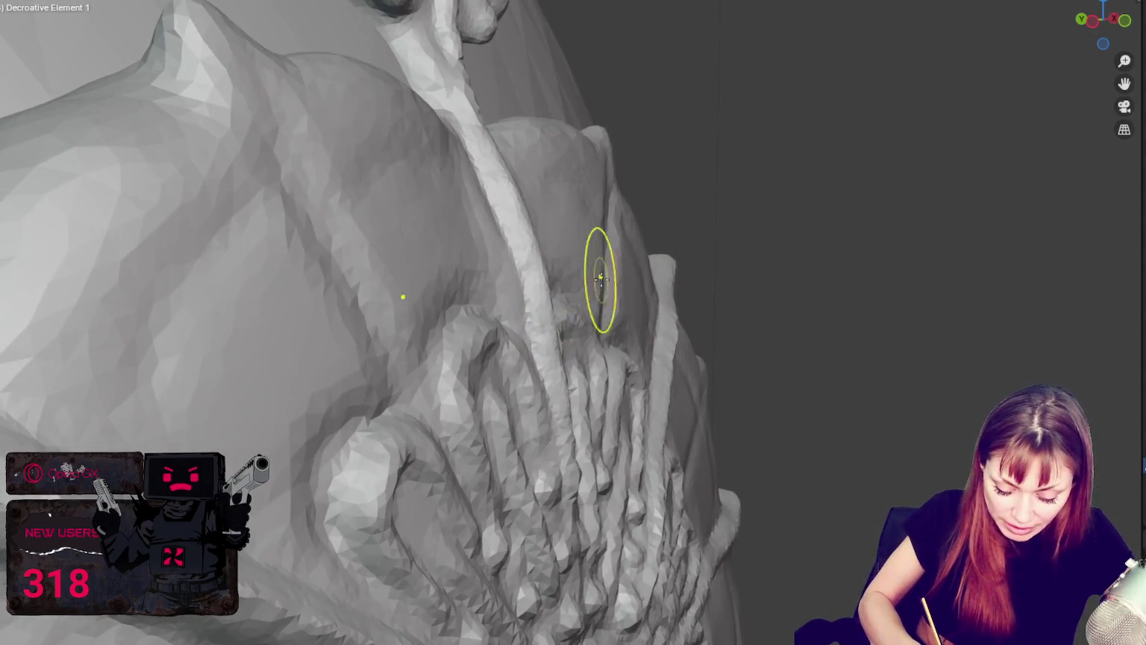
pyautogui.moveTo(511, 226)
pyautogui.mouseDown()
pyautogui.moveTo(525, 220)
pyautogui.moveTo(532, 279)
pyautogui.mouseUp()
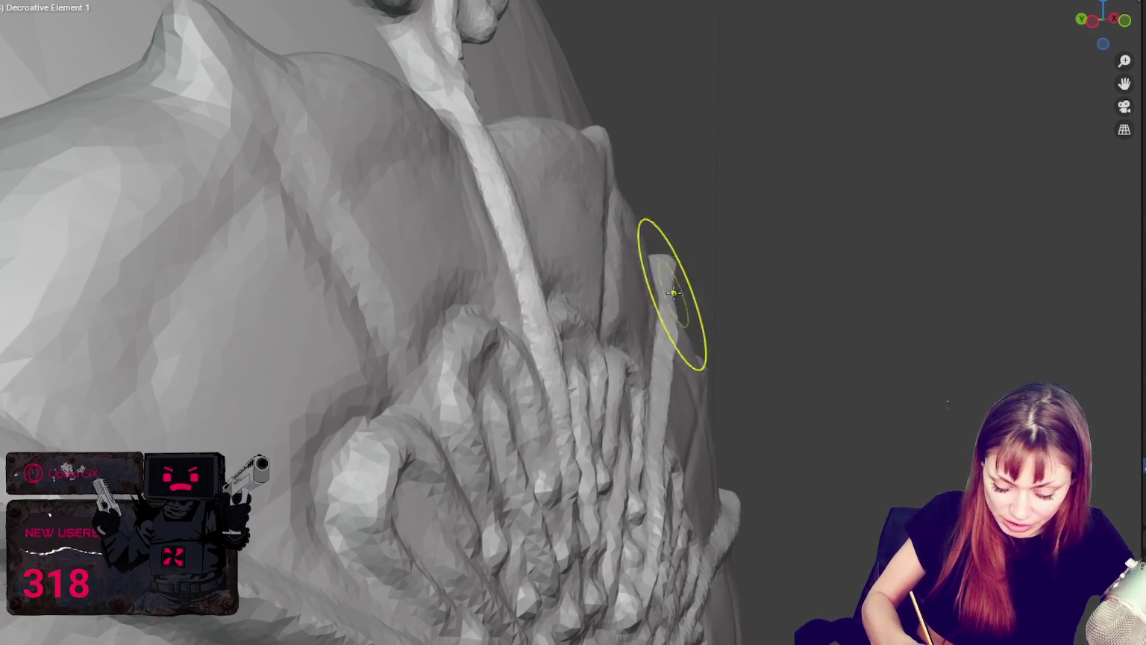
pyautogui.moveTo(670, 281); pyautogui.dragTo(656, 335, button='middle')
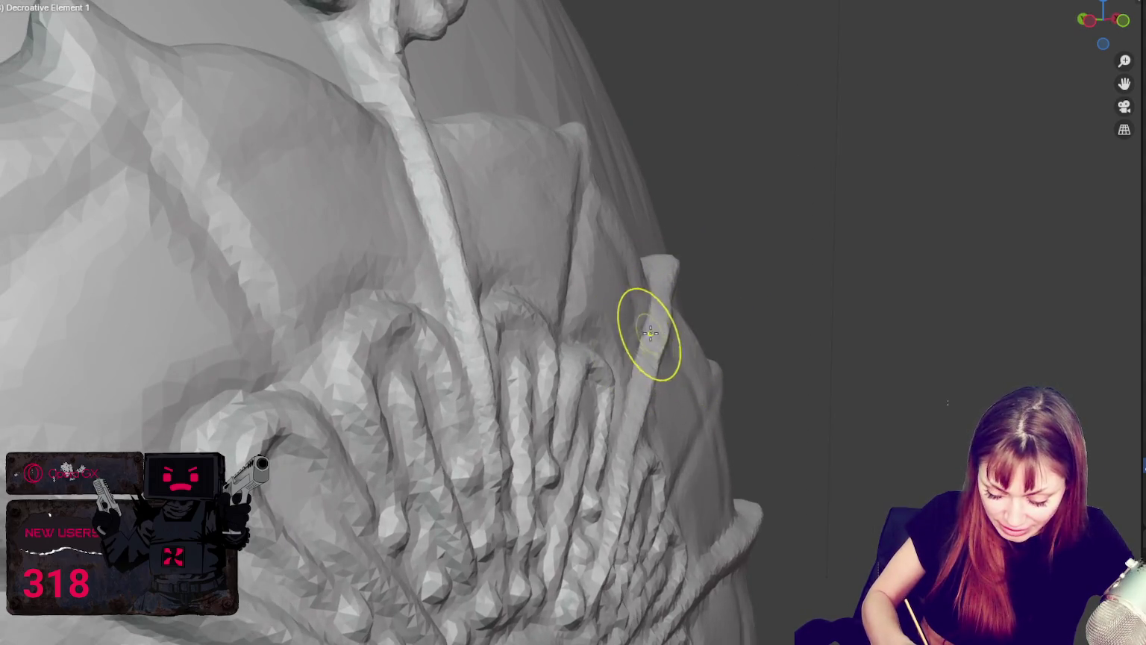
pyautogui.moveTo(674, 338); pyautogui.dragTo(670, 356, button='middle')
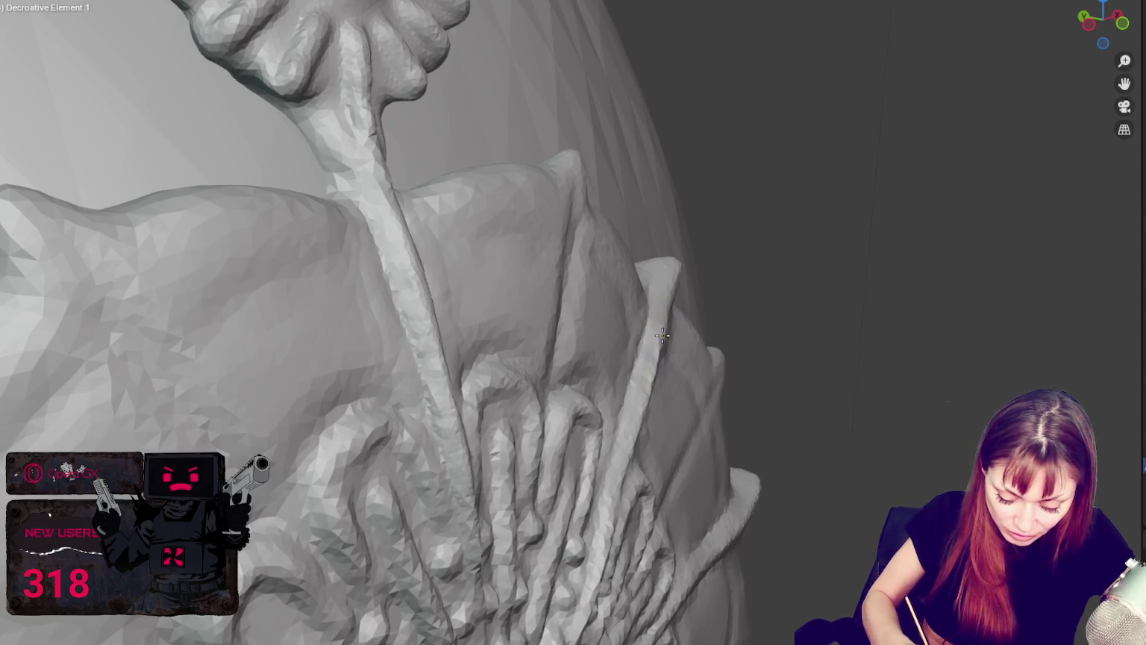
pyautogui.moveTo(632, 442); pyautogui.dragTo(662, 410, button='middle')
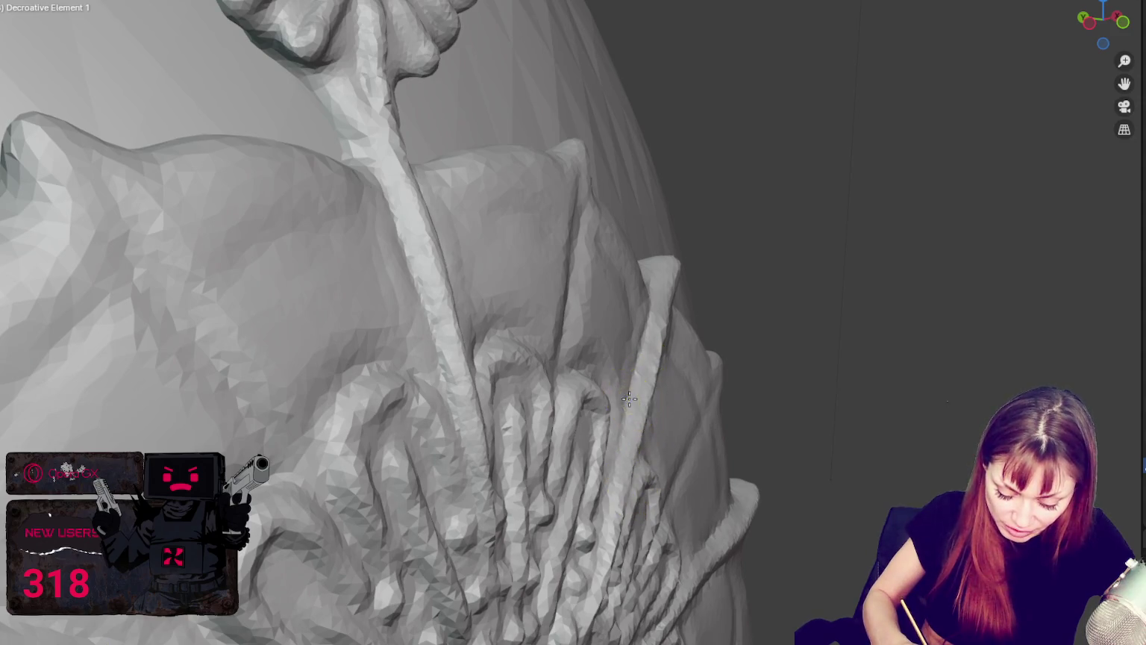
pyautogui.moveTo(614, 321)
pyautogui.mouseDown(button='middle')
pyautogui.moveTo(430, 179)
pyautogui.moveTo(276, 187)
pyautogui.moveTo(249, 173)
pyautogui.mouseUp(button='middle')
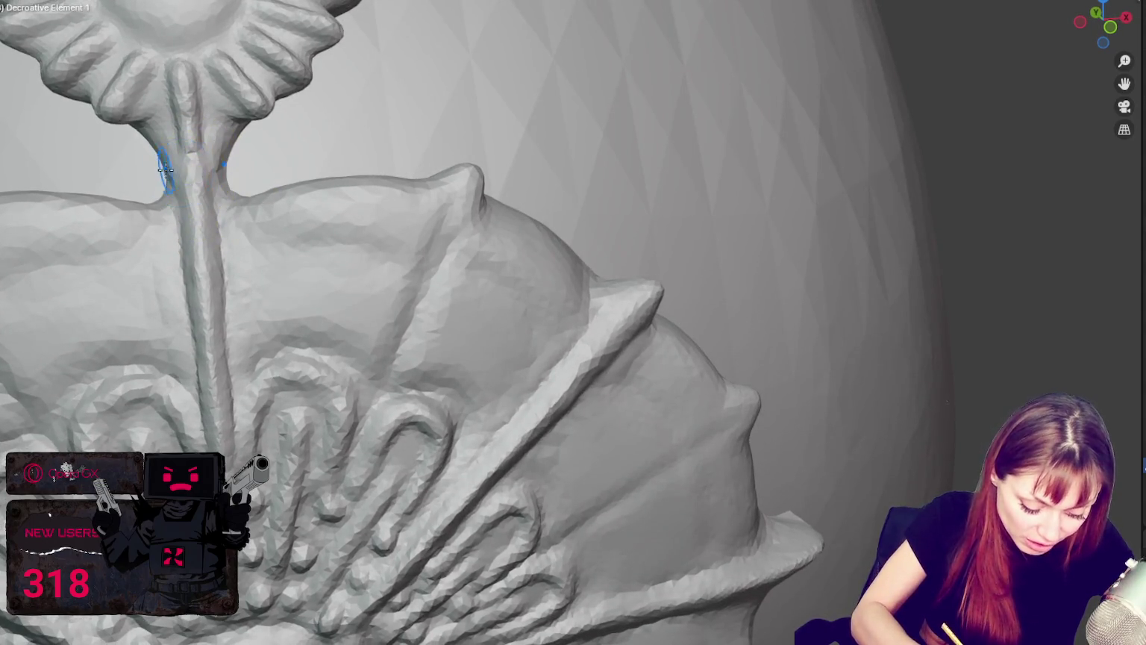
pyautogui.moveTo(198, 161); pyautogui.dragTo(298, 186, button='middle')
pyautogui.scroll(3, 378, 213)
pyautogui.moveTo(378, 213)
pyautogui.keyDown('shift'); pyautogui.mouseDown(button='middle')
pyautogui.moveTo(528, 272)
pyautogui.moveTo(459, 282)
pyautogui.mouseUp(button='middle'); pyautogui.keyUp('shift')
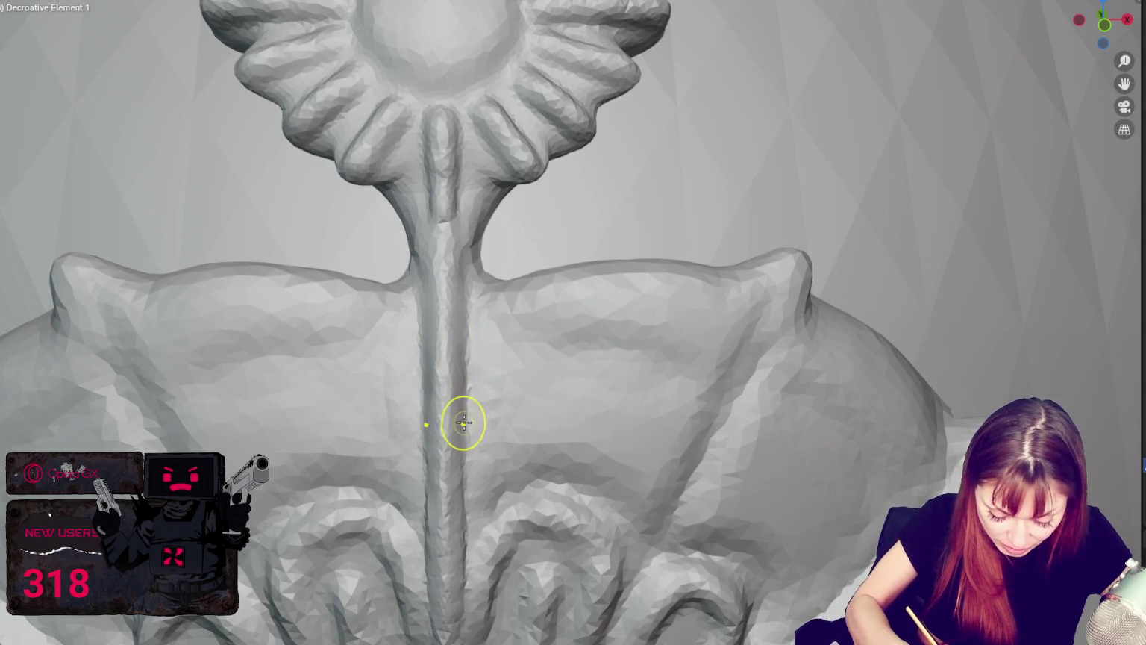
pyautogui.moveTo(466, 435); pyautogui.dragTo(461, 464, button='middle')
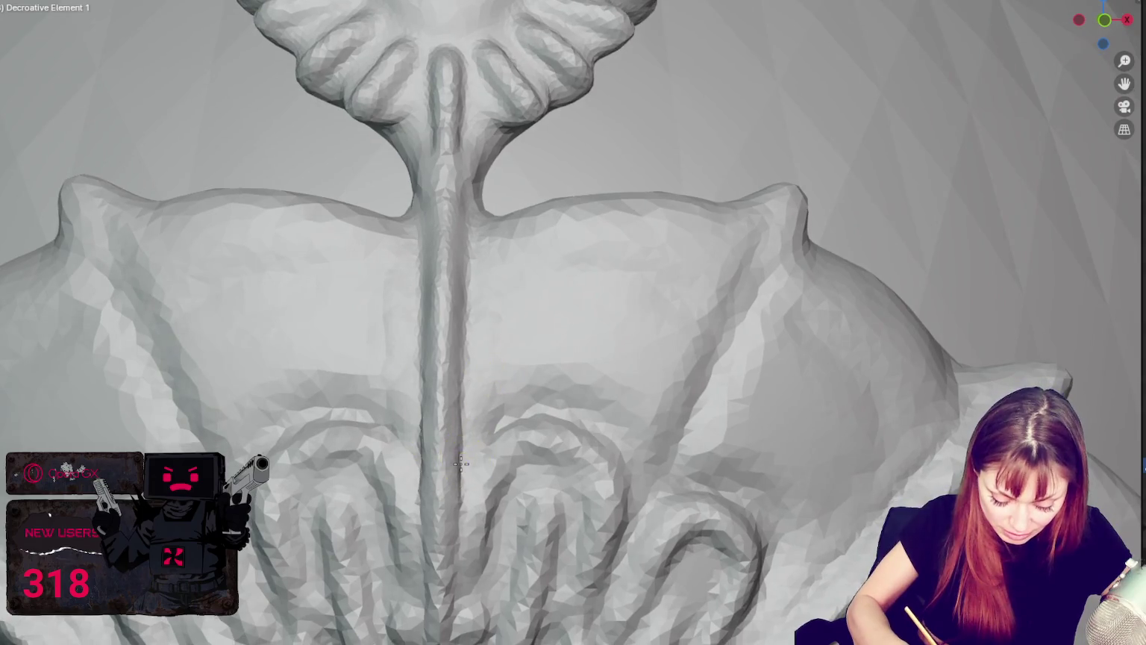
pyautogui.moveTo(461, 465)
pyautogui.mouseDown(button='middle')
pyautogui.moveTo(499, 289)
pyautogui.moveTo(493, 306)
pyautogui.mouseUp(button='middle')
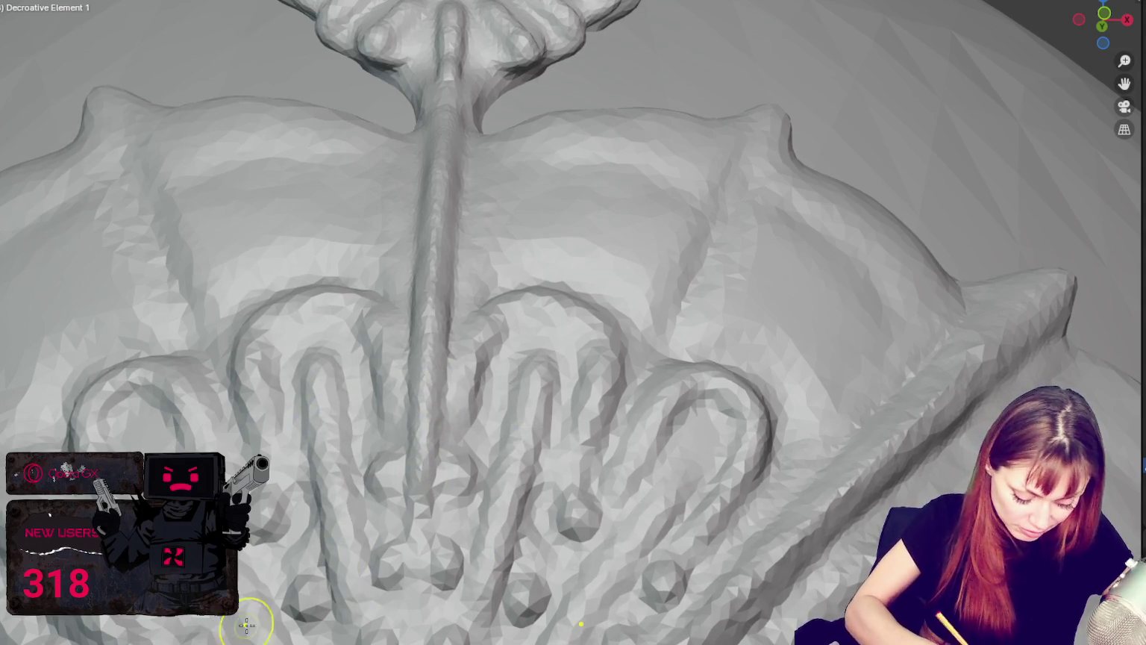
pyautogui.moveTo(198, 447); pyautogui.dragTo(203, 438, button='middle')
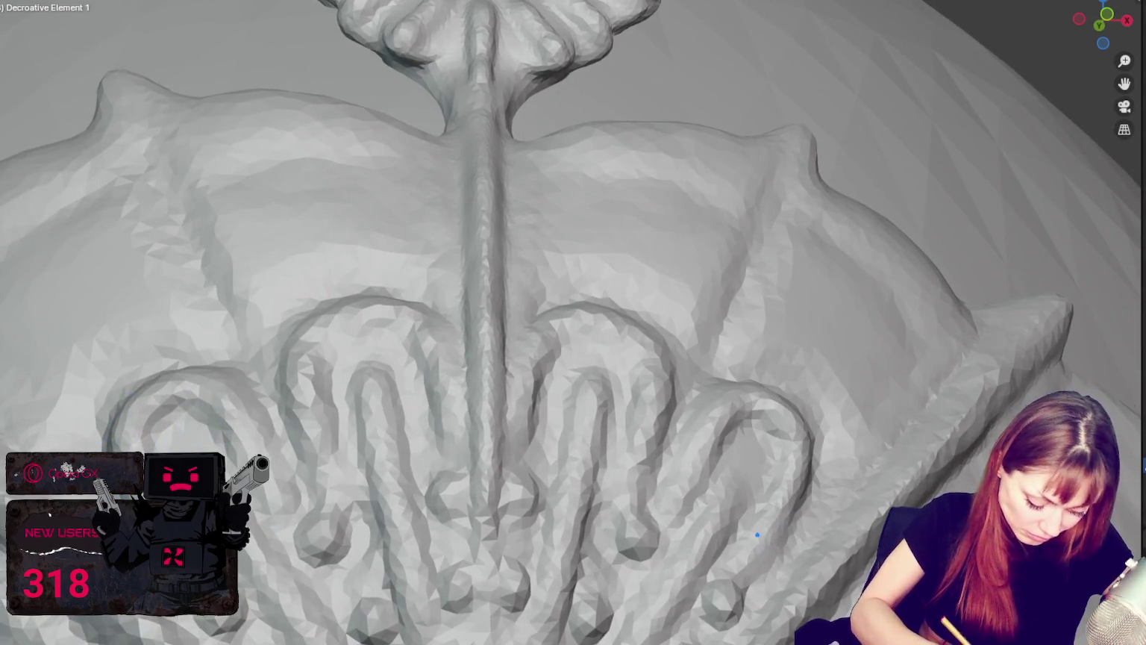
pyautogui.moveTo(224, 351); pyautogui.dragTo(251, 302, button='middle')
pyautogui.moveTo(504, 258)
pyautogui.mouseDown(button='middle')
pyautogui.moveTo(506, 329)
pyautogui.moveTo(497, 335)
pyautogui.moveTo(873, 358)
pyautogui.mouseUp(button='middle')
pyautogui.moveTo(986, 395); pyautogui.dragTo(993, 365, button='middle')
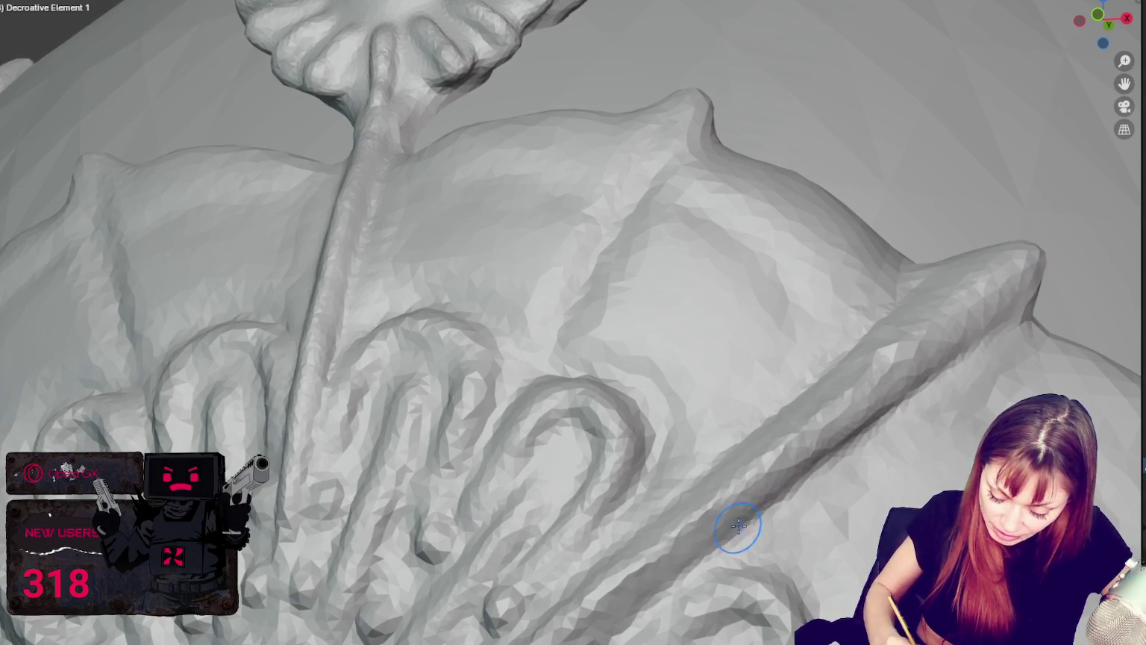
pyautogui.moveTo(737, 524); pyautogui.dragTo(870, 446, button='middle')
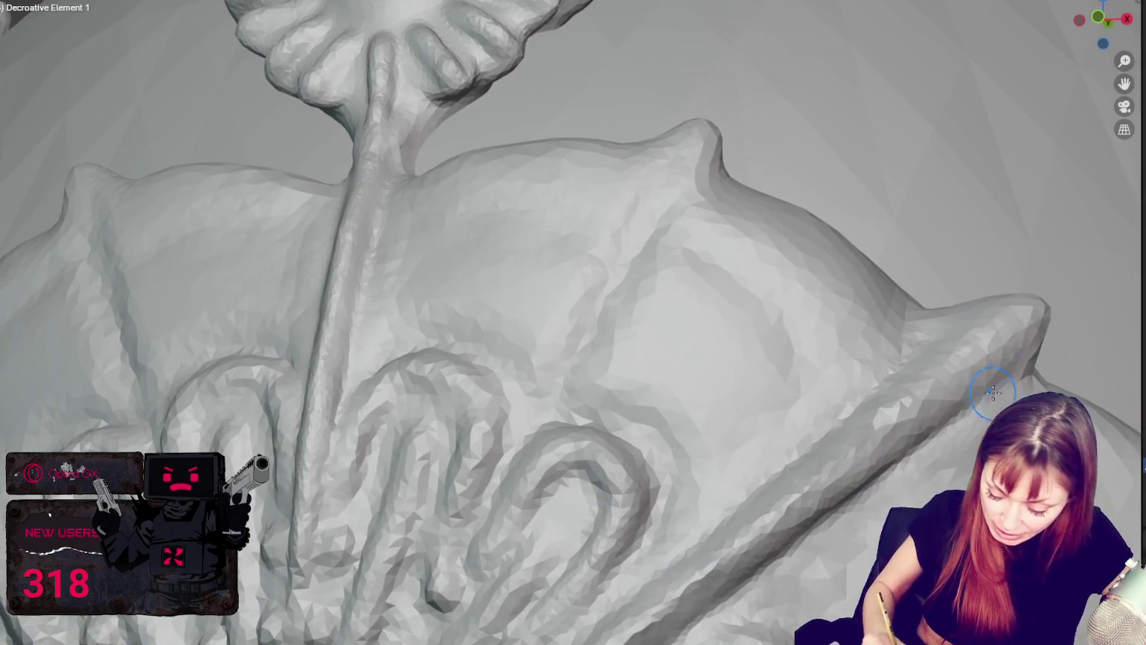
pyautogui.moveTo(789, 466)
pyautogui.mouseDown(button='middle')
pyautogui.moveTo(684, 592)
pyautogui.moveTo(791, 530)
pyautogui.moveTo(763, 514)
pyautogui.moveTo(802, 517)
pyautogui.moveTo(461, 482)
pyautogui.mouseUp(button='middle')
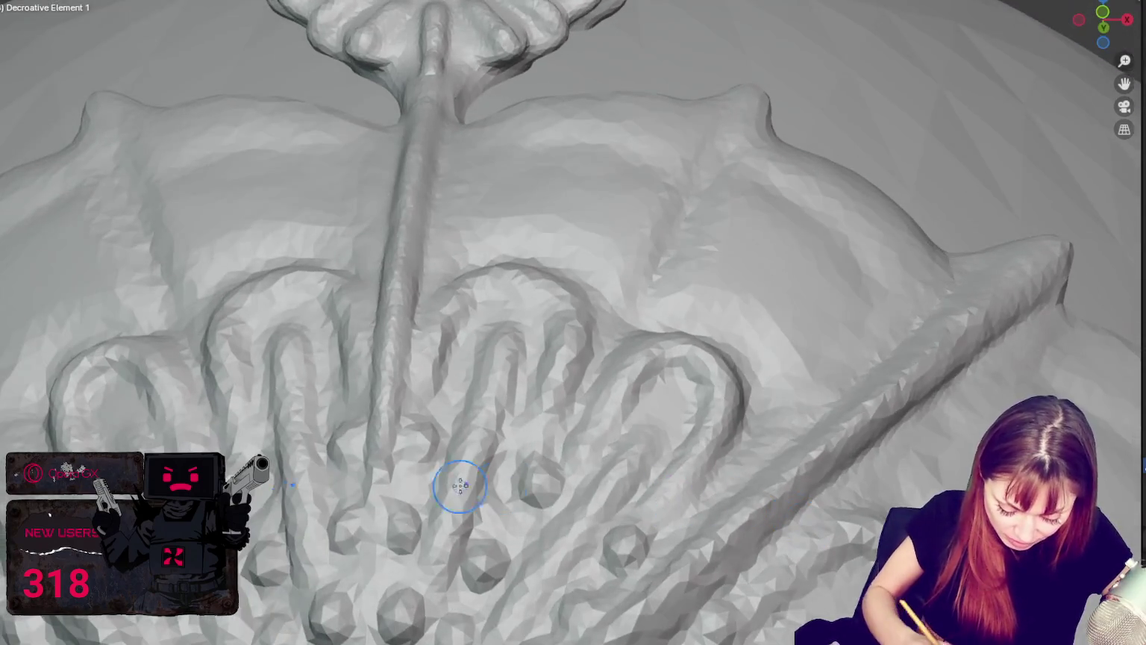
# Drag the central ridge further down and soften the flanking loops with X symmetry.
pyautogui.moveTo(374, 460)
pyautogui.mouseDown(button='middle')
pyautogui.moveTo(419, 469)
pyautogui.moveTo(442, 412)
pyautogui.mouseUp(button='middle')
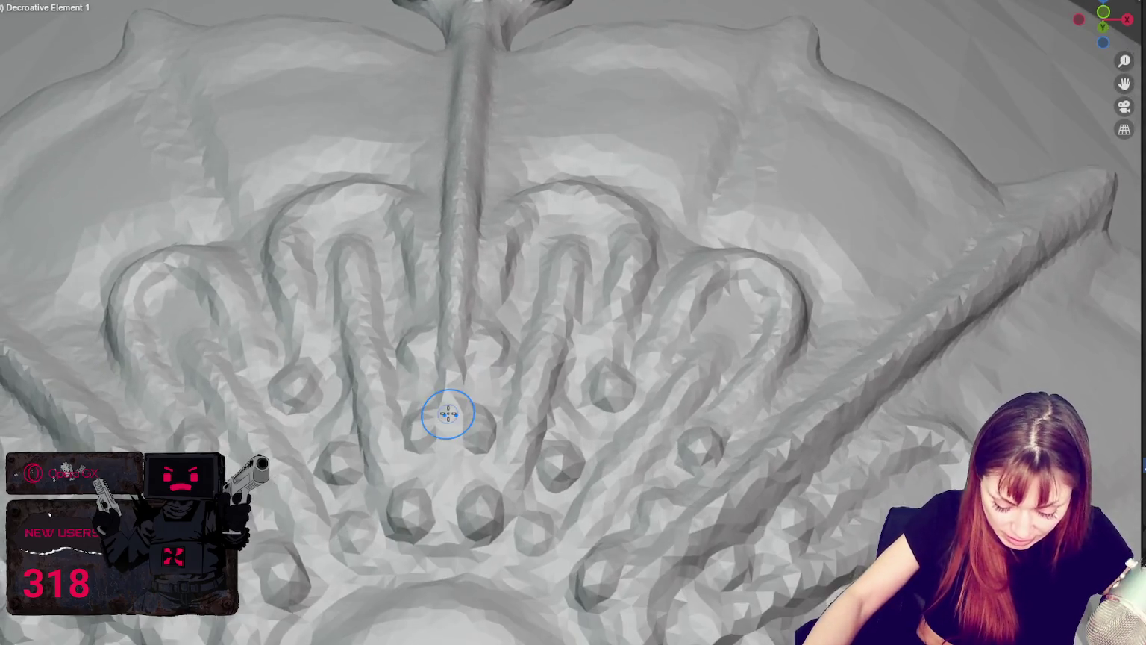
pyautogui.scroll(3, 448, 410)
pyautogui.moveTo(401, 389); pyautogui.dragTo(397, 453)
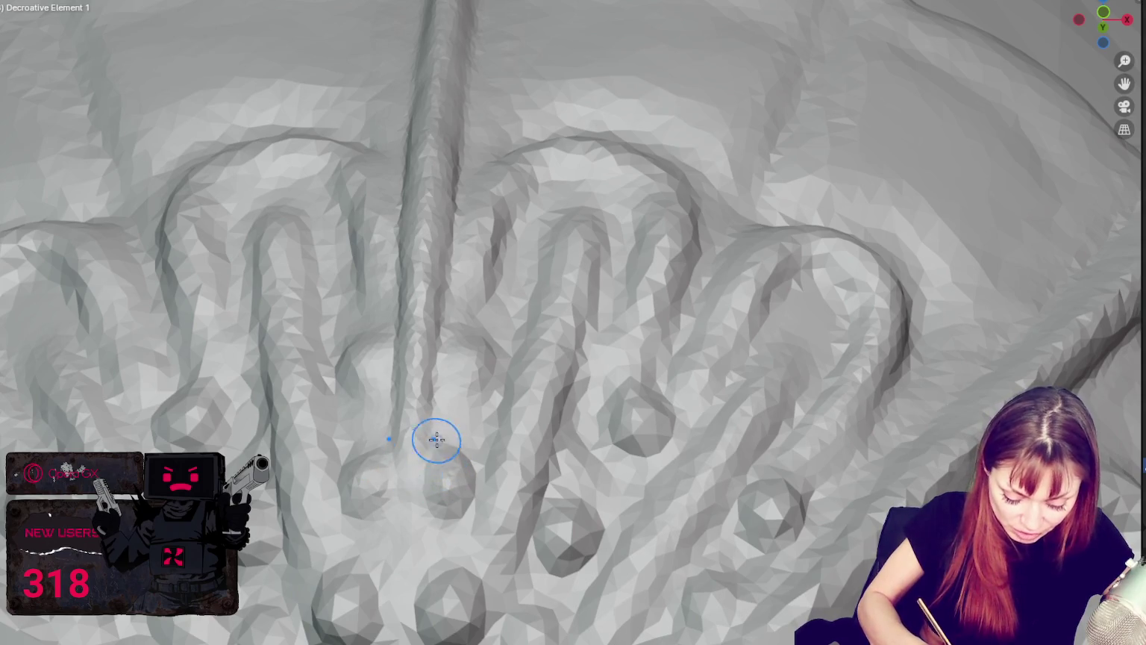
pyautogui.moveTo(674, 317); pyautogui.dragTo(614, 341, button='middle')
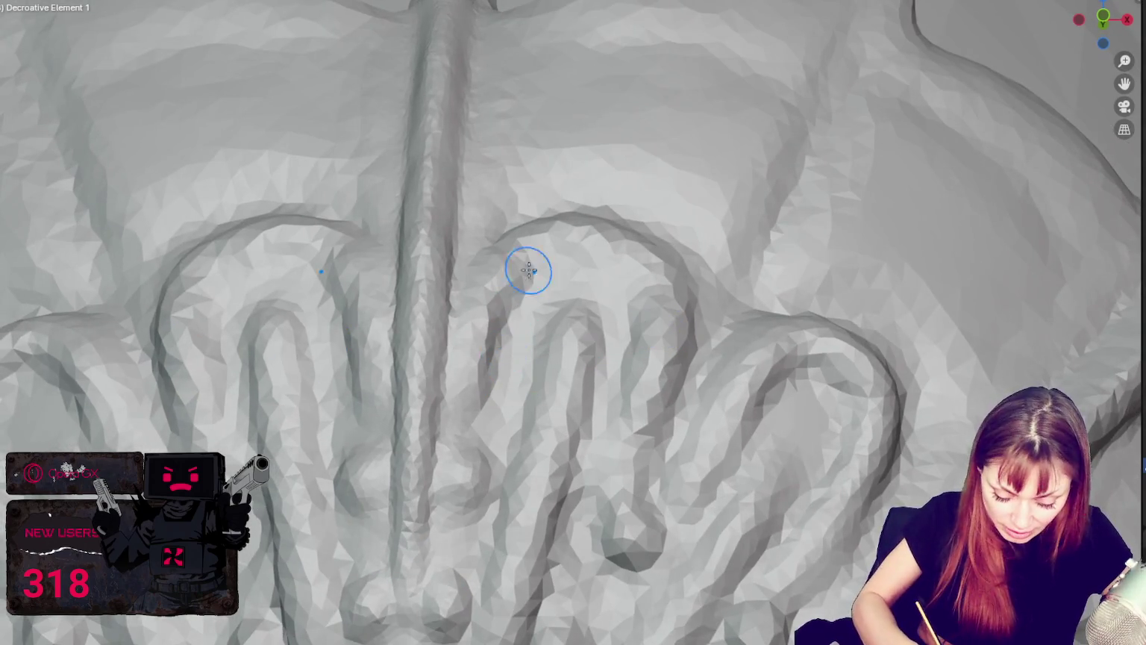
pyautogui.moveTo(515, 373); pyautogui.dragTo(531, 374, button='middle')
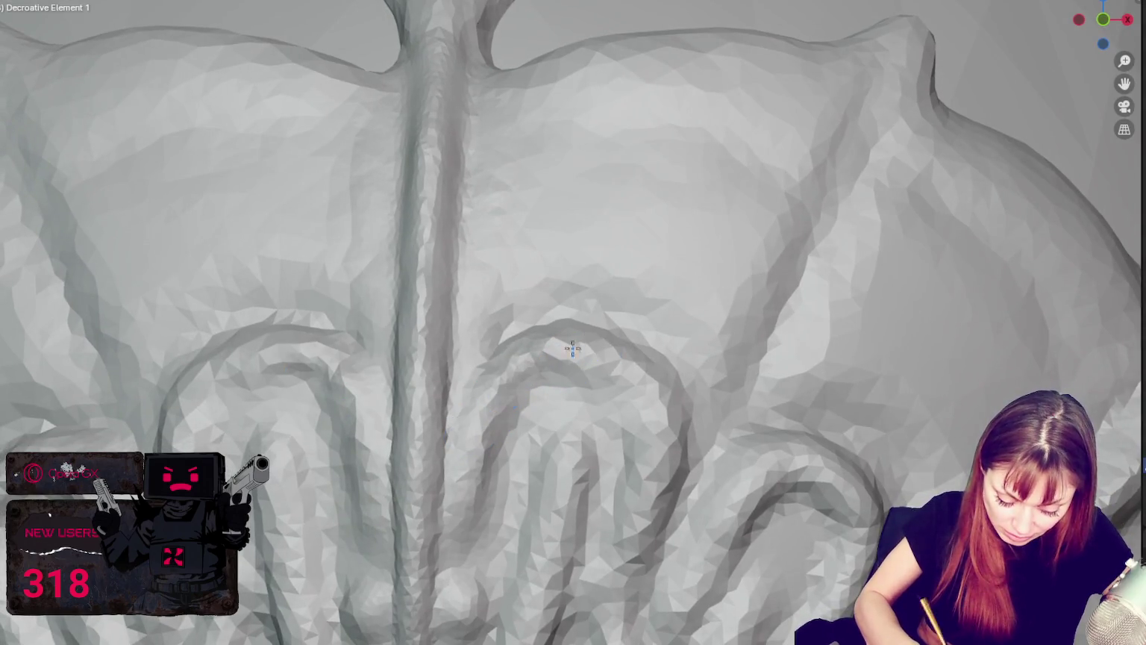
pyautogui.moveTo(627, 340); pyautogui.dragTo(523, 396)
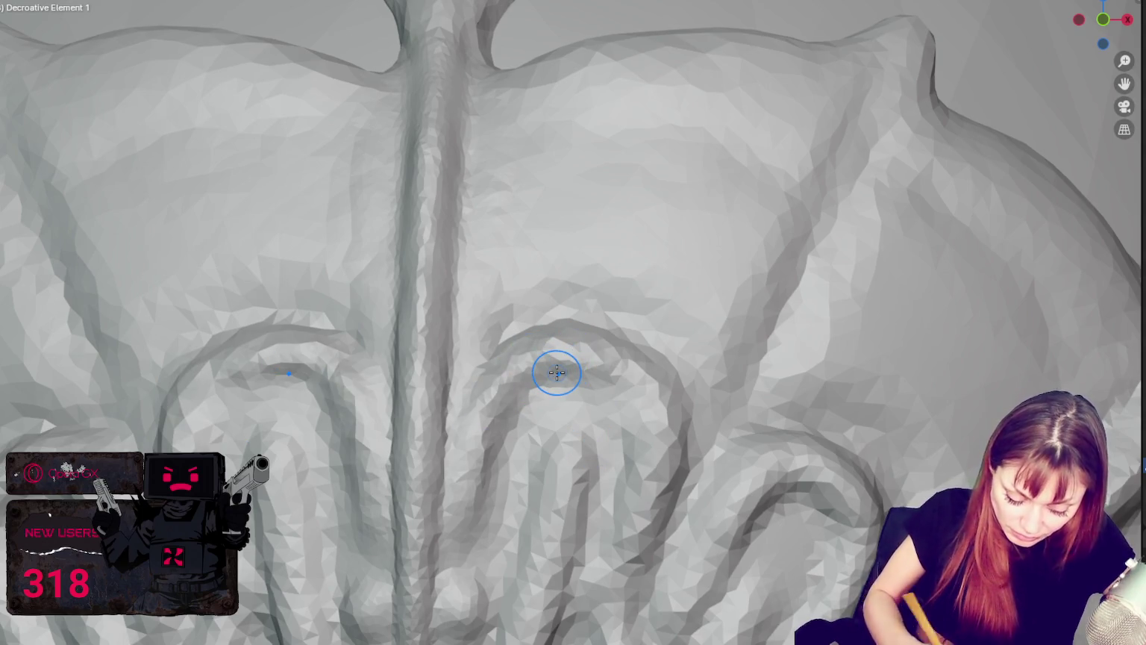
pyautogui.scroll(-5, 557, 372)
pyautogui.moveTo(557, 372); pyautogui.dragTo(581, 341, button='middle')
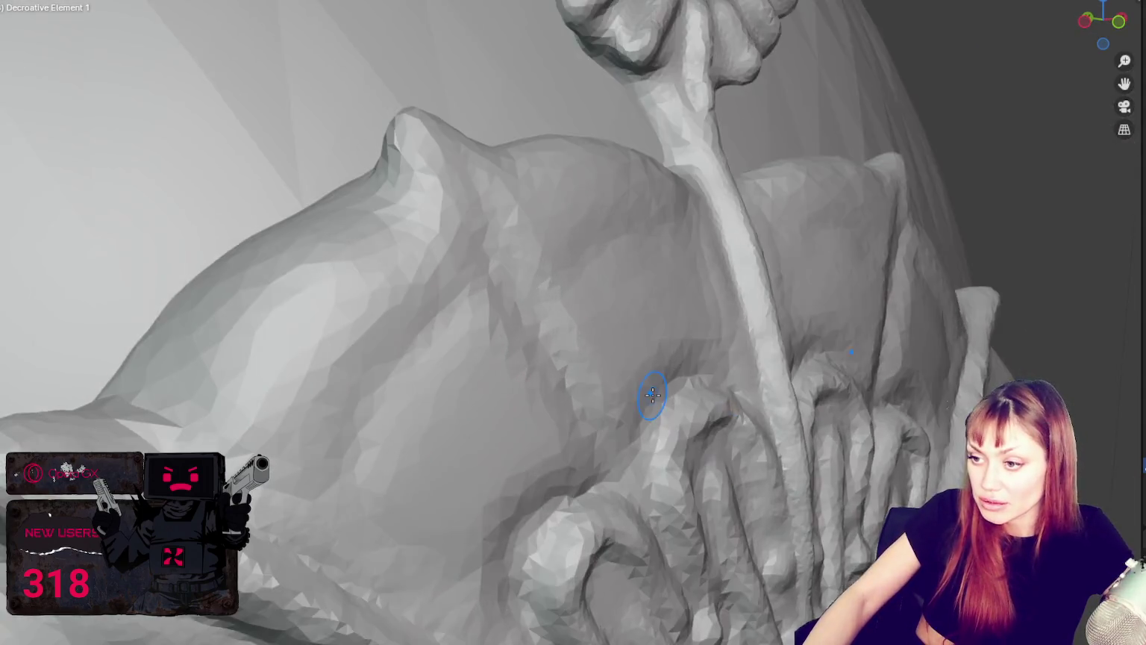
pyautogui.scroll(5, 581, 341)
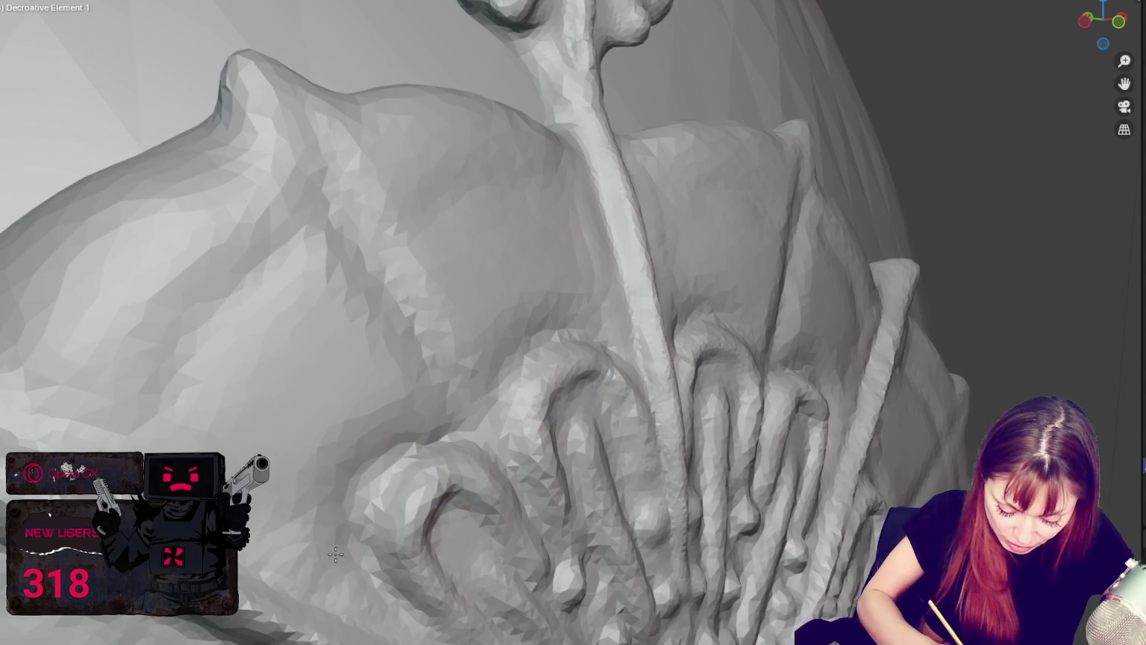
pyautogui.moveTo(572, 333); pyautogui.dragTo(519, 360, button='middle')
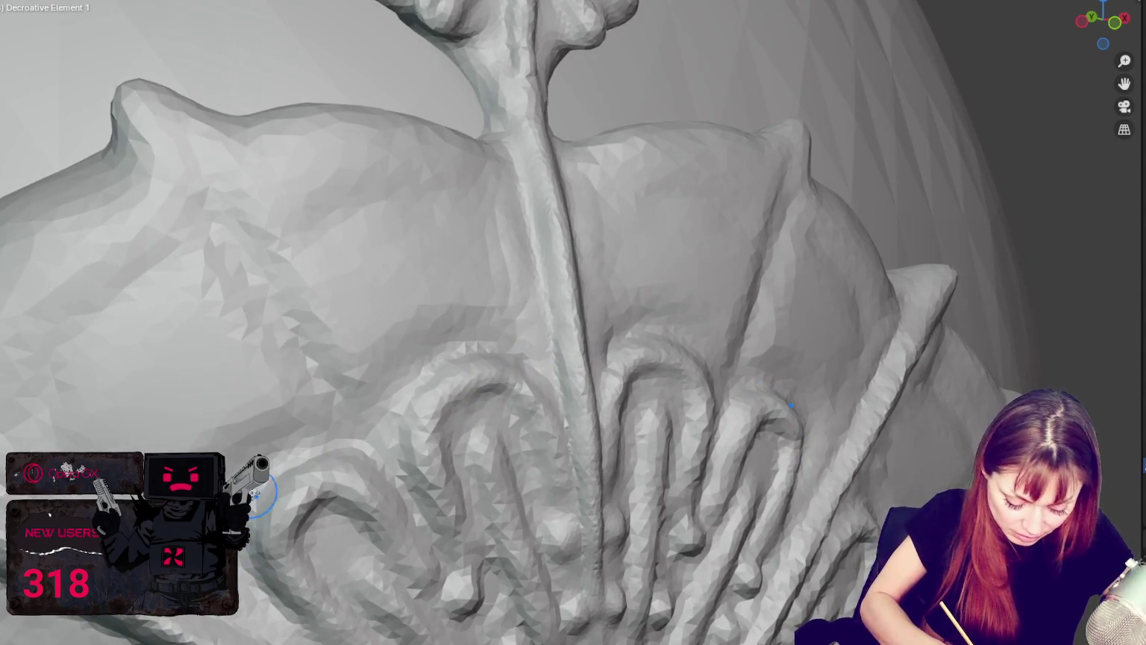
pyautogui.moveTo(309, 441)
pyautogui.mouseDown(button='middle')
pyautogui.moveTo(310, 401)
pyautogui.moveTo(370, 448)
pyautogui.moveTo(369, 429)
pyautogui.mouseUp(button='middle')
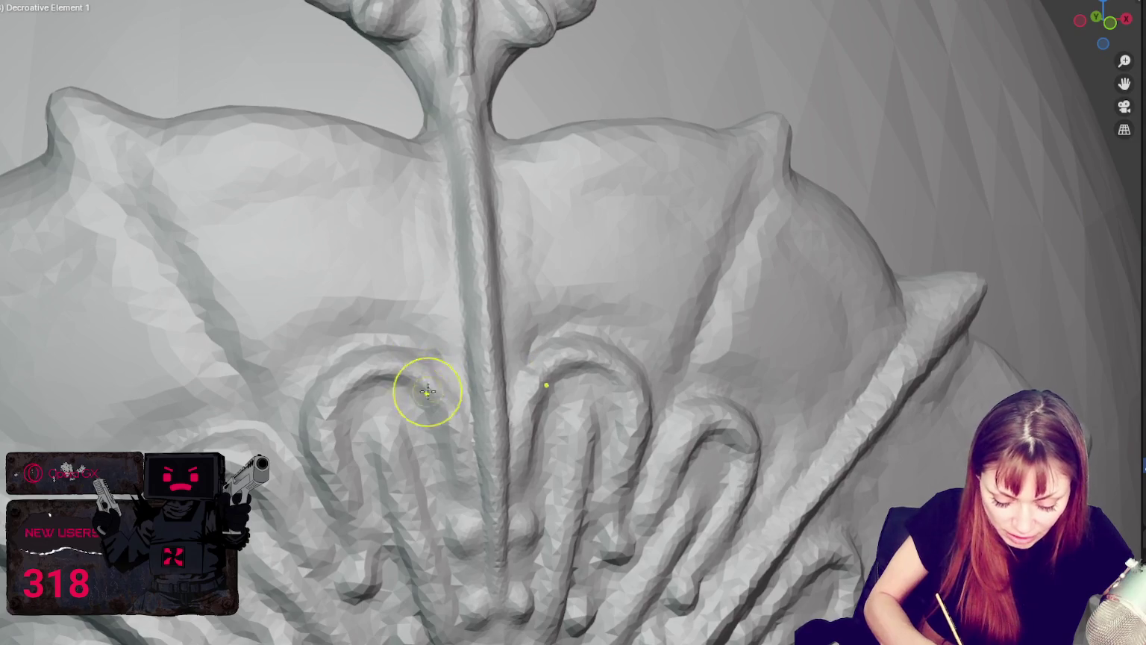
pyautogui.moveTo(428, 391); pyautogui.dragTo(443, 373, button='middle')
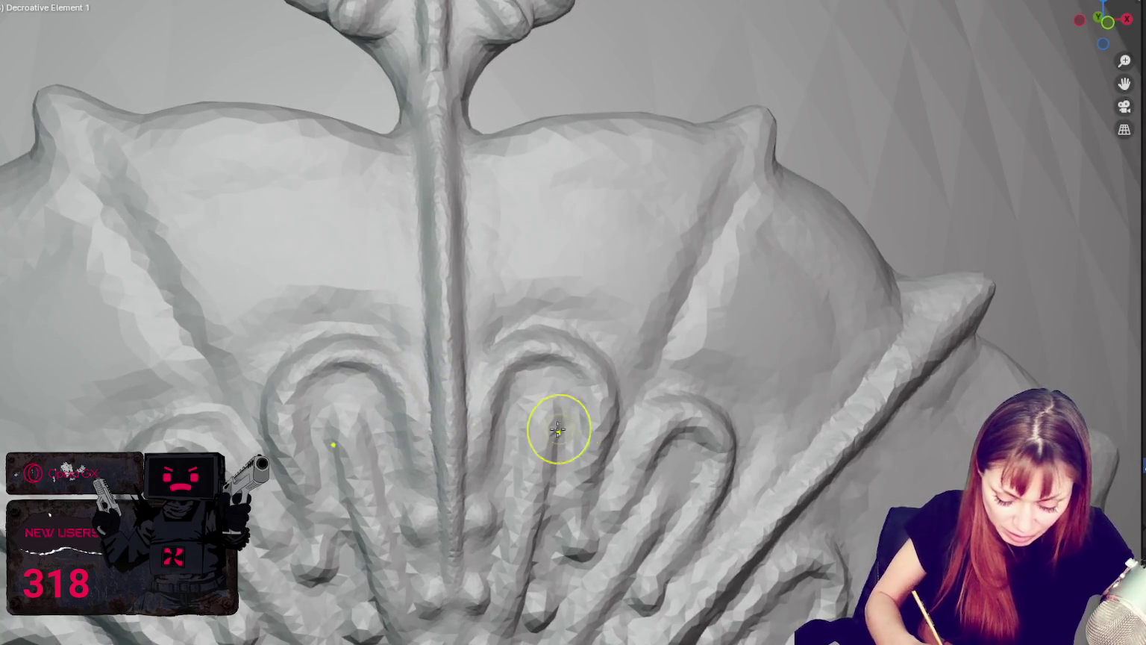
pyautogui.moveTo(527, 402); pyautogui.dragTo(478, 391, button='middle')
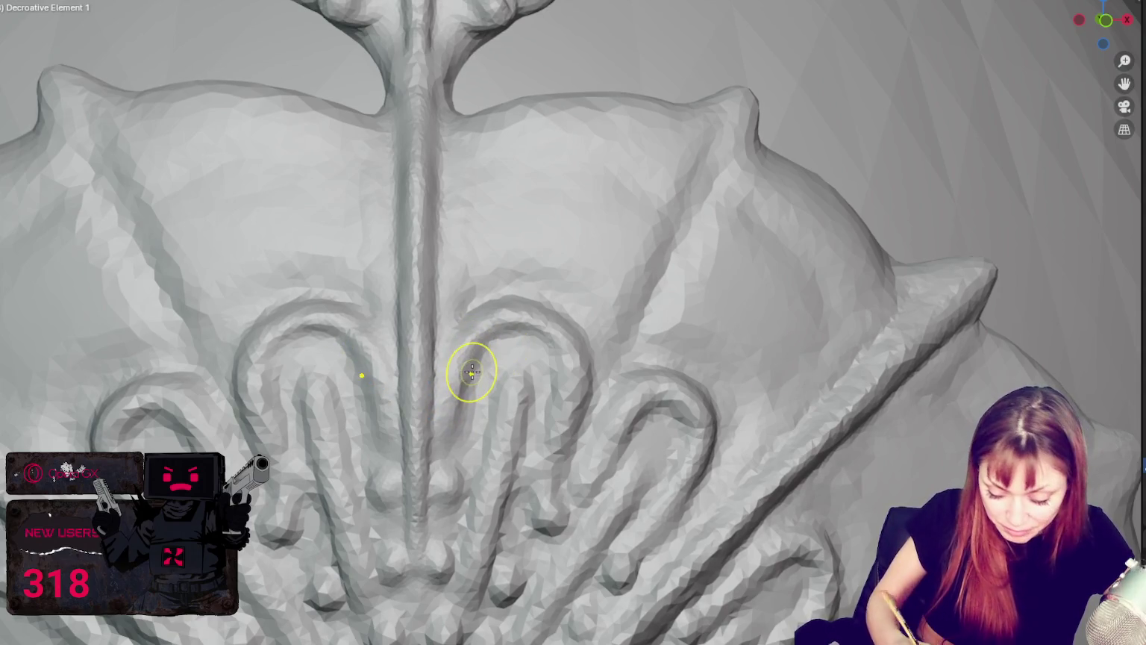
pyautogui.moveTo(473, 373); pyautogui.dragTo(297, 282, button='middle')
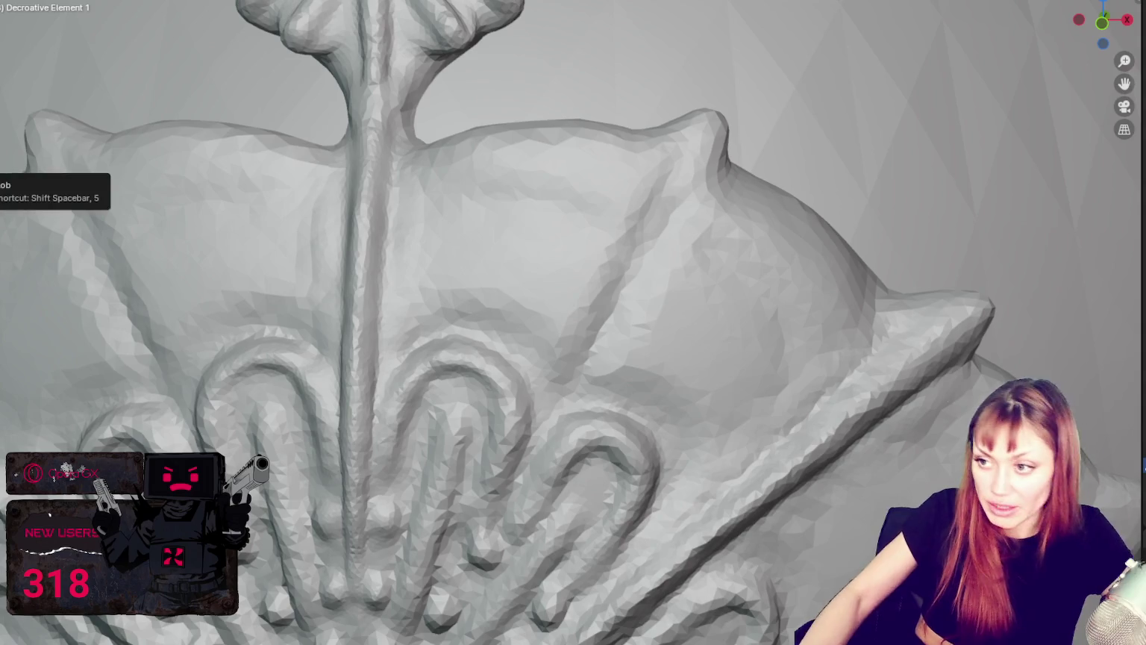
pyautogui.moveTo(372, 242)
pyautogui.keyDown('shift'); pyautogui.mouseDown(button='middle')
pyautogui.moveTo(311, 296)
pyautogui.moveTo(327, 282)
pyautogui.mouseUp(button='middle'); pyautogui.keyUp('shift')
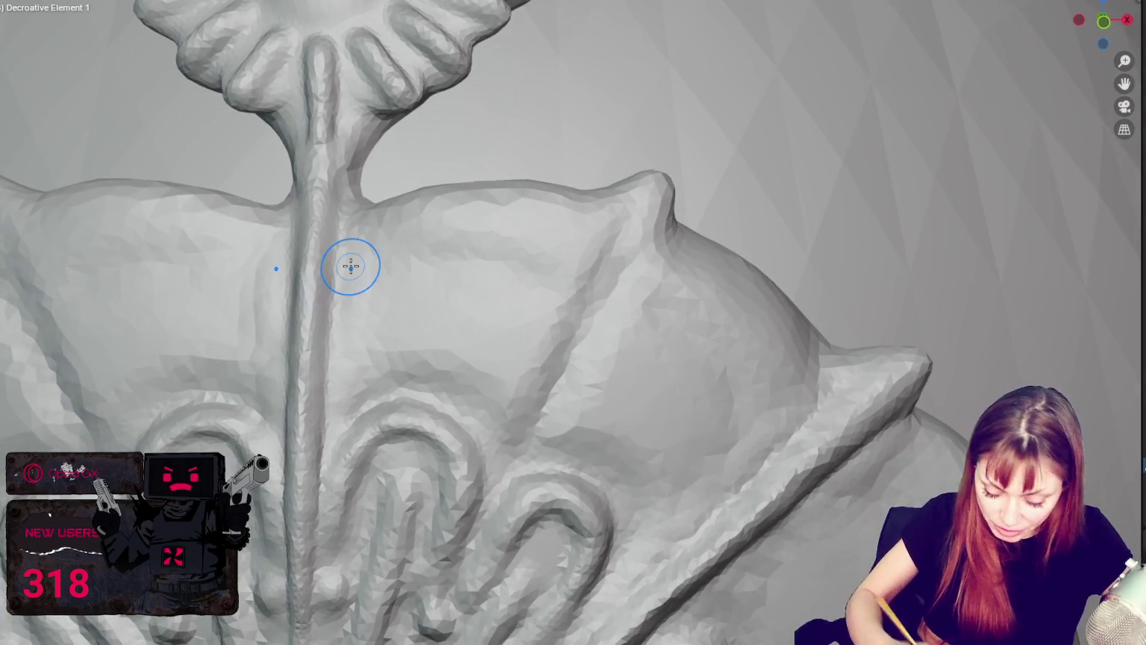
pyautogui.keyDown('shift'); pyautogui.moveTo(785, 397); pyautogui.dragTo(762, 374, button='middle'); pyautogui.keyUp('shift')
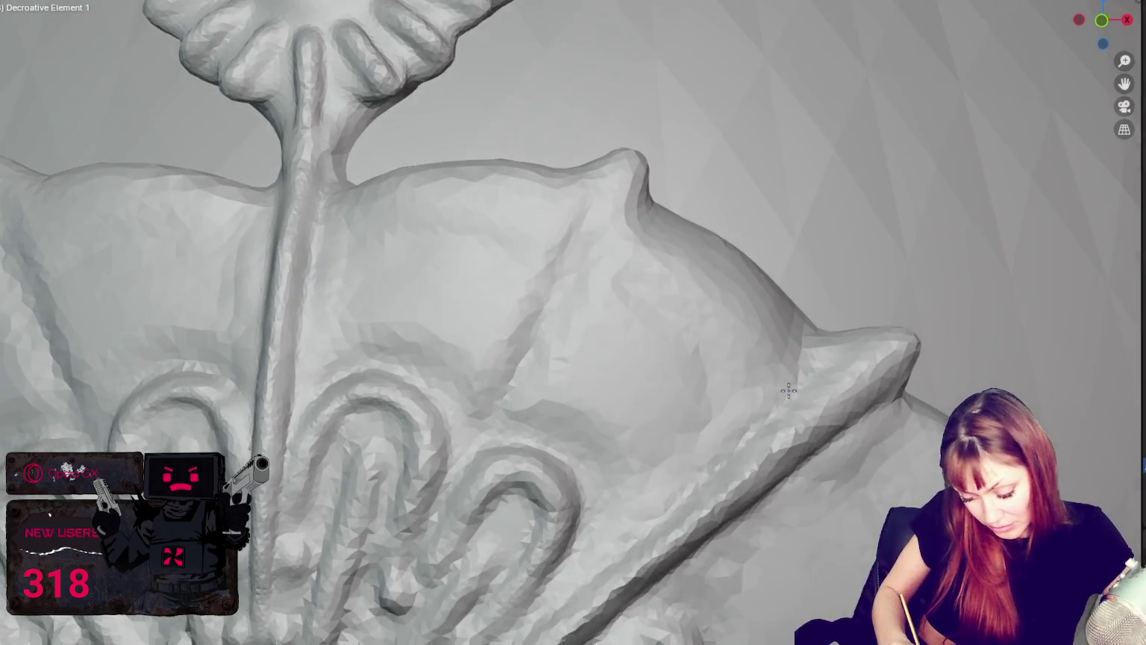
pyautogui.moveTo(575, 241); pyautogui.dragTo(753, 382)
pyautogui.hotkey('ctrl', 'z')
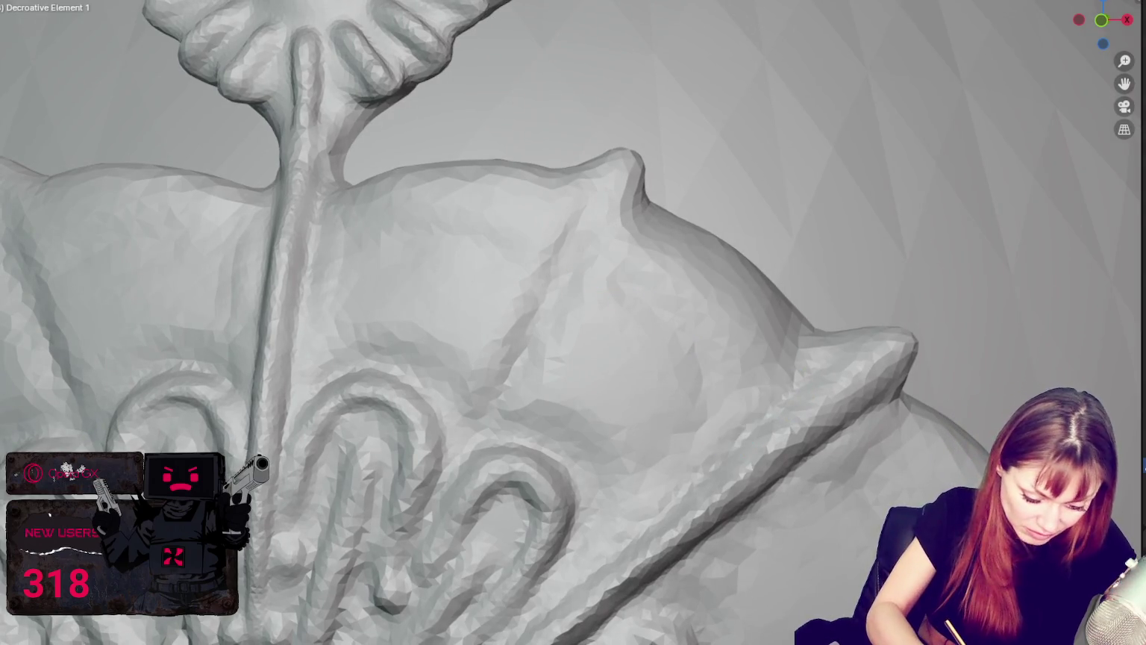
pyautogui.moveTo(602, 238); pyautogui.dragTo(784, 448)
pyautogui.hotkey('ctrl', 'z')
pyautogui.scroll(-5, 729, 418)
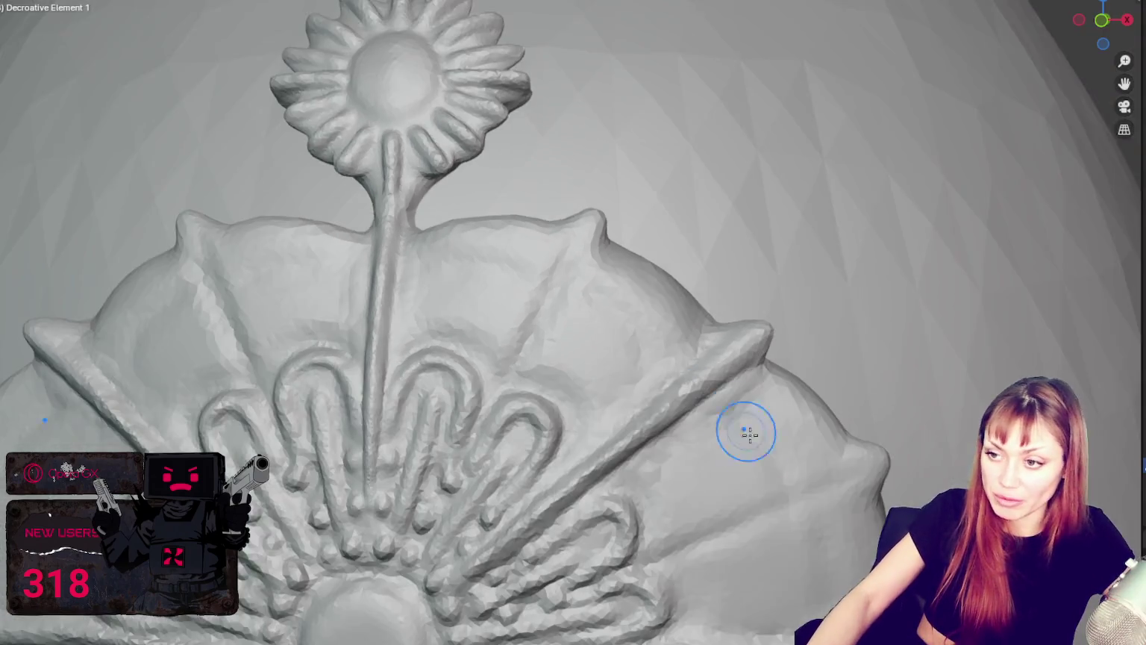
pyautogui.scroll(3, 742, 435)
pyautogui.scroll(1, 739, 388)
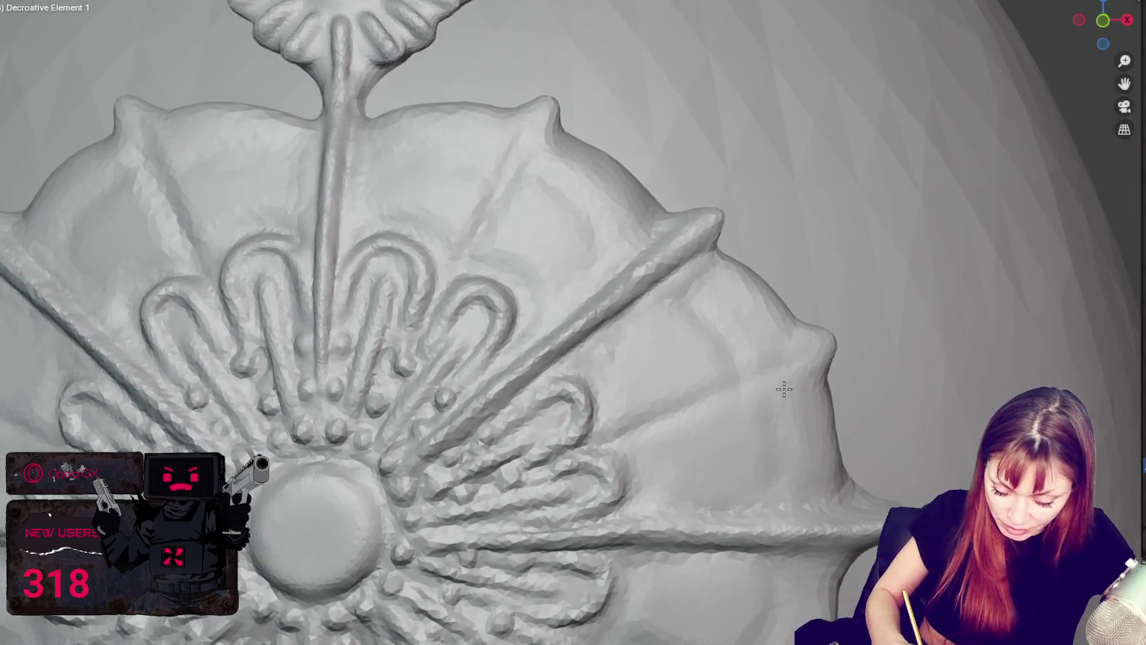
pyautogui.scroll(1, 783, 388)
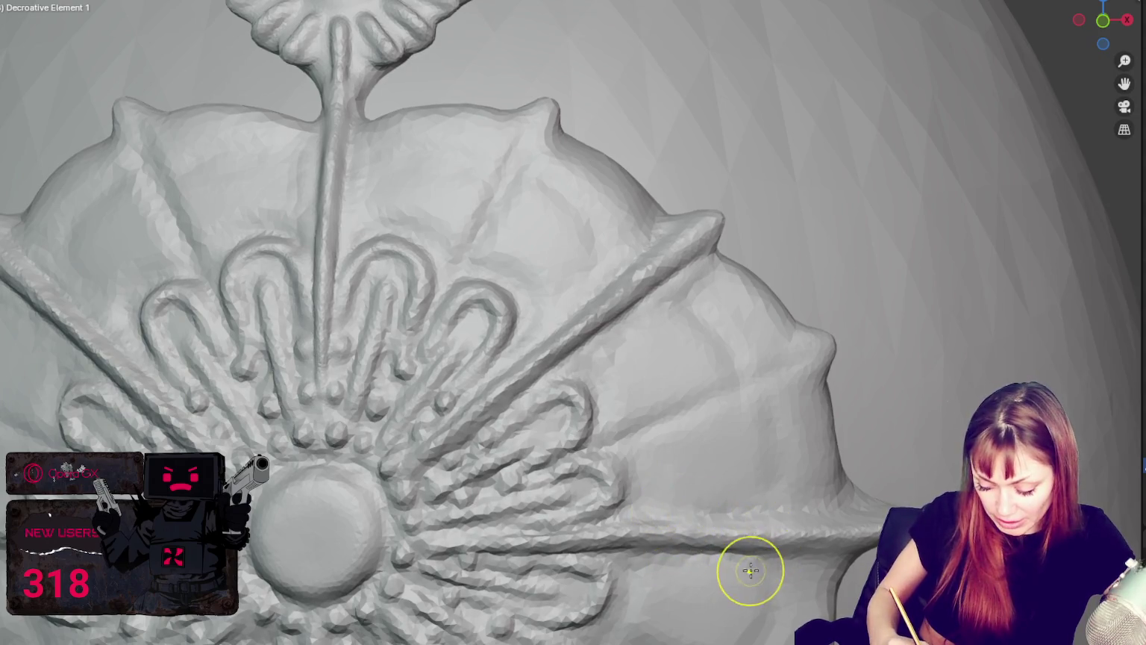
pyautogui.moveTo(664, 515); pyautogui.dragTo(738, 549)
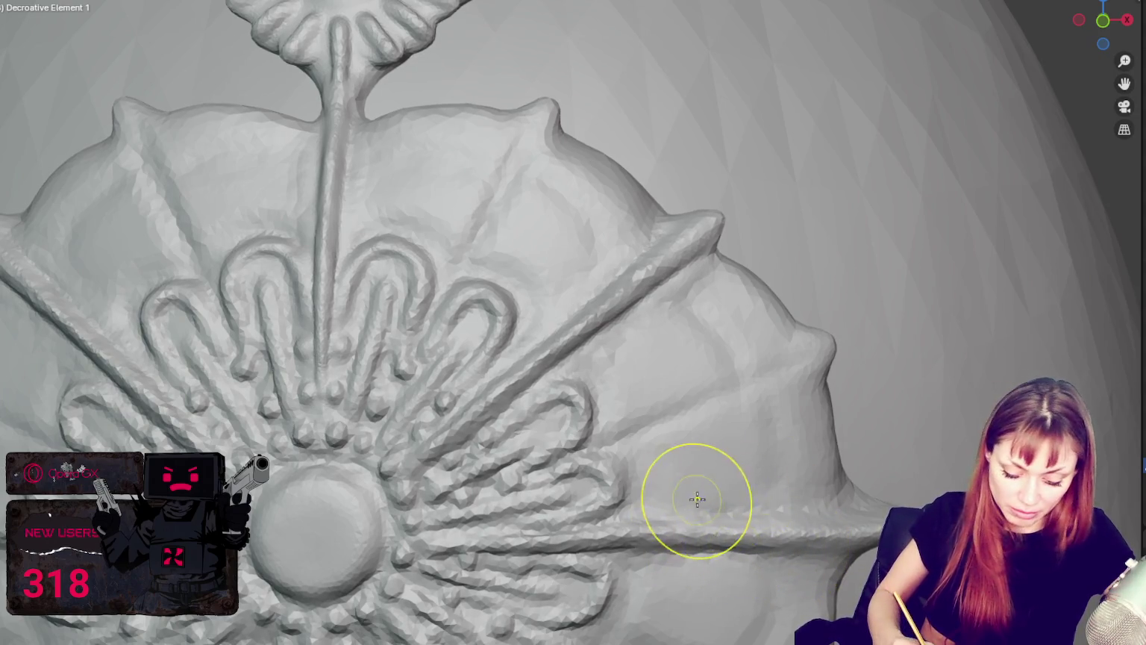
pyautogui.moveTo(695, 499)
pyautogui.mouseDown(button='middle')
pyautogui.moveTo(634, 488)
pyautogui.moveTo(370, 255)
pyautogui.mouseUp(button='middle')
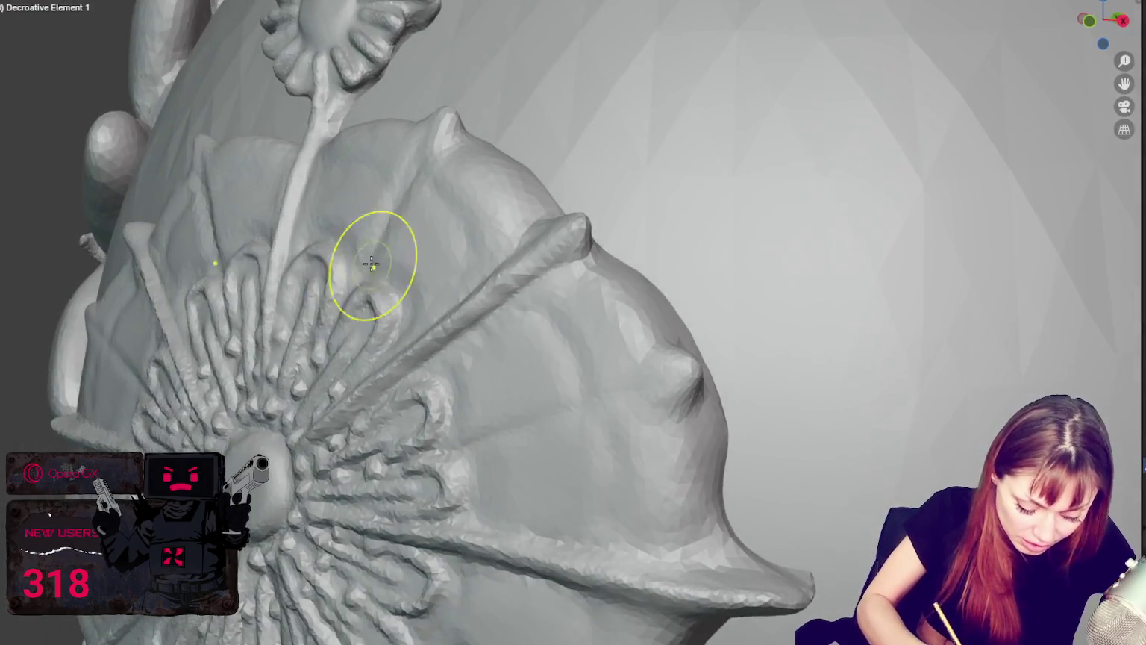
# Orbit close to the lower-right wing and stroke seven diagonal ridges along it.
pyautogui.moveTo(264, 248)
pyautogui.mouseDown(button='middle')
pyautogui.moveTo(259, 224)
pyautogui.moveTo(313, 227)
pyautogui.mouseUp(button='middle')
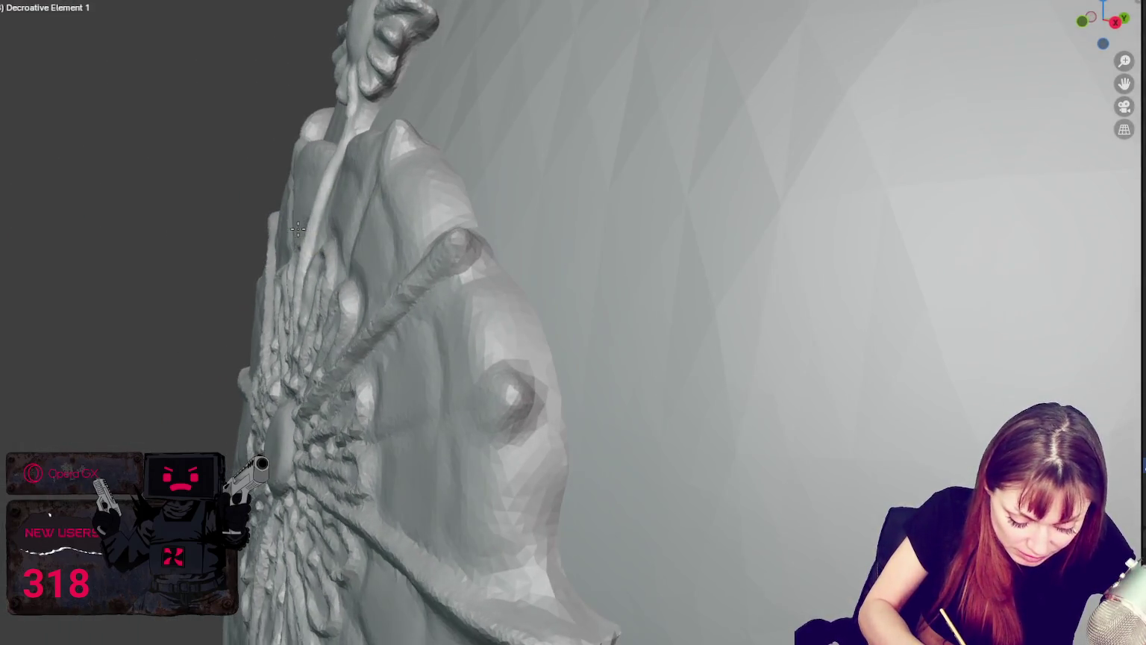
pyautogui.moveTo(336, 181)
pyautogui.mouseDown(button='middle')
pyautogui.moveTo(436, 289)
pyautogui.moveTo(417, 248)
pyautogui.moveTo(451, 185)
pyautogui.moveTo(517, 153)
pyautogui.mouseUp(button='middle')
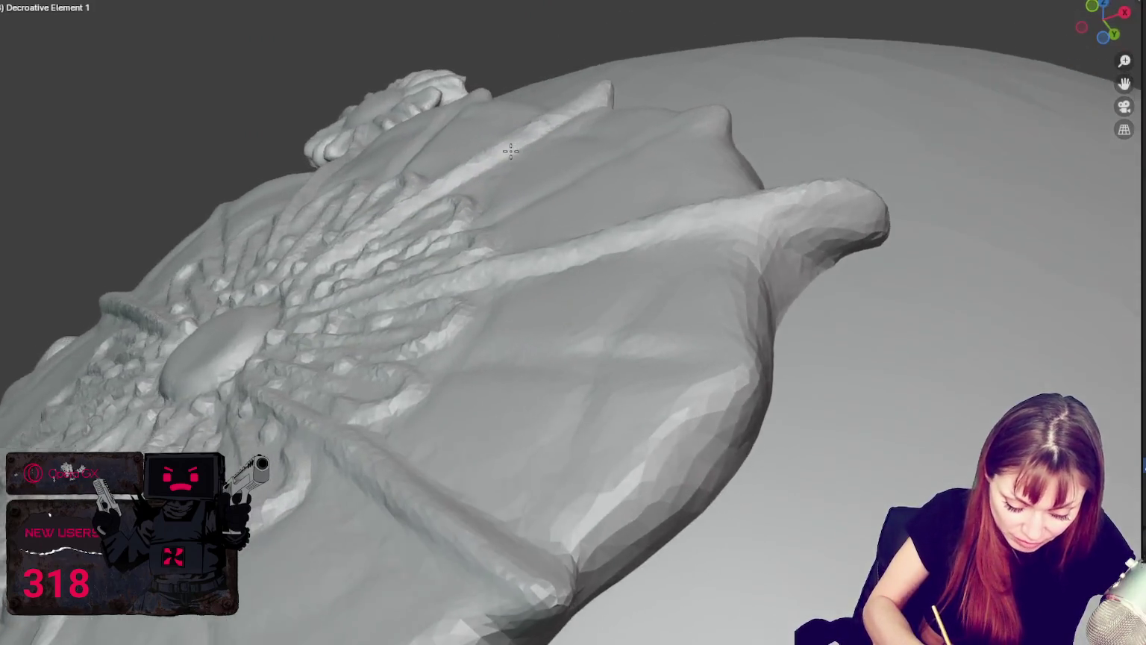
pyautogui.moveTo(739, 294)
pyautogui.mouseDown(button='middle')
pyautogui.moveTo(740, 259)
pyautogui.moveTo(810, 247)
pyautogui.moveTo(726, 240)
pyautogui.mouseUp(button='middle')
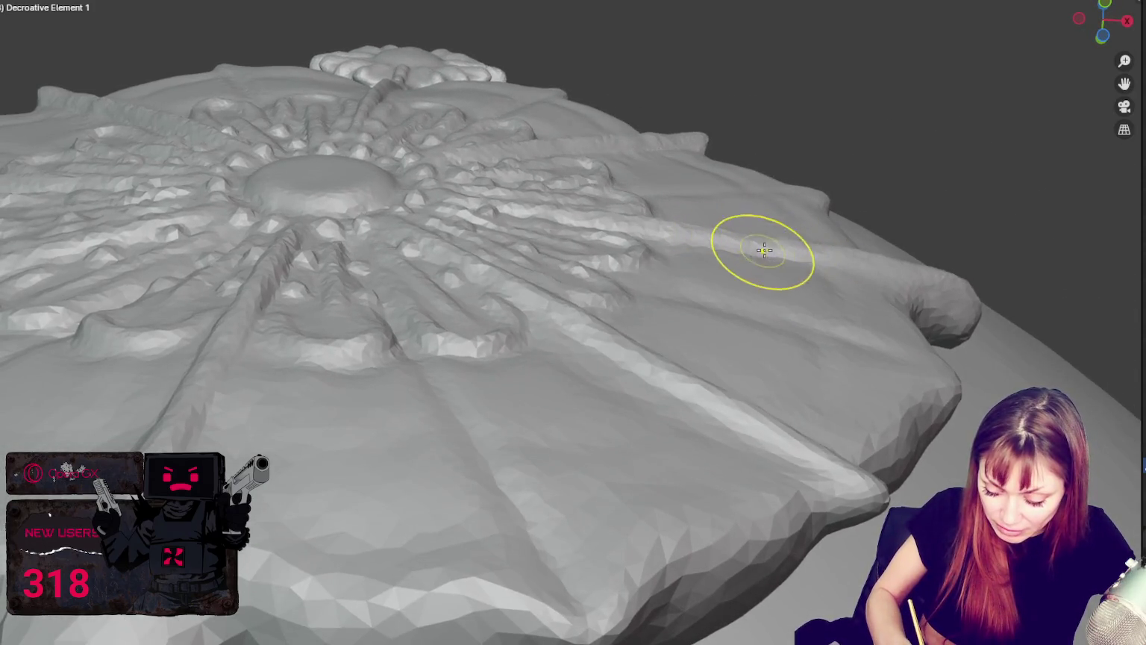
pyautogui.moveTo(878, 264); pyautogui.dragTo(321, 269, button='middle')
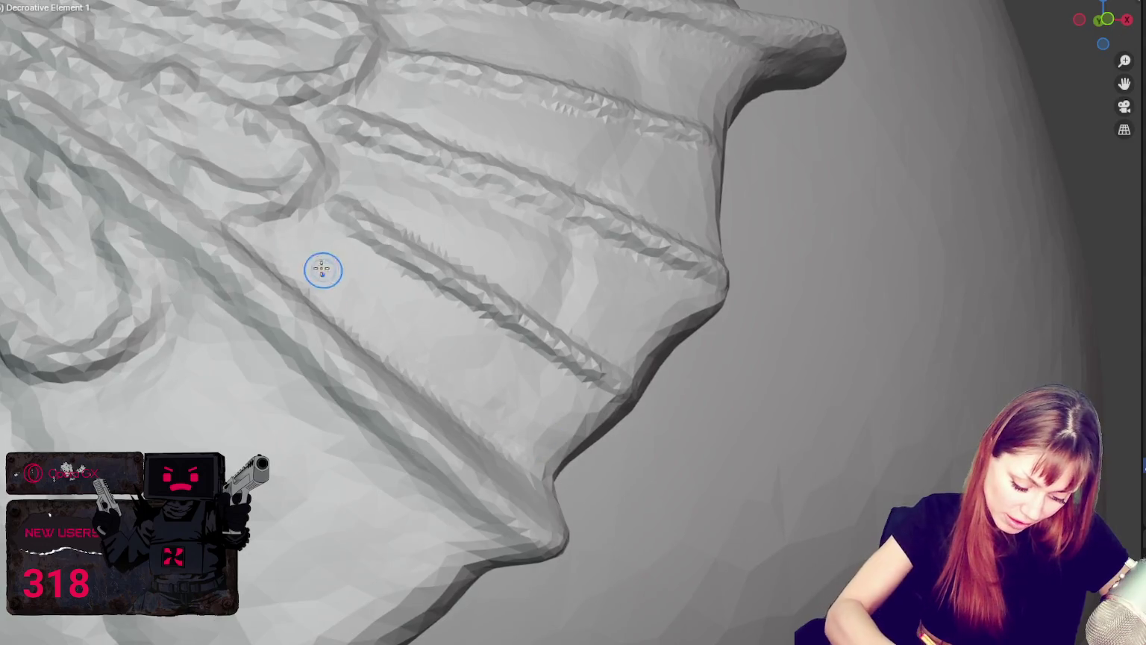
pyautogui.moveTo(419, 343); pyautogui.dragTo(465, 370)
pyautogui.moveTo(269, 231); pyautogui.dragTo(545, 443)
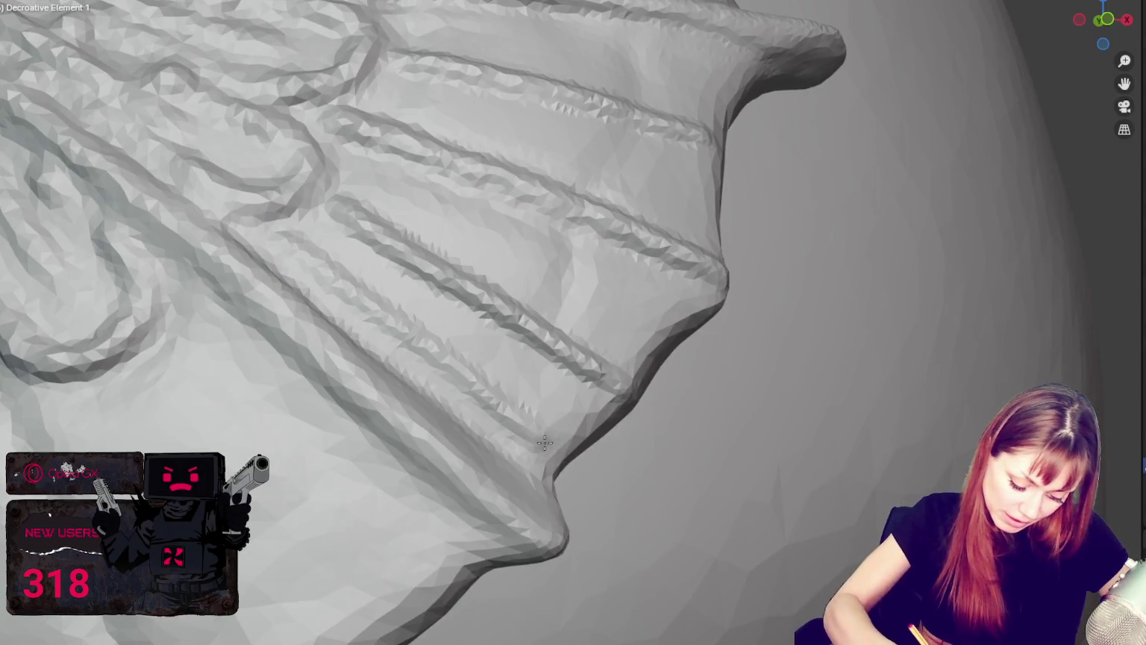
pyautogui.moveTo(282, 235); pyautogui.dragTo(478, 403)
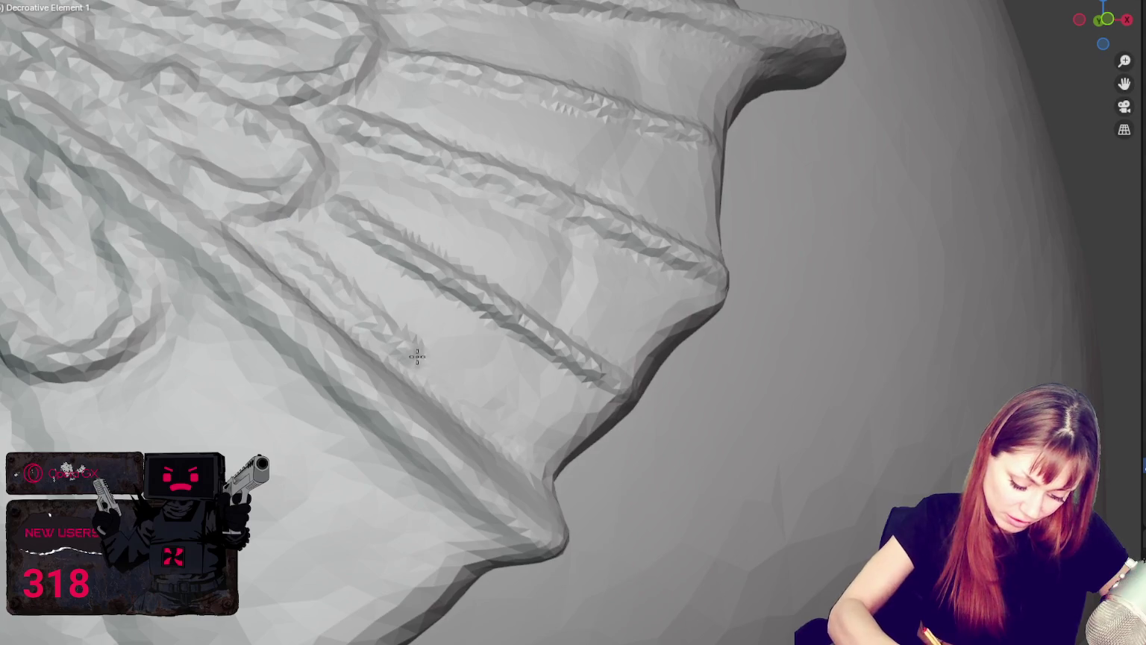
pyautogui.moveTo(269, 231); pyautogui.dragTo(536, 453)
pyautogui.moveTo(315, 232); pyautogui.dragTo(571, 463)
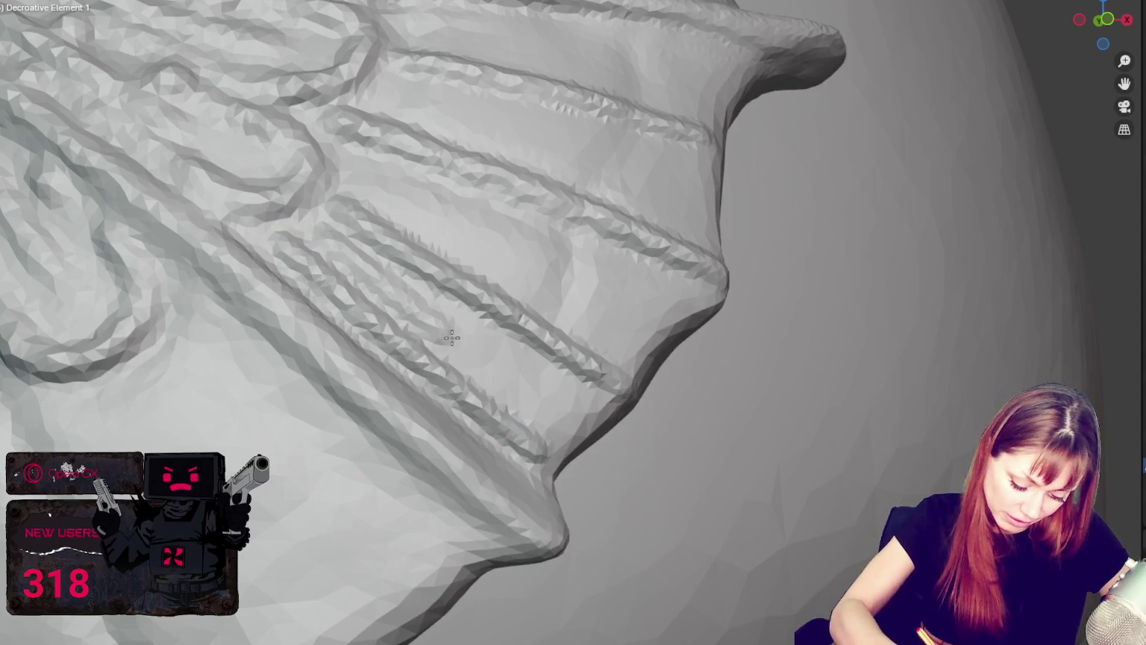
pyautogui.moveTo(329, 232); pyautogui.dragTo(542, 387)
pyautogui.moveTo(383, 205); pyautogui.dragTo(627, 321)
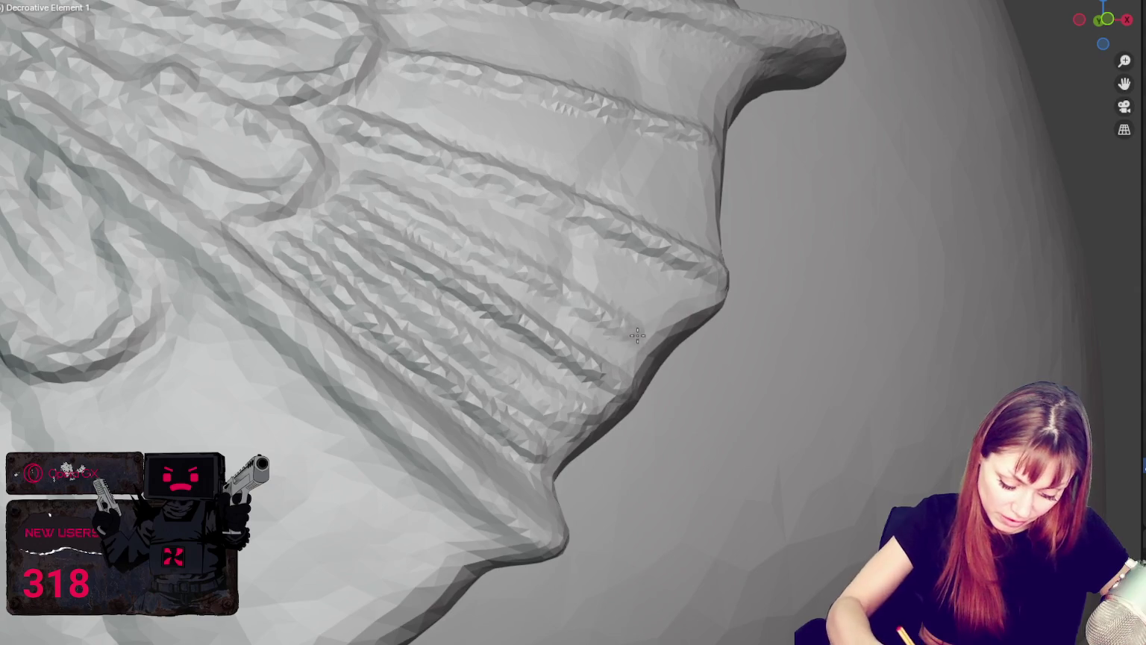
# Deepen the diagonal grooves, then carve four more parallel grooves across the wing.
pyautogui.moveTo(627, 321); pyautogui.dragTo(274, 244, button='middle')
pyautogui.moveTo(273, 244); pyautogui.dragTo(612, 392)
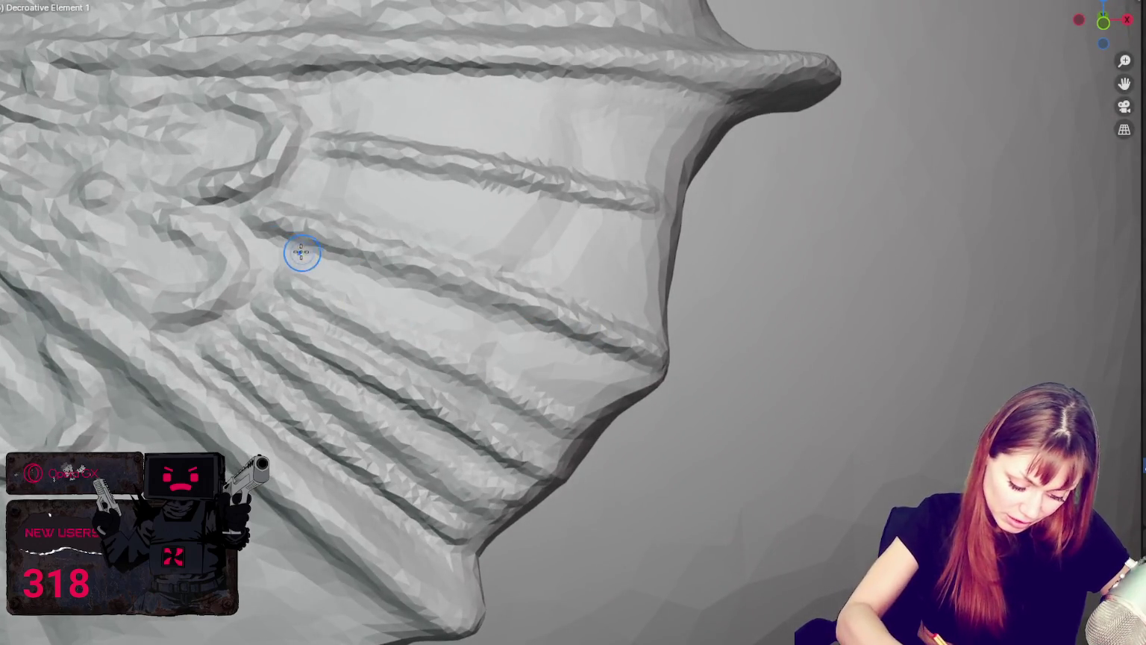
pyautogui.moveTo(302, 256); pyautogui.dragTo(634, 399)
pyautogui.moveTo(358, 294); pyautogui.dragTo(609, 384)
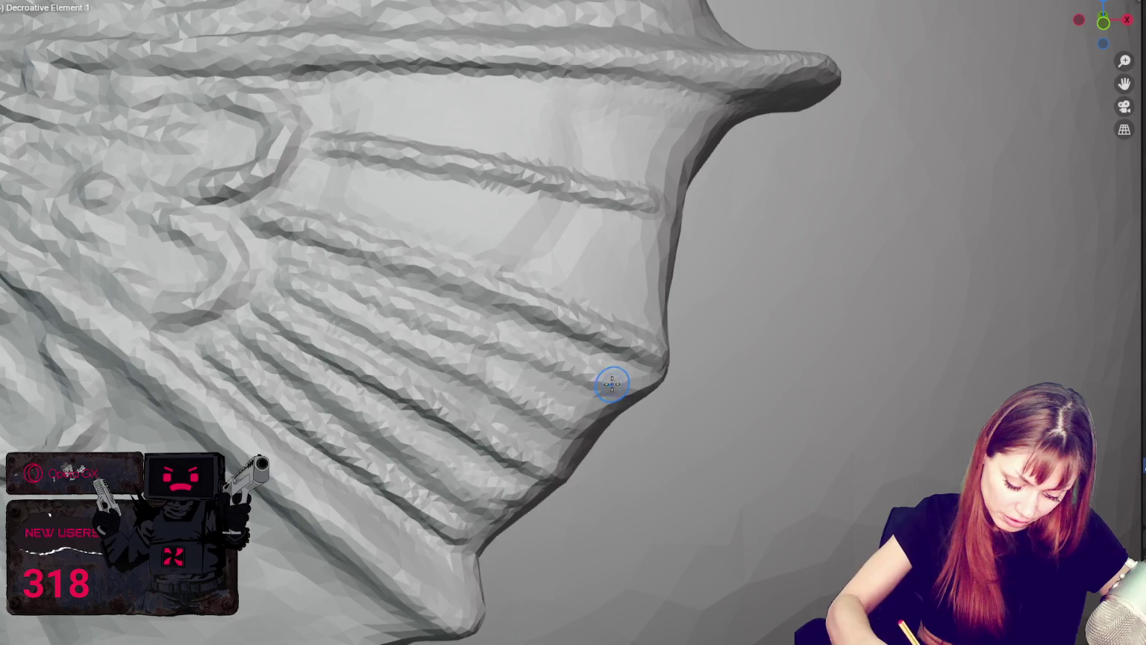
pyautogui.moveTo(331, 276); pyautogui.dragTo(593, 381)
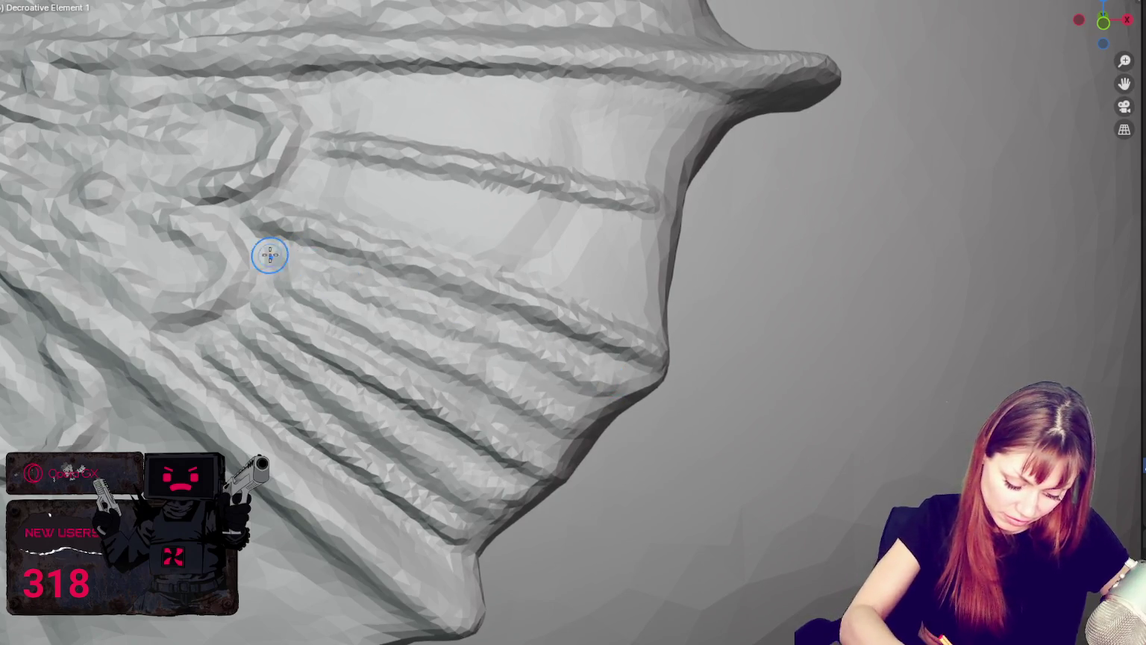
pyautogui.moveTo(270, 256); pyautogui.dragTo(602, 381)
pyautogui.moveTo(292, 288); pyautogui.dragTo(573, 397)
pyautogui.moveTo(573, 397)
pyautogui.mouseDown(button='middle')
pyautogui.moveTo(638, 365)
pyautogui.moveTo(471, 236)
pyautogui.mouseUp(button='middle')
pyautogui.moveTo(471, 235); pyautogui.dragTo(735, 209)
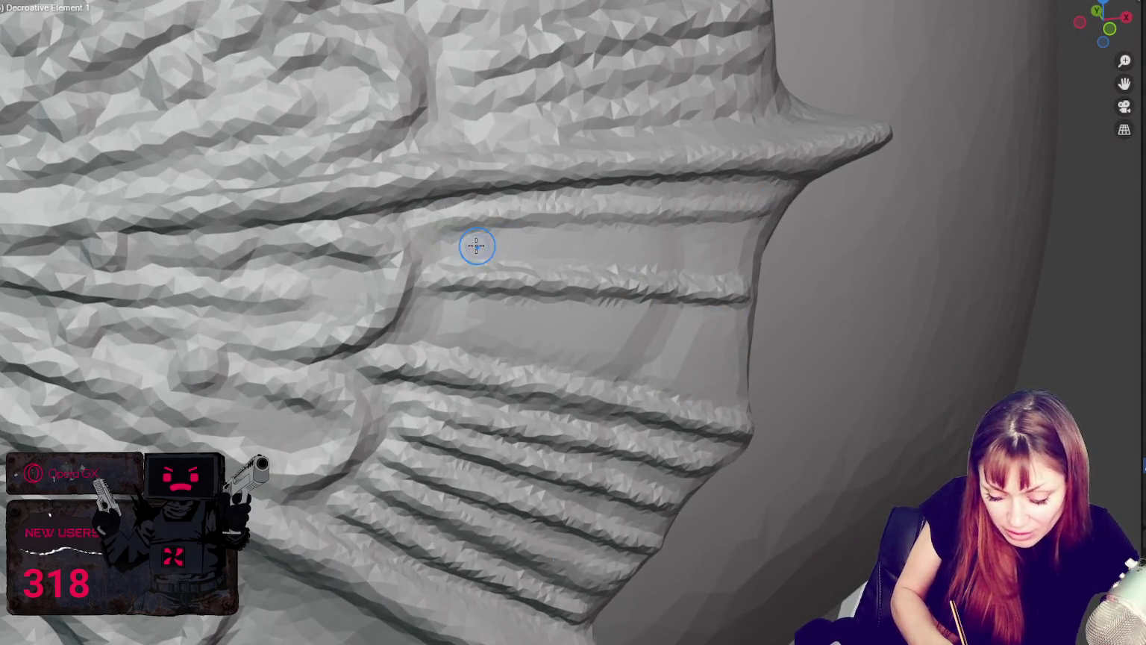
pyautogui.moveTo(477, 246); pyautogui.dragTo(758, 244)
pyautogui.moveTo(444, 305); pyautogui.dragTo(652, 322)
pyautogui.moveTo(414, 328); pyautogui.dragTo(742, 360)
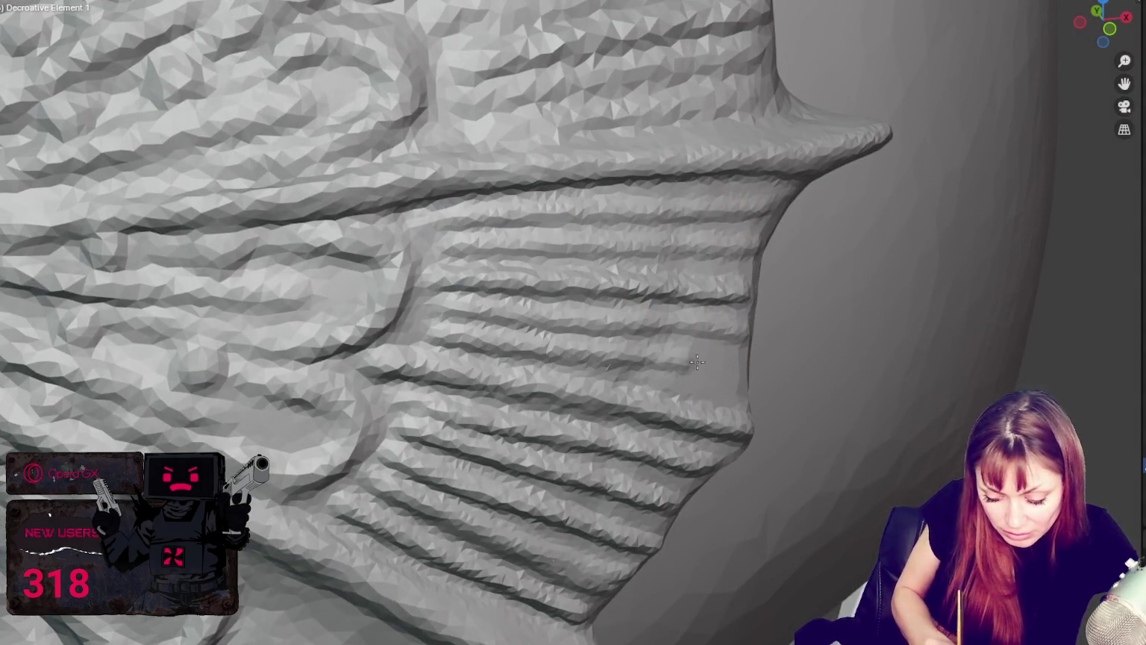
# Carve mirrored grooves down the medallion's lower wing, undoing the overly deep stroke.
pyautogui.scroll(-5, 742, 360)
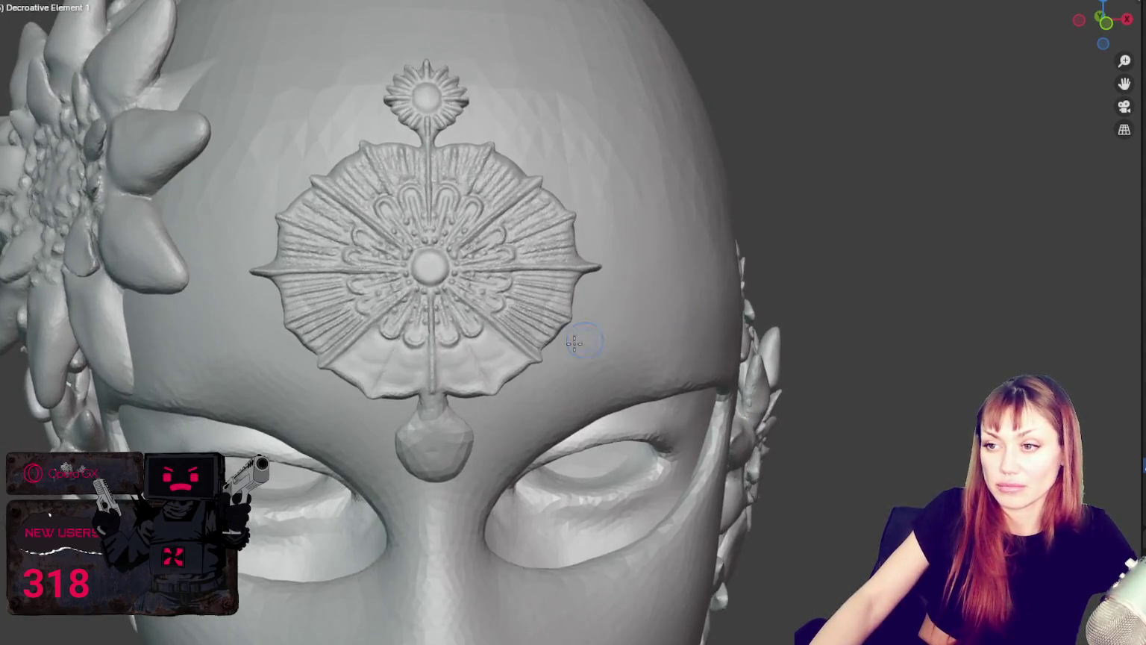
pyautogui.scroll(5, 575, 346)
pyautogui.scroll(2, 512, 427)
pyautogui.scroll(-3, 677, 357)
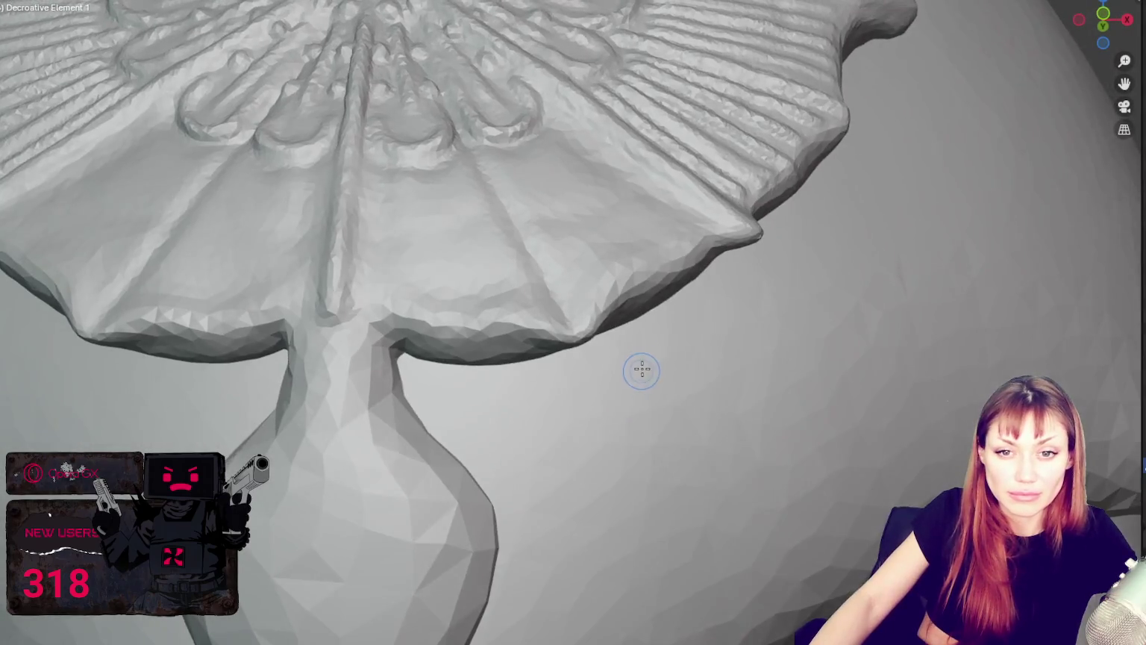
pyautogui.moveTo(640, 371); pyautogui.dragTo(657, 418, button='middle')
pyautogui.scroll(3, 669, 431)
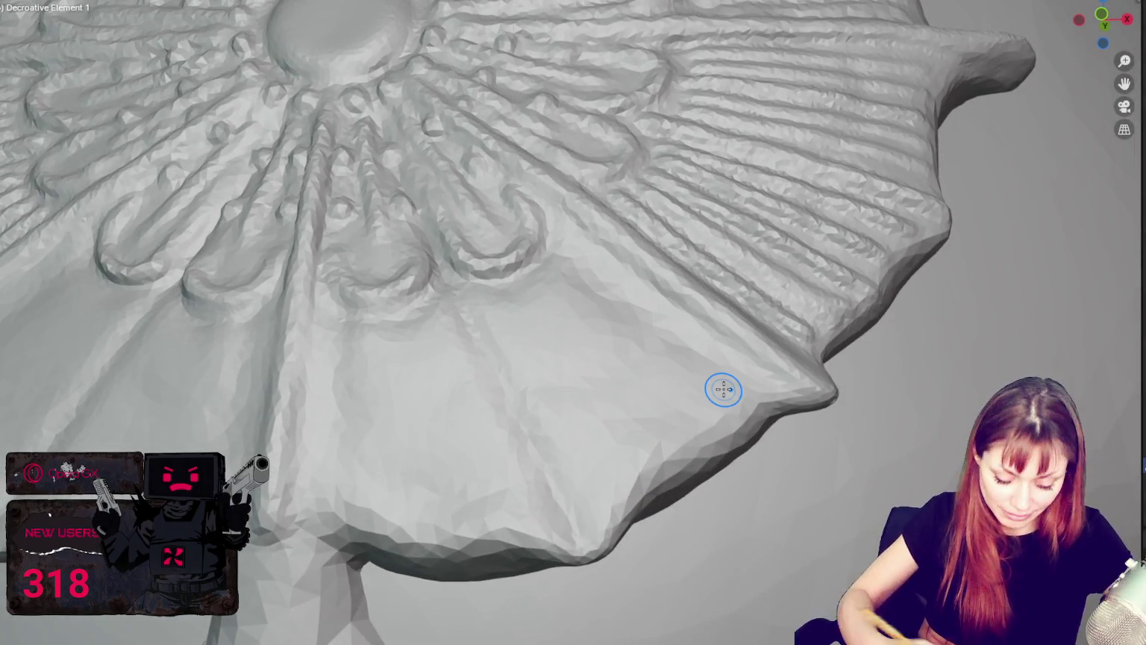
pyautogui.moveTo(448, 286); pyautogui.dragTo(437, 253)
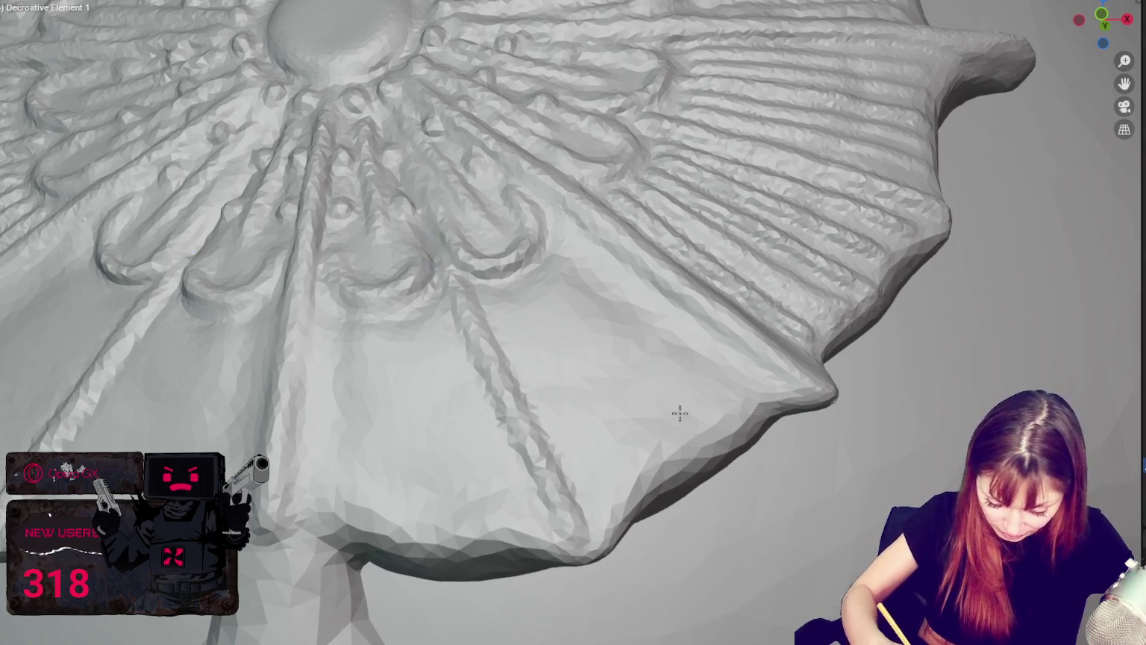
pyautogui.moveTo(680, 413); pyautogui.dragTo(515, 352, button='middle')
pyautogui.moveTo(509, 321)
pyautogui.mouseDown()
pyautogui.moveTo(573, 417)
pyautogui.moveTo(629, 463)
pyautogui.mouseUp()
pyautogui.moveTo(629, 463); pyautogui.dragTo(522, 393, button='middle')
pyautogui.moveTo(526, 380); pyautogui.dragTo(635, 538)
pyautogui.moveTo(605, 389); pyautogui.dragTo(513, 432, button='middle')
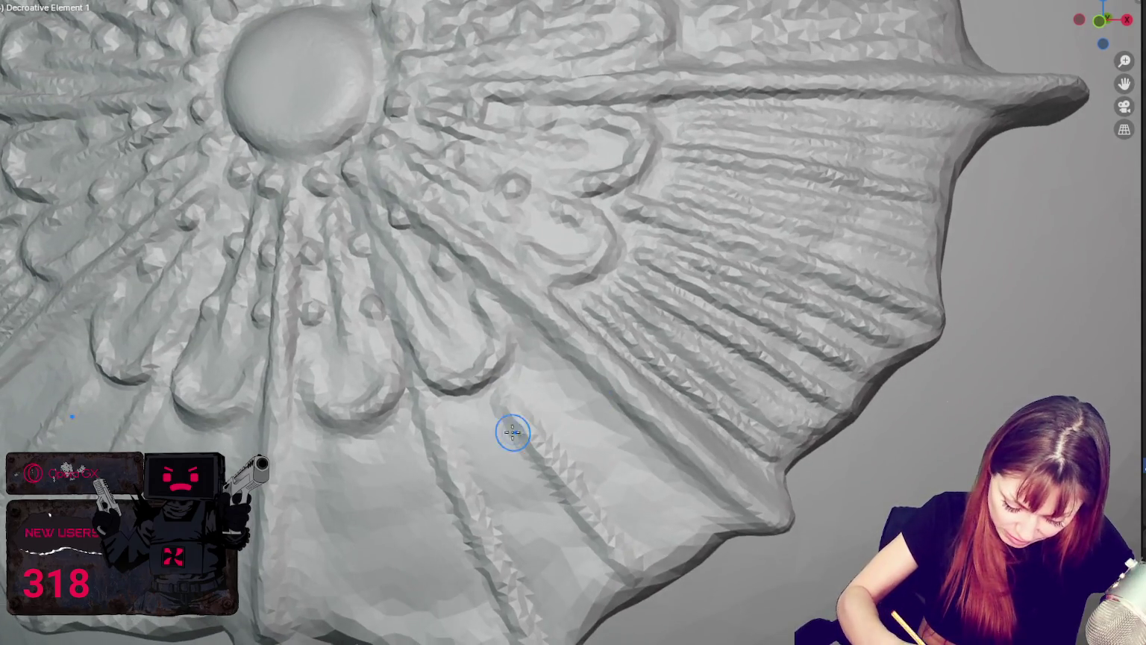
pyautogui.moveTo(551, 409); pyautogui.dragTo(615, 588)
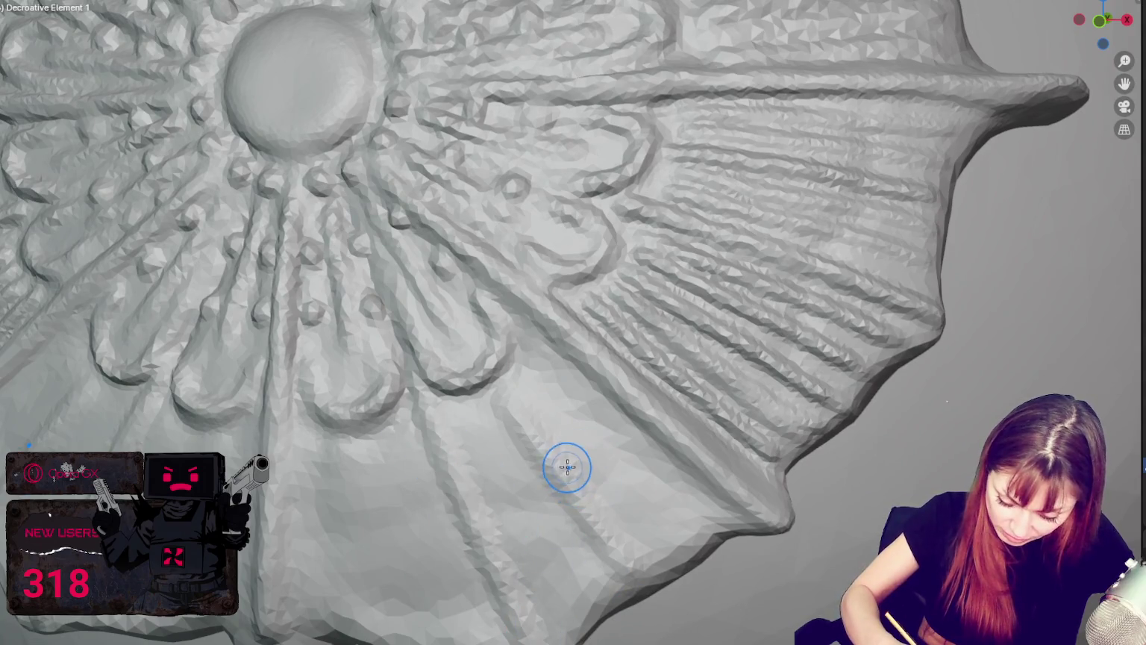
pyautogui.moveTo(539, 426); pyautogui.dragTo(630, 573)
pyautogui.hotkey('ctrl', 'z')
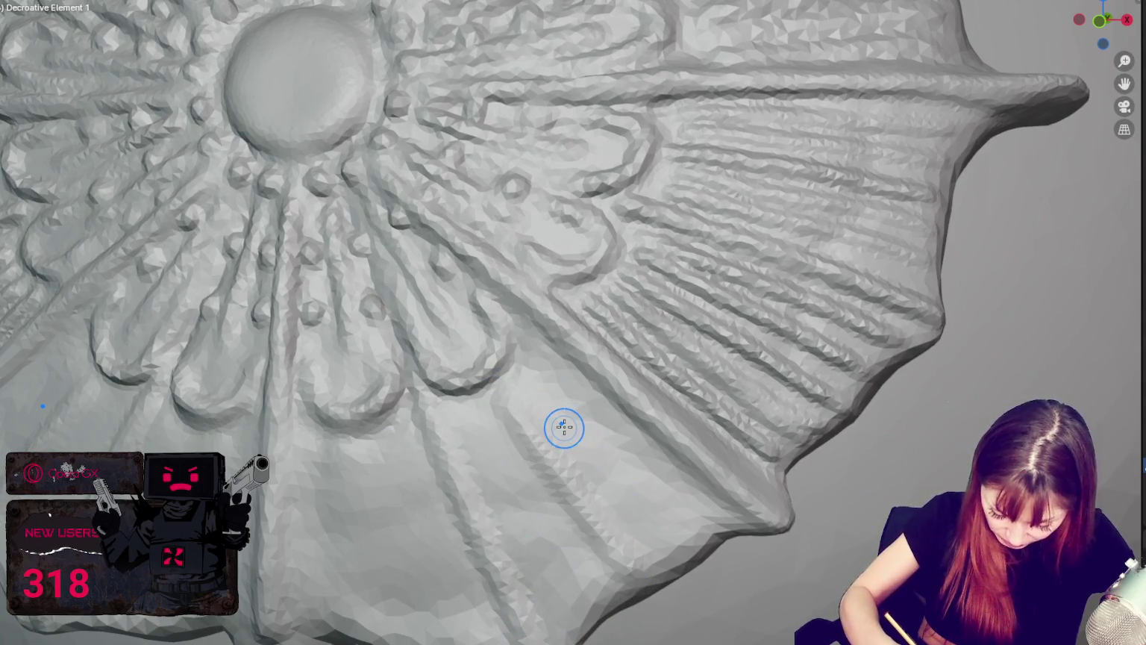
# Add mirrored vertical grooves running down from the petal loops, undoing stray strokes.
pyautogui.scroll(-3, 537, 320)
pyautogui.scroll(2, 532, 364)
pyautogui.scroll(3, 532, 364)
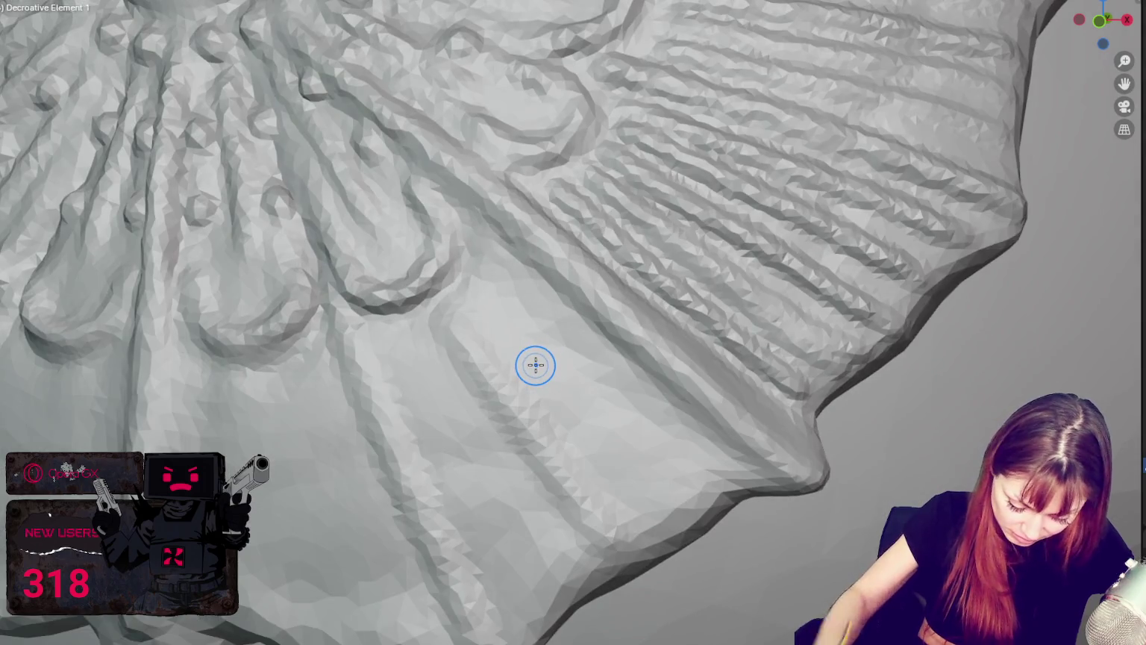
pyautogui.moveTo(435, 308); pyautogui.dragTo(626, 582)
pyautogui.hotkey('ctrl', 'z')
pyautogui.moveTo(439, 316); pyautogui.dragTo(625, 580)
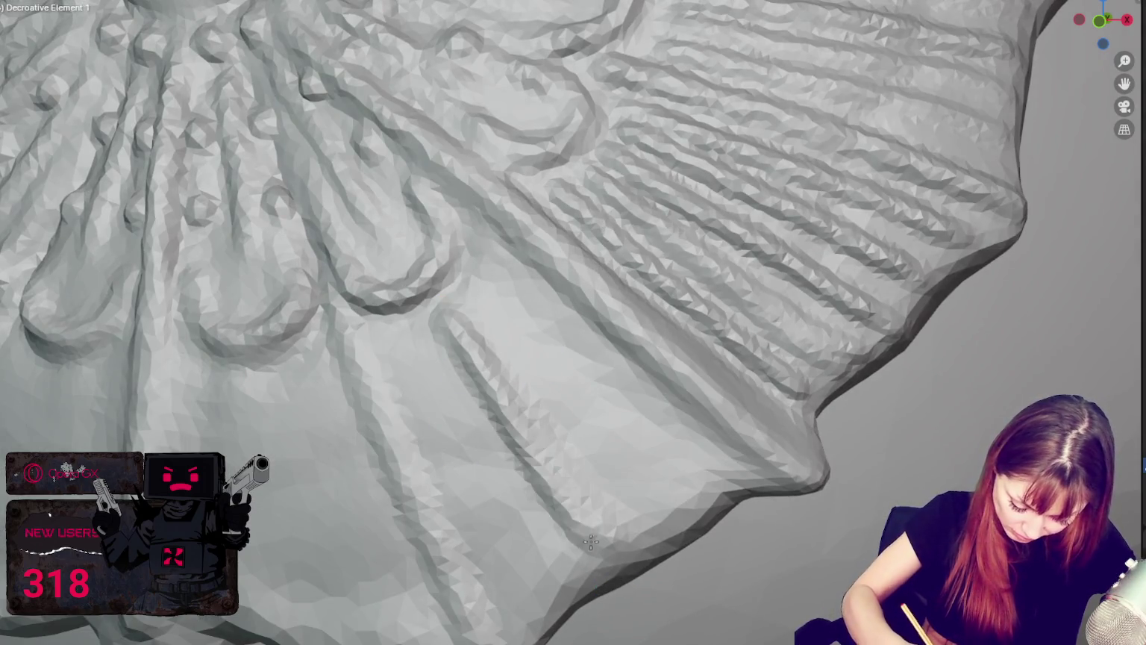
pyautogui.scroll(-3, 302, 466)
pyautogui.scroll(4, 409, 517)
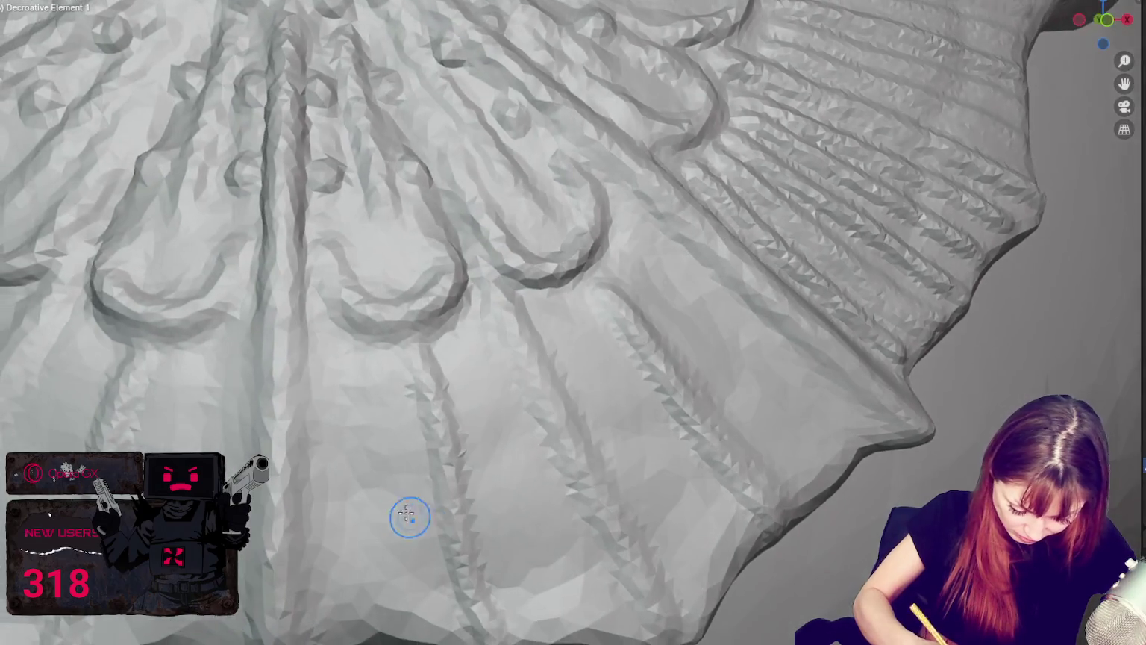
pyautogui.moveTo(312, 279); pyautogui.dragTo(314, 611)
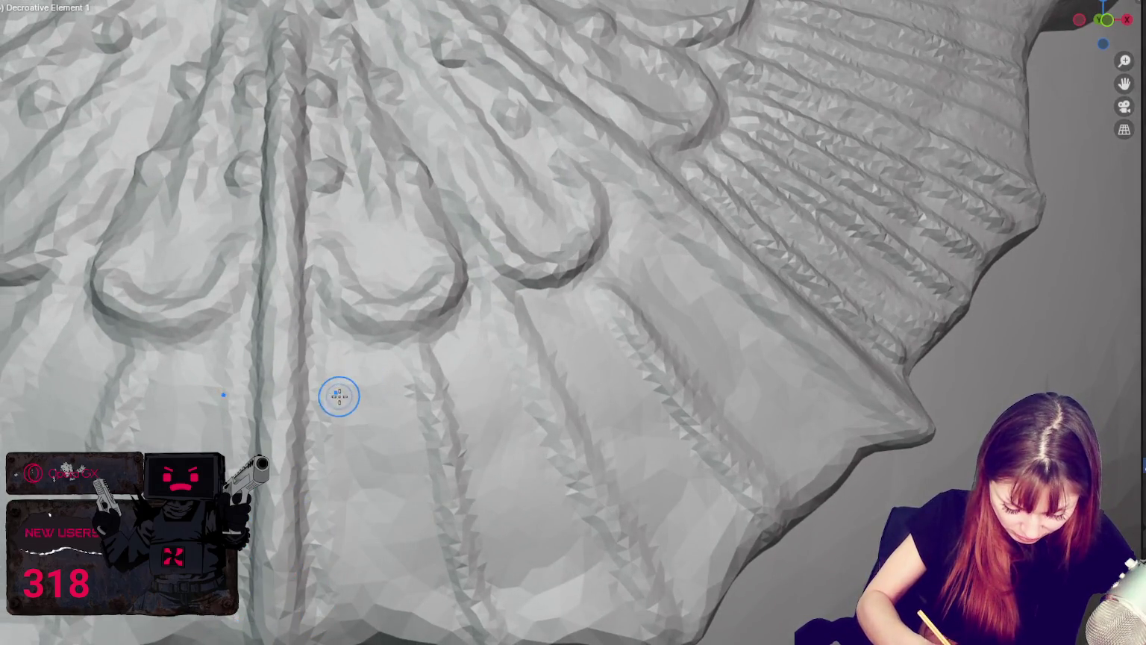
pyautogui.moveTo(417, 345); pyautogui.dragTo(470, 545)
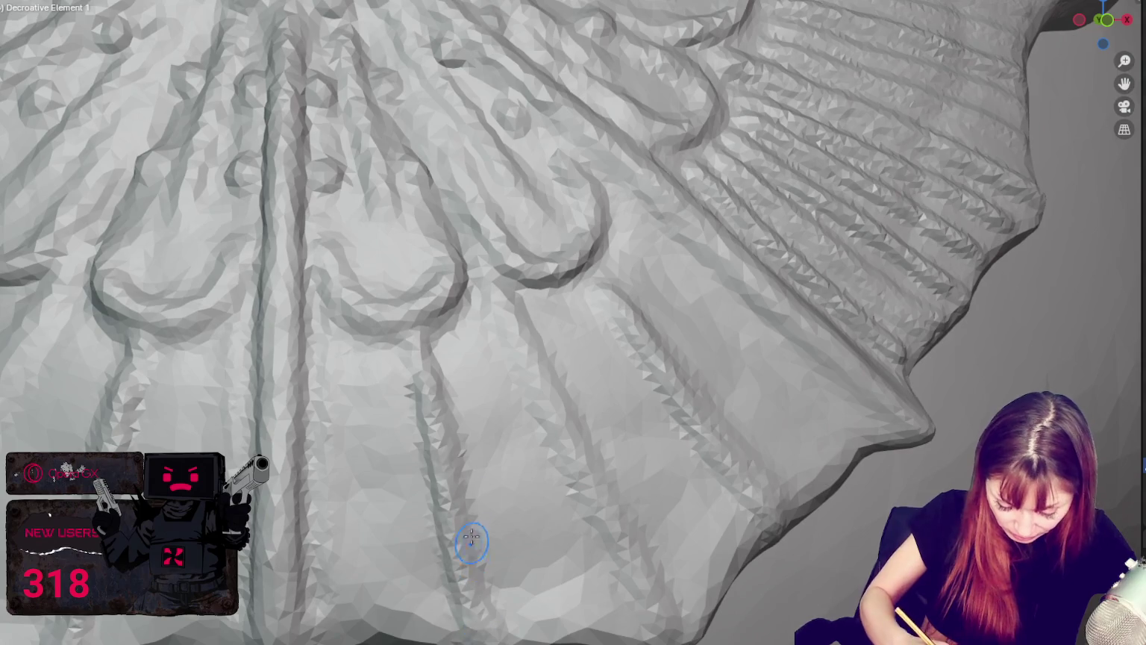
pyautogui.scroll(1, 478, 507)
pyautogui.moveTo(384, 361); pyautogui.dragTo(387, 612)
pyautogui.moveTo(429, 321); pyautogui.dragTo(448, 617)
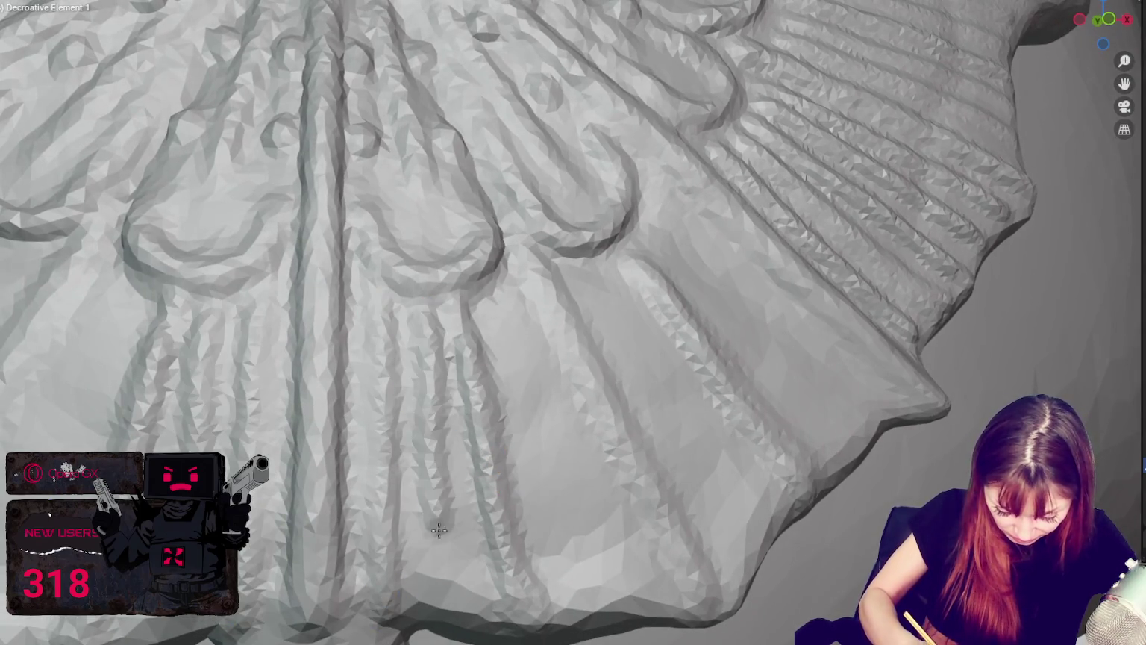
pyautogui.moveTo(488, 335); pyautogui.dragTo(567, 609)
pyautogui.moveTo(514, 287); pyautogui.dragTo(608, 612)
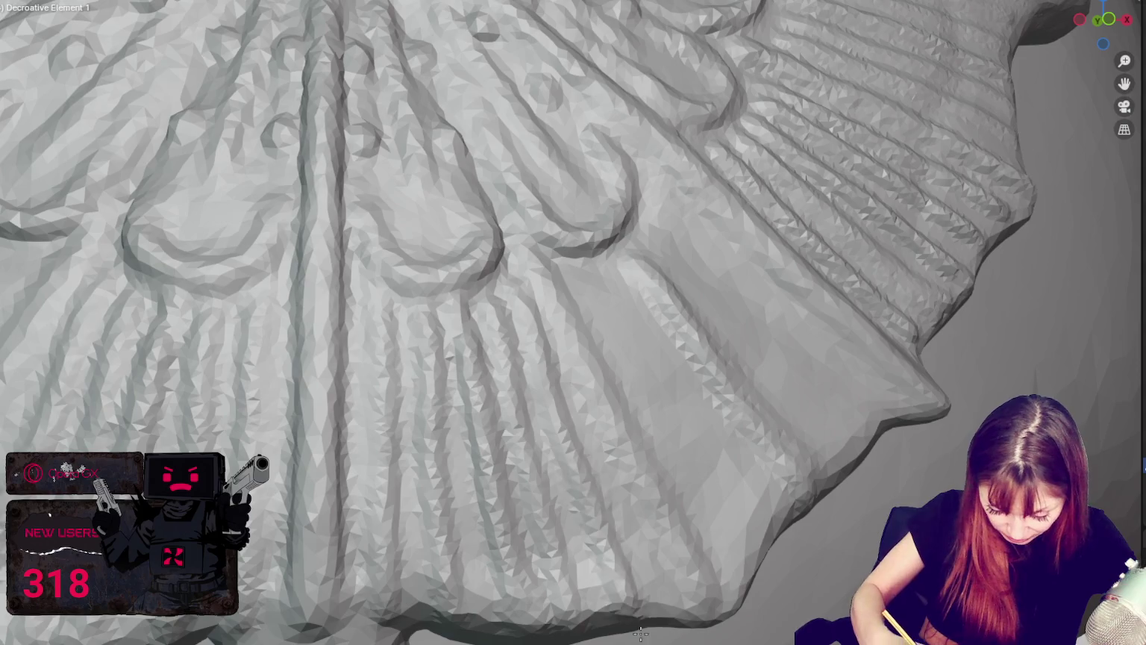
pyautogui.moveTo(608, 612); pyautogui.dragTo(606, 548, button='middle')
pyautogui.moveTo(401, 336); pyautogui.dragTo(479, 642)
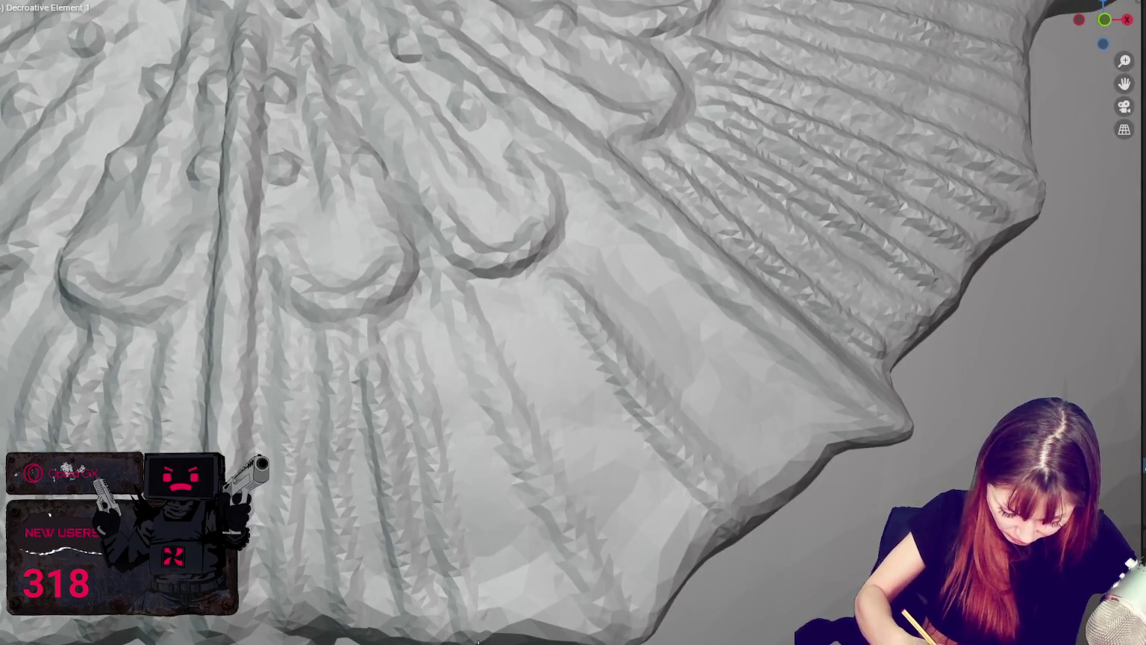
pyautogui.hotkey('ctrl', 'z')
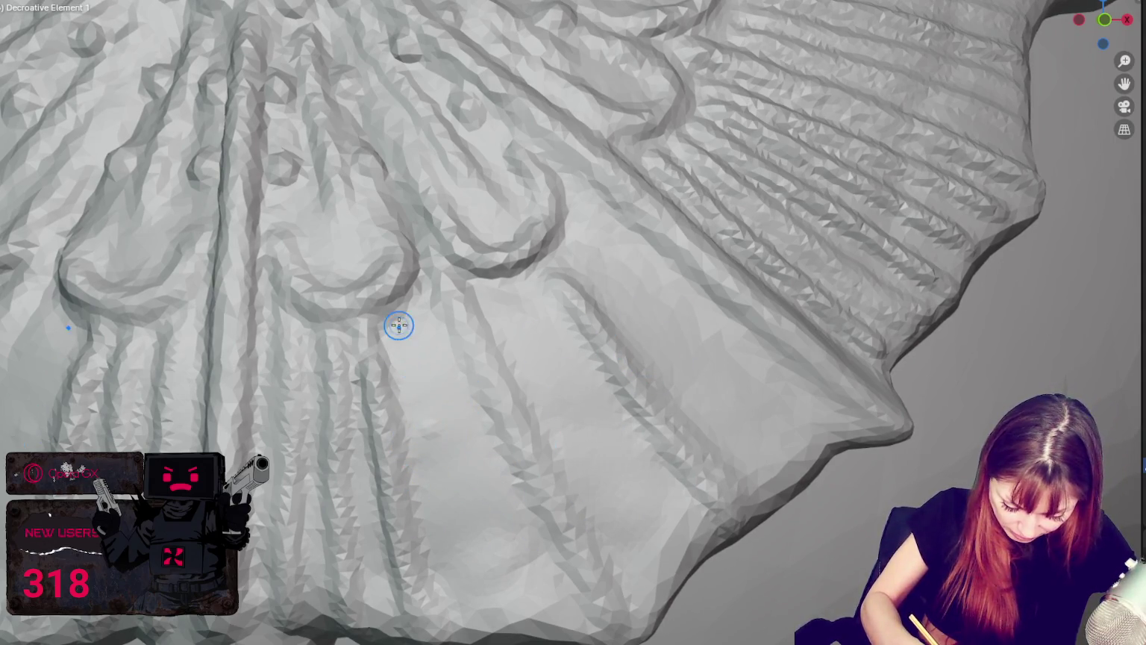
# Carve diagonal grooves down-right across the lower fan toward its bottom edge.
pyautogui.moveTo(421, 309); pyautogui.dragTo(539, 623)
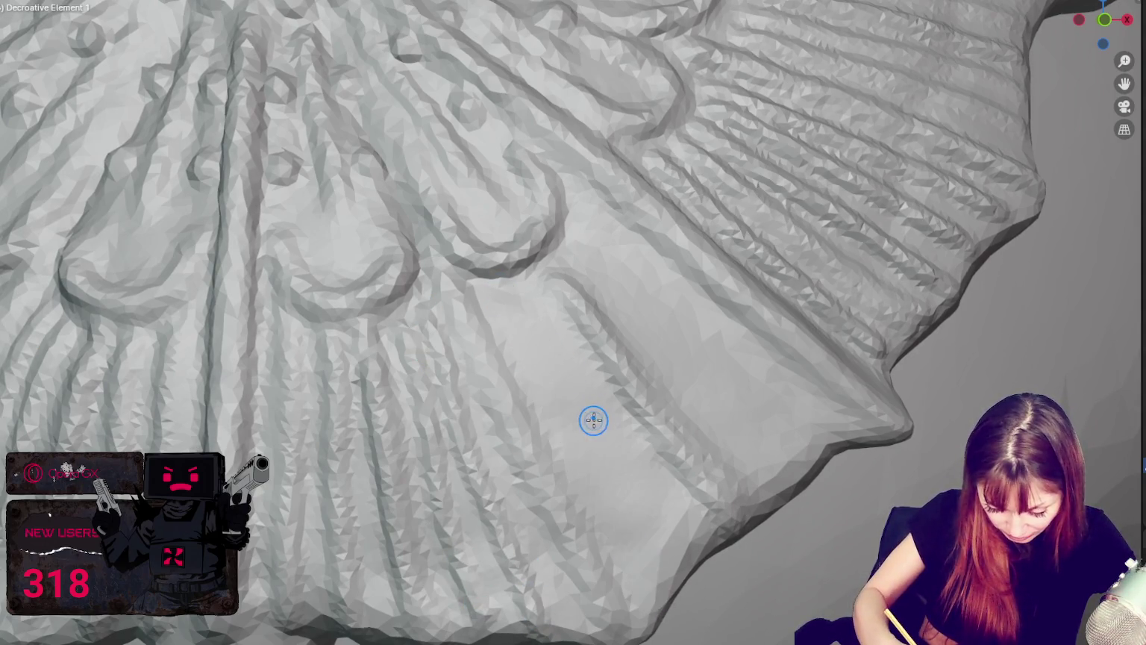
pyautogui.moveTo(508, 291); pyautogui.dragTo(646, 594)
pyautogui.moveTo(540, 299); pyautogui.dragTo(687, 556)
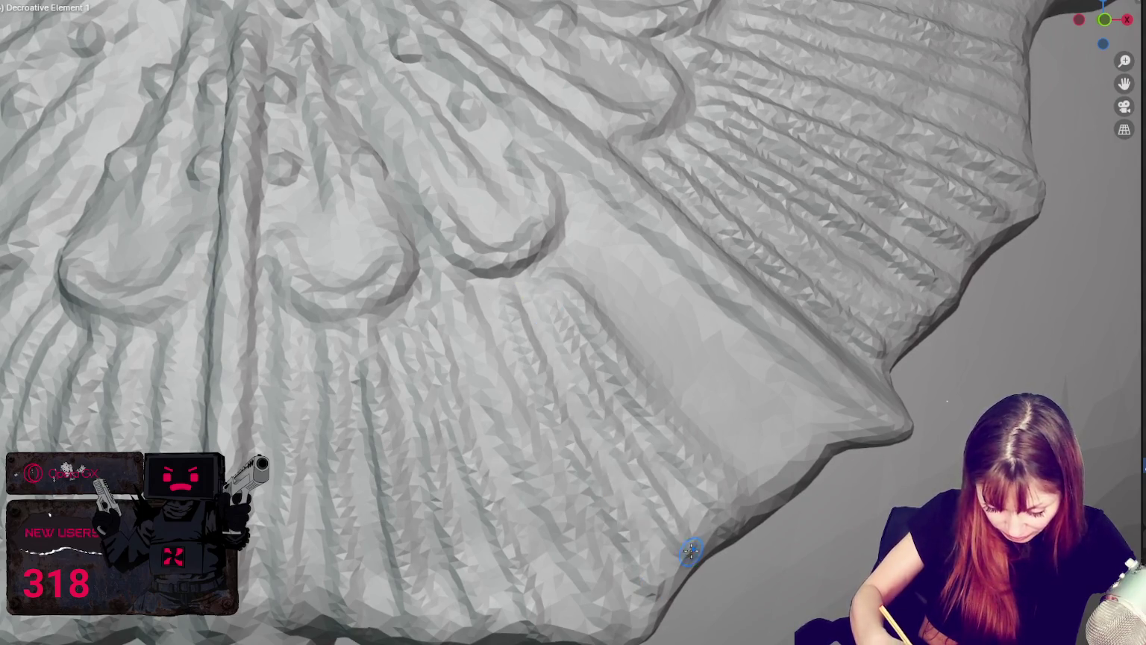
pyautogui.moveTo(687, 555); pyautogui.dragTo(569, 370, button='middle')
pyautogui.moveTo(504, 285); pyautogui.dragTo(713, 532)
pyautogui.moveTo(551, 279); pyautogui.dragTo(760, 490)
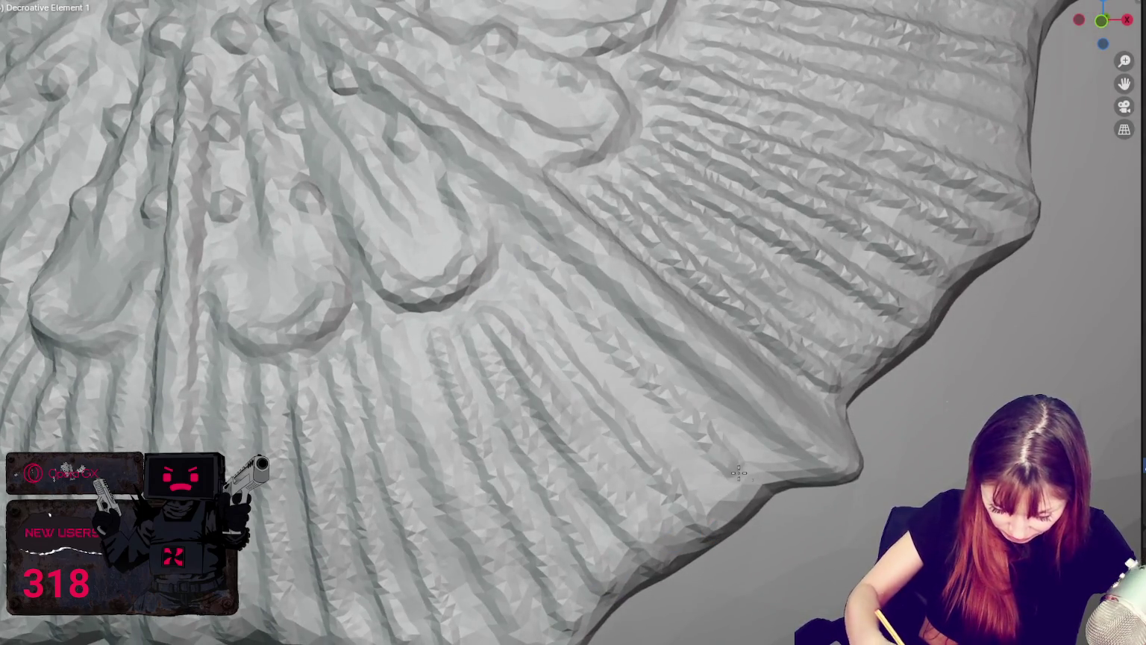
pyautogui.scroll(-5, 590, 191)
pyautogui.moveTo(603, 200); pyautogui.dragTo(665, 251, button='middle')
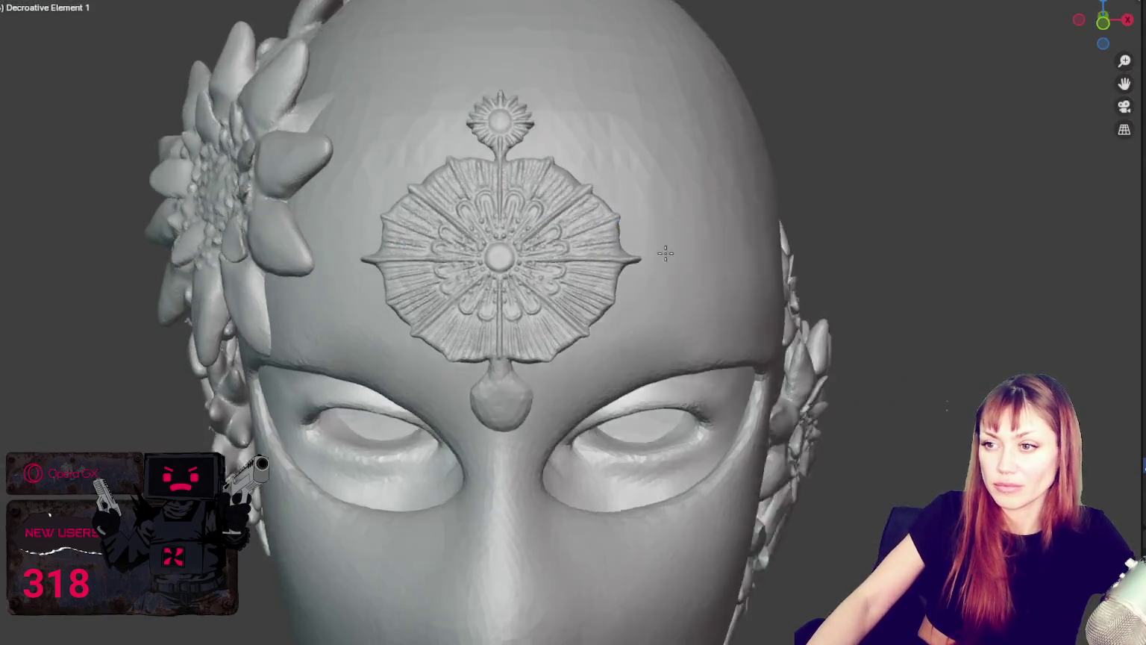
pyautogui.scroll(3, 742, 250)
pyautogui.press('KP_1')
pyautogui.scroll(-3, 668, 256)
pyautogui.scroll(-2, 668, 256)
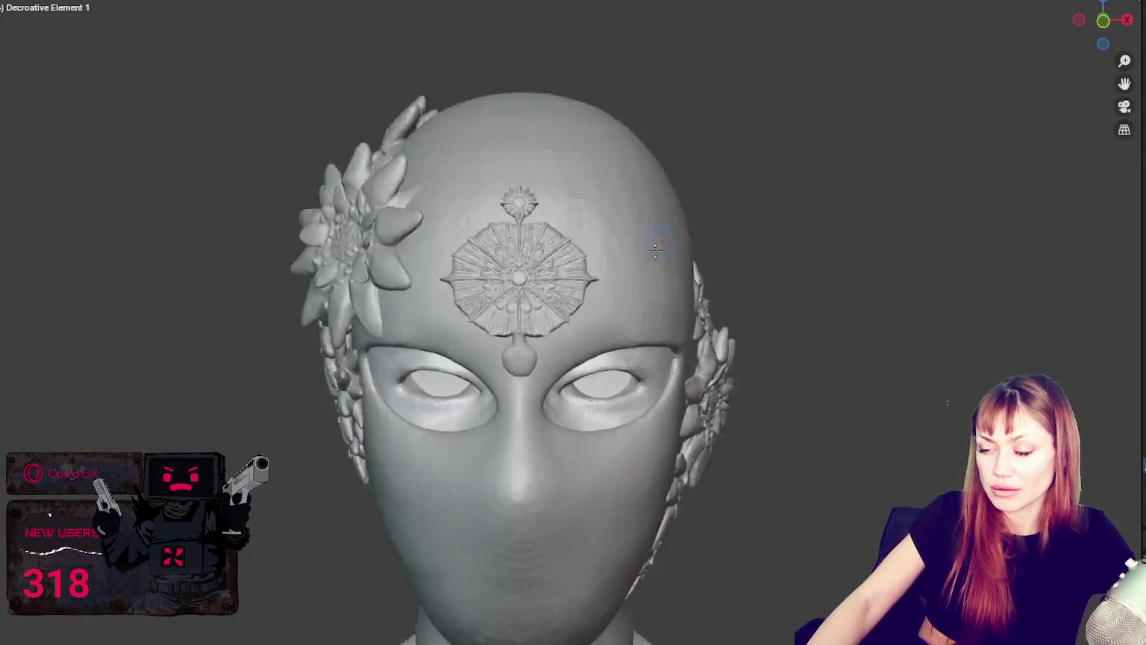
pyautogui.scroll(-1, 702, 343)
pyautogui.moveTo(702, 343)
pyautogui.mouseDown(button='middle')
pyautogui.moveTo(718, 299)
pyautogui.moveTo(786, 299)
pyautogui.moveTo(719, 328)
pyautogui.mouseUp(button='middle')
pyautogui.scroll(2, 718, 327)
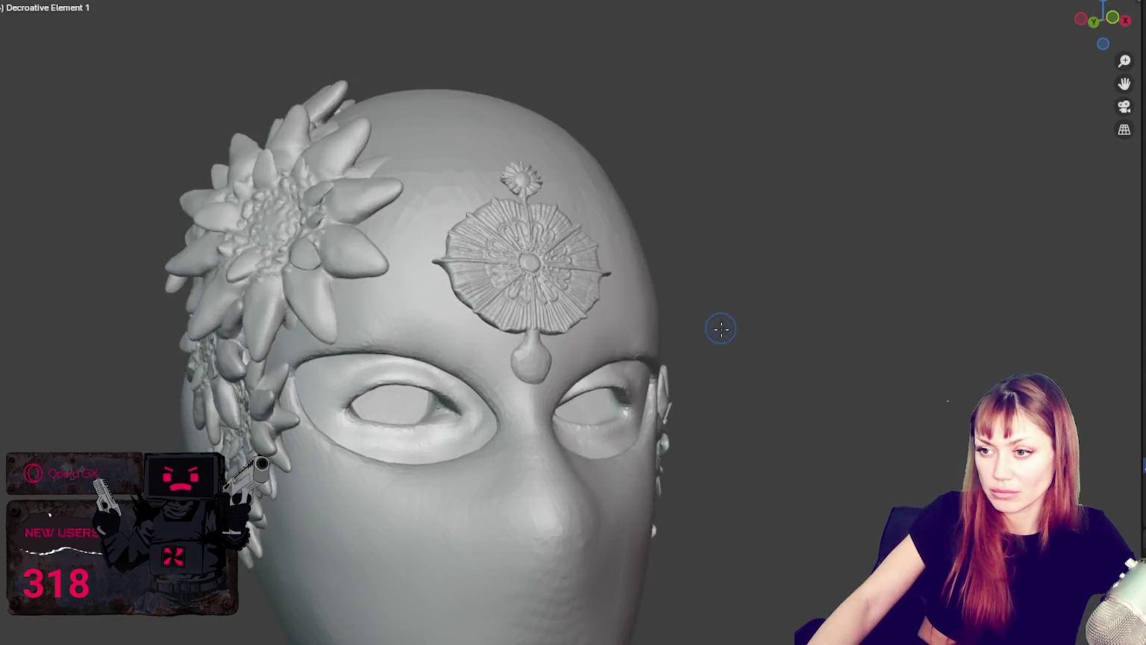
pyautogui.scroll(2, 746, 204)
pyautogui.moveTo(704, 230)
pyautogui.mouseDown(button='middle')
pyautogui.moveTo(778, 223)
pyautogui.moveTo(661, 234)
pyautogui.moveTo(749, 243)
pyautogui.moveTo(740, 246)
pyautogui.moveTo(738, 224)
pyautogui.moveTo(746, 247)
pyautogui.moveTo(732, 252)
pyautogui.moveTo(757, 254)
pyautogui.mouseUp(button='middle')
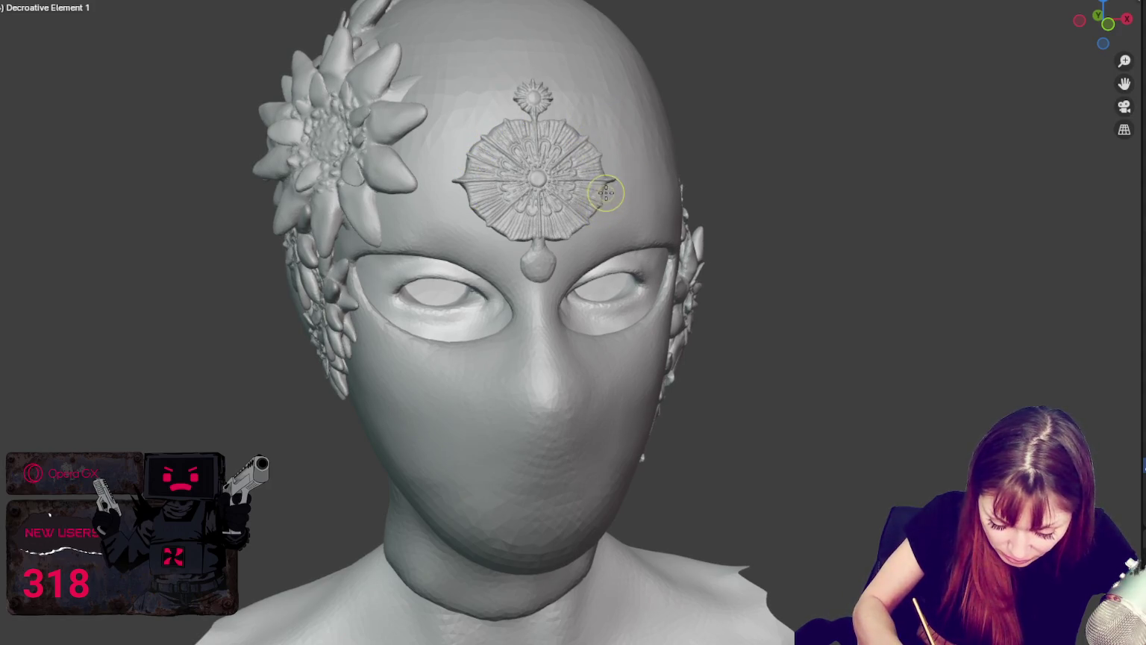
pyautogui.moveTo(620, 182); pyautogui.dragTo(598, 179, button='middle')
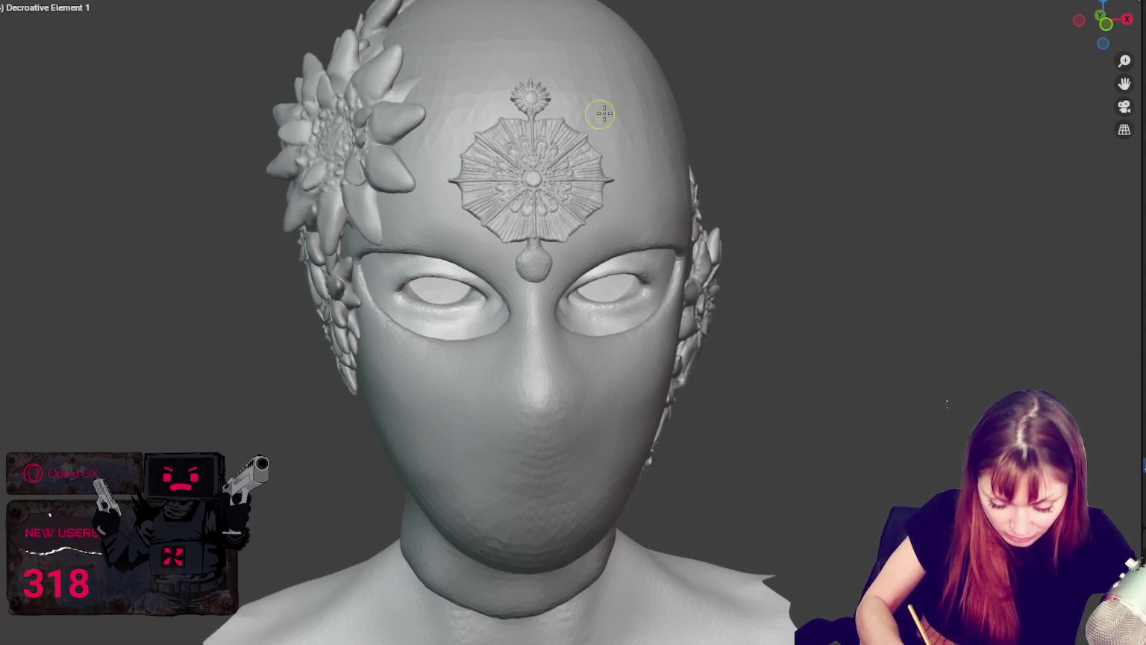
pyautogui.moveTo(706, 178)
pyautogui.mouseDown(button='middle')
pyautogui.moveTo(722, 159)
pyautogui.moveTo(689, 175)
pyautogui.moveTo(661, 289)
pyautogui.moveTo(634, 244)
pyautogui.mouseUp(button='middle')
pyautogui.scroll(-3, 701, 174)
pyautogui.scroll(3, 635, 243)
pyautogui.scroll(3, 636, 241)
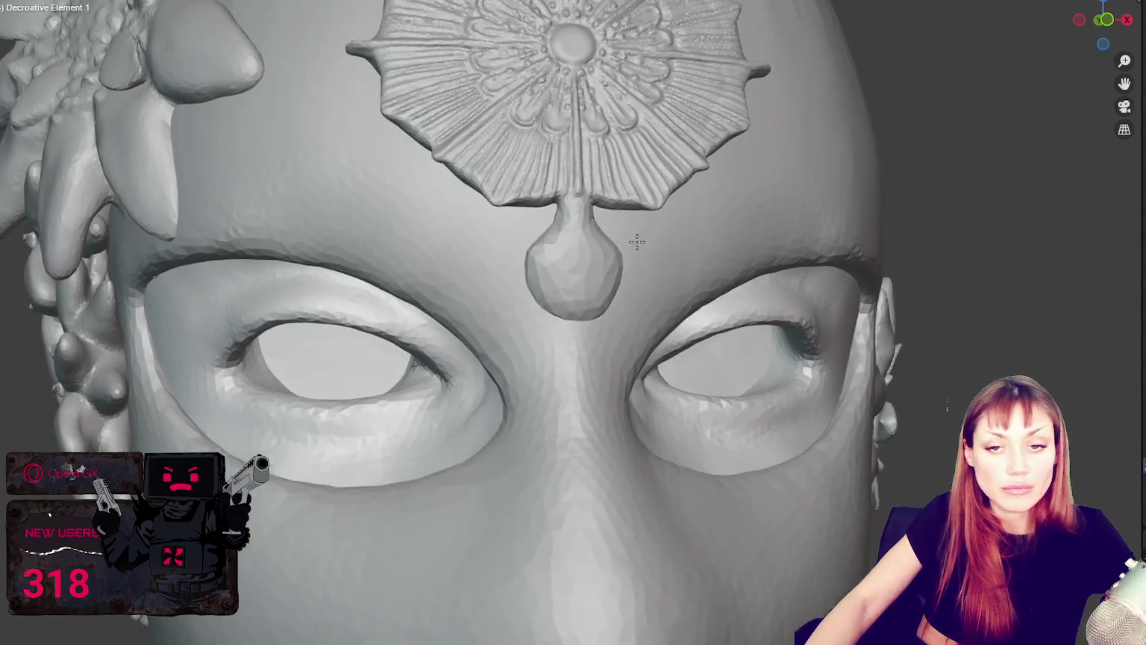
# Pull the drop jewel's bottom into a point and its sides out into mirrored points.
pyautogui.scroll(2, 622, 274)
pyautogui.scroll(2, 598, 285)
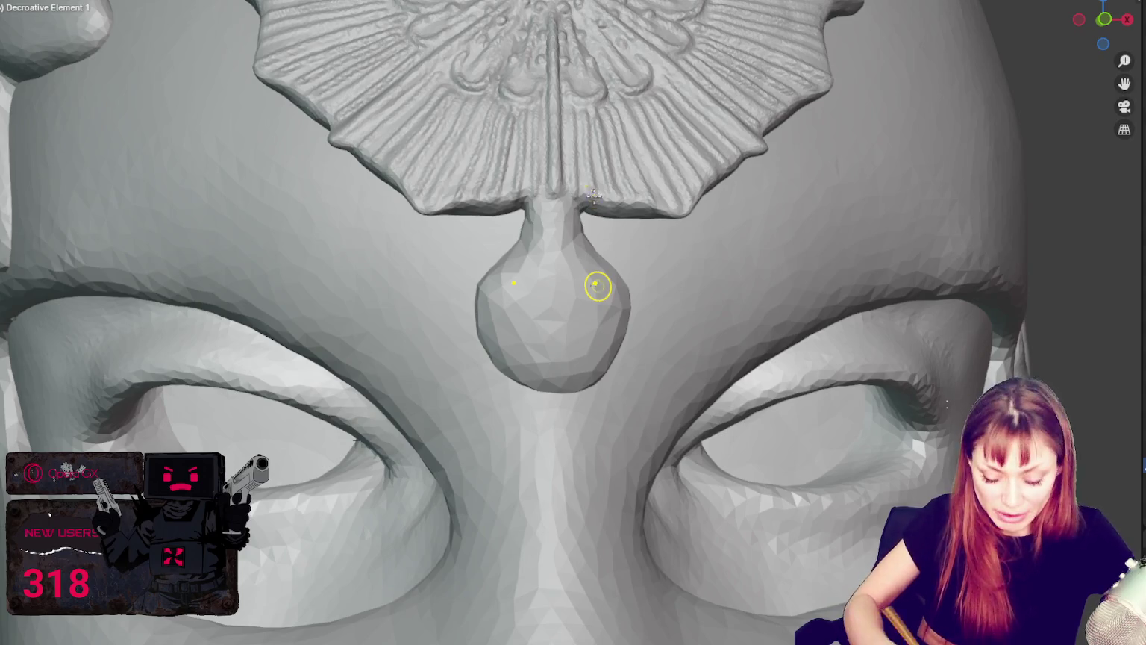
pyautogui.moveTo(608, 305)
pyautogui.mouseDown()
pyautogui.moveTo(578, 367)
pyautogui.moveTo(546, 351)
pyautogui.moveTo(583, 271)
pyautogui.moveTo(558, 276)
pyautogui.moveTo(561, 332)
pyautogui.moveTo(521, 321)
pyautogui.moveTo(596, 354)
pyautogui.moveTo(553, 374)
pyautogui.mouseUp()
pyautogui.moveTo(594, 267)
pyautogui.mouseDown()
pyautogui.moveTo(609, 286)
pyautogui.moveTo(626, 284)
pyautogui.mouseUp()
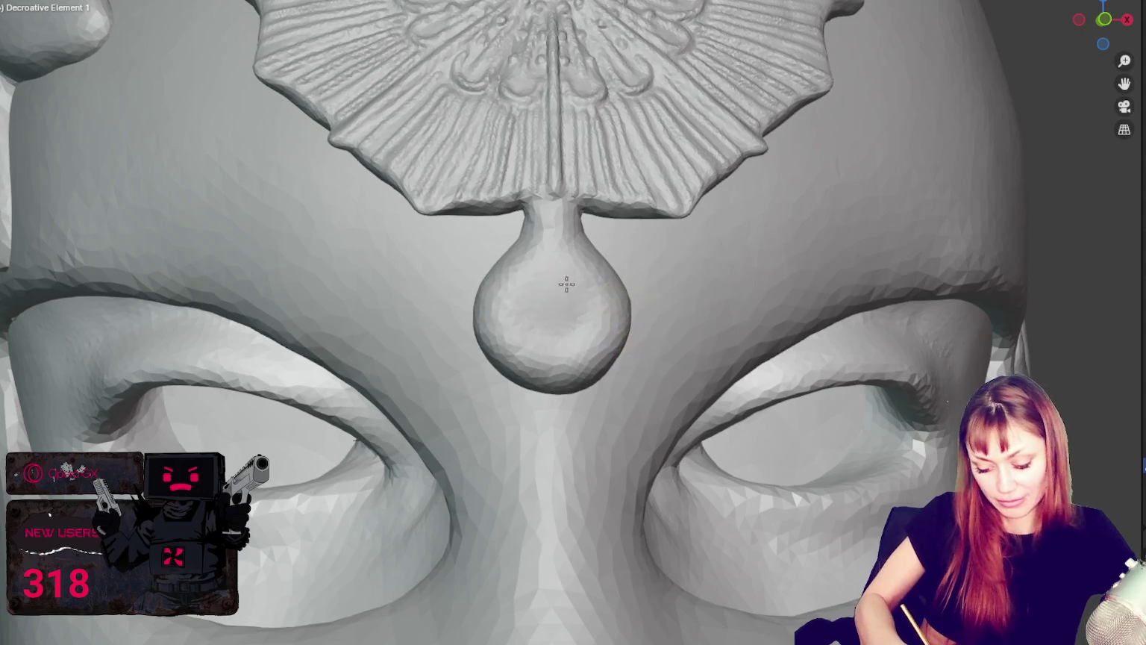
pyautogui.keyDown('ctrl'); pyautogui.moveTo(556, 314); pyautogui.dragTo(545, 306); pyautogui.keyUp('ctrl')
pyautogui.moveTo(572, 386); pyautogui.dragTo(552, 425)
pyautogui.moveTo(623, 314); pyautogui.dragTo(660, 308)
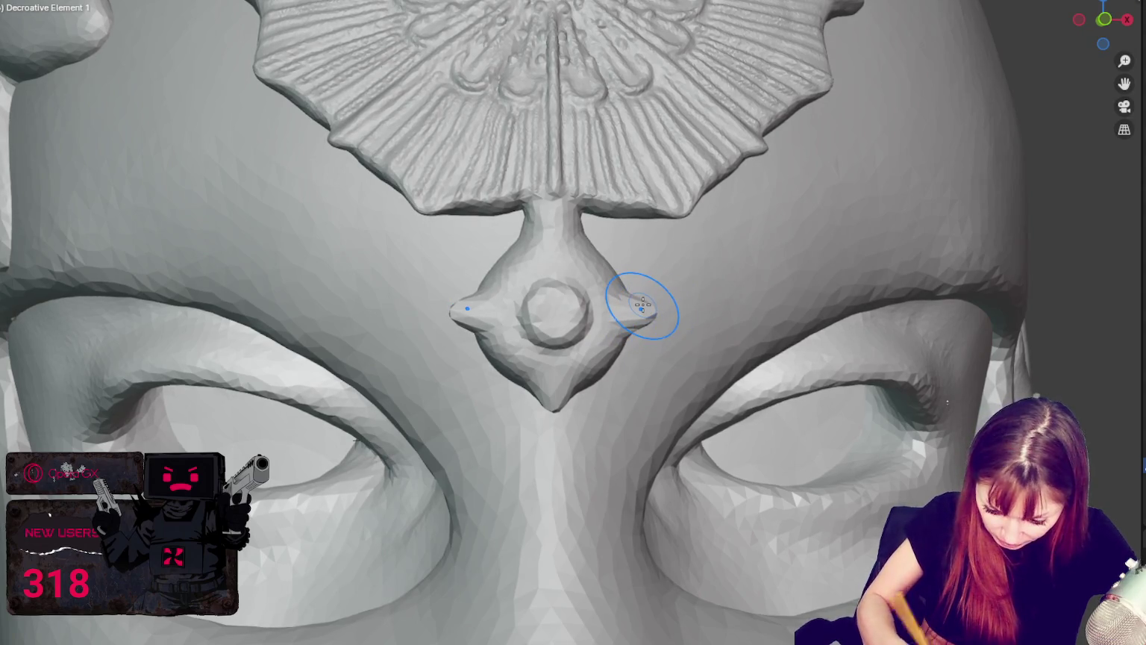
# Grow the side points, bulge the upper neck, and smooth and sharpen the jewel's edges.
pyautogui.scroll(2, 641, 304)
pyautogui.moveTo(658, 317); pyautogui.dragTo(661, 293)
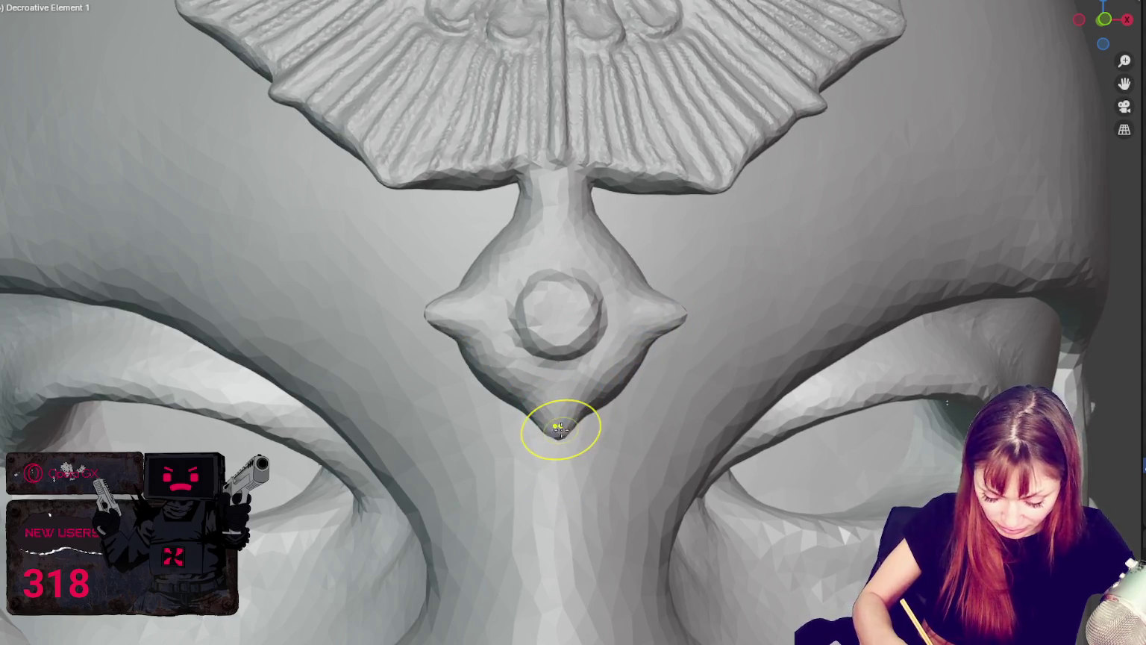
pyautogui.moveTo(672, 321); pyautogui.dragTo(704, 312)
pyautogui.moveTo(622, 256)
pyautogui.mouseDown()
pyautogui.moveTo(656, 243)
pyautogui.moveTo(638, 252)
pyautogui.moveTo(644, 307)
pyautogui.moveTo(627, 379)
pyautogui.moveTo(647, 393)
pyautogui.mouseUp()
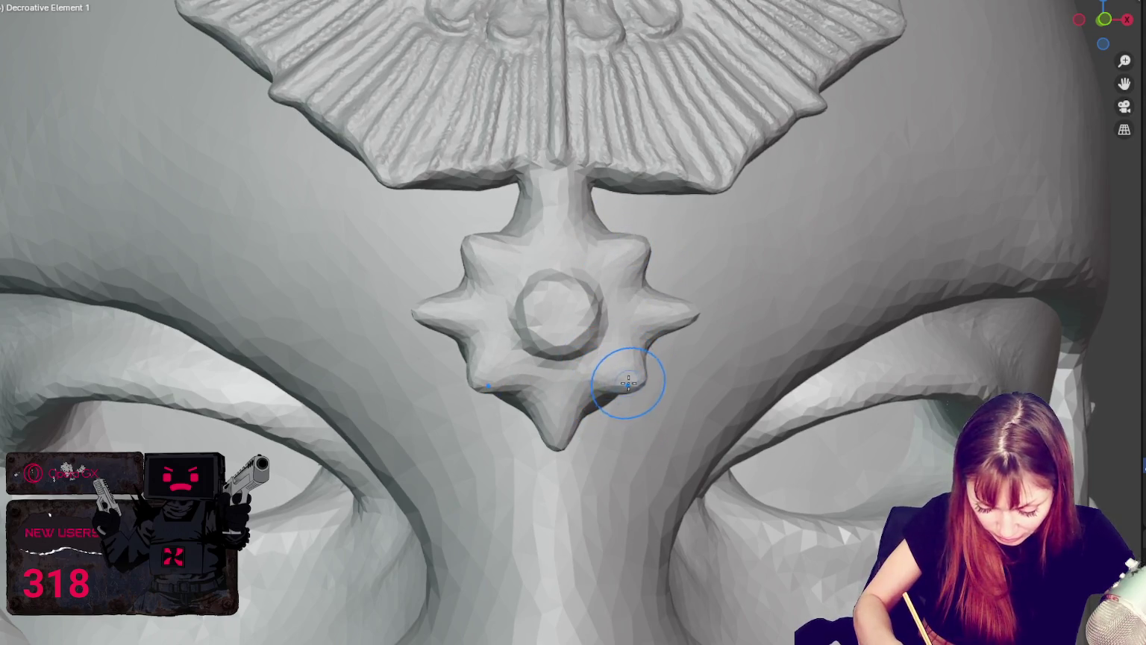
pyautogui.keyDown('shift'); pyautogui.moveTo(622, 383); pyautogui.dragTo(653, 409); pyautogui.keyUp('shift')
pyautogui.moveTo(645, 340)
pyautogui.keyDown('shift'); pyautogui.mouseDown()
pyautogui.moveTo(670, 229)
pyautogui.moveTo(590, 252)
pyautogui.mouseUp(); pyautogui.keyUp('shift')
pyautogui.moveTo(646, 282)
pyautogui.keyDown('shift'); pyautogui.mouseDown()
pyautogui.moveTo(656, 344)
pyautogui.moveTo(601, 403)
pyautogui.moveTo(593, 217)
pyautogui.moveTo(572, 246)
pyautogui.mouseUp(); pyautogui.keyUp('shift')
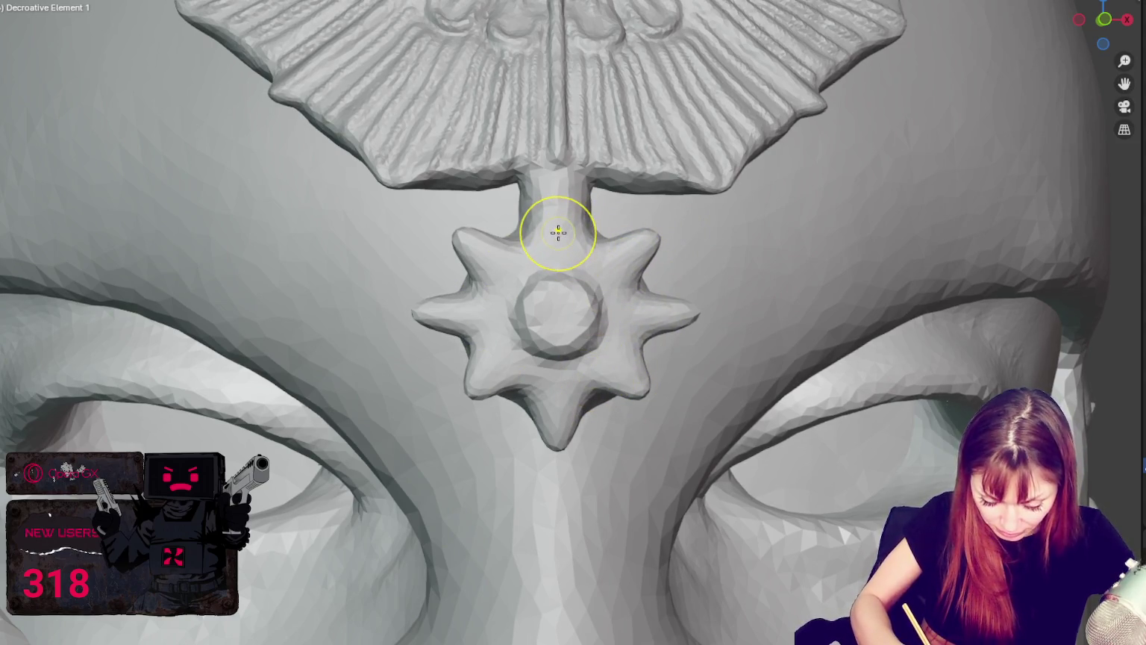
# Smooth the star's lower spikes and, with a much larger brush, its whole surface.
pyautogui.scroll(-10, 567, 242)
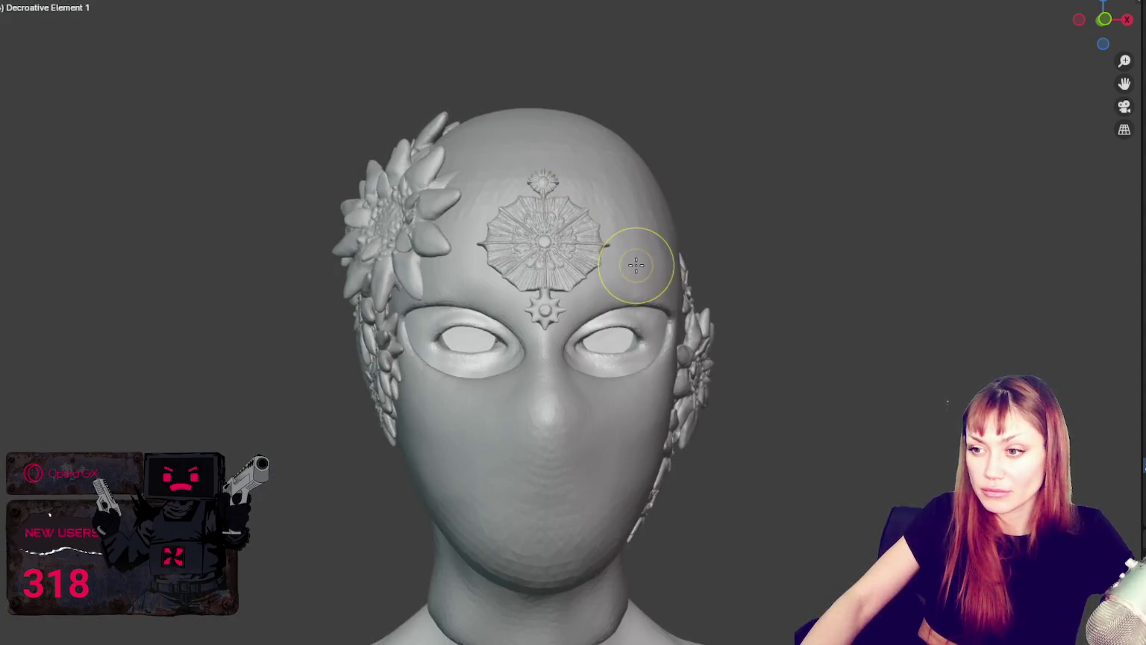
pyautogui.scroll(10, 635, 265)
pyautogui.keyDown('shift'); pyautogui.moveTo(692, 428); pyautogui.dragTo(686, 410); pyautogui.keyUp('shift')
pyautogui.keyDown('shift'); pyautogui.moveTo(575, 389); pyautogui.dragTo(575, 366, button='middle'); pyautogui.keyUp('shift')
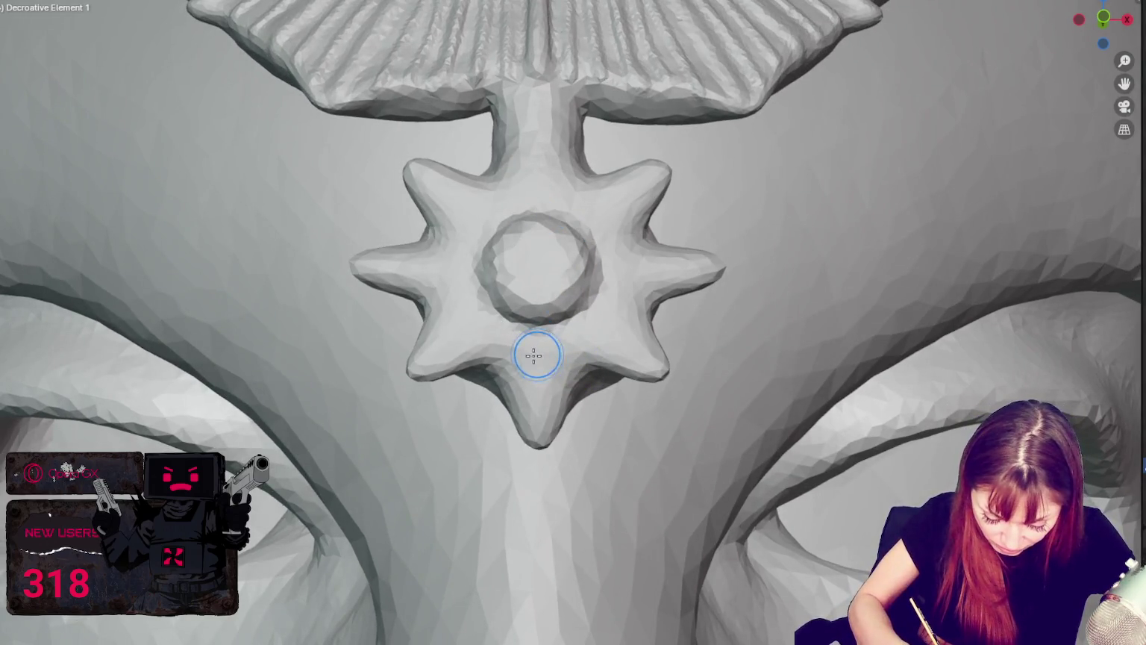
pyautogui.press(']')
pyautogui.press(']')
pyautogui.press(']')
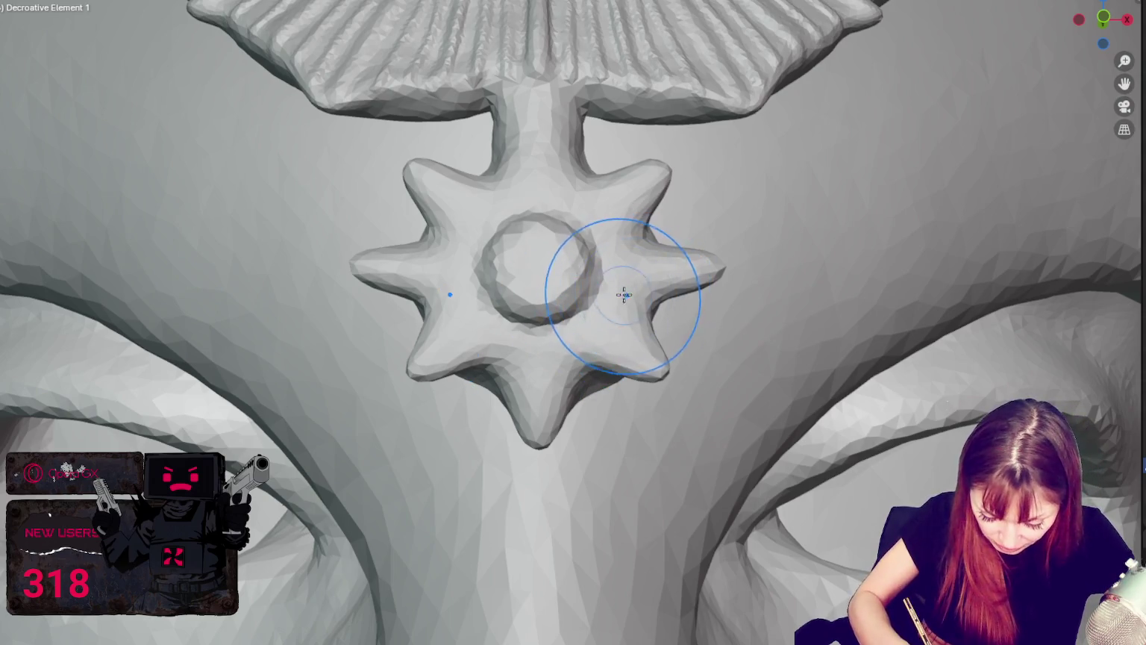
pyautogui.scroll(2, 676, 289)
pyautogui.moveTo(678, 294); pyautogui.dragTo(660, 308, button='middle')
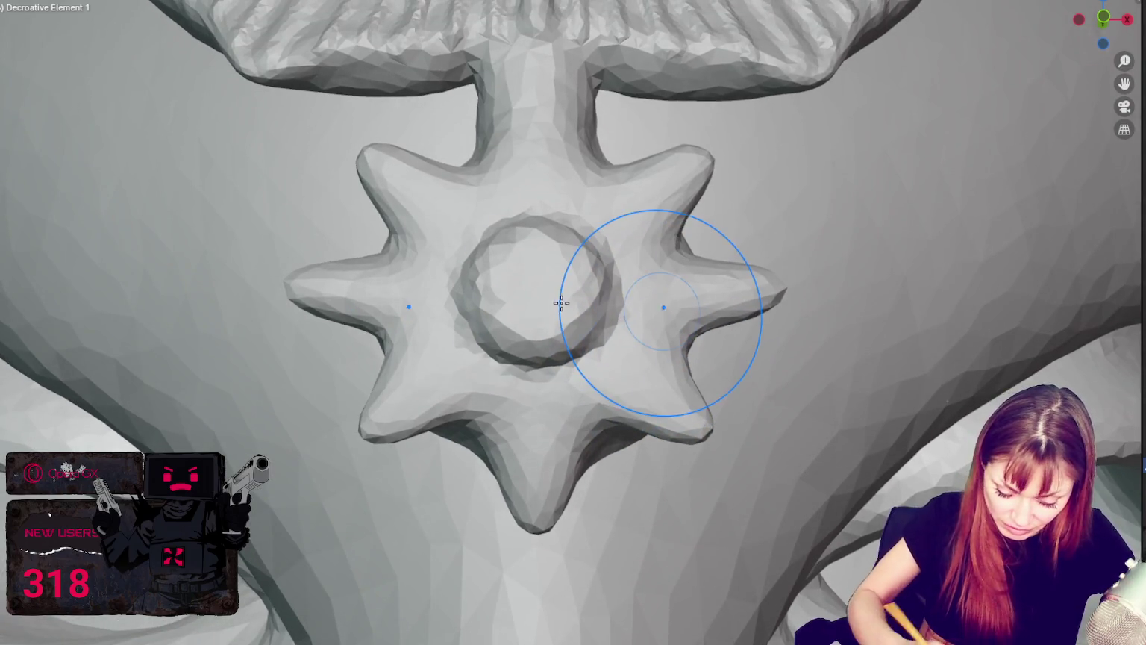
pyautogui.moveTo(637, 276)
pyautogui.mouseDown()
pyautogui.moveTo(537, 320)
pyautogui.moveTo(558, 430)
pyautogui.moveTo(181, 283)
pyautogui.mouseUp()
# Try creases down the star's lower point, undo both, then groove the lower point and stem.
pyautogui.press('f')
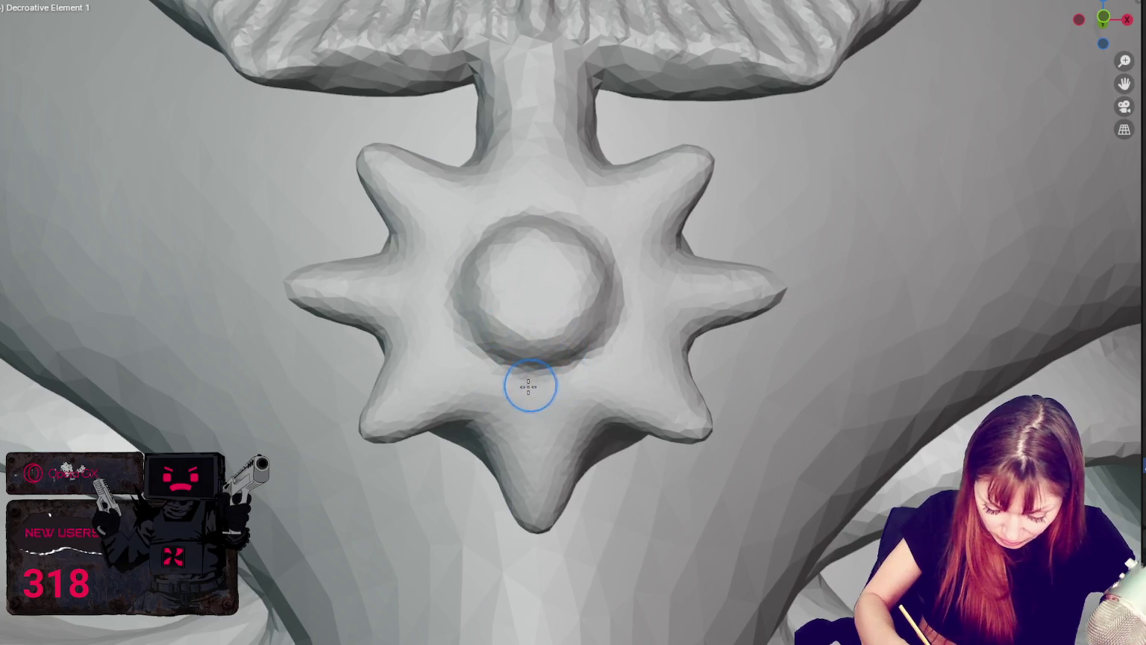
pyautogui.moveTo(544, 386); pyautogui.dragTo(542, 485)
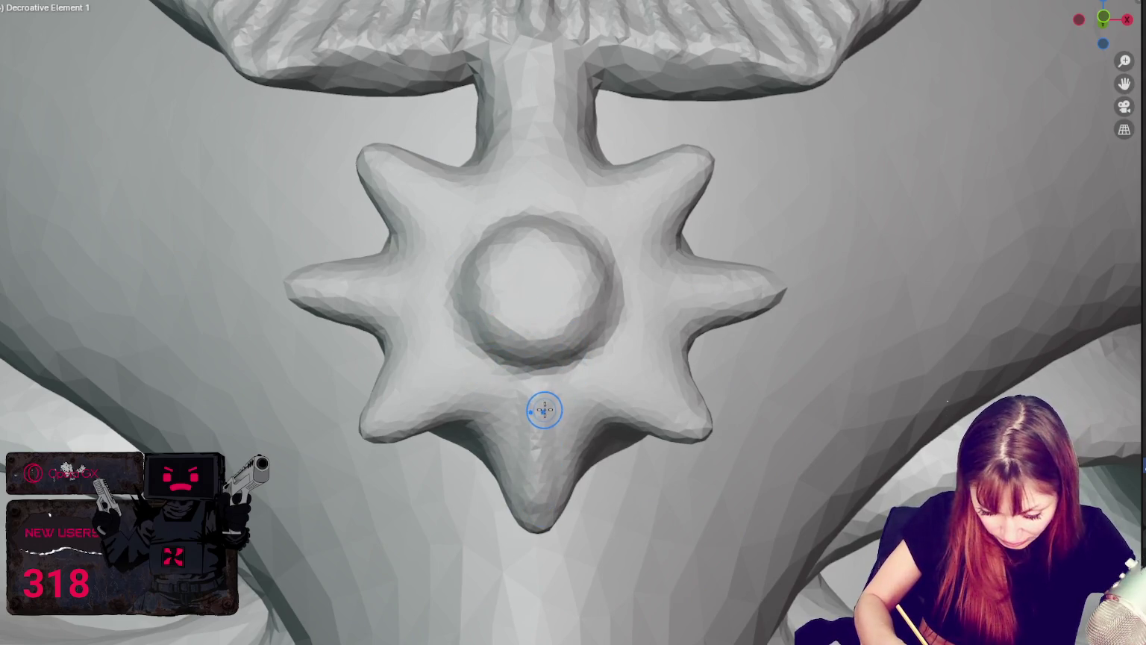
pyautogui.hotkey('ctrl', 'z')
pyautogui.moveTo(542, 428); pyautogui.dragTo(545, 389)
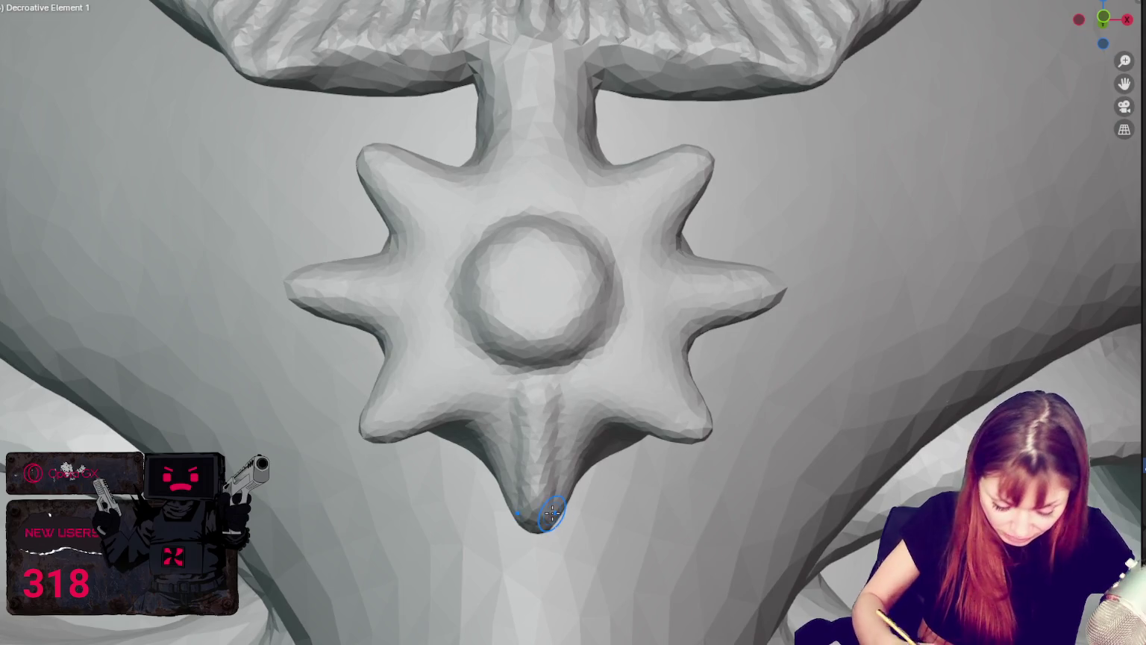
pyautogui.hotkey('ctrl', 'z')
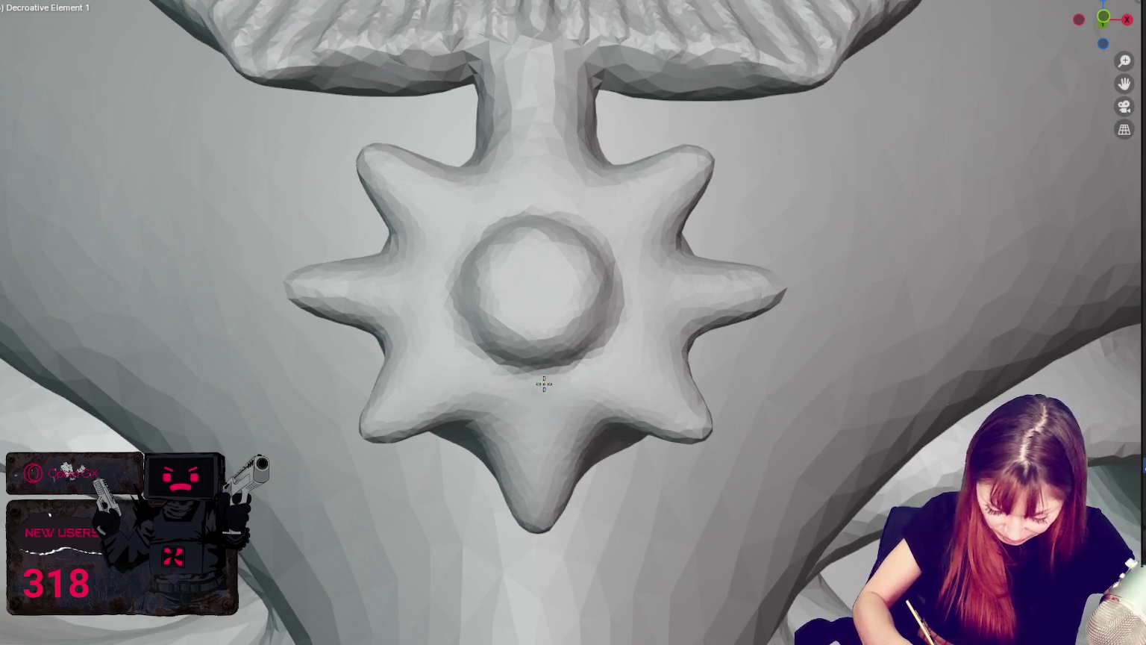
pyautogui.moveTo(544, 384); pyautogui.dragTo(538, 526)
# Crease mirrored grooves along the stem and the upper, horizontal and lower diagonal star arms.
pyautogui.moveTo(532, 56); pyautogui.dragTo(536, 205)
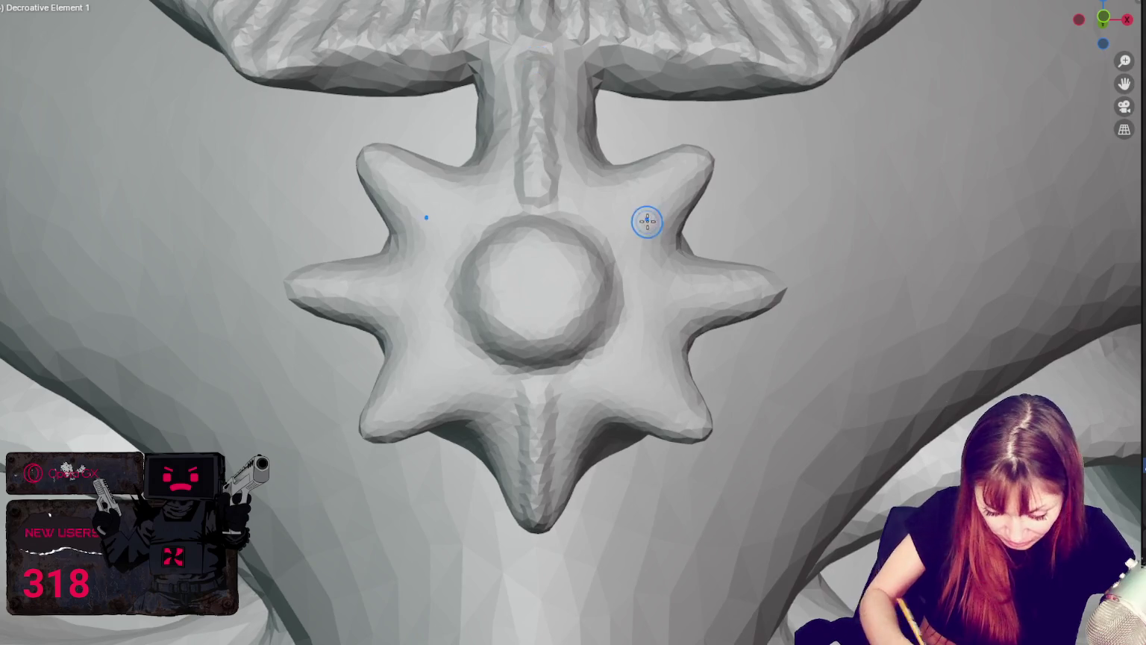
pyautogui.moveTo(597, 228); pyautogui.dragTo(697, 156)
pyautogui.moveTo(625, 294); pyautogui.dragTo(776, 292)
pyautogui.moveTo(621, 351); pyautogui.dragTo(673, 413)
pyautogui.moveTo(586, 387)
pyautogui.mouseDown()
pyautogui.moveTo(601, 413)
pyautogui.moveTo(609, 389)
pyautogui.moveTo(660, 363)
pyautogui.moveTo(640, 323)
pyautogui.moveTo(656, 261)
pyautogui.mouseUp()
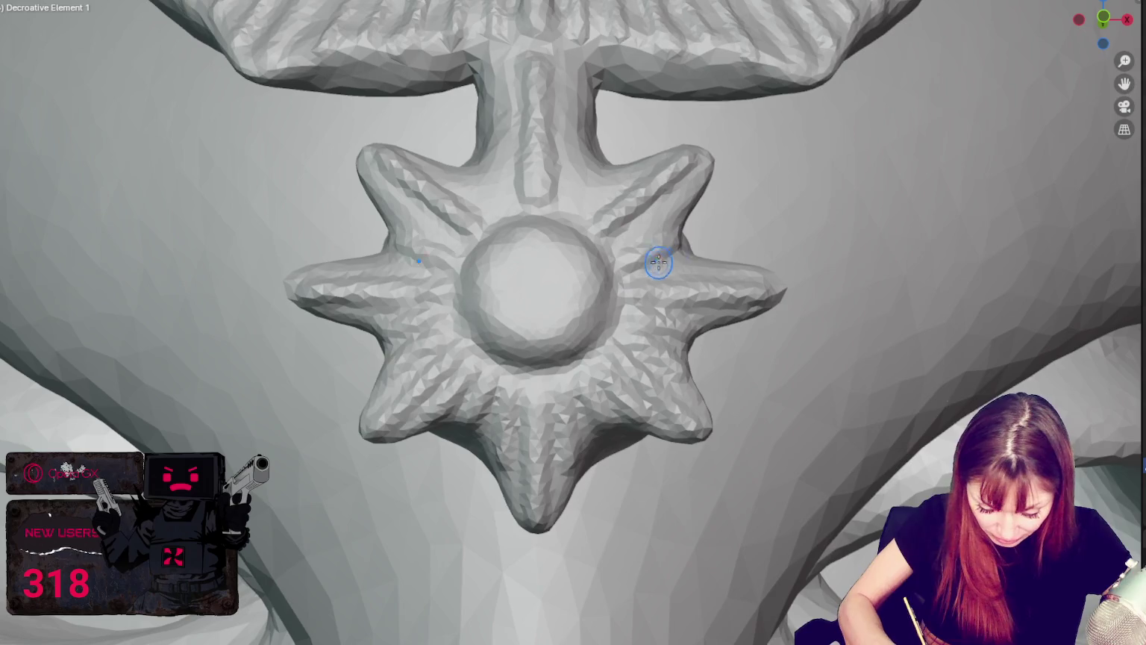
pyautogui.moveTo(694, 179)
pyautogui.mouseDown()
pyautogui.moveTo(576, 204)
pyautogui.moveTo(572, 172)
pyautogui.moveTo(634, 146)
pyautogui.mouseUp()
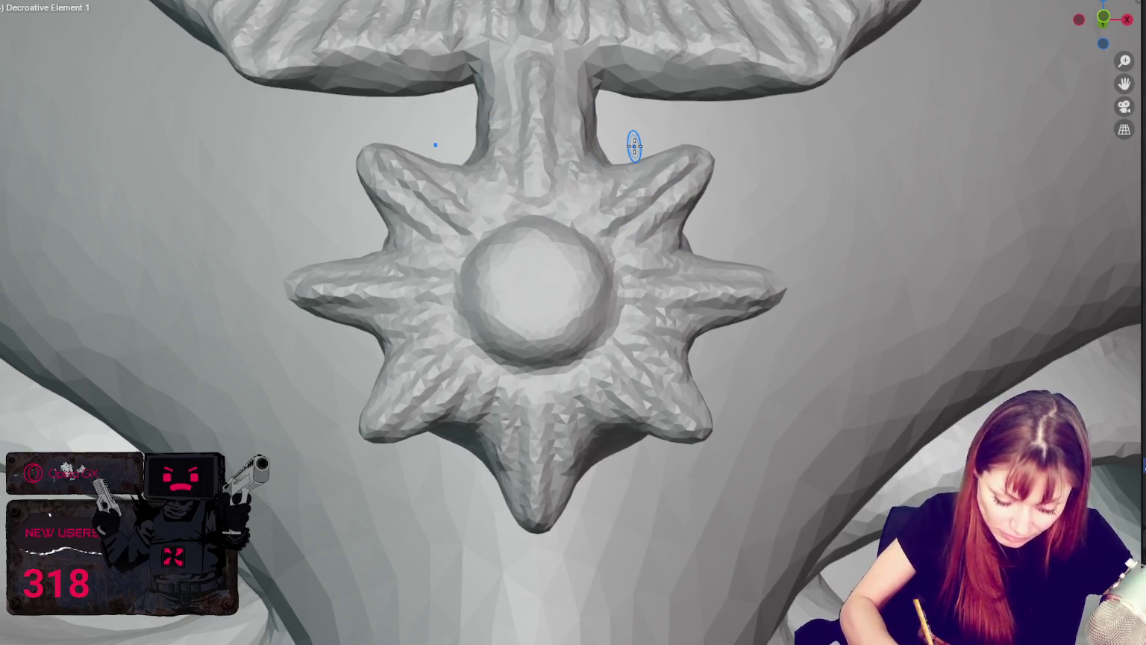
# Finish a groove on the star's lower arm and check the medallion from a three-quarter view.
pyautogui.scroll(-10, 737, 256)
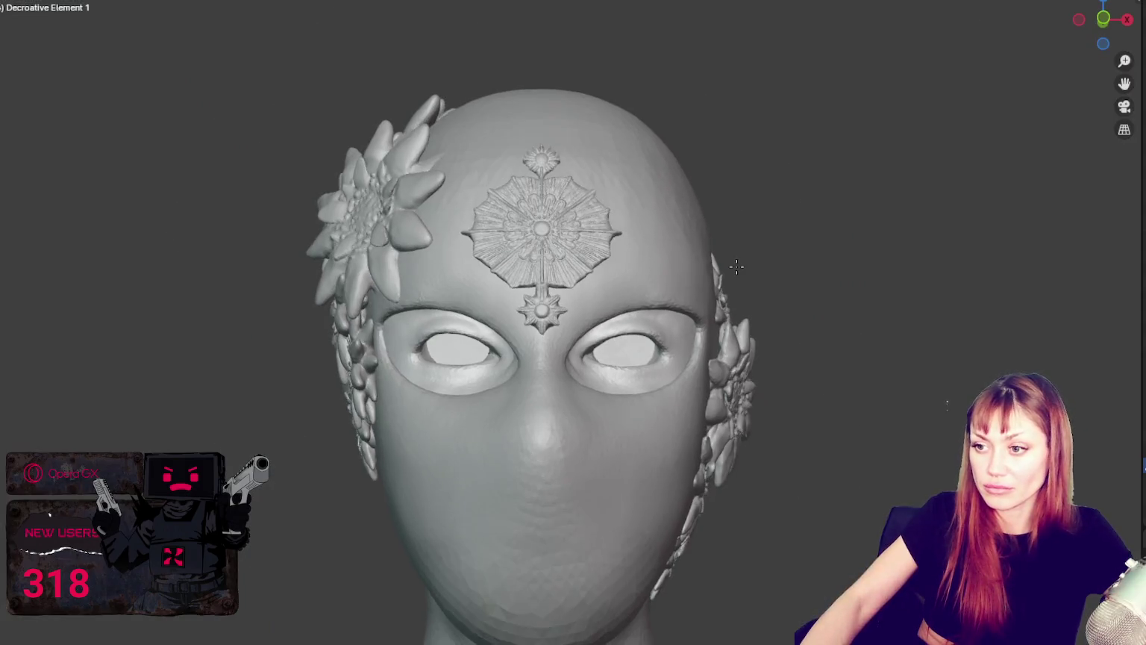
pyautogui.moveTo(753, 262)
pyautogui.mouseDown(button='middle')
pyautogui.moveTo(801, 274)
pyautogui.moveTo(652, 282)
pyautogui.mouseUp(button='middle')
pyautogui.scroll(8, 660, 306)
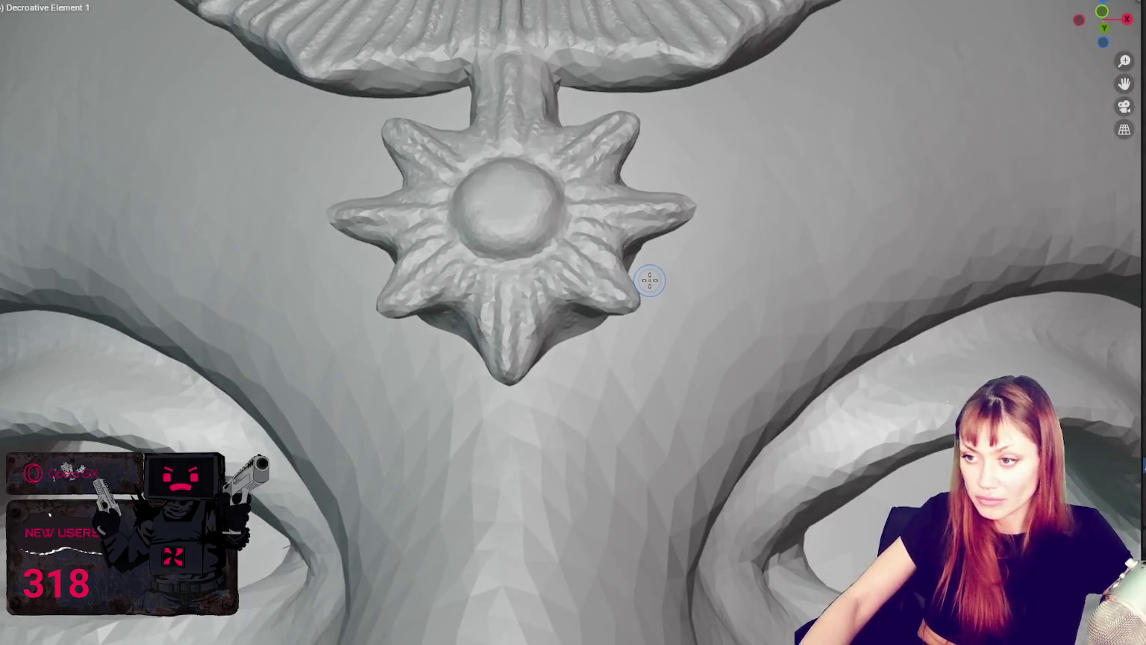
pyautogui.moveTo(575, 340); pyautogui.dragTo(563, 307)
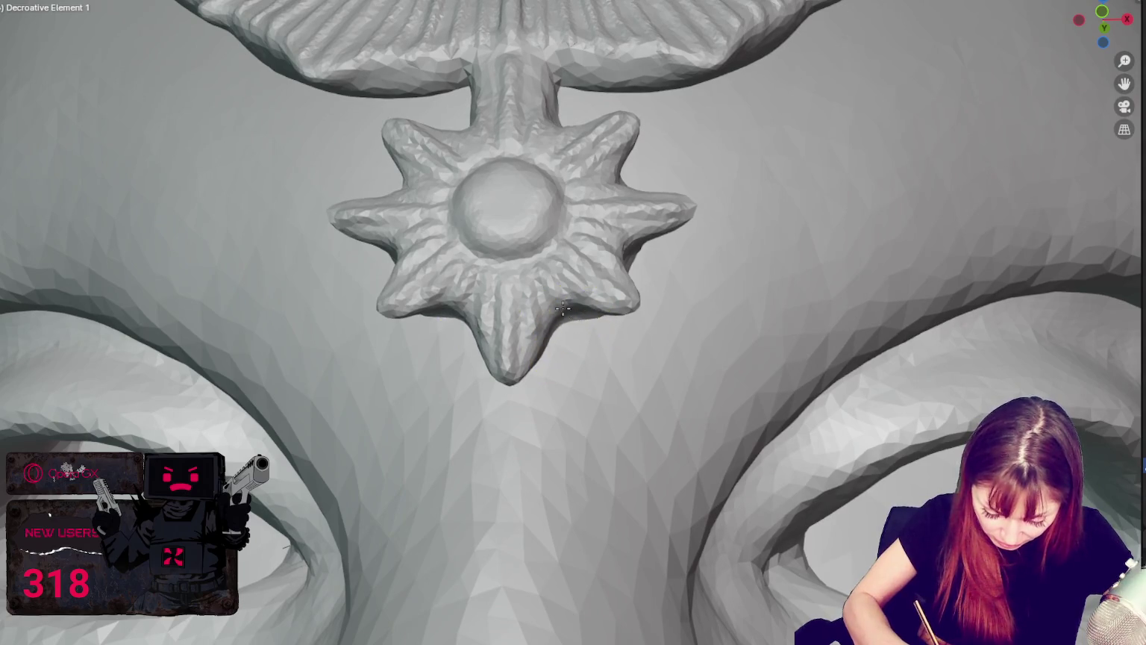
pyautogui.moveTo(618, 261)
pyautogui.mouseDown(button='middle')
pyautogui.moveTo(632, 297)
pyautogui.moveTo(612, 333)
pyautogui.moveTo(574, 305)
pyautogui.mouseUp(button='middle')
pyautogui.moveTo(558, 254)
pyautogui.mouseDown(button='middle')
pyautogui.moveTo(638, 254)
pyautogui.moveTo(684, 320)
pyautogui.mouseUp(button='middle')
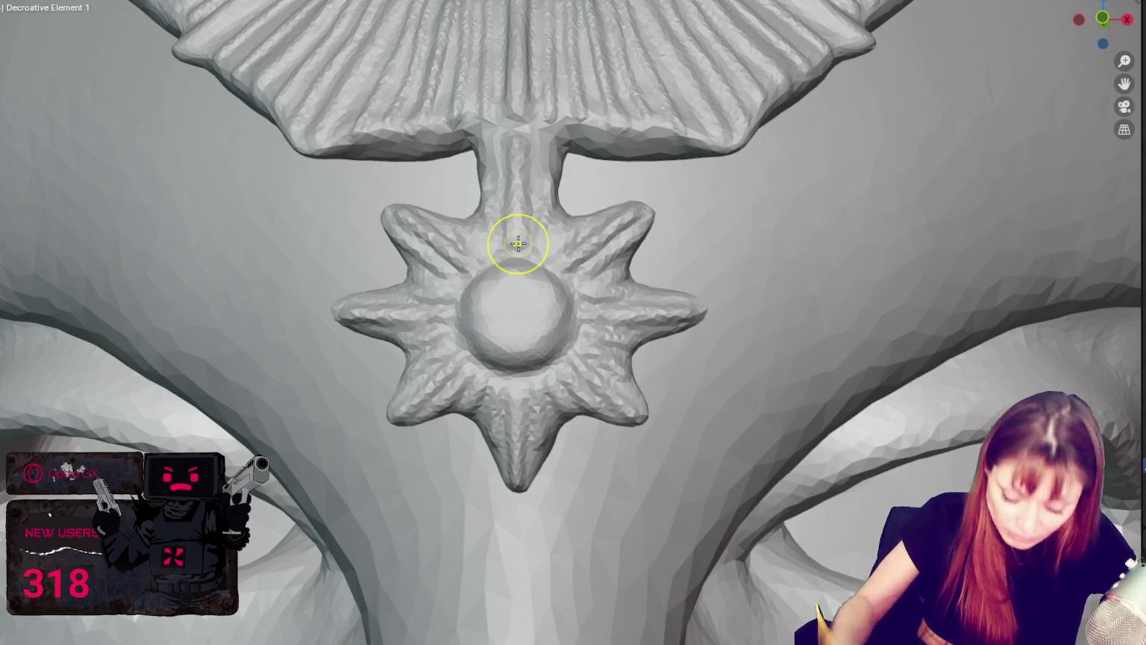
pyautogui.scroll(-10, 469, 252)
pyautogui.moveTo(697, 223)
pyautogui.mouseDown(button='middle')
pyautogui.moveTo(754, 225)
pyautogui.moveTo(589, 217)
pyautogui.moveTo(806, 231)
pyautogui.moveTo(727, 223)
pyautogui.moveTo(751, 229)
pyautogui.moveTo(693, 166)
pyautogui.moveTo(768, 187)
pyautogui.moveTo(704, 179)
pyautogui.moveTo(669, 227)
pyautogui.mouseUp(button='middle')
pyautogui.scroll(3, 787, 190)
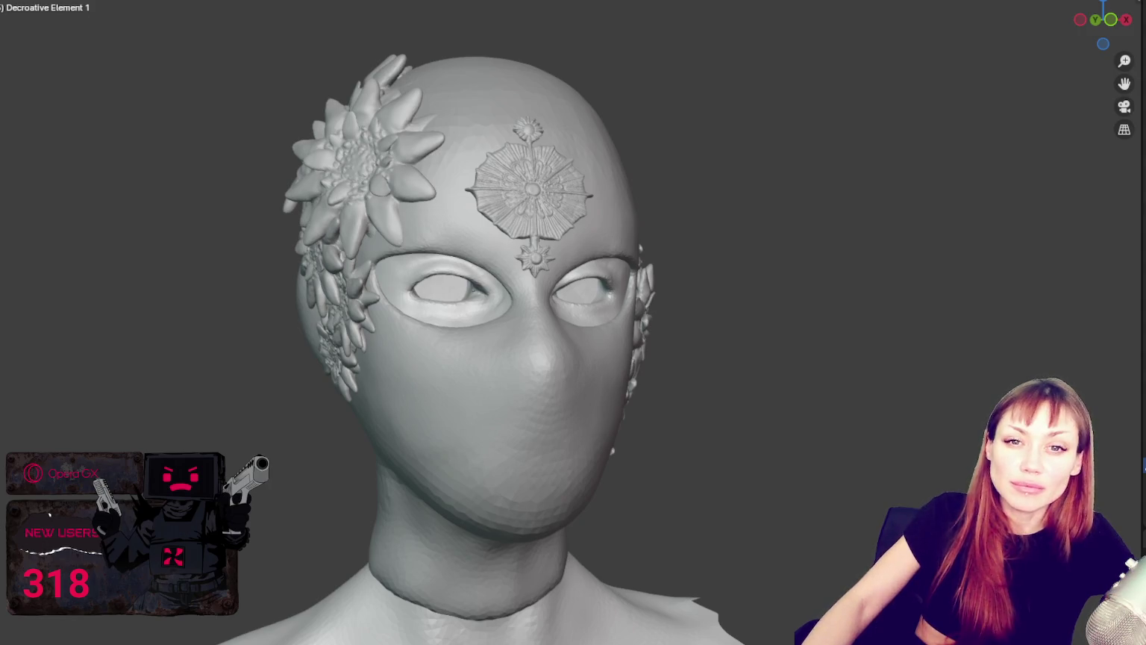
pyautogui.moveTo(906, 258)
pyautogui.mouseDown(button='middle')
pyautogui.moveTo(1027, 251)
pyautogui.moveTo(1018, 274)
pyautogui.moveTo(1034, 312)
pyautogui.moveTo(898, 297)
pyautogui.moveTo(798, 217)
pyautogui.moveTo(847, 254)
pyautogui.moveTo(877, 259)
pyautogui.mouseUp(button='middle')
pyautogui.scroll(3, 1027, 250)
pyautogui.scroll(-3, 763, 289)
pyautogui.moveTo(763, 289); pyautogui.dragTo(771, 277, button='middle')
pyautogui.scroll(5, 771, 276)
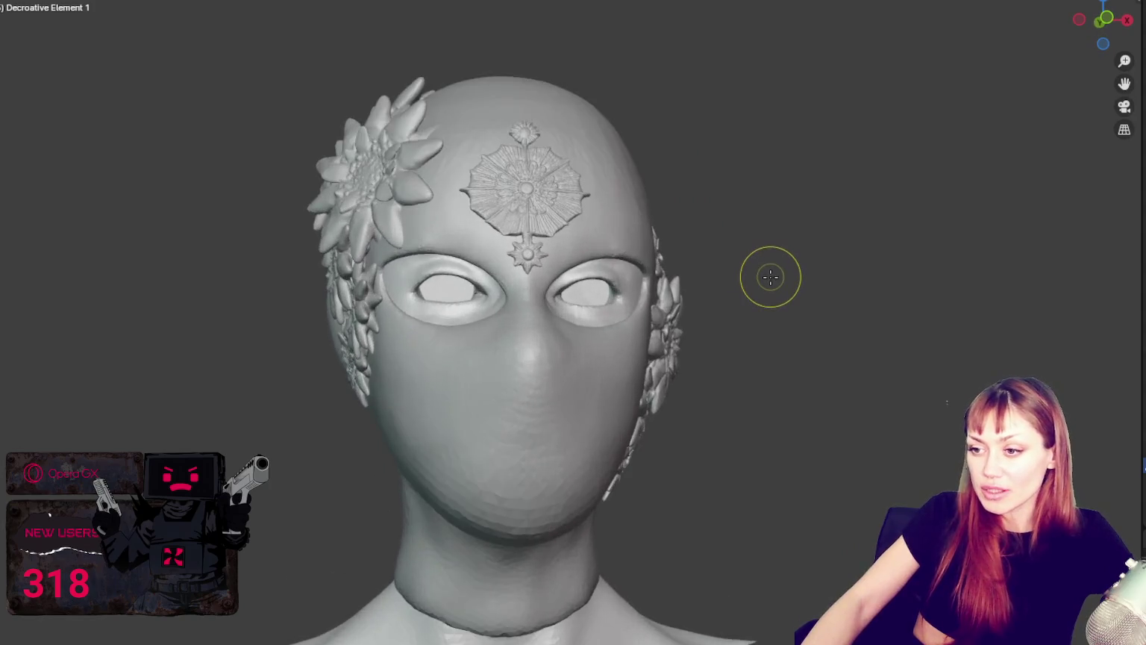
pyautogui.scroll(2, 770, 271)
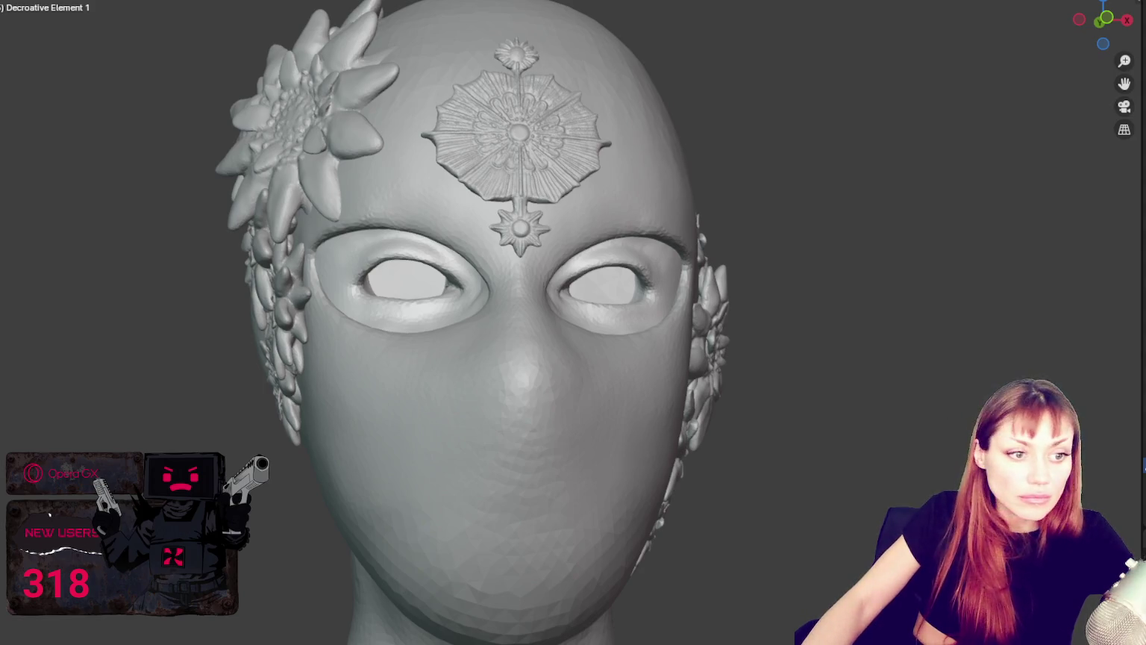
pyautogui.scroll(-1, 505, 321)
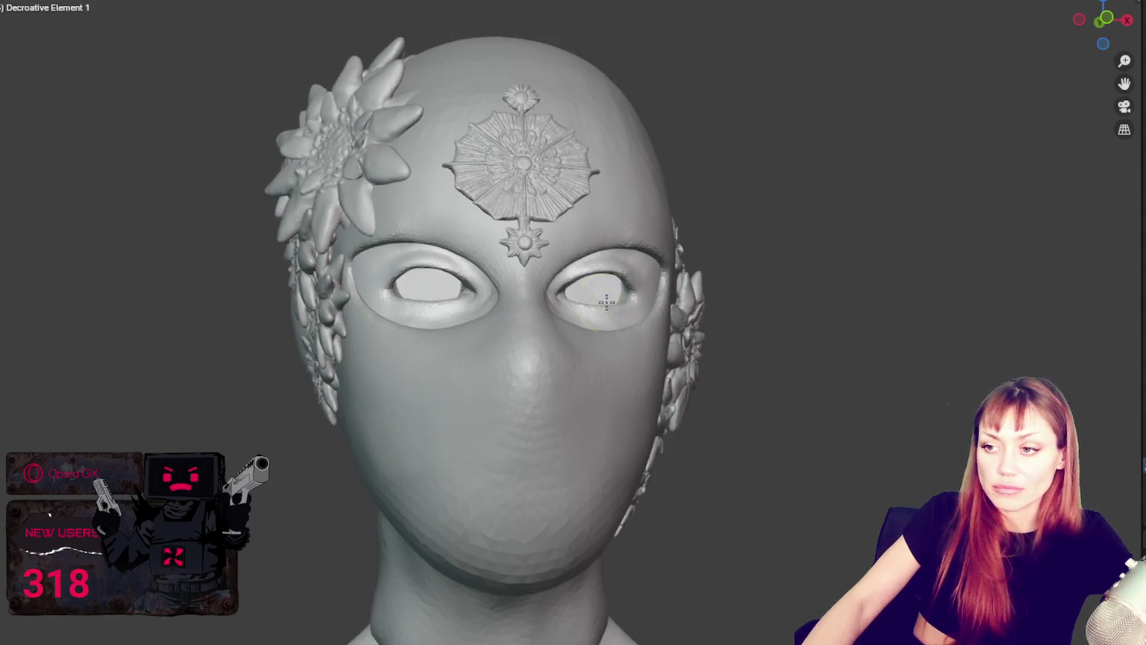
pyautogui.scroll(-1, 589, 327)
pyautogui.scroll(-1, 591, 330)
pyautogui.keyDown('shift'); pyautogui.moveTo(591, 329); pyautogui.dragTo(563, 306, button='middle'); pyautogui.keyUp('shift')
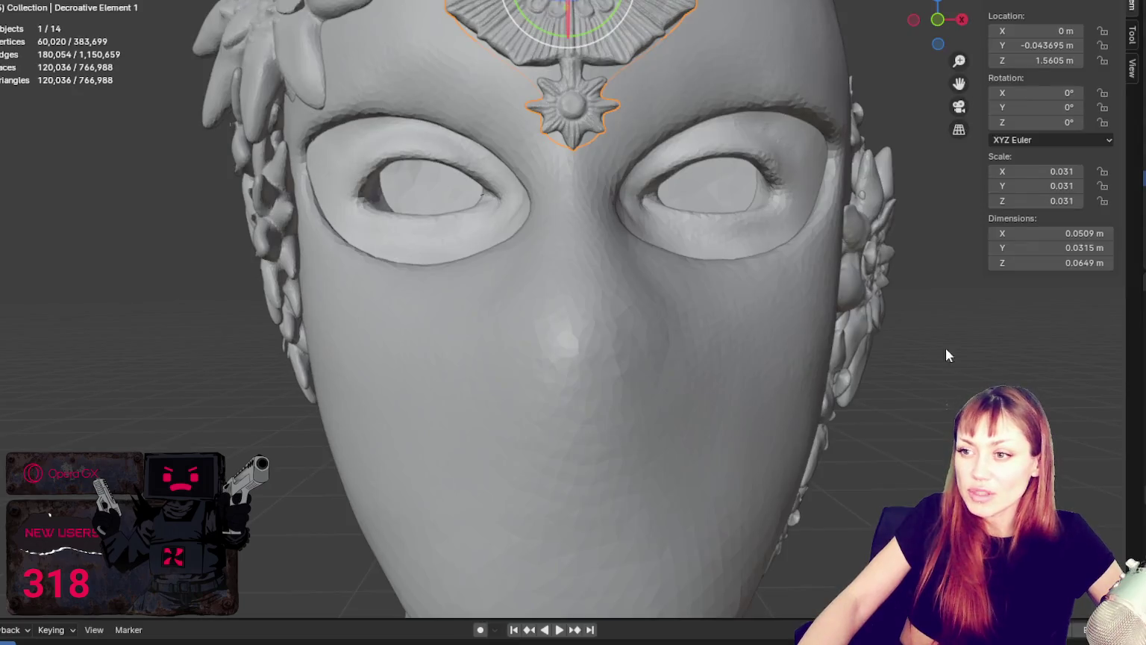
pyautogui.scroll(-5, 895, 283)
# Duplicate the forehead medallion and slide the copy down to the mouth.
pyautogui.hotkey('shift', 'd')
pyautogui.rightClick(635, 135)
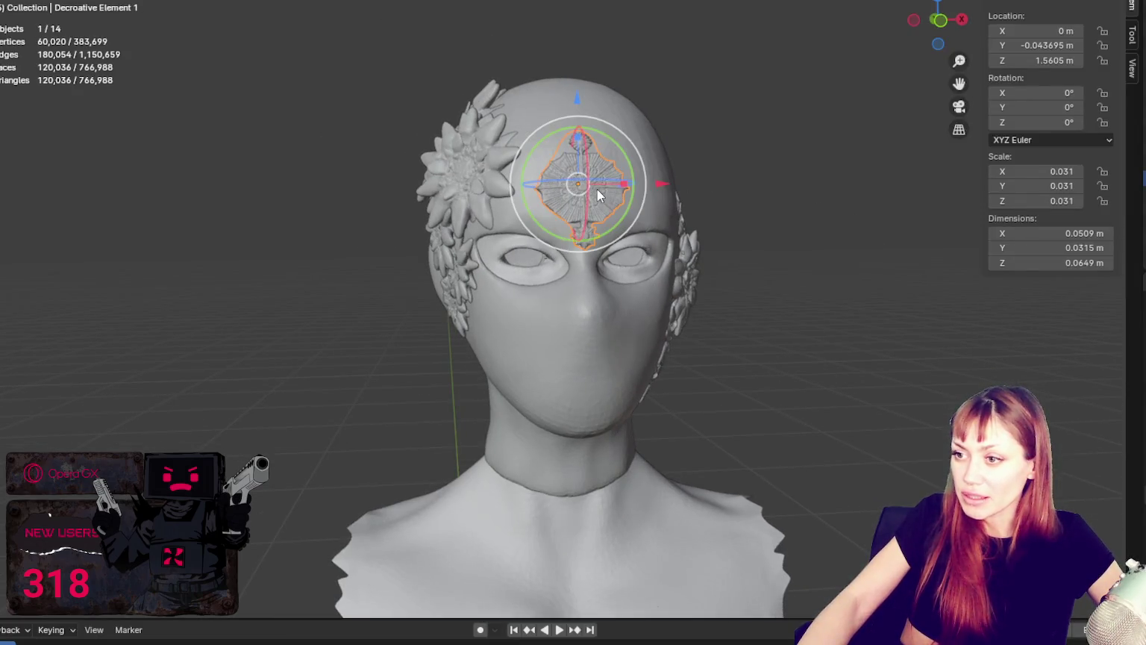
pyautogui.press('g')
pyautogui.moveTo(556, 328); pyautogui.dragTo(648, 296, button='middle')
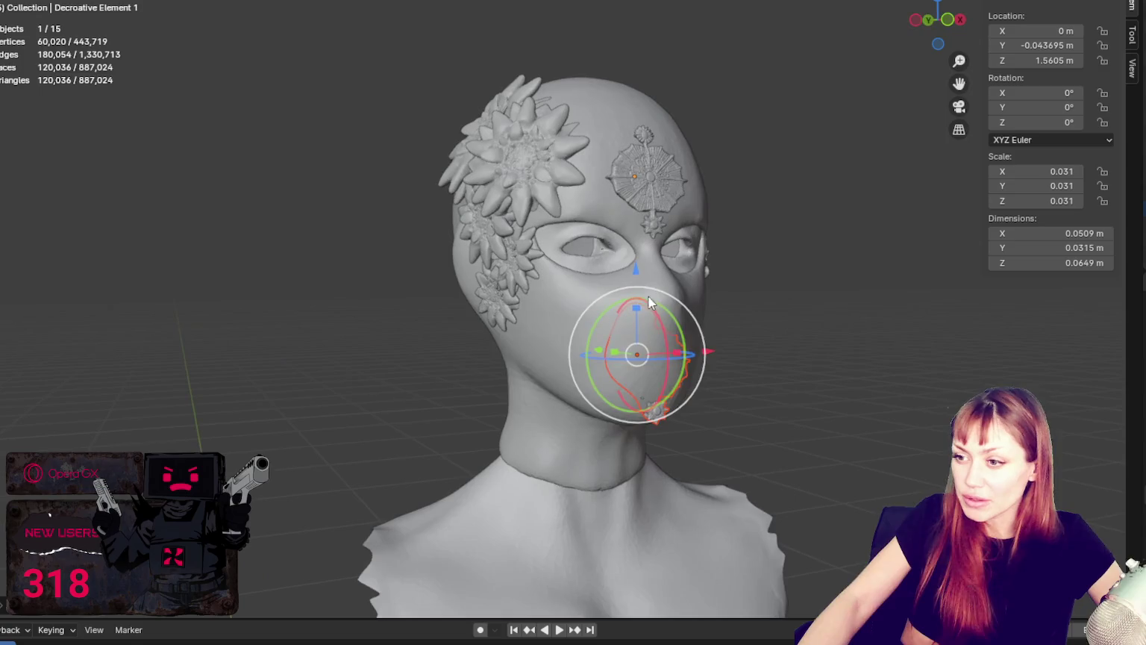
pyautogui.rightClick(647, 354)
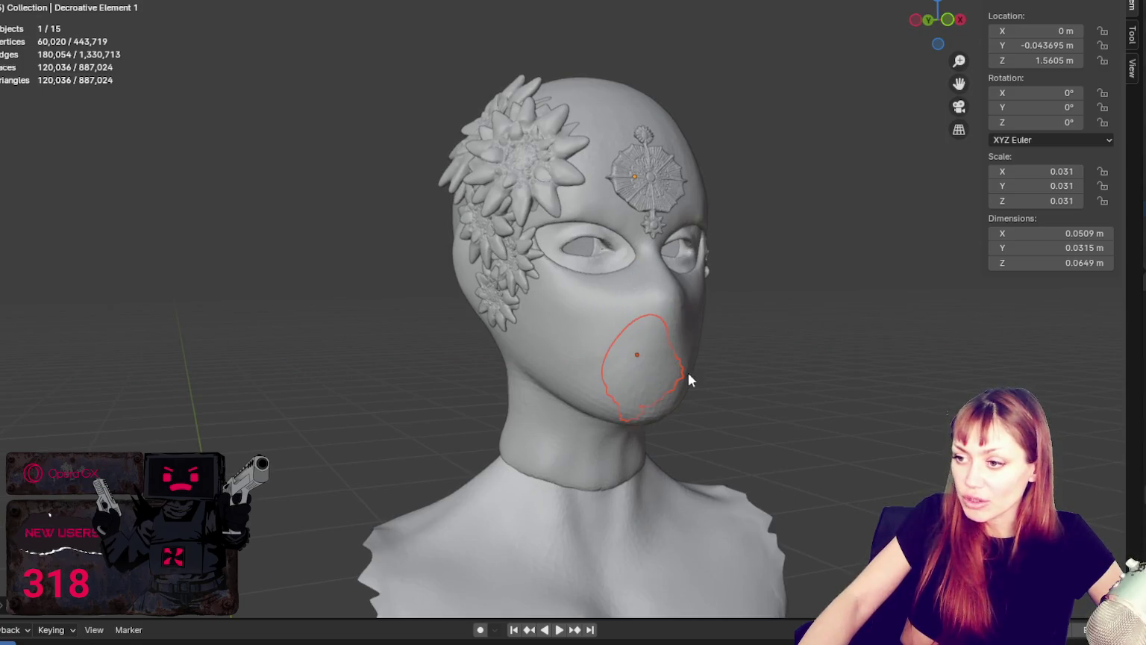
pyautogui.moveTo(688, 374); pyautogui.dragTo(790, 365, button='middle')
# Shrink the mouth copy and push it forward onto the face.
pyautogui.click(734, 401)
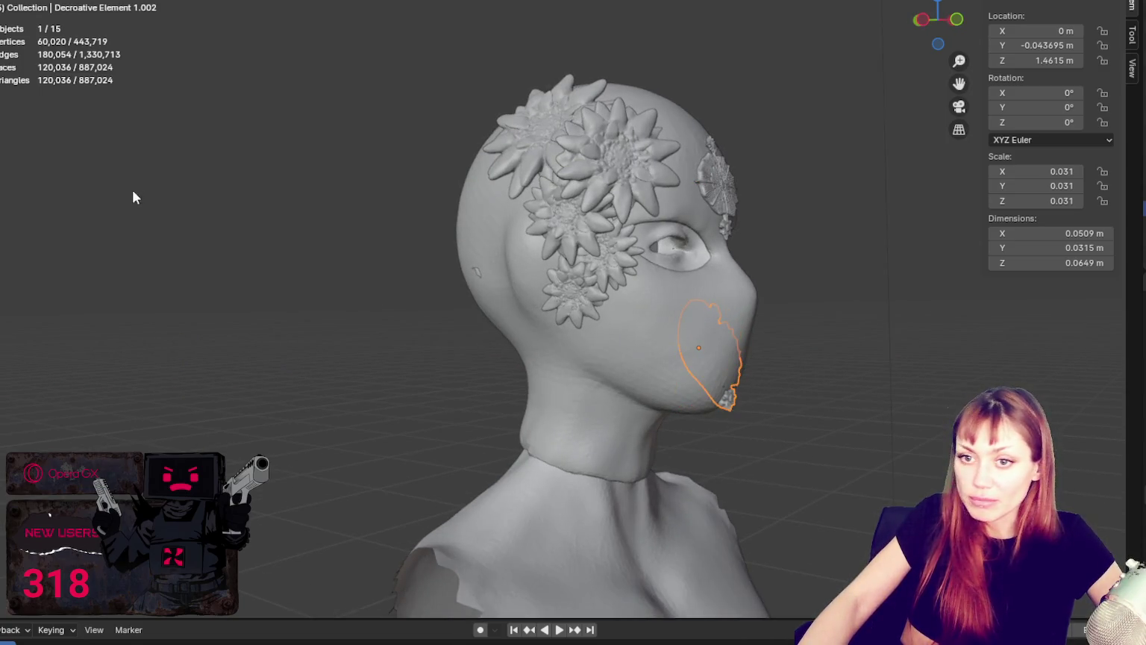
pyautogui.moveTo(739, 328)
pyautogui.mouseDown()
pyautogui.moveTo(795, 345)
pyautogui.moveTo(649, 350)
pyautogui.mouseUp()
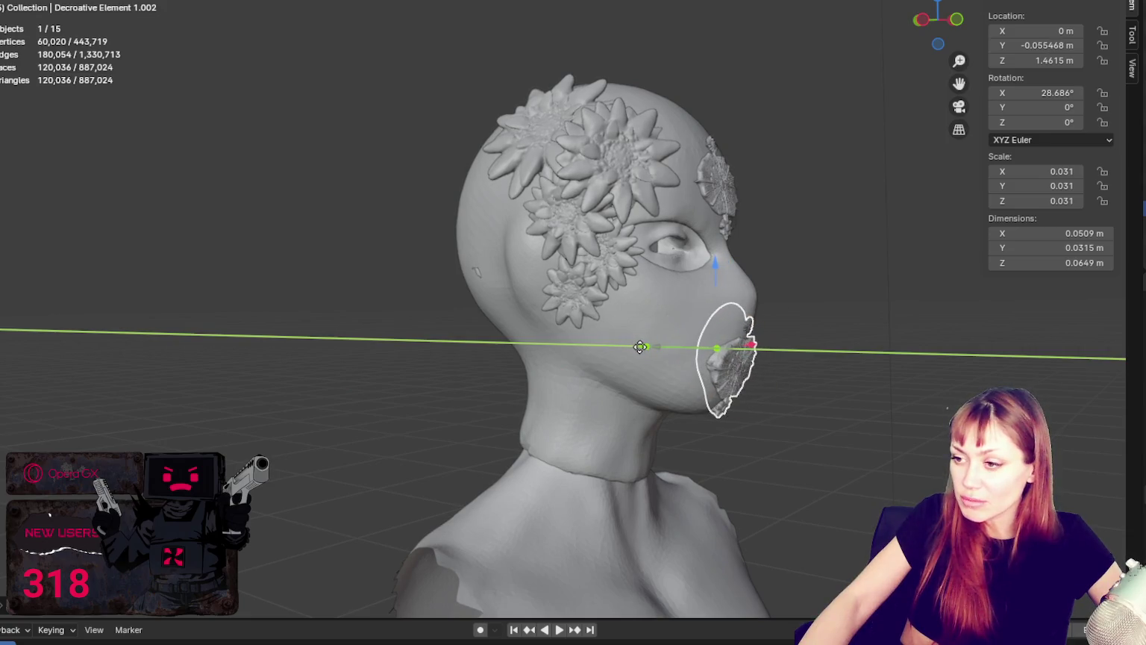
pyautogui.press('KP_1')
pyautogui.press('s')
pyautogui.click(554, 357)
pyautogui.moveTo(623, 356); pyautogui.dragTo(451, 356, button='middle')
pyautogui.moveTo(483, 352); pyautogui.dragTo(476, 355)
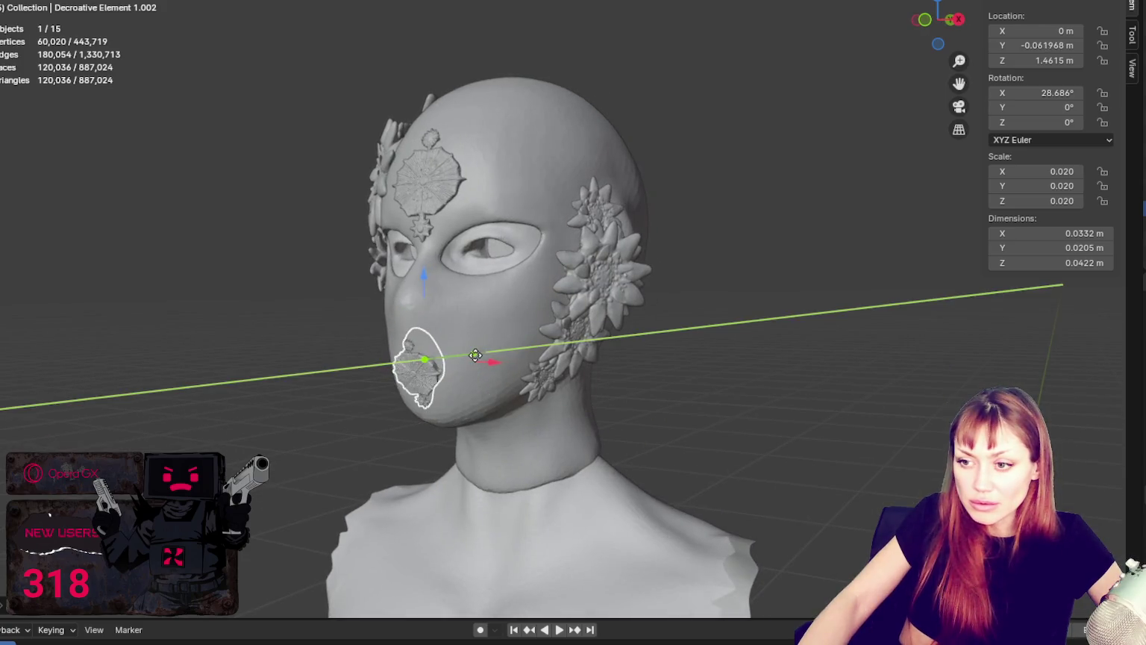
pyautogui.click(474, 357)
# Raise the mouth ornament slightly, then delete it, leaving 14 objects.
pyautogui.moveTo(770, 398)
pyautogui.mouseDown(button='middle')
pyautogui.moveTo(834, 396)
pyautogui.moveTo(806, 403)
pyautogui.mouseUp(button='middle')
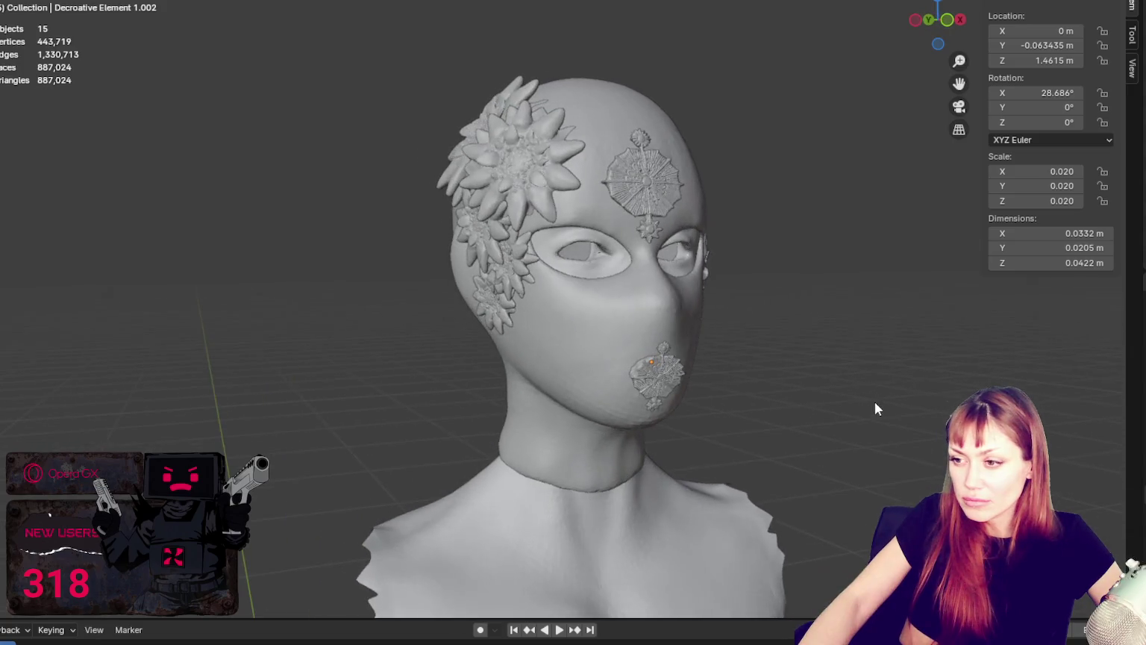
pyautogui.click(667, 384)
pyautogui.moveTo(647, 288); pyautogui.dragTo(648, 283)
pyautogui.moveTo(649, 283)
pyautogui.mouseDown(button='middle')
pyautogui.moveTo(877, 335)
pyautogui.moveTo(687, 321)
pyautogui.moveTo(854, 322)
pyautogui.moveTo(783, 326)
pyautogui.mouseUp(button='middle')
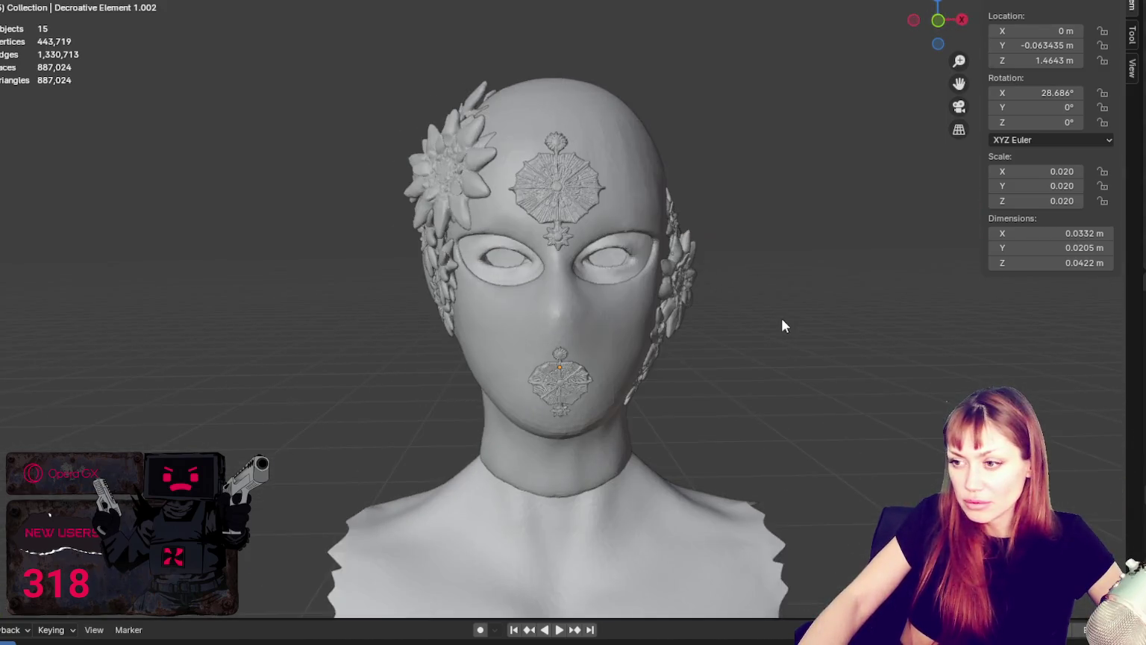
pyautogui.click(568, 389)
pyautogui.press('x')
pyautogui.click(615, 381)
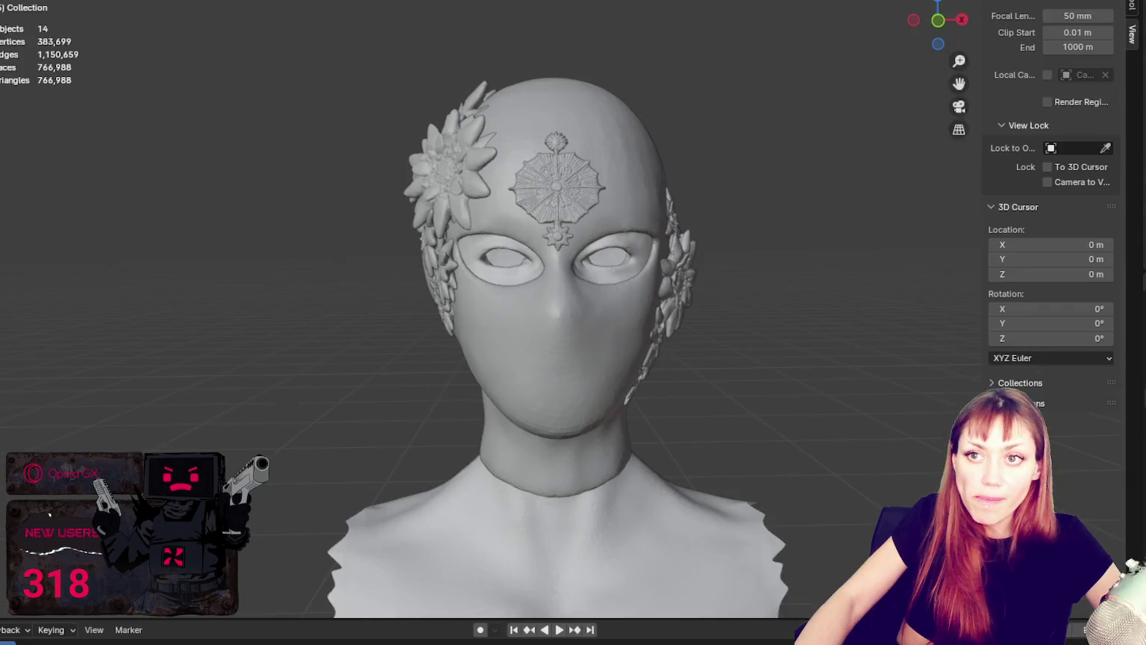
pyautogui.hotkey('shift', 'a')
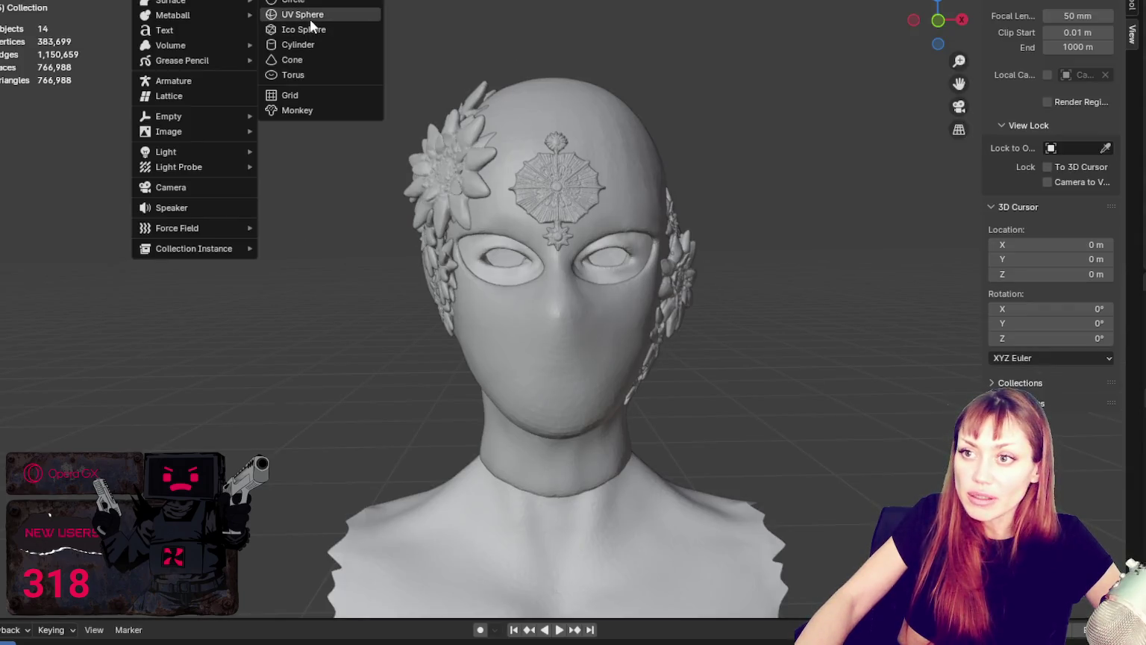
# Add a UV sphere, scale it to about a third, and lift it along Z to head height.
pyautogui.click(309, 18)
pyautogui.scroll(-5, 642, 247)
pyautogui.scroll(-4, 609, 362)
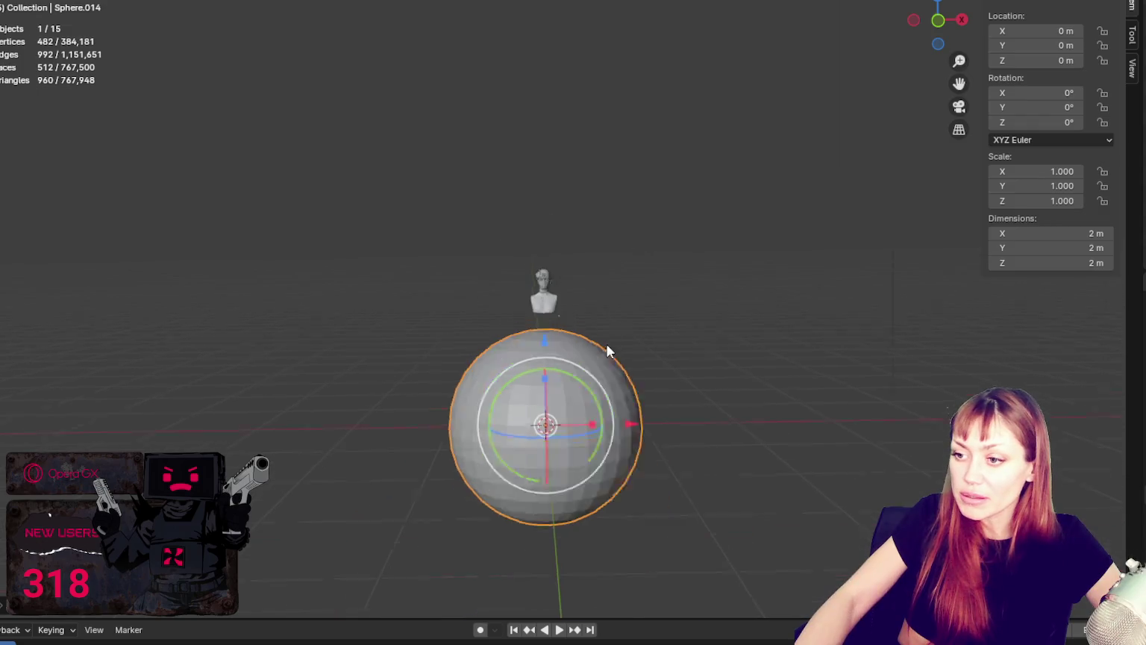
pyautogui.scroll(-2, 630, 383)
pyautogui.press('s')
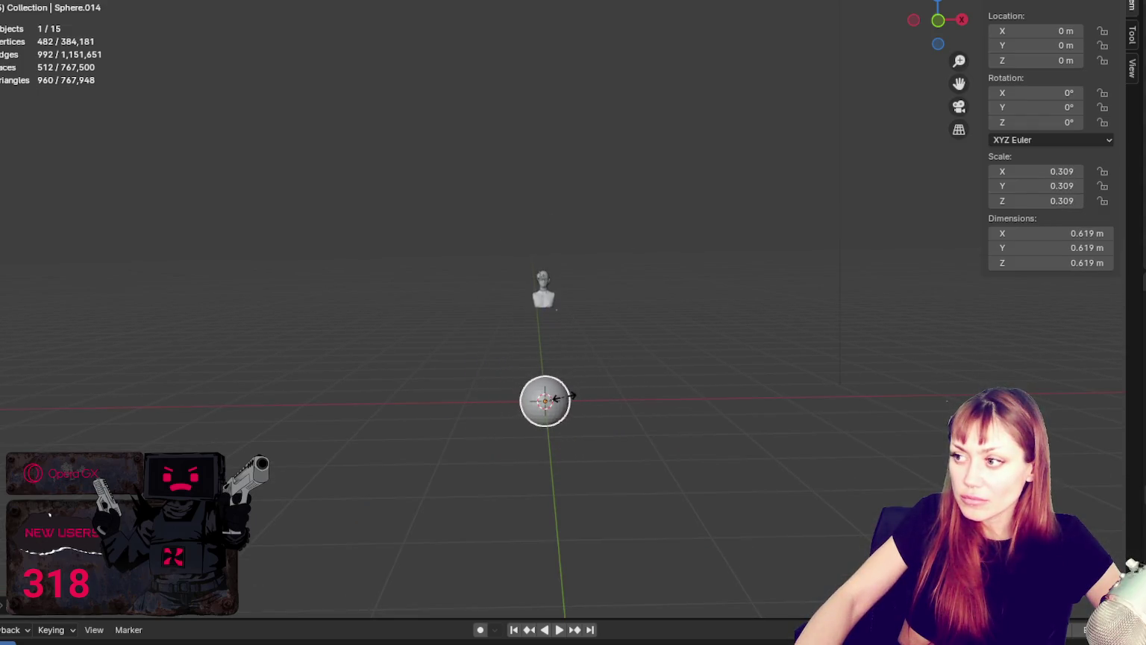
pyautogui.click(565, 395)
pyautogui.press('g')
pyautogui.press('z')
pyautogui.click(559, 200)
# Shrink the sphere to 0.063 scale and raise it to Z 1.483 m inside the lower face.
pyautogui.scroll(5, 554, 250)
pyautogui.press('s')
pyautogui.click(545, 297)
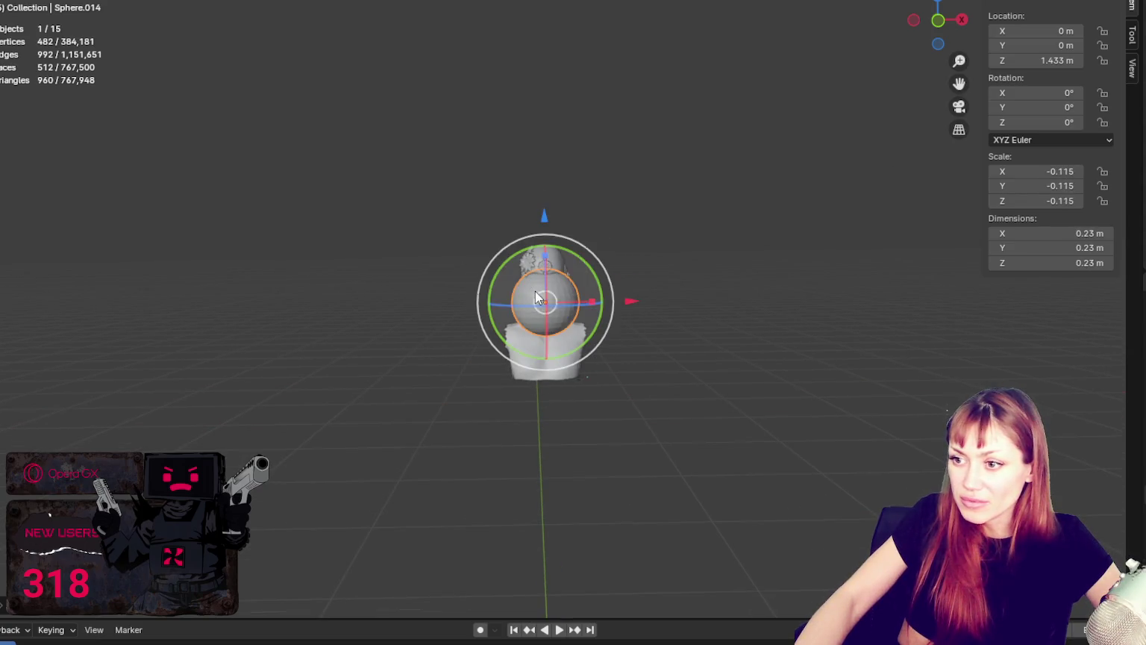
pyautogui.hotkey('ctrl', 'z')
pyautogui.press('s')
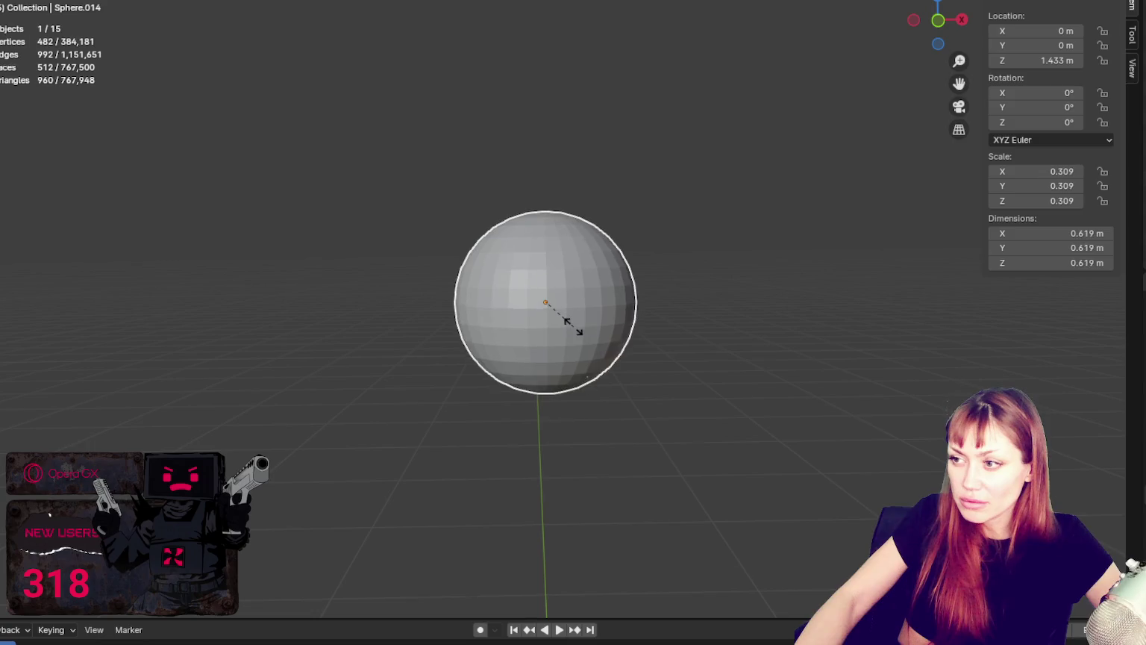
pyautogui.click(548, 299)
pyautogui.scroll(5, 549, 299)
pyautogui.press('s')
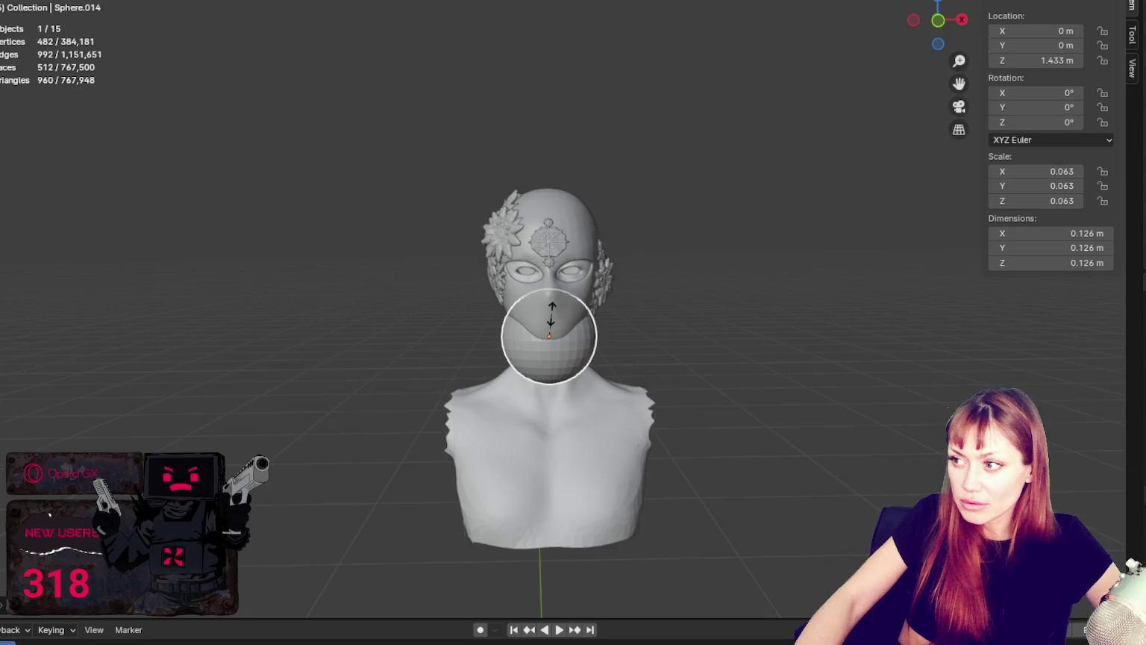
pyautogui.click(551, 314)
pyautogui.moveTo(557, 255); pyautogui.dragTo(644, 232)
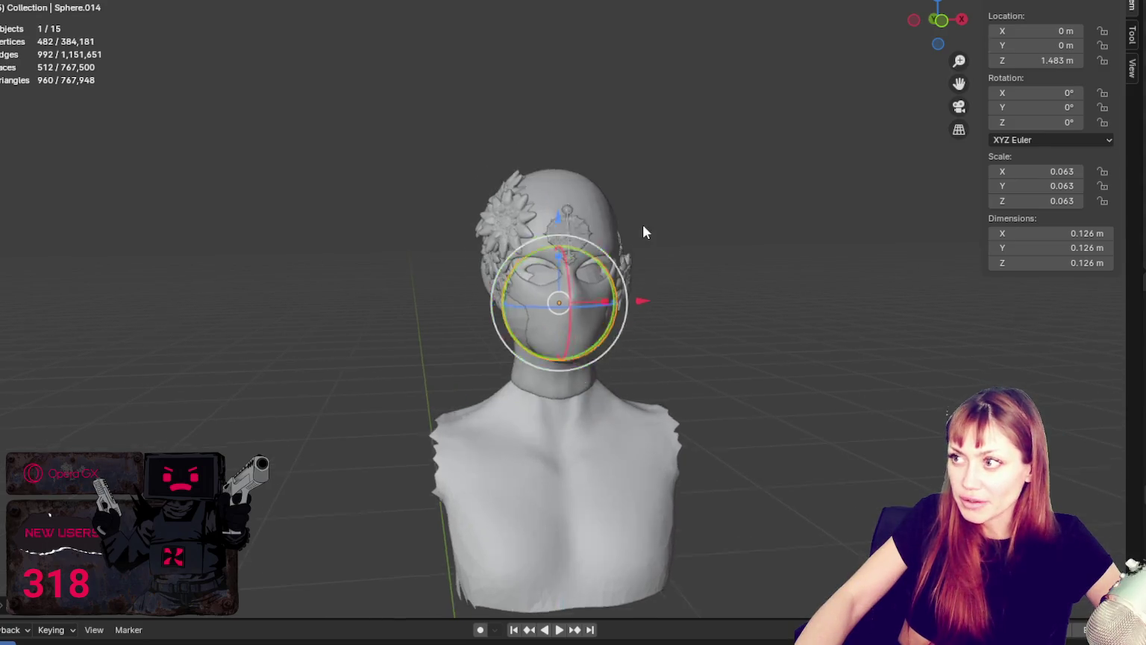
pyautogui.moveTo(643, 227); pyautogui.dragTo(599, 182, button='middle')
pyautogui.hotkey('ctrl', 'alt', 'space')
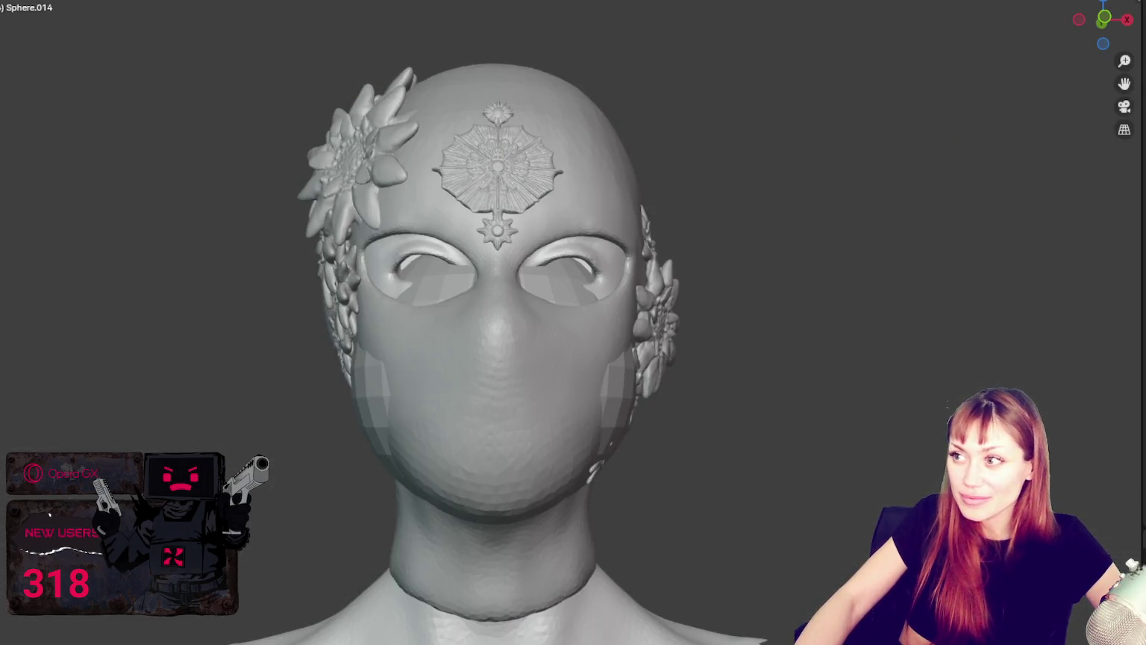
# Smooth the faceted jaw and under-chin area of the head.
pyautogui.moveTo(536, 283); pyautogui.dragTo(603, 417, button='middle')
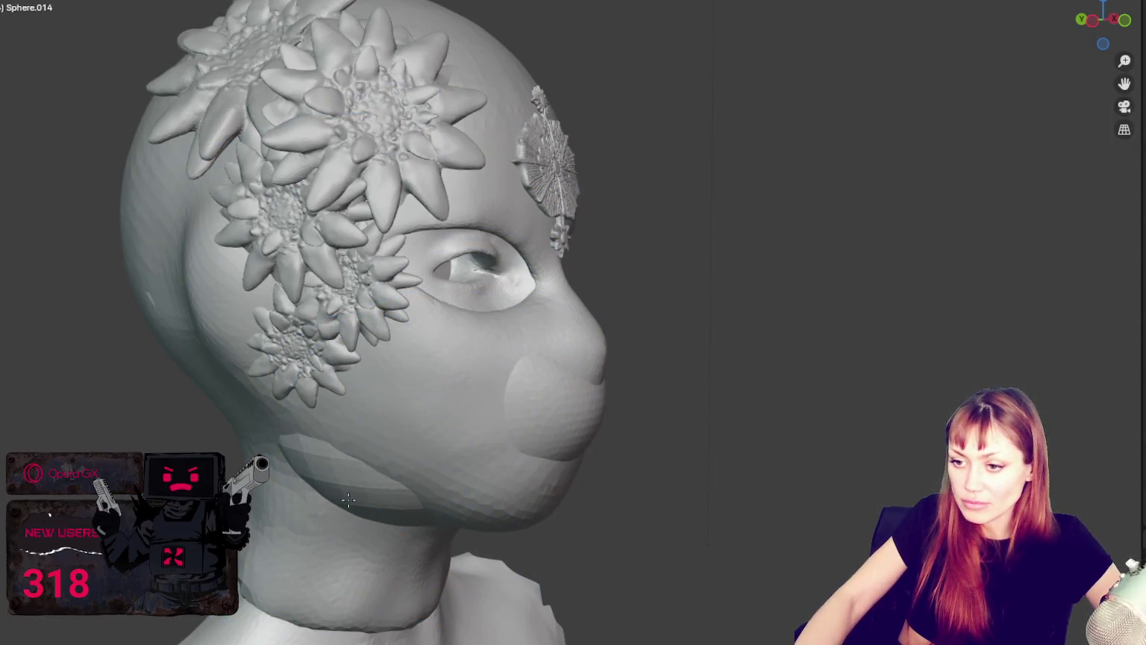
pyautogui.keyDown('shift'); pyautogui.moveTo(179, 500); pyautogui.dragTo(409, 441); pyautogui.keyUp('shift')
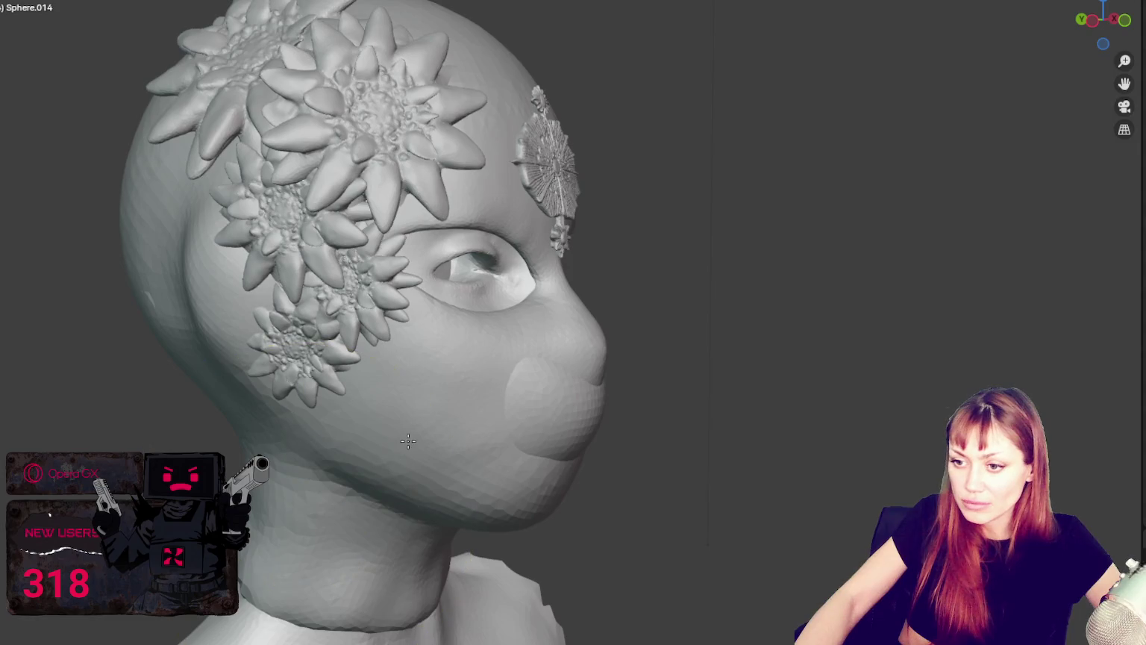
pyautogui.moveTo(594, 512)
pyautogui.mouseDown(button='middle')
pyautogui.moveTo(602, 463)
pyautogui.moveTo(581, 381)
pyautogui.moveTo(699, 265)
pyautogui.mouseUp(button='middle')
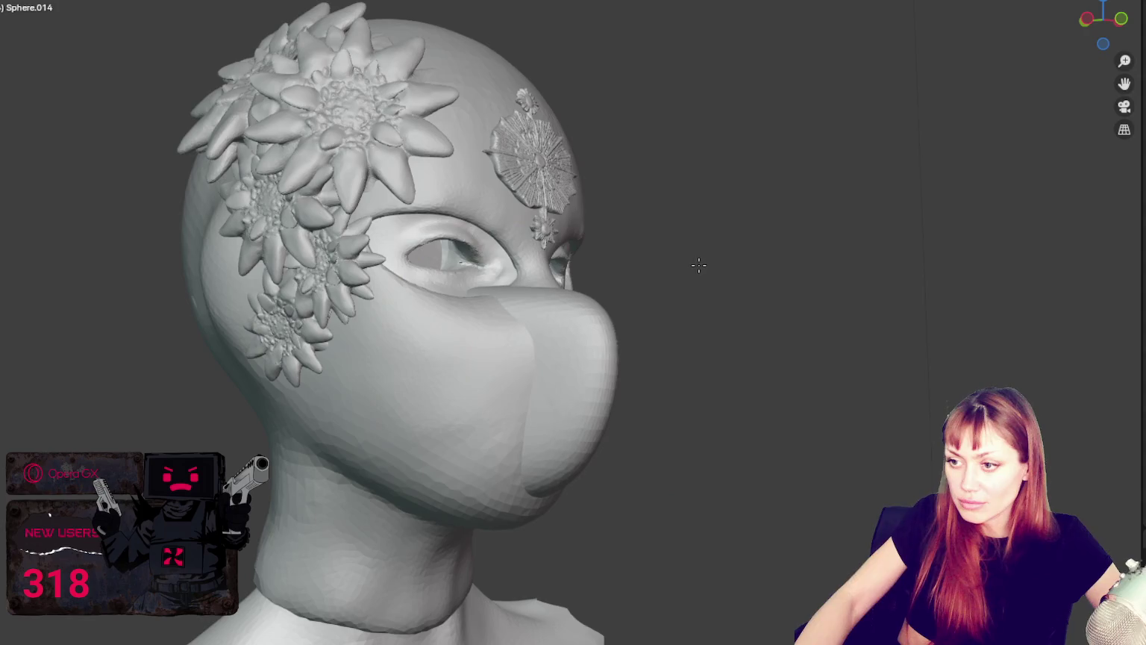
pyautogui.moveTo(675, 410); pyautogui.dragTo(550, 281, button='middle')
# Shape the nose bridge and muzzle, pulling the nose tip down toward the chin.
pyautogui.moveTo(529, 321); pyautogui.dragTo(554, 300)
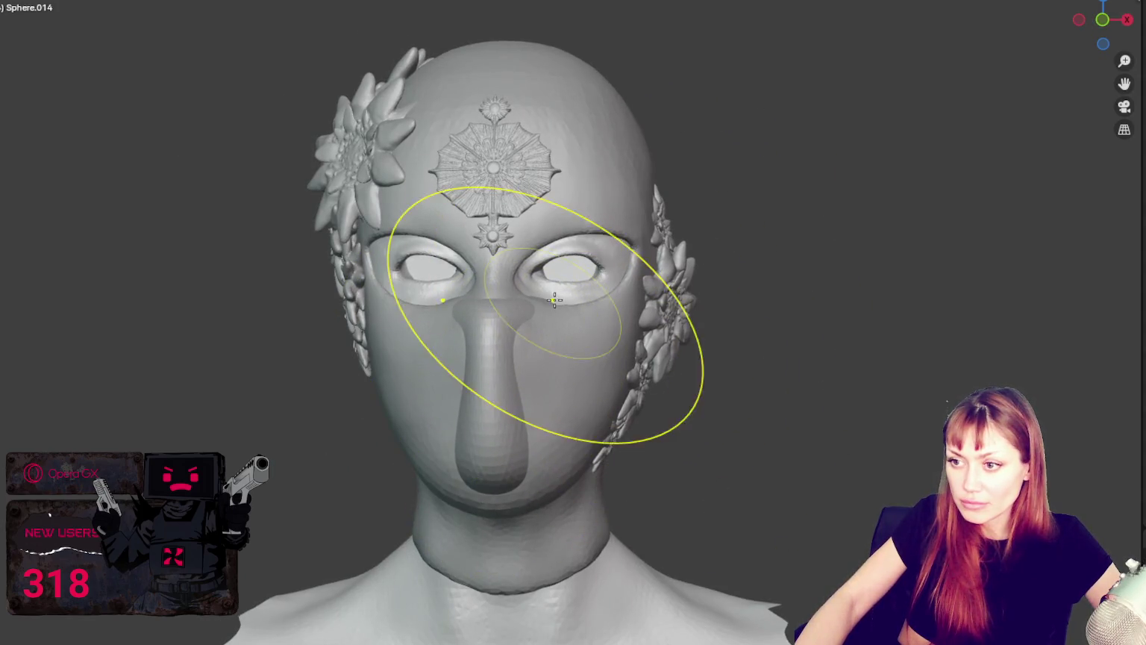
pyautogui.moveTo(554, 299); pyautogui.dragTo(645, 404, button='middle')
pyautogui.moveTo(645, 404); pyautogui.dragTo(620, 464)
pyautogui.moveTo(619, 463); pyautogui.dragTo(552, 416, button='middle')
pyautogui.moveTo(552, 415); pyautogui.dragTo(479, 426)
pyautogui.moveTo(498, 420)
pyautogui.mouseDown(button='middle')
pyautogui.moveTo(535, 389)
pyautogui.moveTo(512, 470)
pyautogui.mouseUp(button='middle')
pyautogui.moveTo(512, 470); pyautogui.dragTo(498, 557)
pyautogui.moveTo(498, 550)
pyautogui.mouseDown(button='middle')
pyautogui.moveTo(535, 505)
pyautogui.moveTo(669, 436)
pyautogui.moveTo(703, 379)
pyautogui.moveTo(440, 512)
pyautogui.mouseUp(button='middle')
# Build up the mask edge along the jaw, under the eyes and between them.
pyautogui.moveTo(440, 512); pyautogui.dragTo(694, 448)
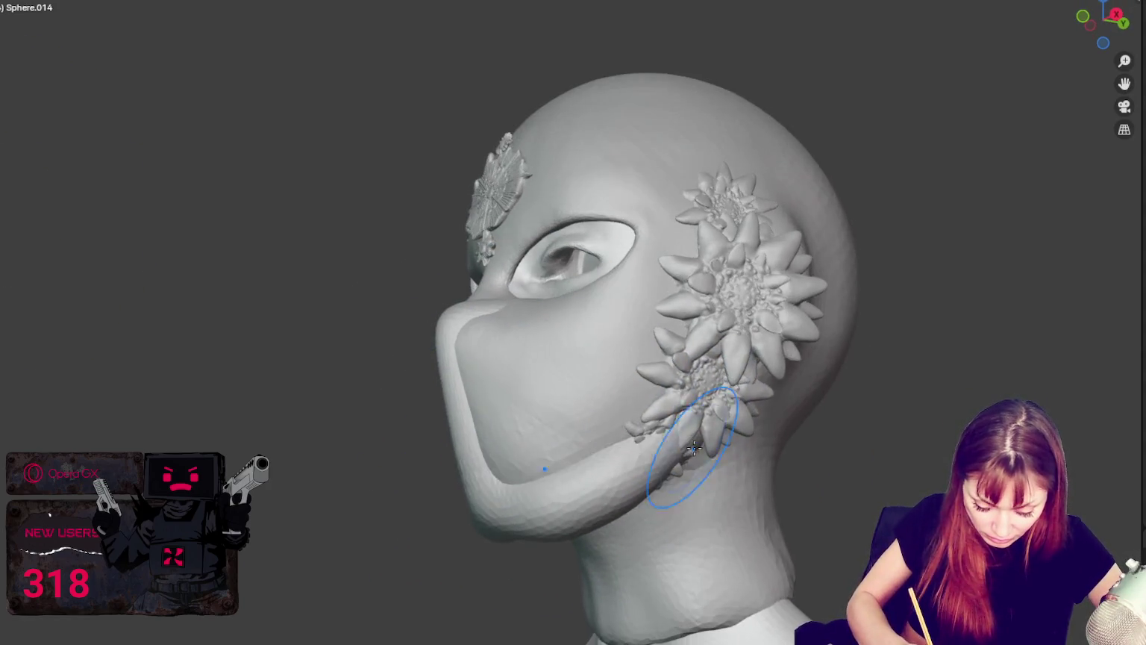
pyautogui.moveTo(694, 448); pyautogui.dragTo(499, 303, button='middle')
pyautogui.moveTo(499, 303); pyautogui.dragTo(657, 265)
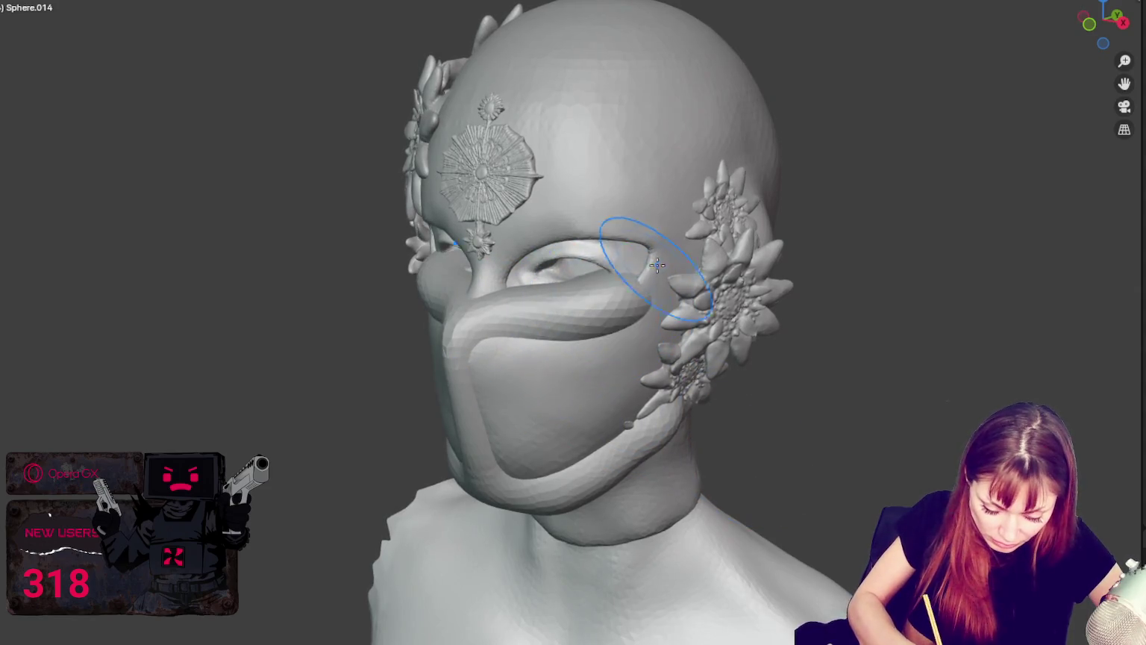
pyautogui.moveTo(657, 265); pyautogui.dragTo(721, 256, button='middle')
pyautogui.moveTo(461, 302)
pyautogui.mouseDown()
pyautogui.moveTo(547, 277)
pyautogui.moveTo(610, 225)
pyautogui.mouseUp()
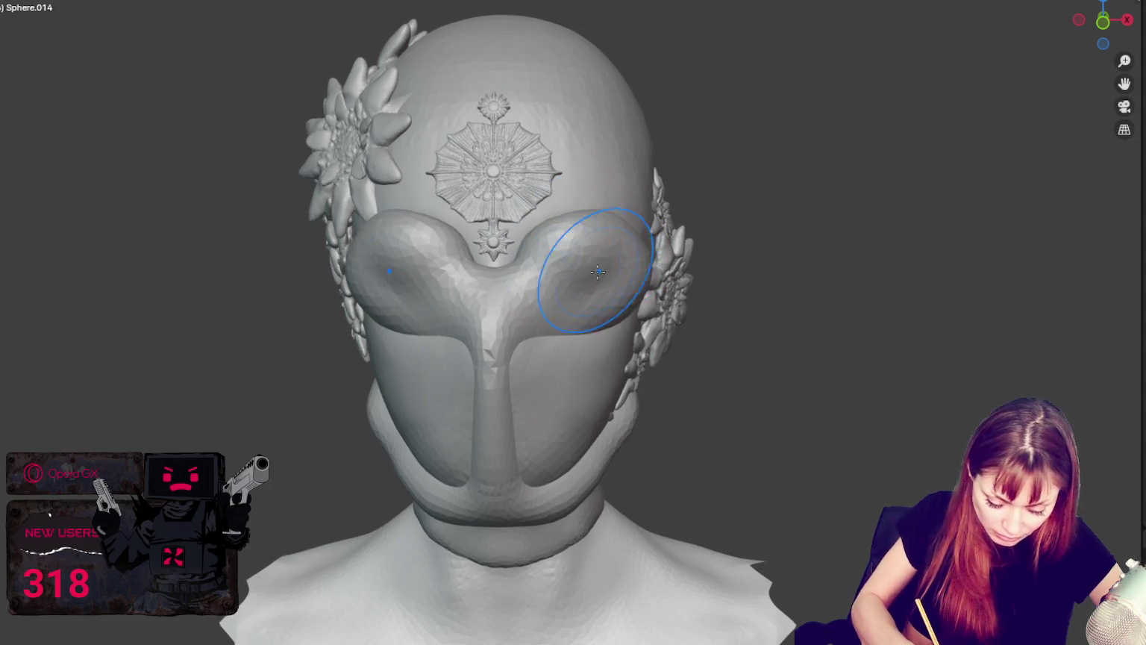
# Extend the mask's side toward the flowers, mark the nose ridge, and carve mirrored eye holes.
pyautogui.moveTo(559, 314); pyautogui.dragTo(586, 332, button='middle')
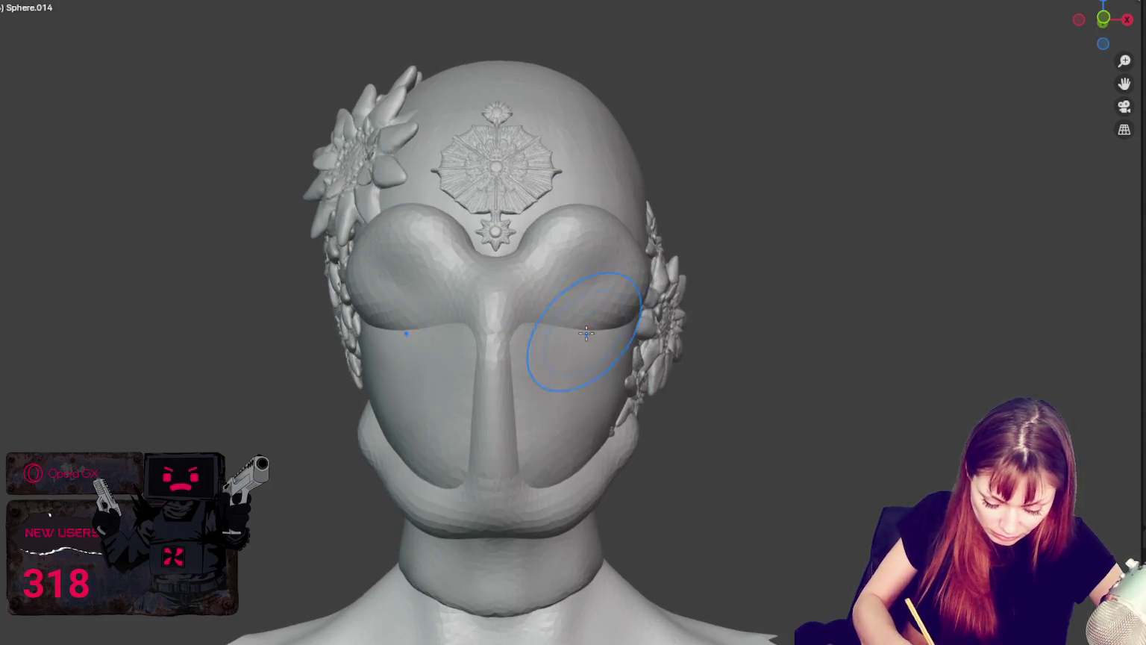
pyautogui.moveTo(636, 421); pyautogui.dragTo(581, 402, button='middle')
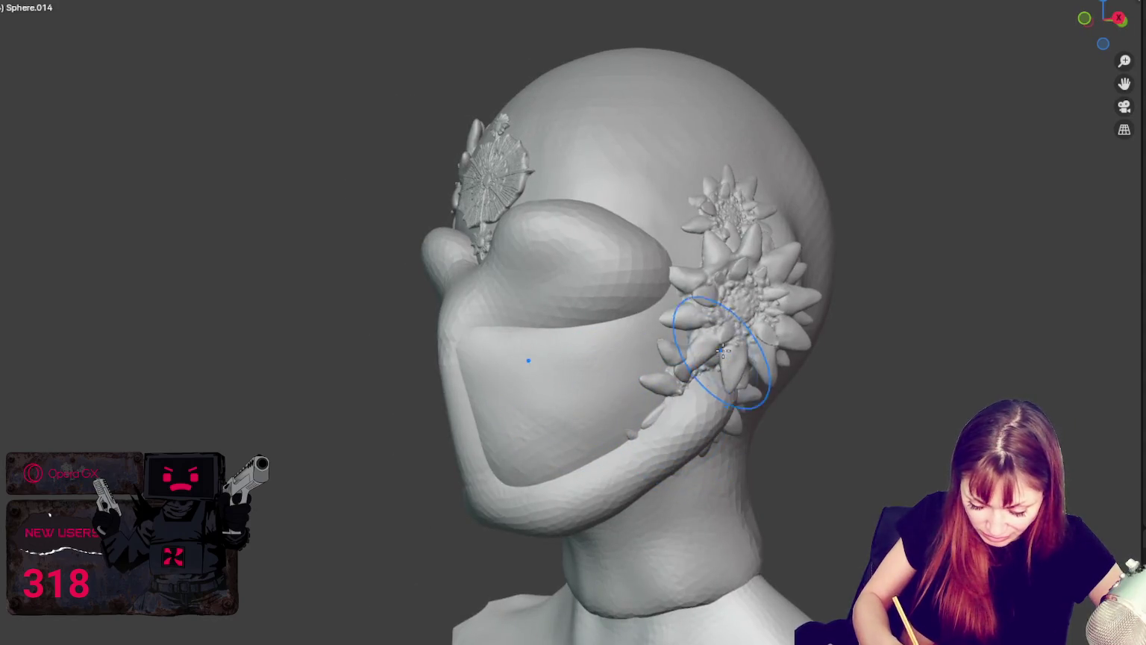
pyautogui.moveTo(716, 346); pyautogui.dragTo(660, 306, button='middle')
pyautogui.moveTo(660, 305); pyautogui.dragTo(700, 294)
pyautogui.moveTo(735, 286); pyautogui.dragTo(727, 272, button='middle')
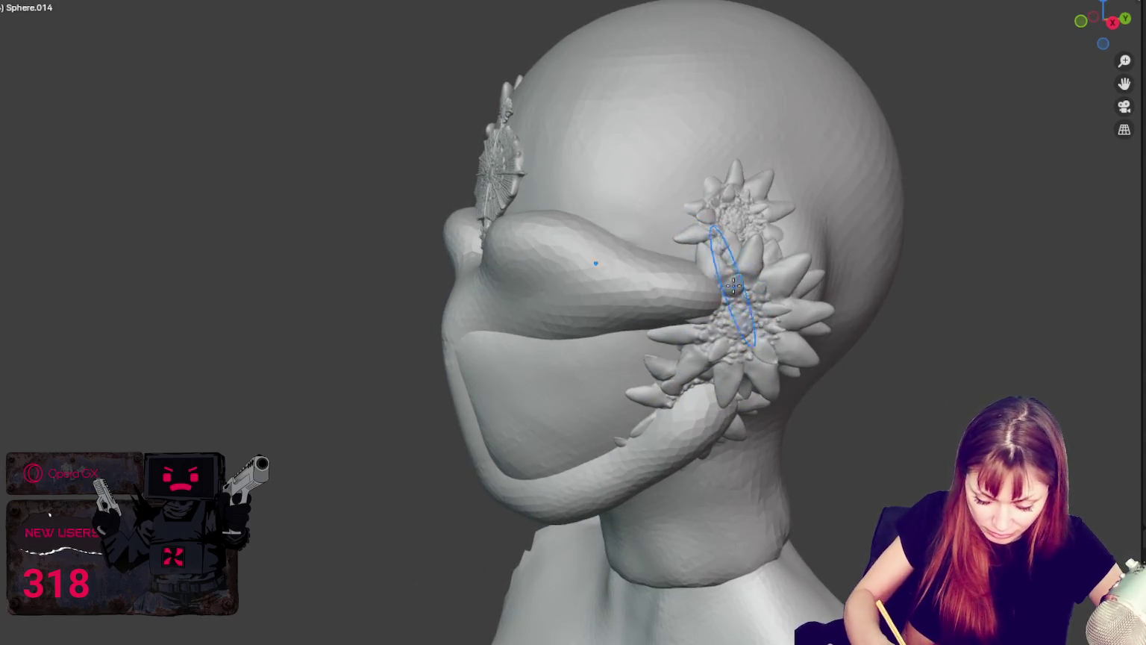
pyautogui.moveTo(731, 133); pyautogui.dragTo(735, 124, button='middle')
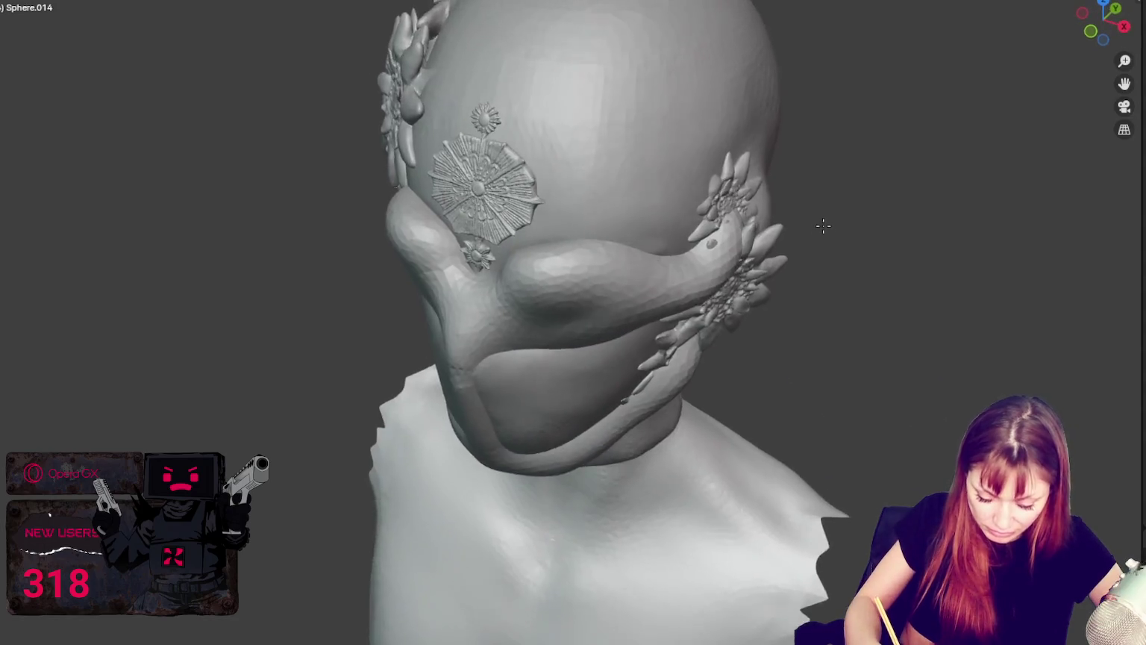
pyautogui.moveTo(748, 199); pyautogui.dragTo(888, 169, button='middle')
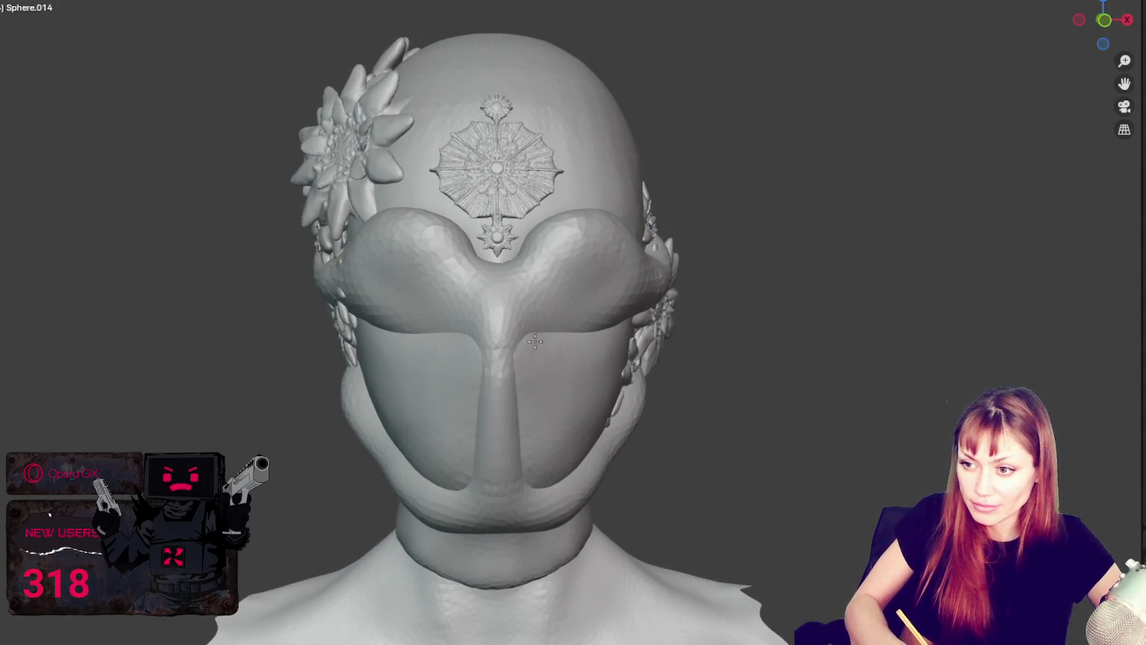
pyautogui.moveTo(510, 372); pyautogui.dragTo(494, 438)
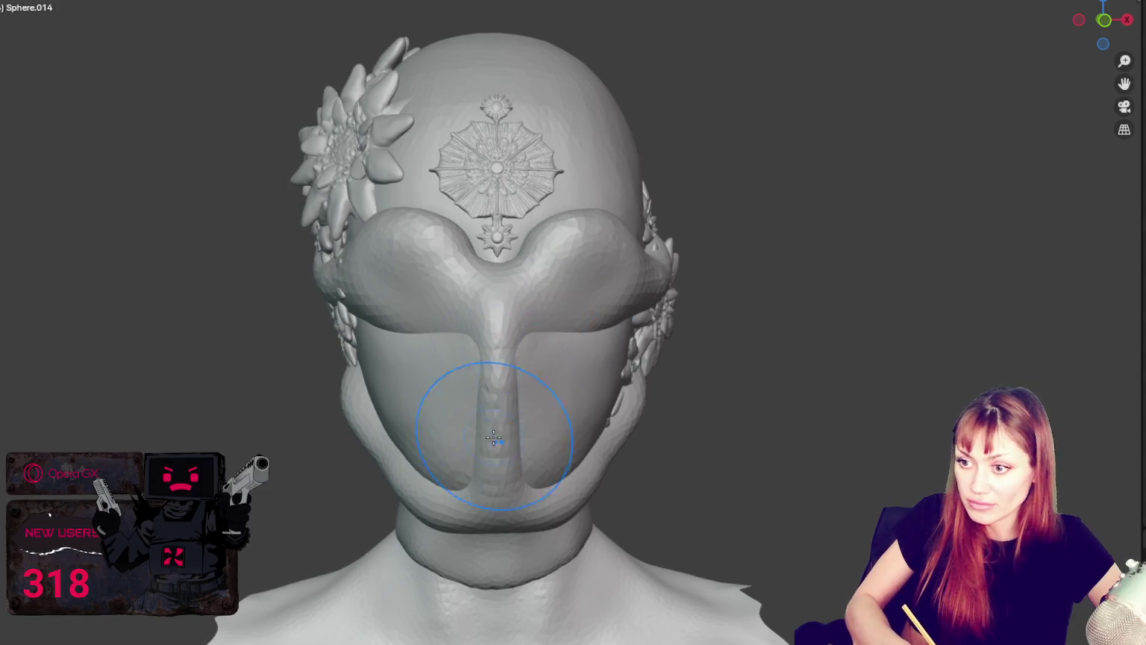
pyautogui.moveTo(564, 284)
pyautogui.mouseDown()
pyautogui.moveTo(600, 252)
pyautogui.moveTo(589, 273)
pyautogui.moveTo(569, 267)
pyautogui.moveTo(584, 262)
pyautogui.moveTo(576, 254)
pyautogui.mouseUp()
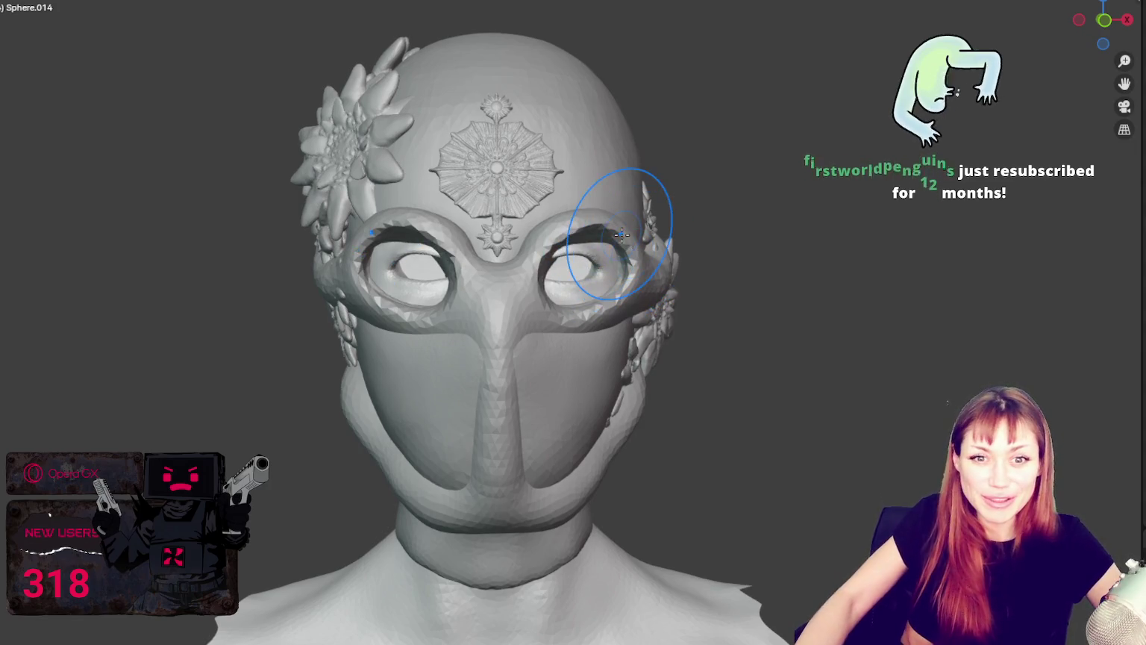
# Smooth the right eye hole's outer rim and sculpt ridges into the brow fold.
pyautogui.moveTo(609, 220); pyautogui.dragTo(644, 336, button='middle')
pyautogui.moveTo(639, 333); pyautogui.dragTo(617, 292)
pyautogui.moveTo(625, 334); pyautogui.dragTo(639, 269, button='middle')
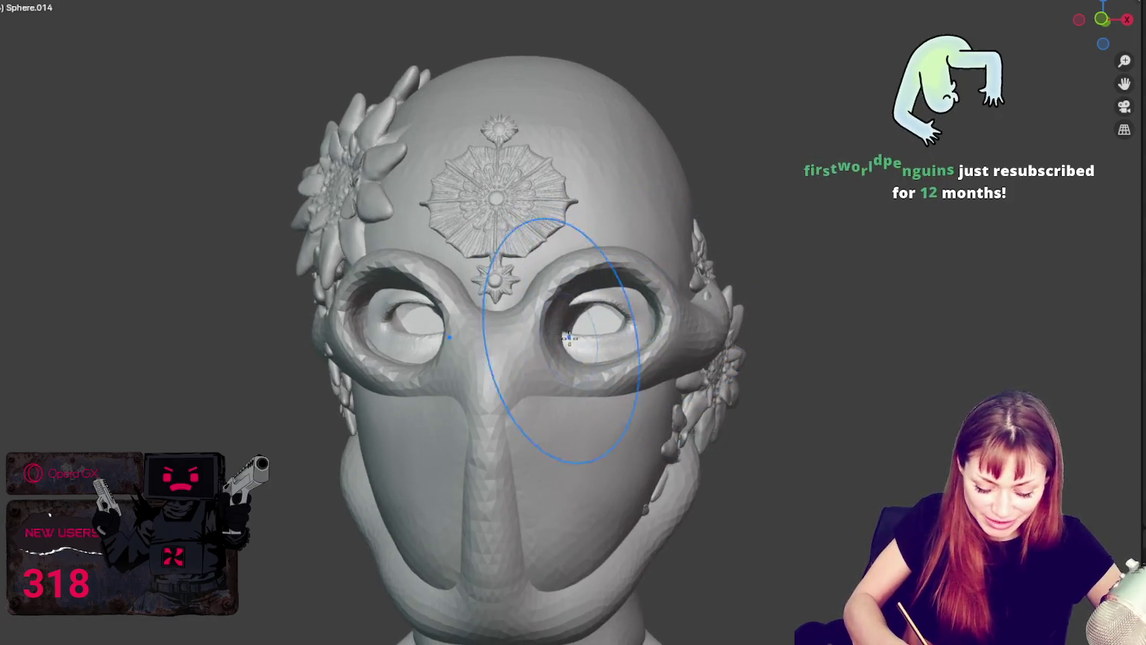
pyautogui.moveTo(563, 332); pyautogui.dragTo(460, 332, button='middle')
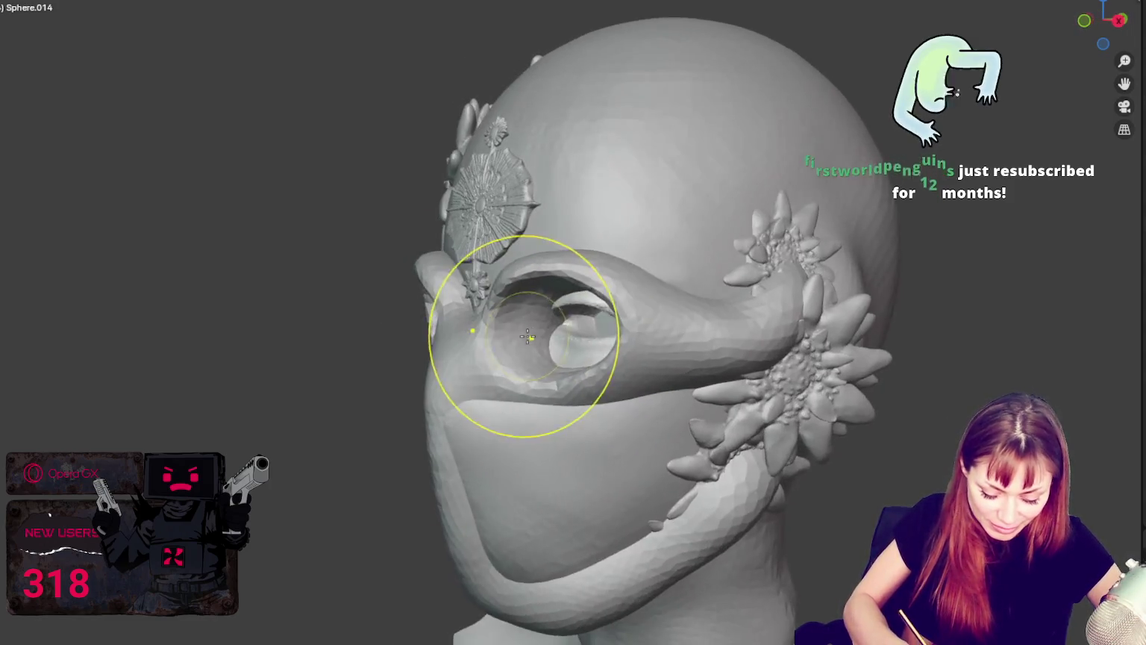
pyautogui.moveTo(646, 312); pyautogui.dragTo(609, 338, button='middle')
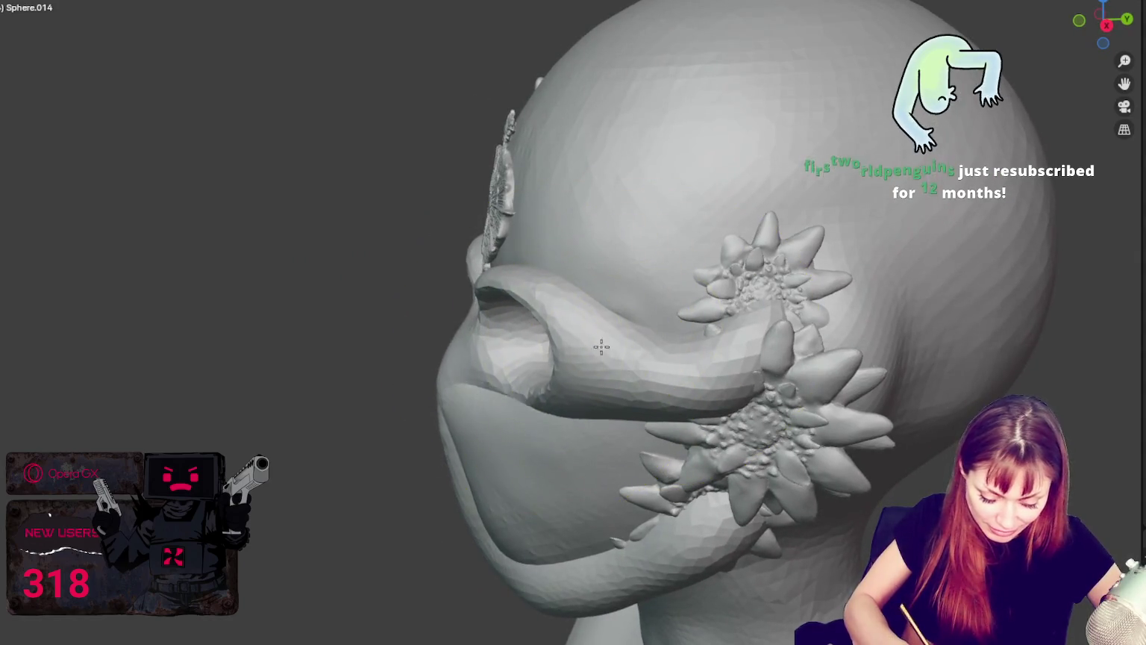
pyautogui.moveTo(575, 314); pyautogui.dragTo(654, 375)
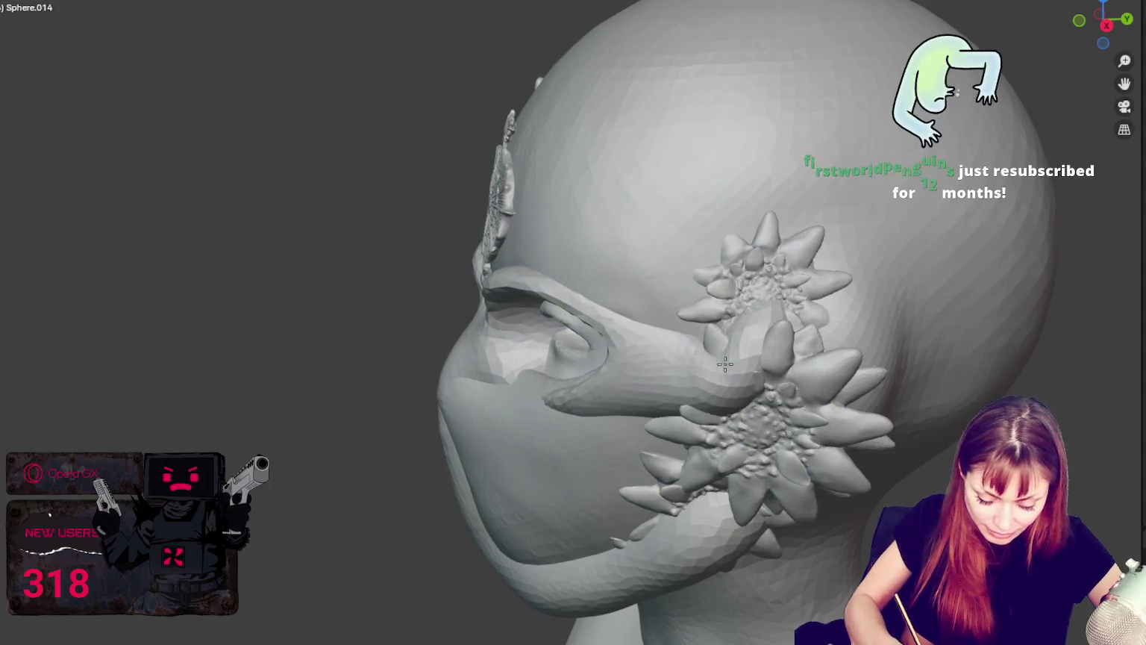
pyautogui.moveTo(654, 376); pyautogui.dragTo(717, 297, button='middle')
# From the front view, sculpt a beak-like ridge down from between the eyes.
pyautogui.press('KP_1')
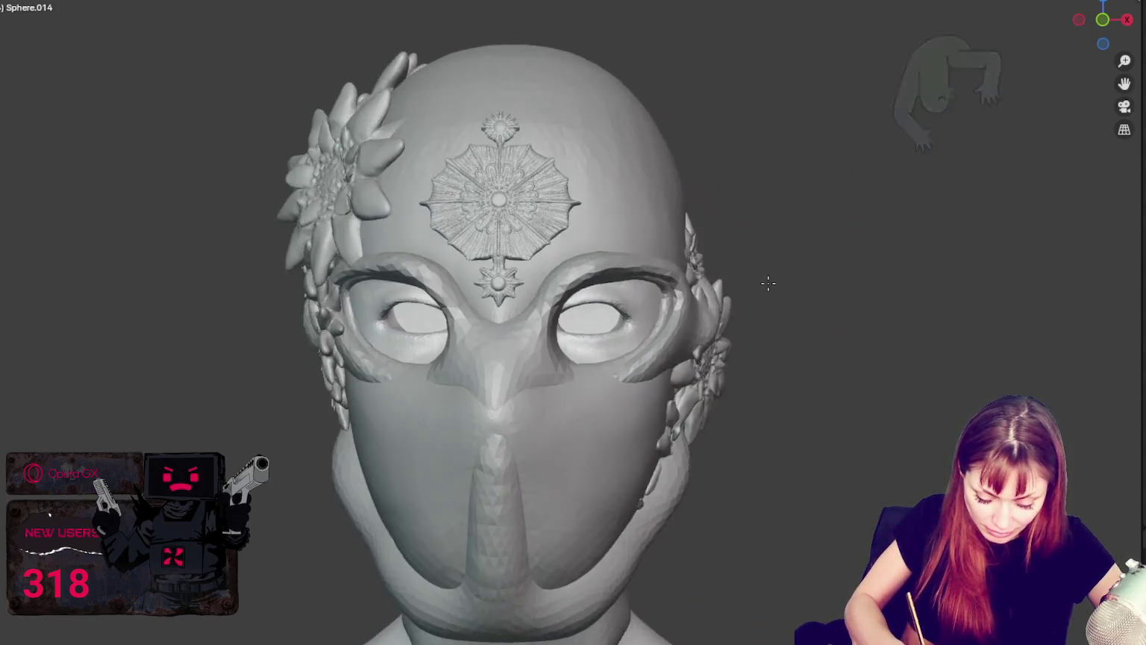
pyautogui.moveTo(528, 338); pyautogui.dragTo(532, 366)
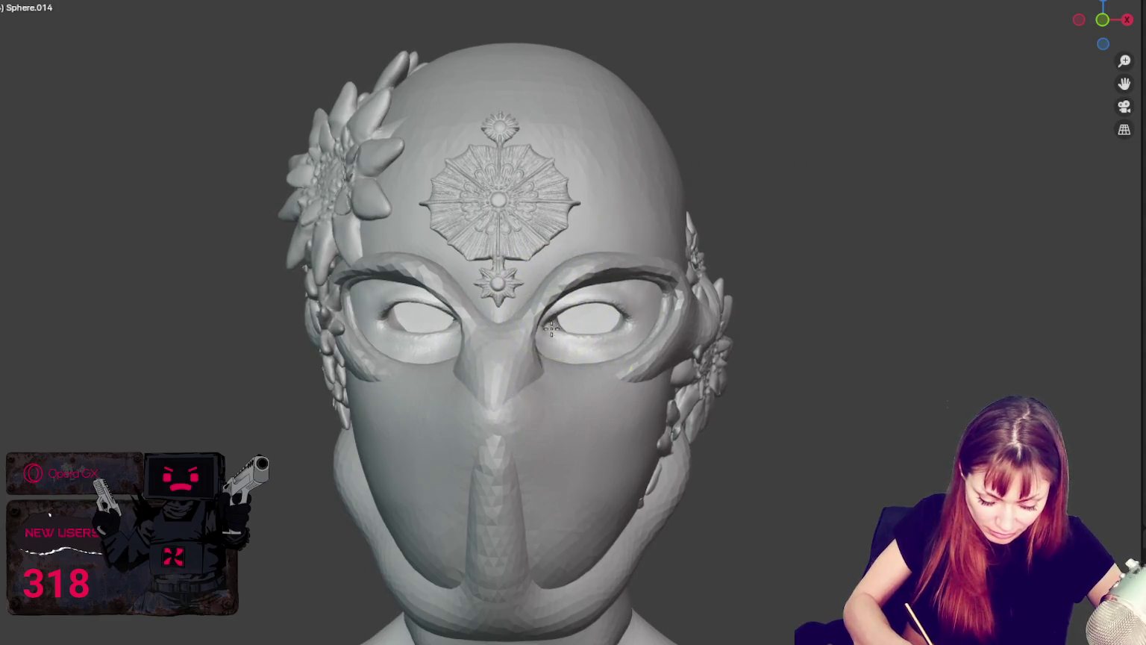
pyautogui.moveTo(507, 321); pyautogui.dragTo(506, 367)
pyautogui.moveTo(507, 367); pyautogui.dragTo(526, 302, button='middle')
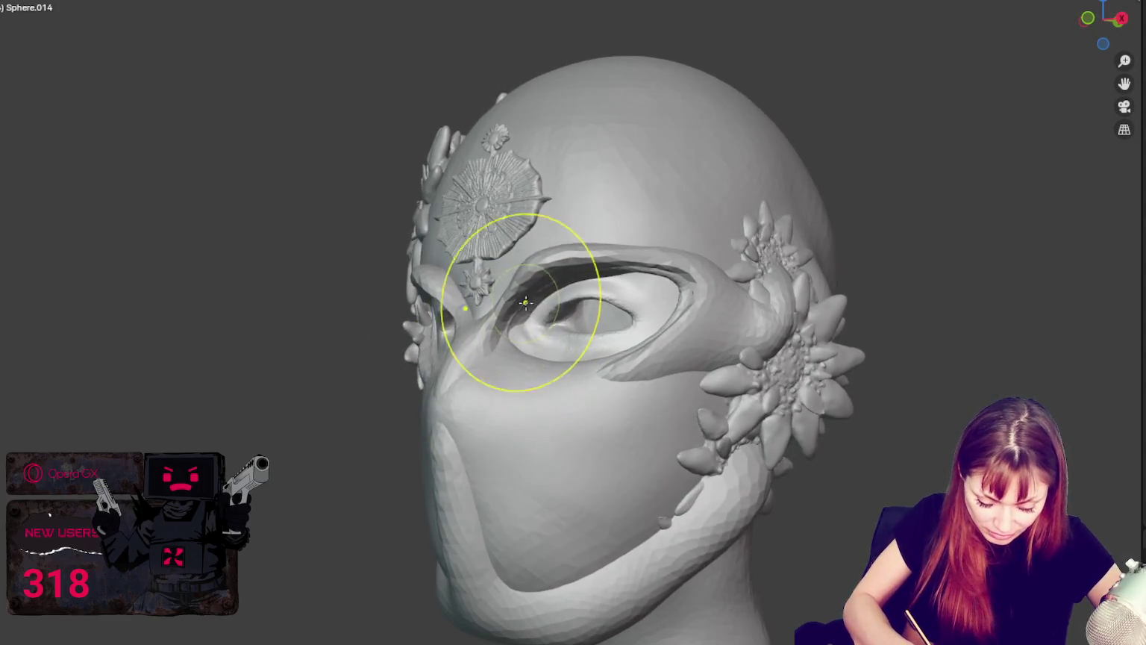
pyautogui.moveTo(606, 302); pyautogui.dragTo(545, 300, button='middle')
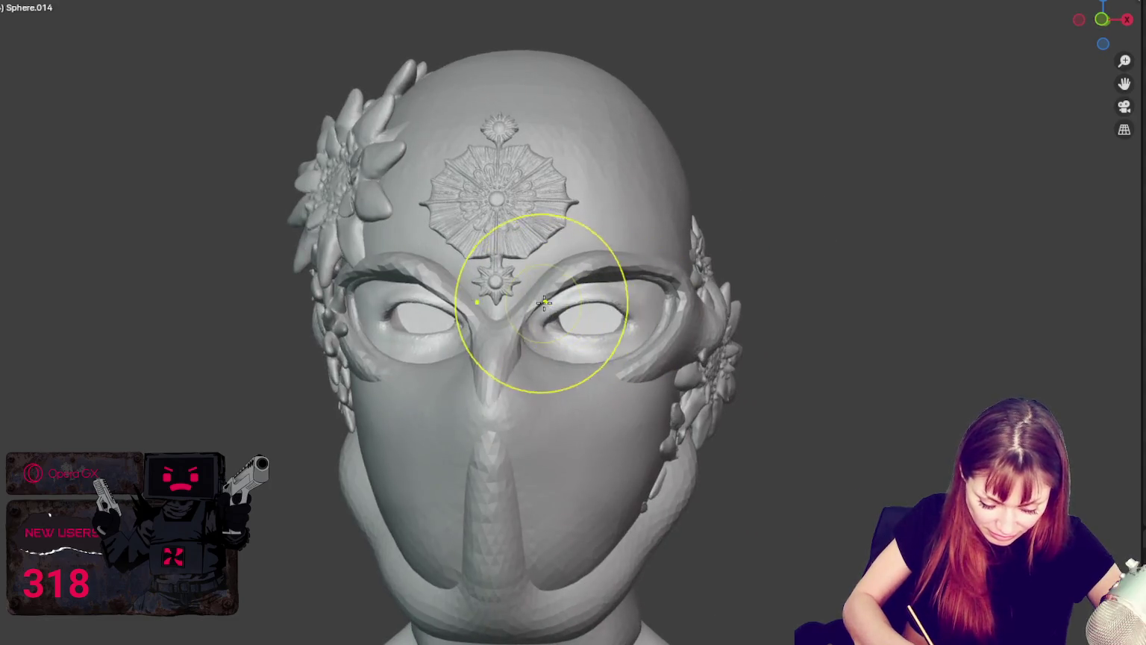
# Reshape both brow ridges symmetrically and check them from the side and front.
pyautogui.moveTo(567, 269); pyautogui.dragTo(575, 283)
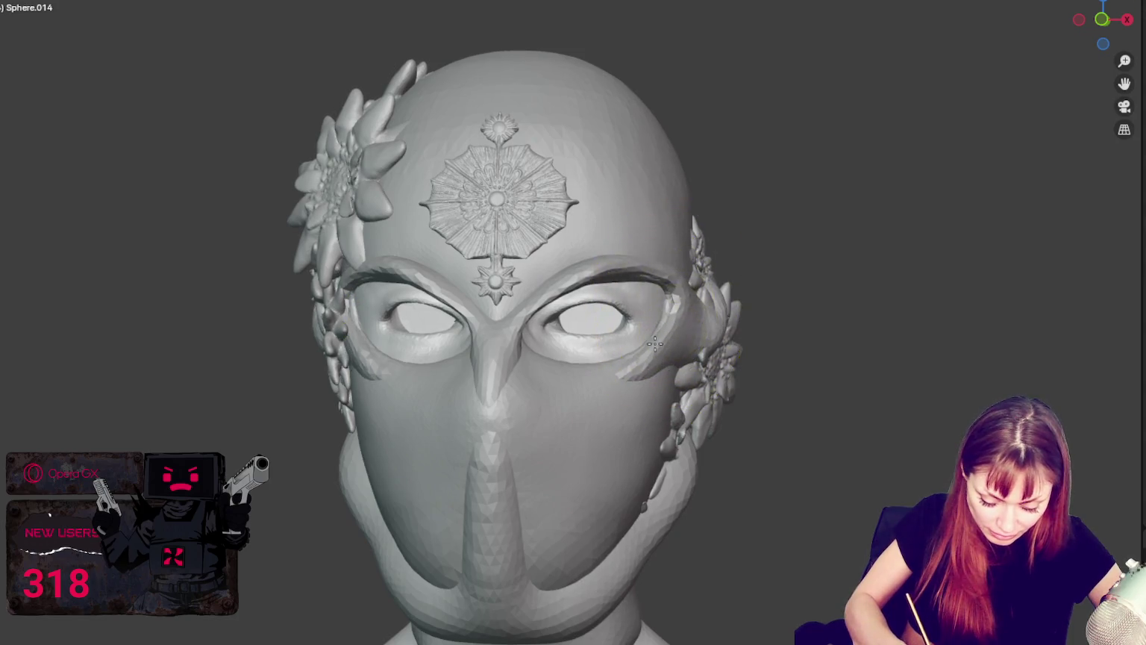
pyautogui.moveTo(677, 286); pyautogui.dragTo(605, 372, button='middle')
pyautogui.moveTo(768, 357); pyautogui.dragTo(716, 337, button='middle')
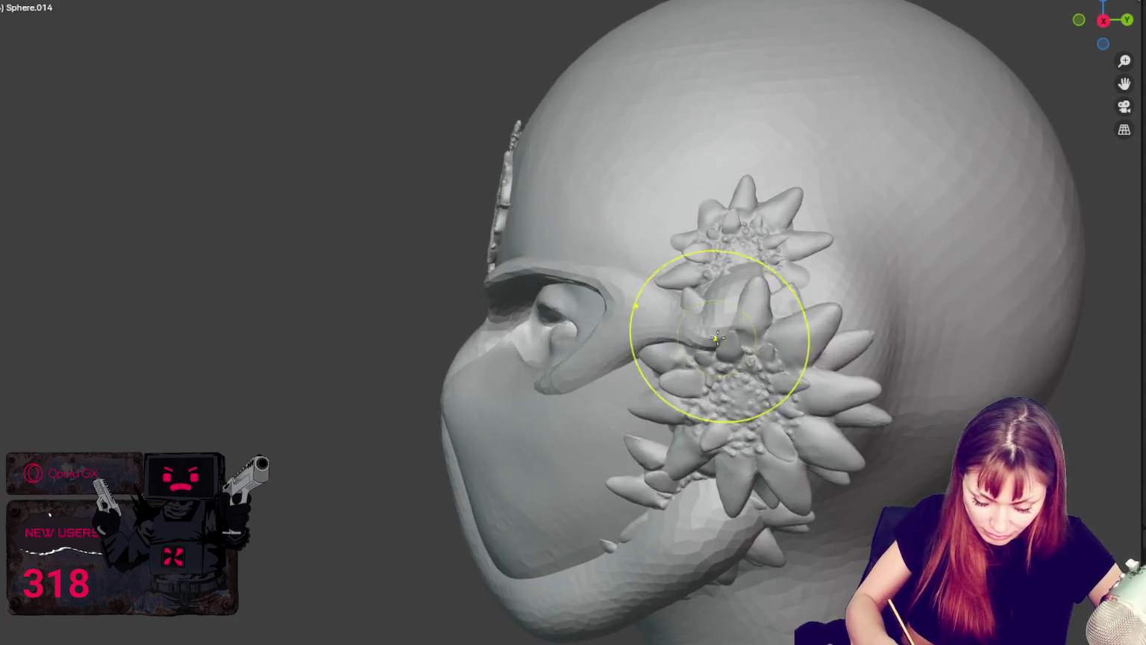
pyautogui.moveTo(685, 302)
pyautogui.mouseDown(button='middle')
pyautogui.moveTo(743, 328)
pyautogui.moveTo(696, 302)
pyautogui.moveTo(702, 270)
pyautogui.moveTo(686, 294)
pyautogui.moveTo(640, 282)
pyautogui.moveTo(660, 235)
pyautogui.moveTo(614, 192)
pyautogui.mouseUp(button='middle')
pyautogui.moveTo(579, 267)
pyautogui.mouseDown(button='middle')
pyautogui.moveTo(576, 282)
pyautogui.moveTo(644, 350)
pyautogui.moveTo(545, 312)
pyautogui.moveTo(528, 342)
pyautogui.mouseUp(button='middle')
pyautogui.scroll(3, 576, 282)
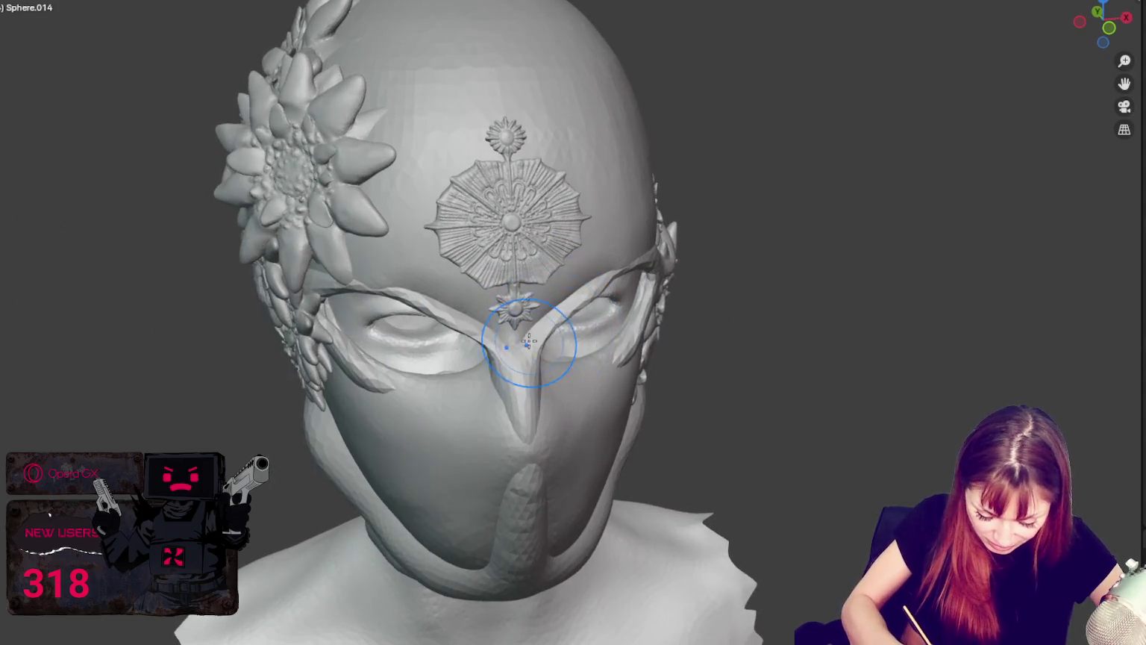
# Raise a mirrored band under both eyes and smooth the lower cheeks and jaw sides.
pyautogui.moveTo(657, 291)
pyautogui.mouseDown(button='middle')
pyautogui.moveTo(691, 248)
pyautogui.moveTo(753, 242)
pyautogui.mouseUp(button='middle')
pyautogui.moveTo(489, 339)
pyautogui.mouseDown(button='middle')
pyautogui.moveTo(549, 295)
pyautogui.moveTo(489, 443)
pyautogui.mouseUp(button='middle')
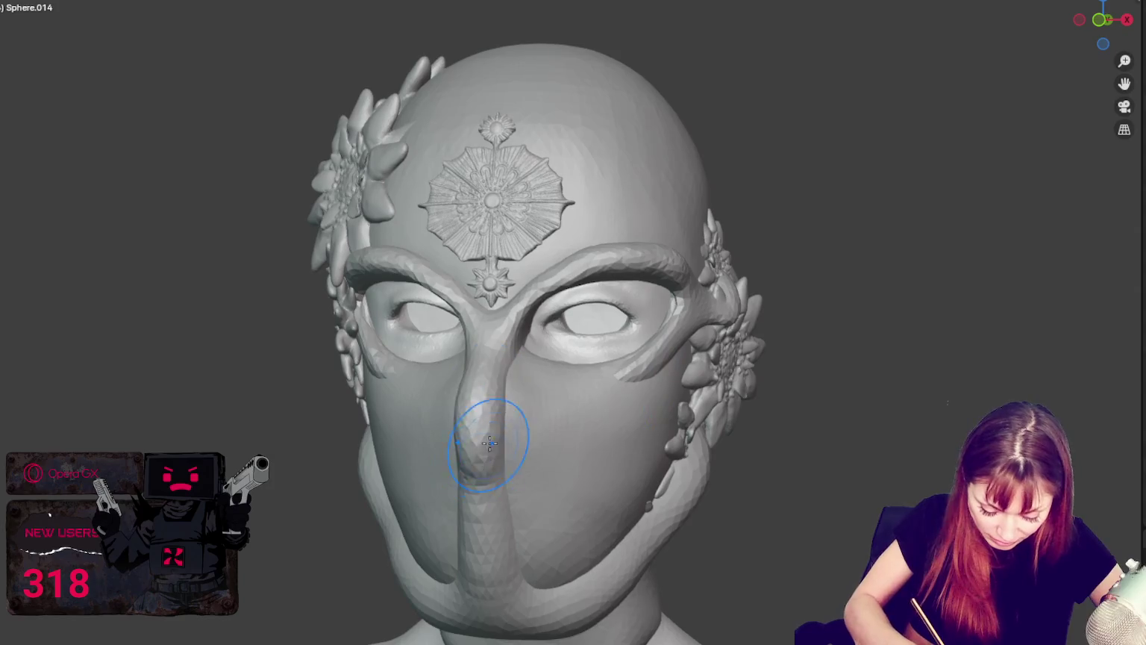
pyautogui.moveTo(545, 377); pyautogui.dragTo(629, 366)
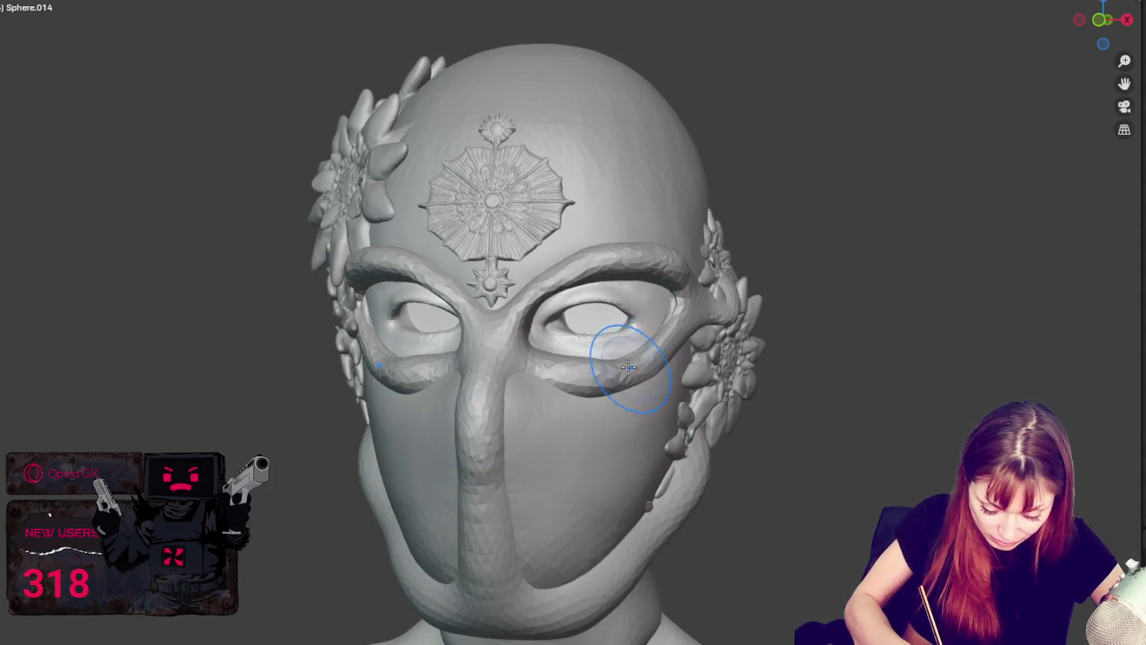
pyautogui.moveTo(579, 361); pyautogui.dragTo(543, 365, button='middle')
pyautogui.moveTo(610, 374); pyautogui.dragTo(602, 347, button='middle')
pyautogui.moveTo(668, 456)
pyautogui.keyDown('shift'); pyautogui.mouseDown()
pyautogui.moveTo(623, 572)
pyautogui.moveTo(574, 575)
pyautogui.moveTo(524, 525)
pyautogui.moveTo(504, 473)
pyautogui.moveTo(523, 382)
pyautogui.moveTo(593, 358)
pyautogui.moveTo(590, 381)
pyautogui.mouseUp(); pyautogui.keyUp('shift')
# Deepen the crease under the eye and refine the band along the lower eyelid.
pyautogui.moveTo(571, 386)
pyautogui.mouseDown(button='middle')
pyautogui.moveTo(727, 397)
pyautogui.moveTo(517, 410)
pyautogui.mouseUp(button='middle')
pyautogui.moveTo(530, 425); pyautogui.dragTo(507, 423)
pyautogui.moveTo(581, 405); pyautogui.dragTo(511, 388, button='middle')
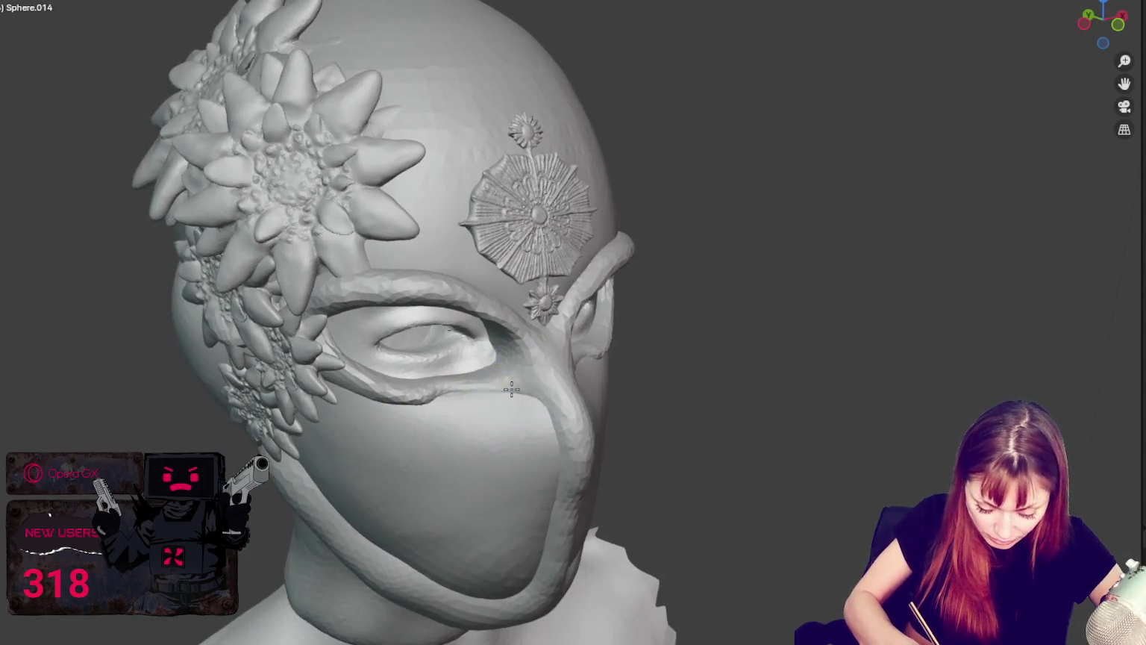
pyautogui.moveTo(449, 391); pyautogui.dragTo(491, 400)
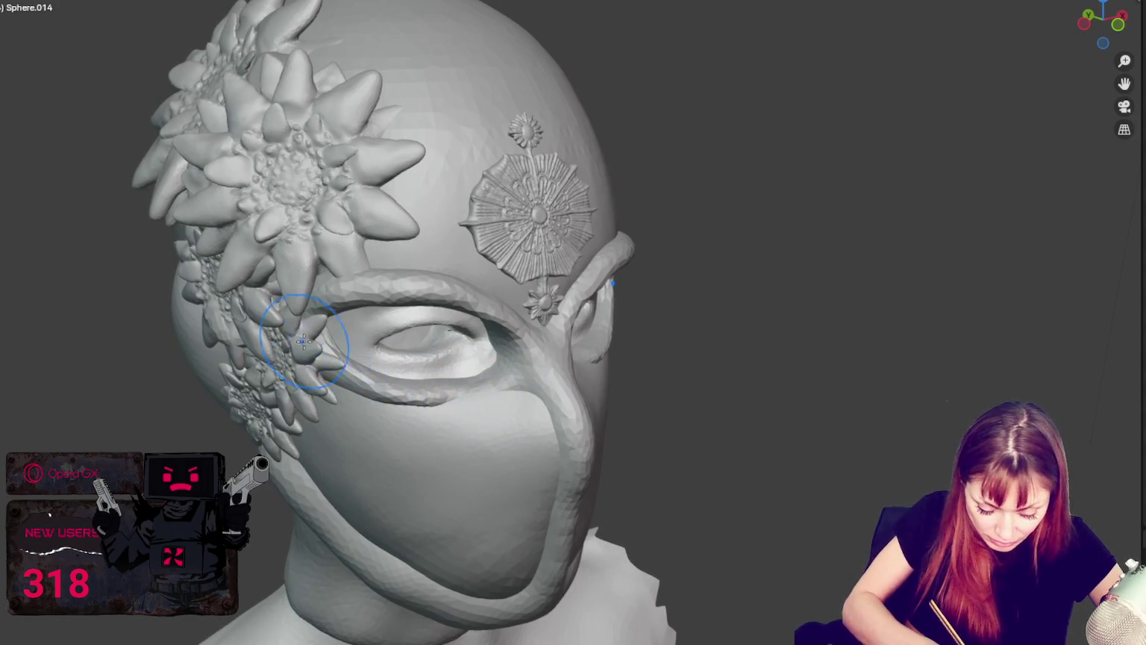
pyautogui.moveTo(351, 392); pyautogui.dragTo(497, 394)
# Re-sculpt the brow, refine the side bands, and reshape the ridge below the medallion.
pyautogui.moveTo(497, 406)
pyautogui.mouseDown(button='middle')
pyautogui.moveTo(648, 341)
pyautogui.moveTo(643, 321)
pyautogui.mouseUp(button='middle')
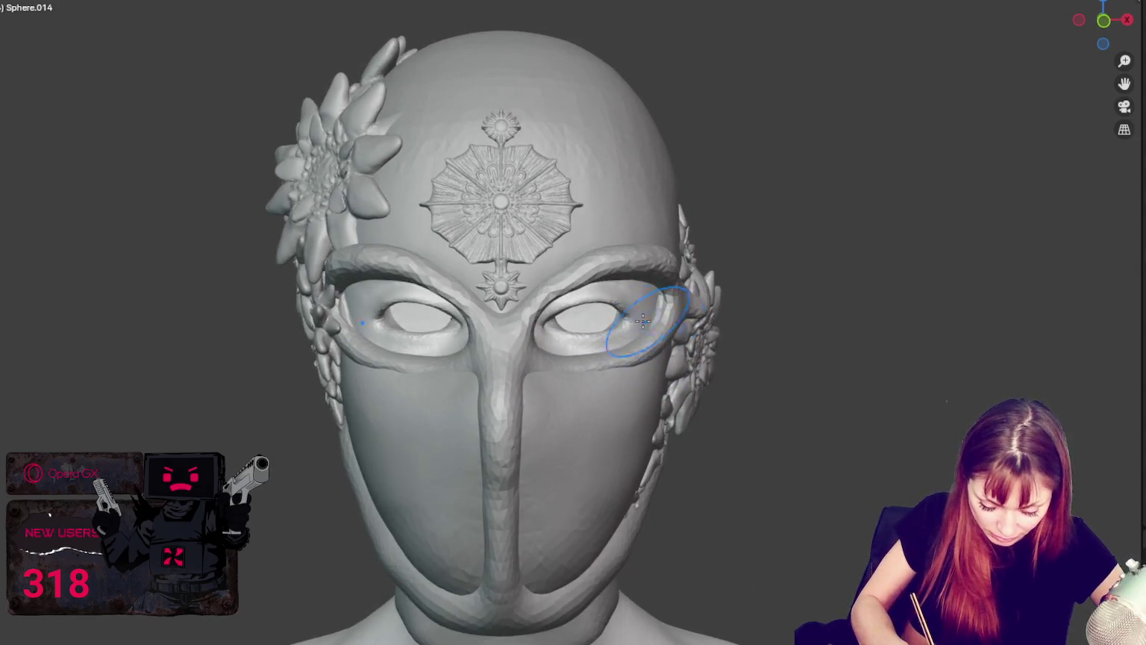
pyautogui.moveTo(565, 357); pyautogui.dragTo(592, 309, button='middle')
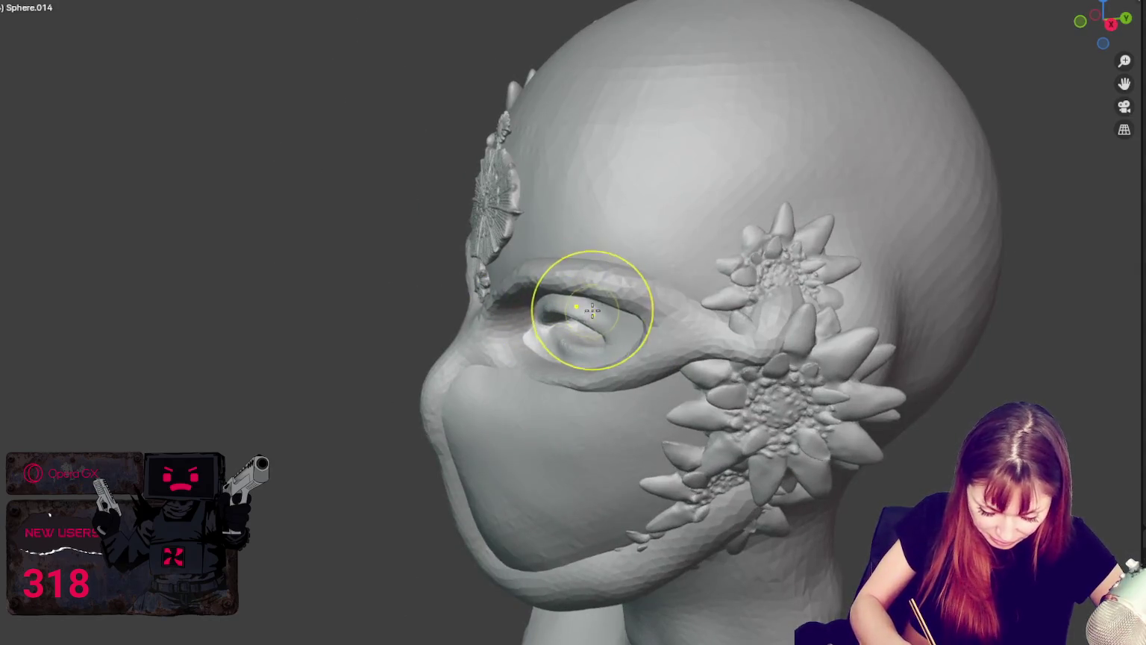
pyautogui.moveTo(635, 298)
pyautogui.mouseDown()
pyautogui.moveTo(597, 284)
pyautogui.moveTo(629, 276)
pyautogui.mouseUp()
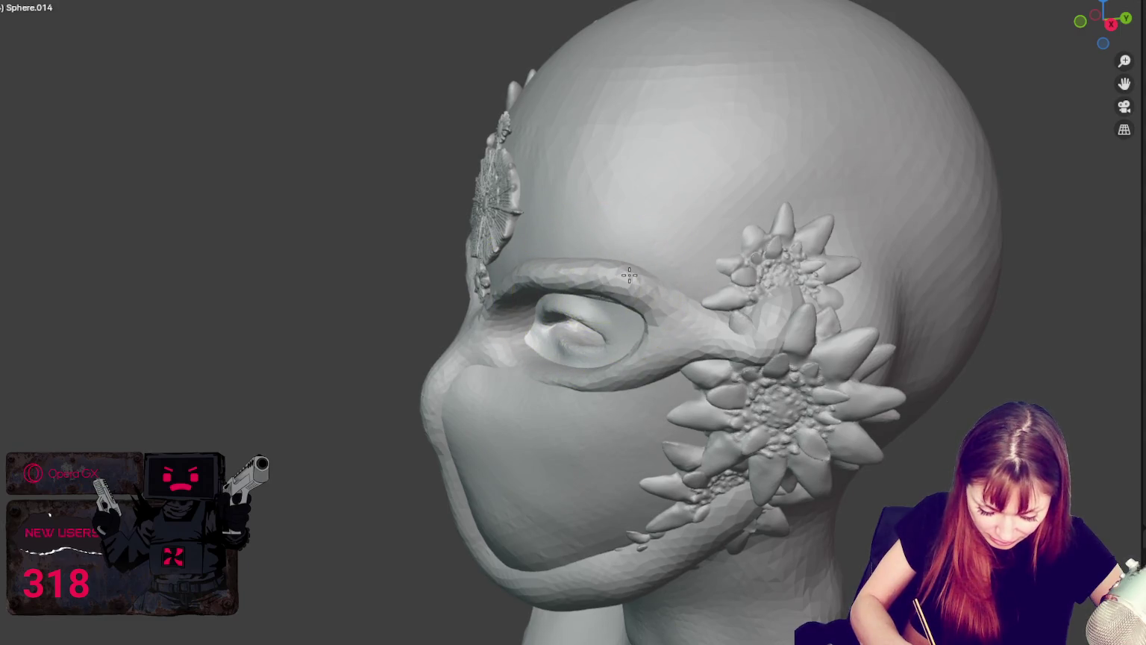
pyautogui.moveTo(622, 282)
pyautogui.mouseDown(button='middle')
pyautogui.moveTo(507, 336)
pyautogui.moveTo(619, 305)
pyautogui.mouseUp(button='middle')
pyautogui.moveTo(605, 358)
pyautogui.mouseDown(button='middle')
pyautogui.moveTo(589, 270)
pyautogui.moveTo(583, 306)
pyautogui.mouseUp(button='middle')
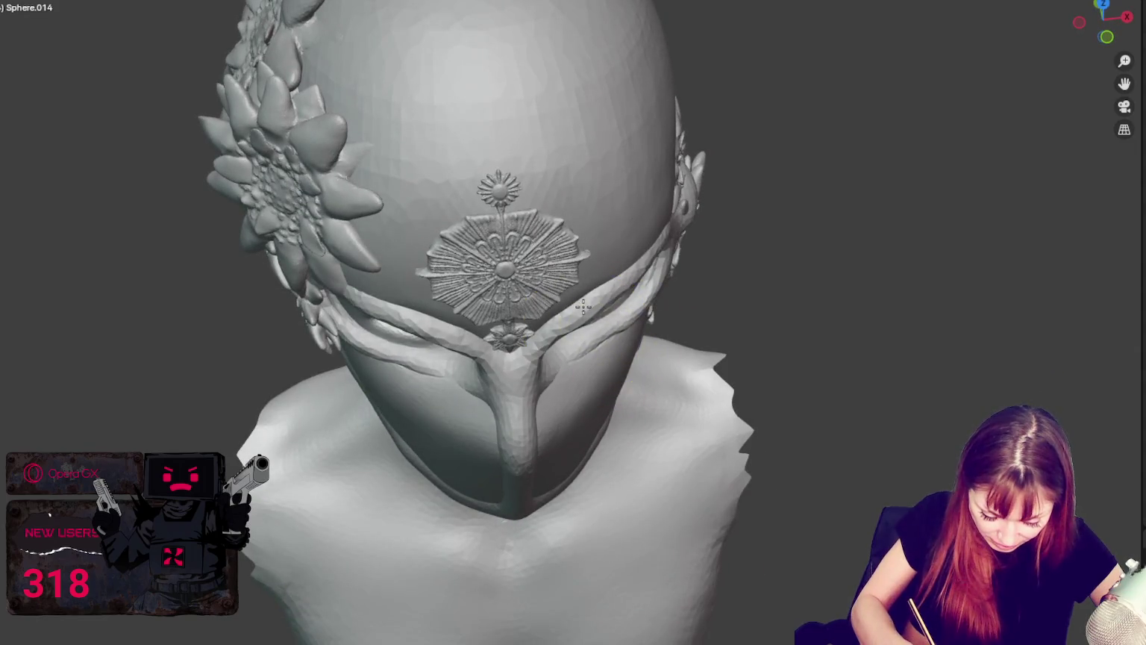
pyautogui.moveTo(604, 299); pyautogui.dragTo(646, 256)
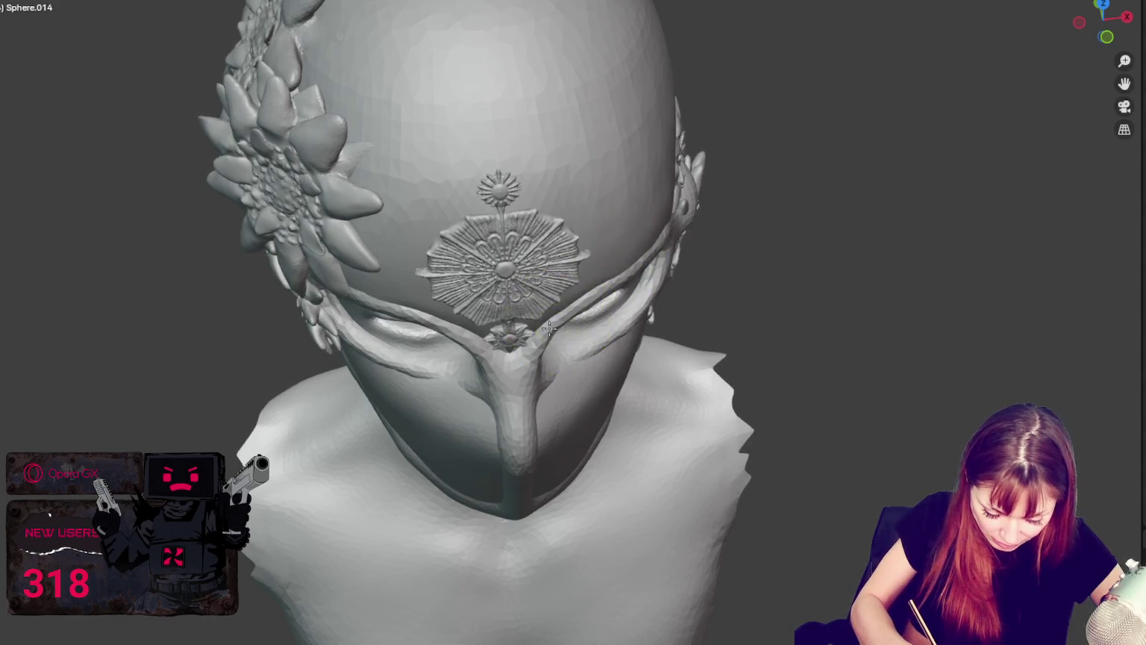
pyautogui.moveTo(546, 354); pyautogui.dragTo(533, 347)
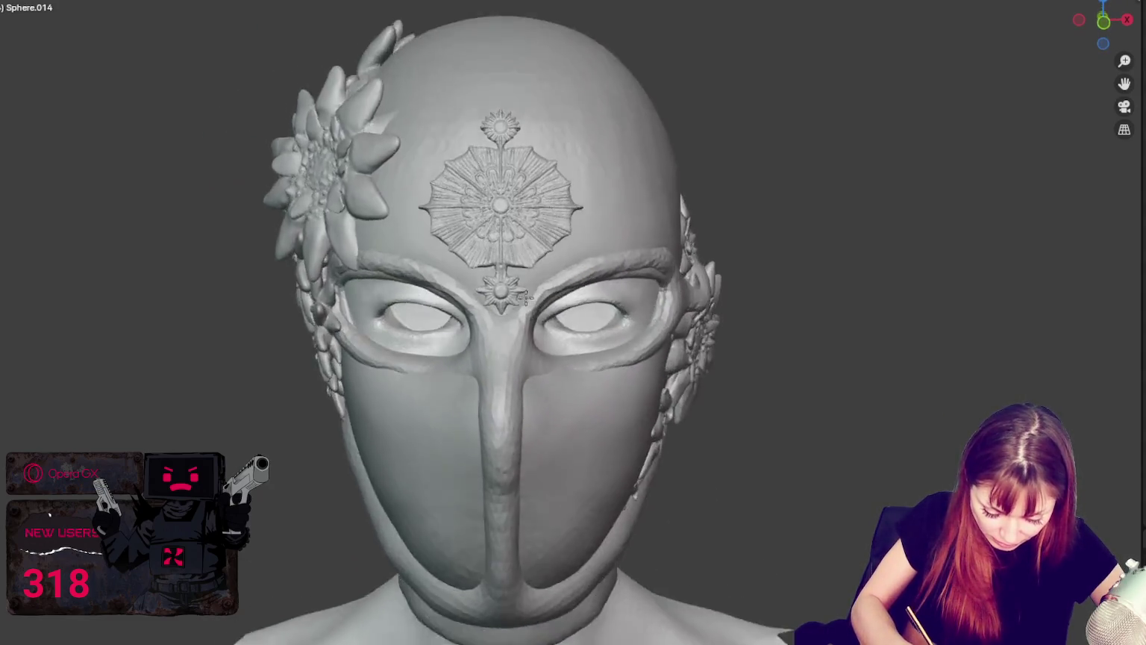
pyautogui.moveTo(519, 373)
pyautogui.mouseDown(button='middle')
pyautogui.moveTo(550, 312)
pyautogui.moveTo(471, 344)
pyautogui.moveTo(502, 388)
pyautogui.mouseUp(button='middle')
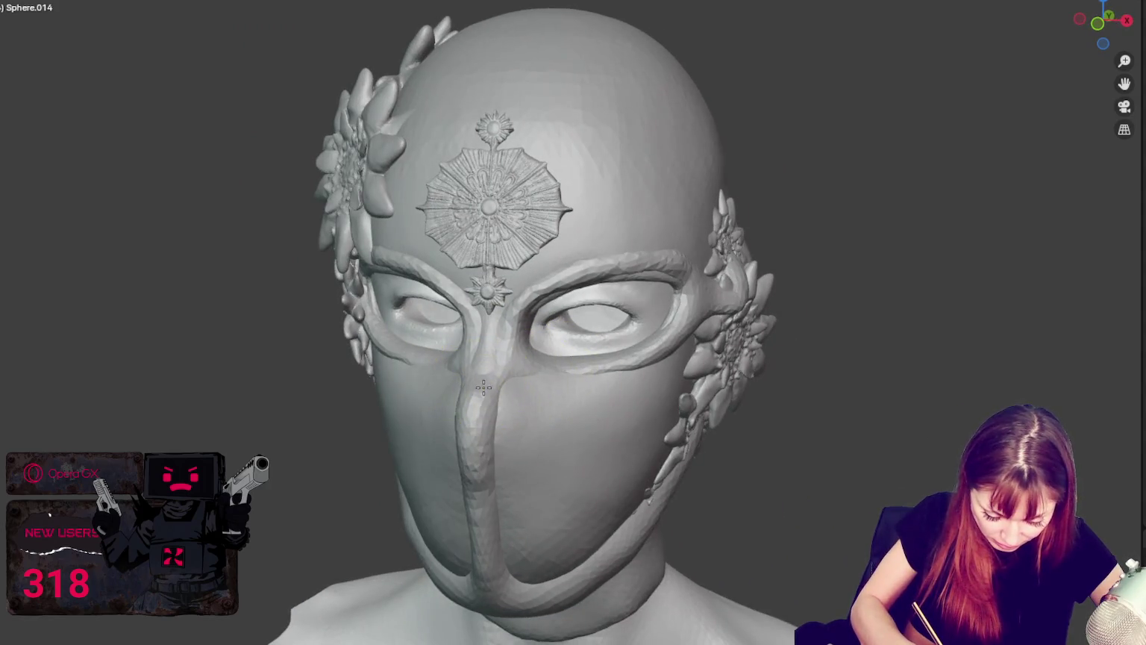
# Pull the nose strip into the eye bridge and build the right brow and outer eye rim.
pyautogui.moveTo(484, 404); pyautogui.dragTo(490, 362)
pyautogui.moveTo(488, 335); pyautogui.dragTo(535, 330, button='middle')
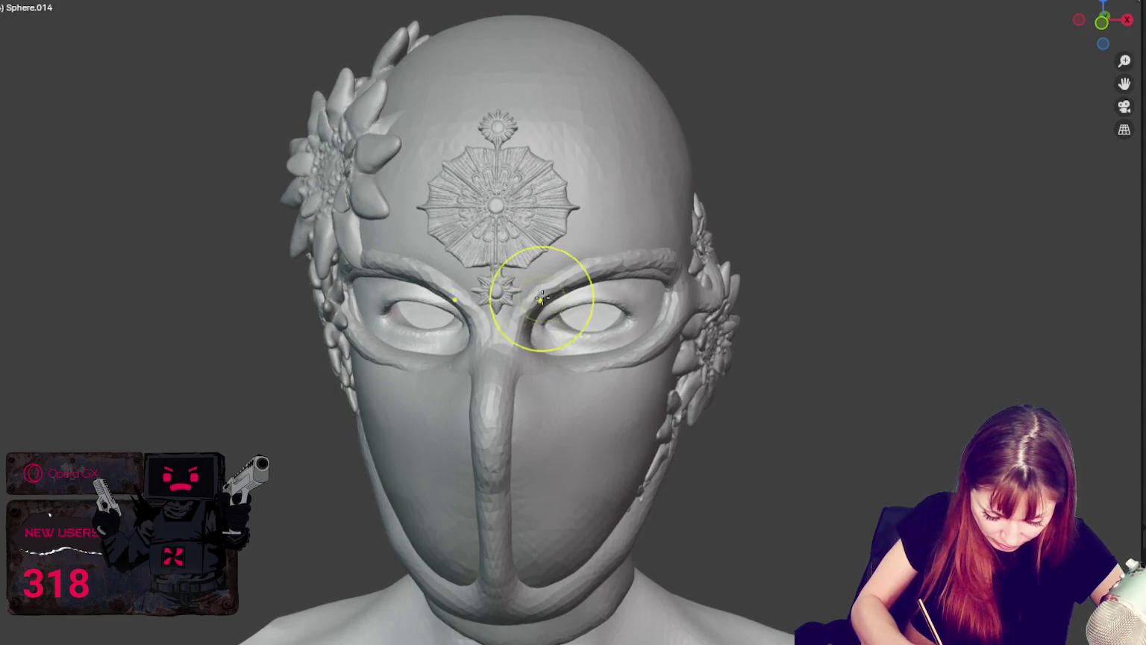
pyautogui.moveTo(547, 296); pyautogui.dragTo(589, 261, button='middle')
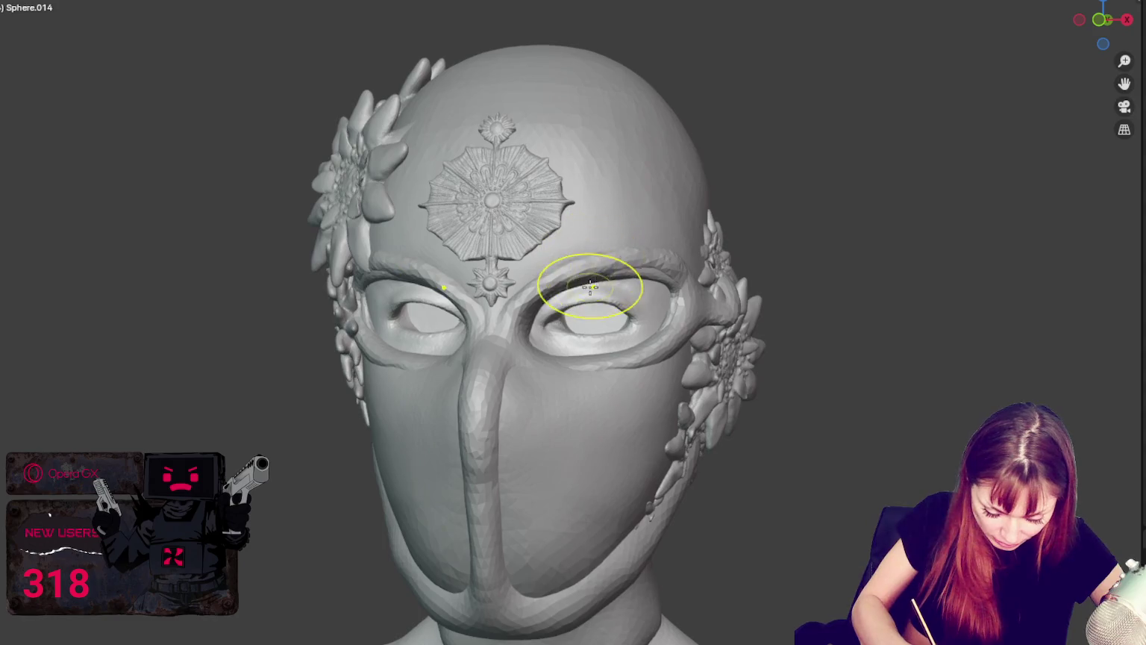
pyautogui.moveTo(590, 270)
pyautogui.mouseDown()
pyautogui.moveTo(663, 256)
pyautogui.moveTo(627, 256)
pyautogui.mouseUp()
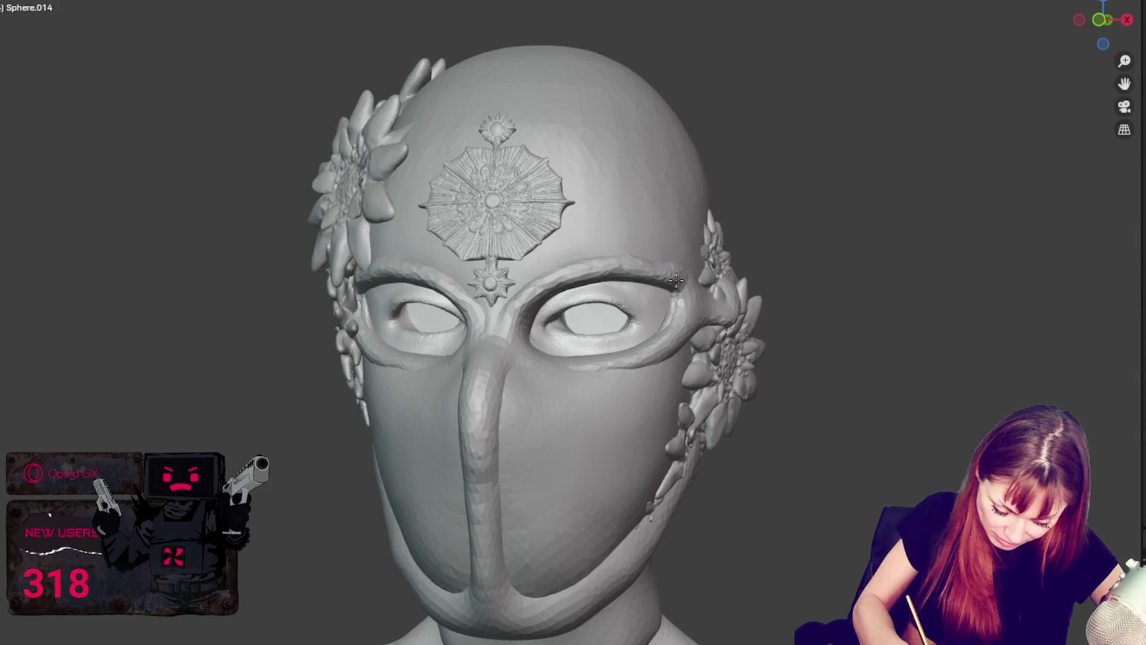
pyautogui.moveTo(686, 310)
pyautogui.mouseDown()
pyautogui.moveTo(666, 320)
pyautogui.moveTo(671, 333)
pyautogui.moveTo(652, 358)
pyautogui.mouseUp()
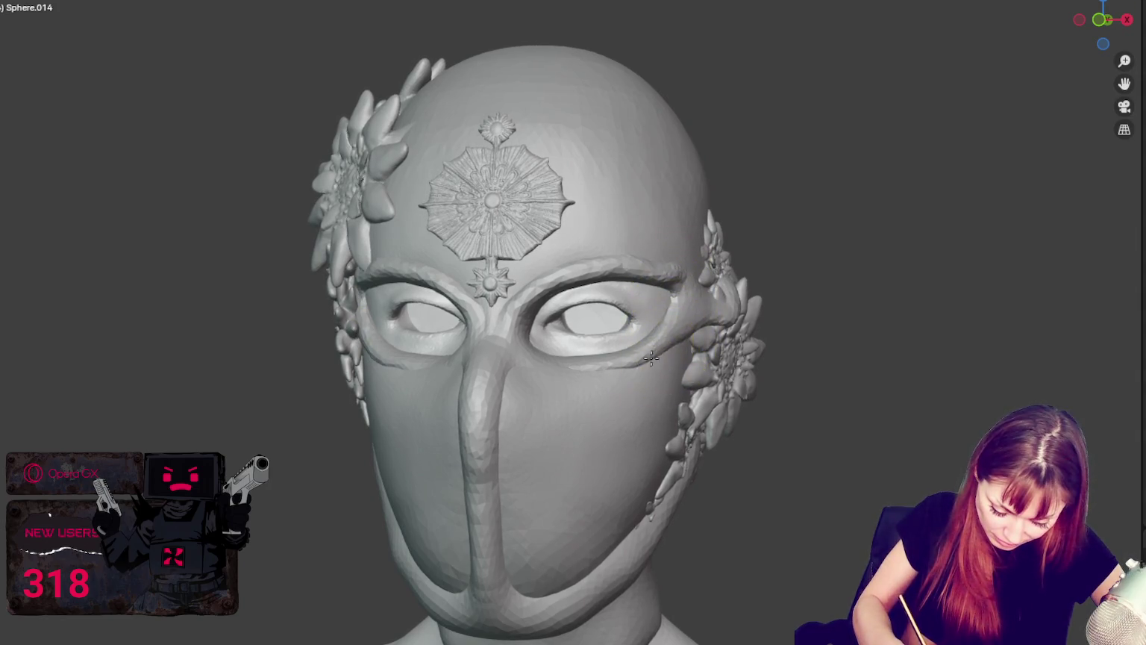
pyautogui.moveTo(632, 366)
pyautogui.mouseDown(button='middle')
pyautogui.moveTo(558, 384)
pyautogui.moveTo(534, 377)
pyautogui.moveTo(613, 375)
pyautogui.mouseUp(button='middle')
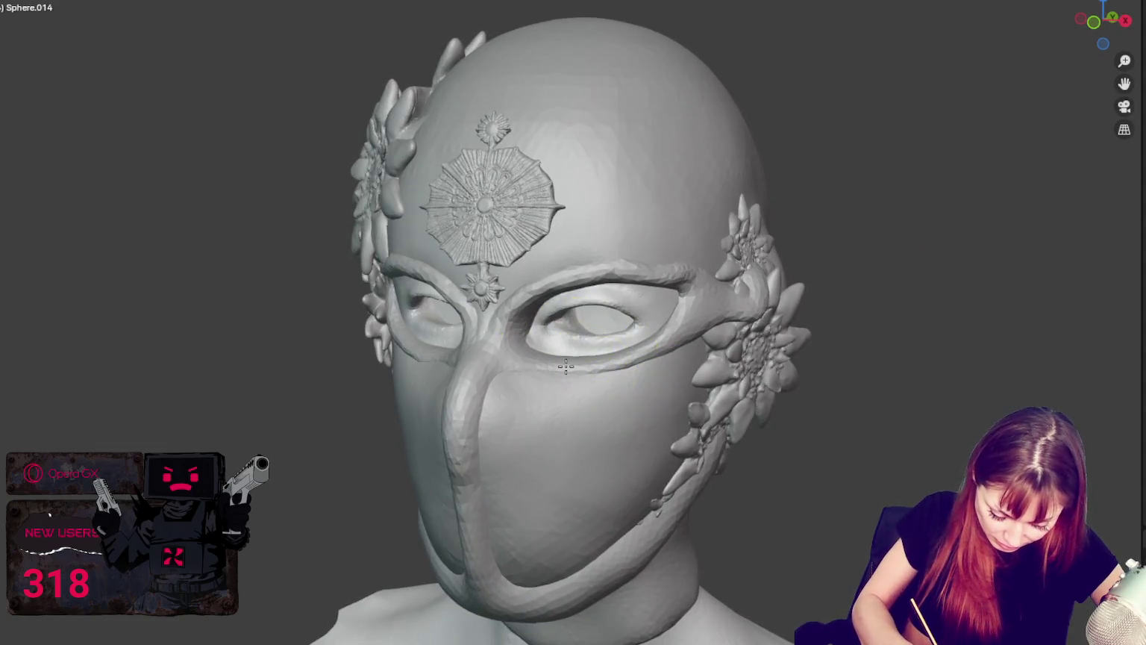
# Lightly refine the brow ridge, then review the mask from the front view.
pyautogui.moveTo(545, 365); pyautogui.dragTo(678, 353, button='middle')
pyautogui.scroll(3, 595, 400)
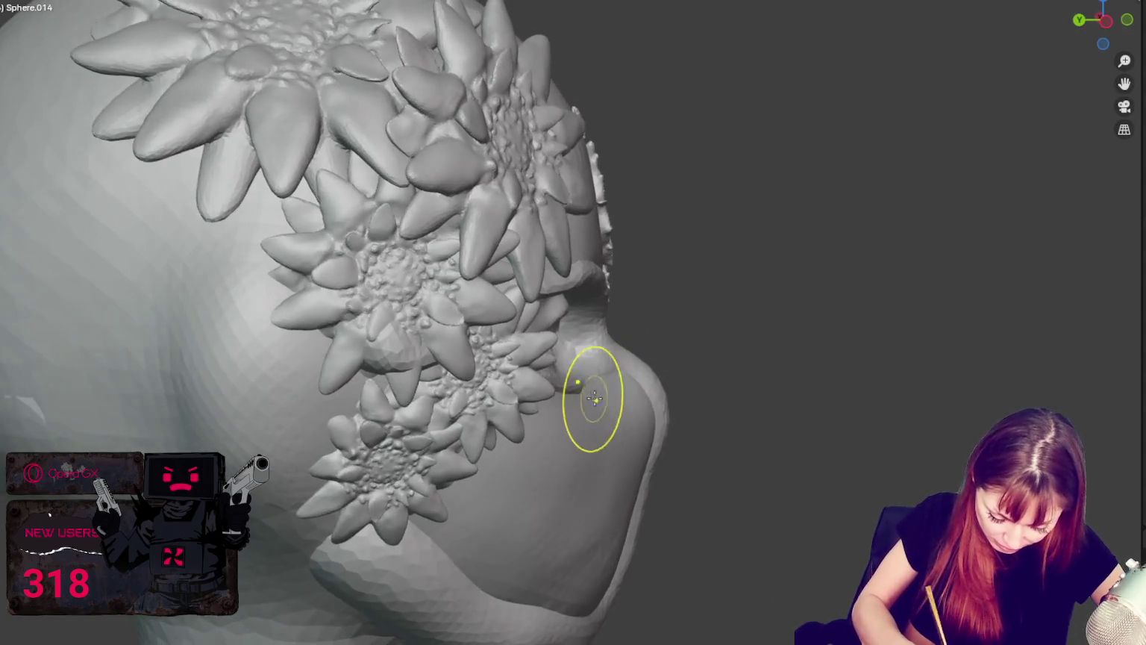
pyautogui.moveTo(586, 389)
pyautogui.mouseDown(button='middle')
pyautogui.moveTo(496, 393)
pyautogui.moveTo(435, 346)
pyautogui.mouseUp(button='middle')
pyautogui.moveTo(390, 259); pyautogui.dragTo(456, 267)
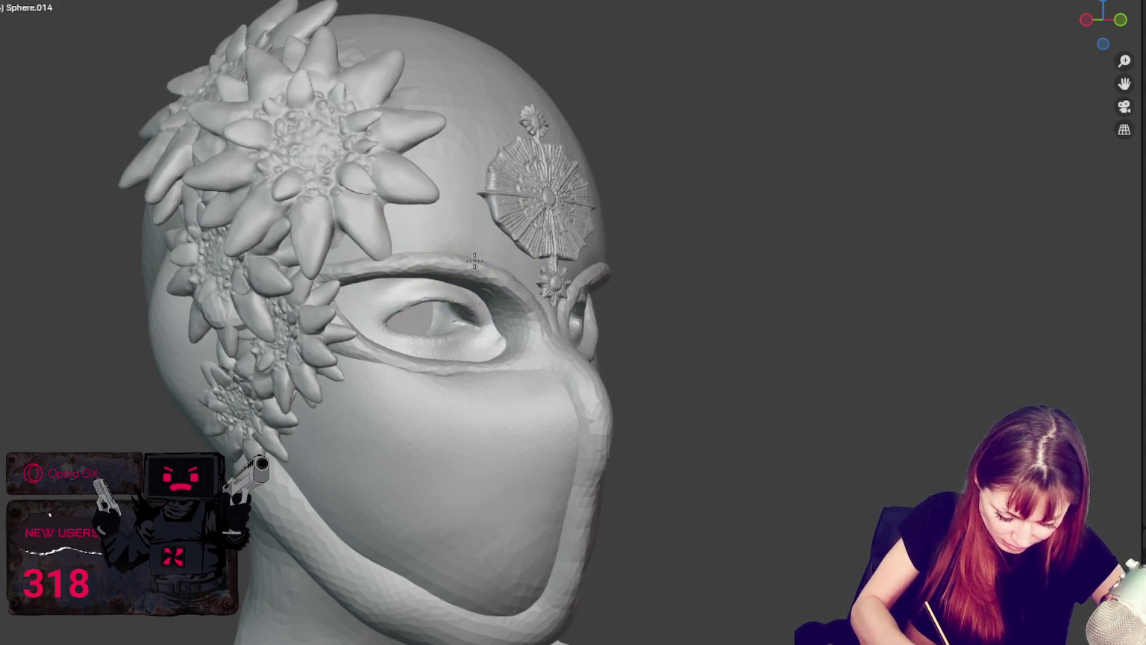
pyautogui.press('KP_1')
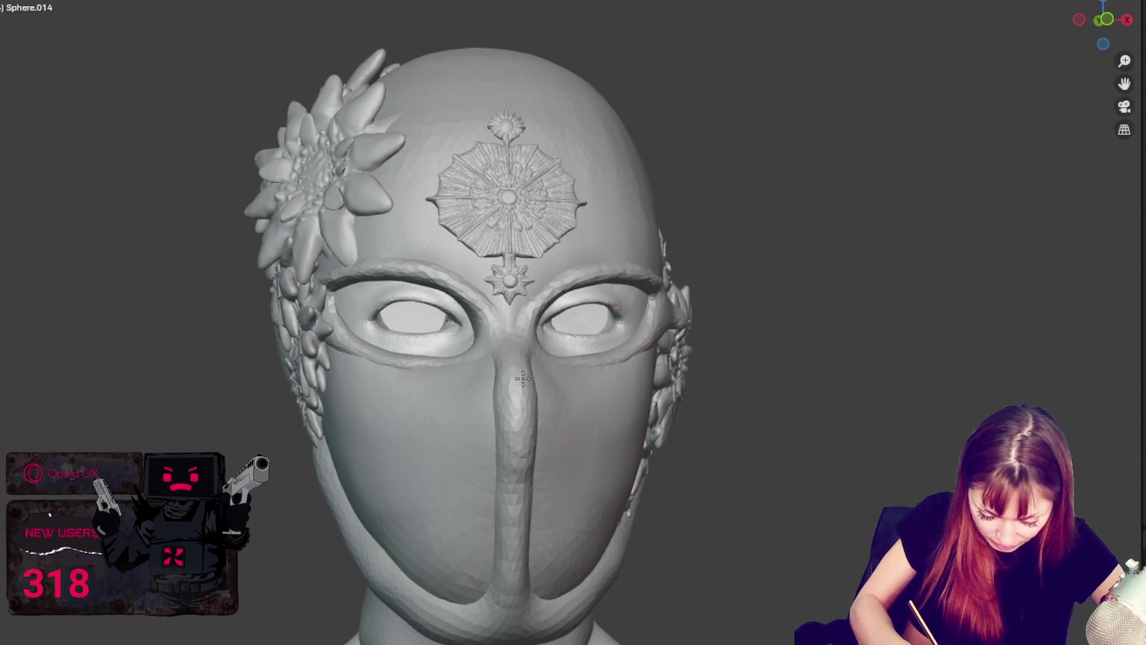
pyautogui.moveTo(525, 400); pyautogui.dragTo(503, 423, button='middle')
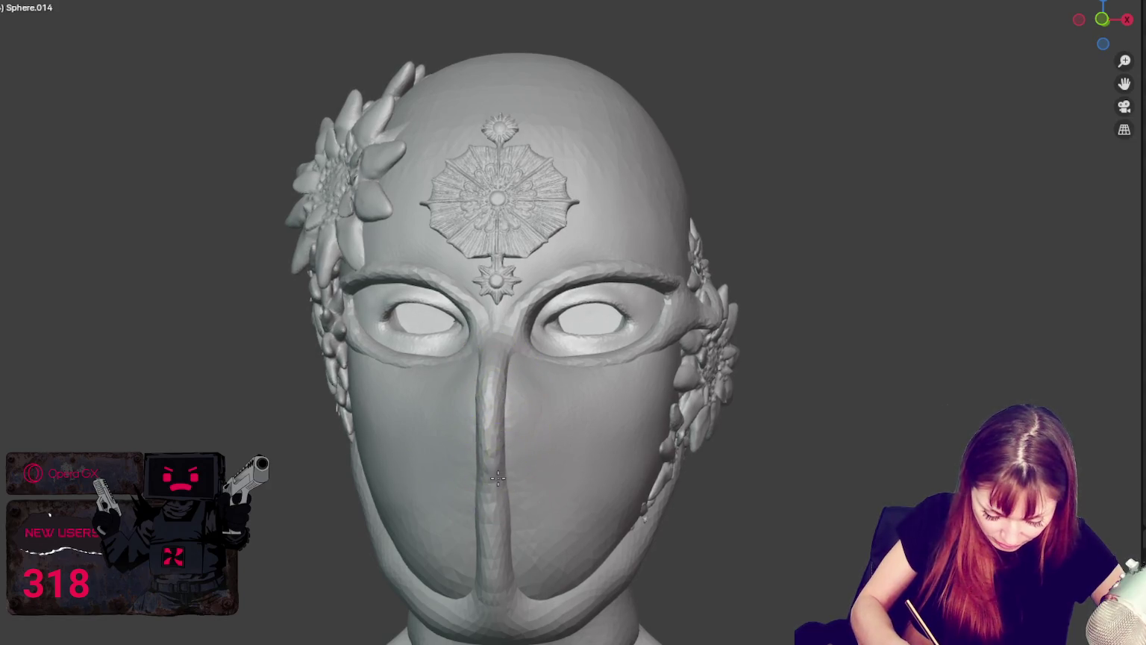
pyautogui.moveTo(502, 525); pyautogui.dragTo(508, 517, button='middle')
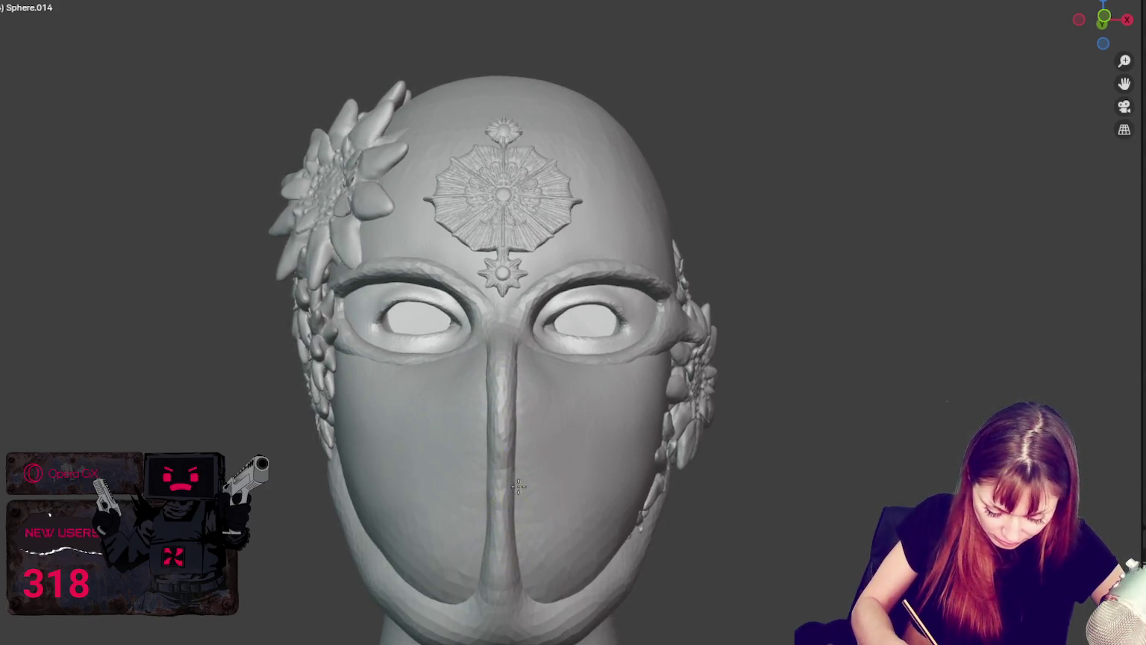
pyautogui.moveTo(504, 575)
pyautogui.mouseDown(button='middle')
pyautogui.moveTo(483, 462)
pyautogui.moveTo(453, 545)
pyautogui.mouseUp(button='middle')
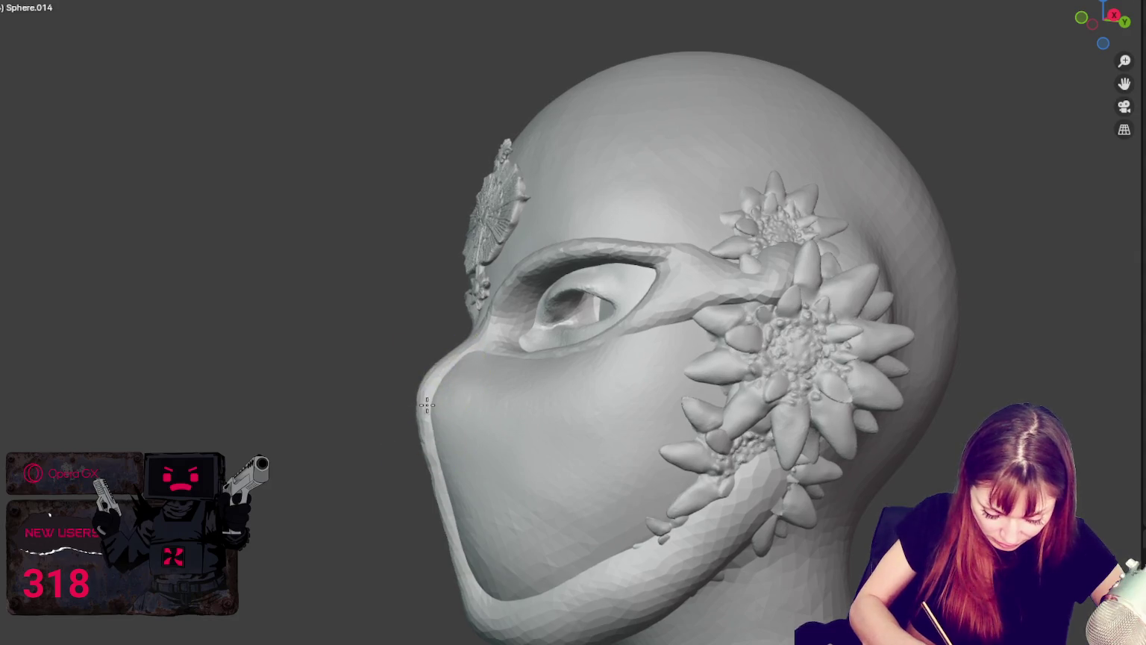
pyautogui.moveTo(438, 362); pyautogui.dragTo(624, 440, button='middle')
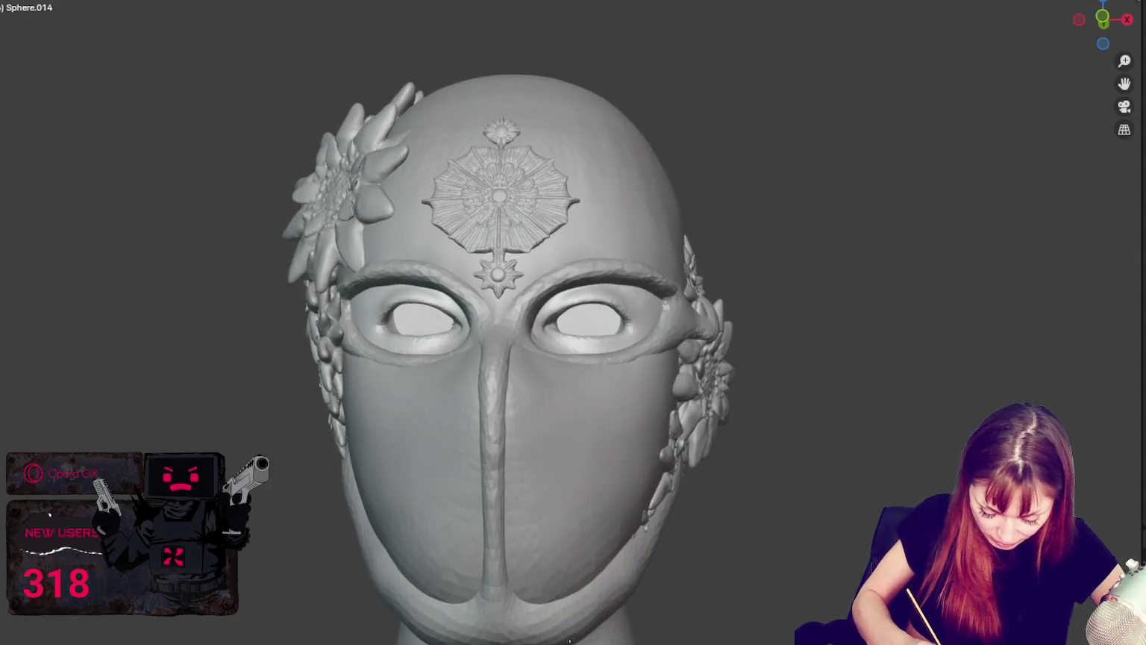
pyautogui.scroll(-2, 620, 341)
pyautogui.moveTo(621, 341)
pyautogui.mouseDown(button='middle')
pyautogui.moveTo(724, 370)
pyautogui.moveTo(729, 351)
pyautogui.moveTo(584, 322)
pyautogui.moveTo(623, 377)
pyautogui.moveTo(719, 404)
pyautogui.mouseUp(button='middle')
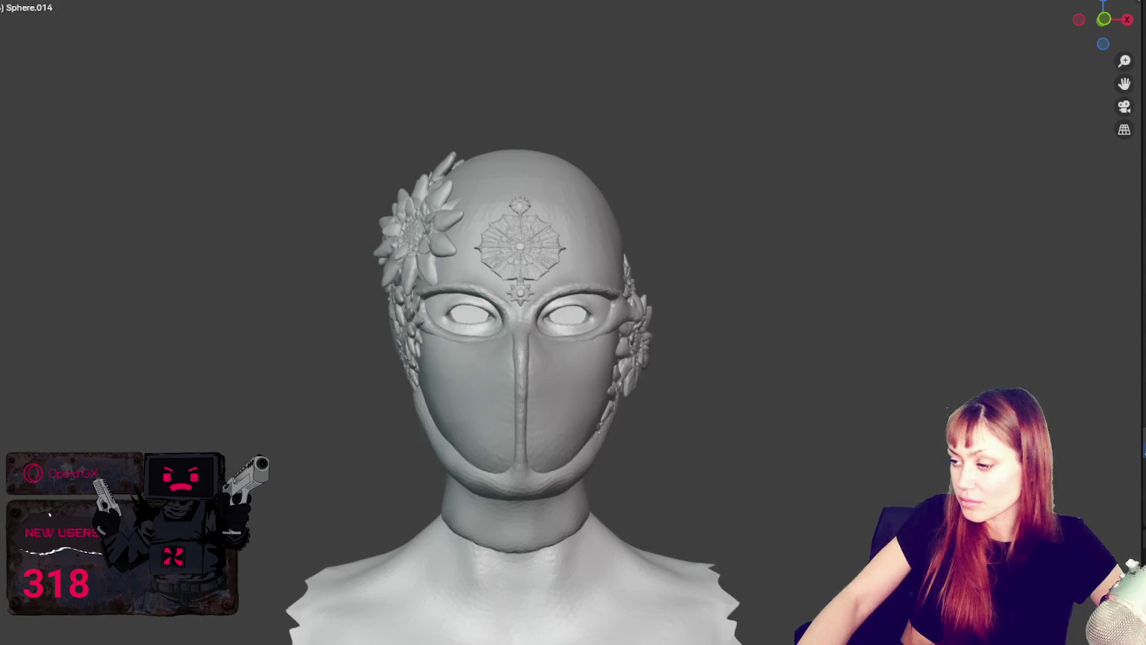
# Elastically deform the face plate's right cheek.
pyautogui.moveTo(921, 378)
pyautogui.mouseDown(button='middle')
pyautogui.moveTo(953, 365)
pyautogui.moveTo(781, 378)
pyautogui.moveTo(950, 386)
pyautogui.moveTo(791, 373)
pyautogui.moveTo(903, 365)
pyautogui.mouseUp(button='middle')
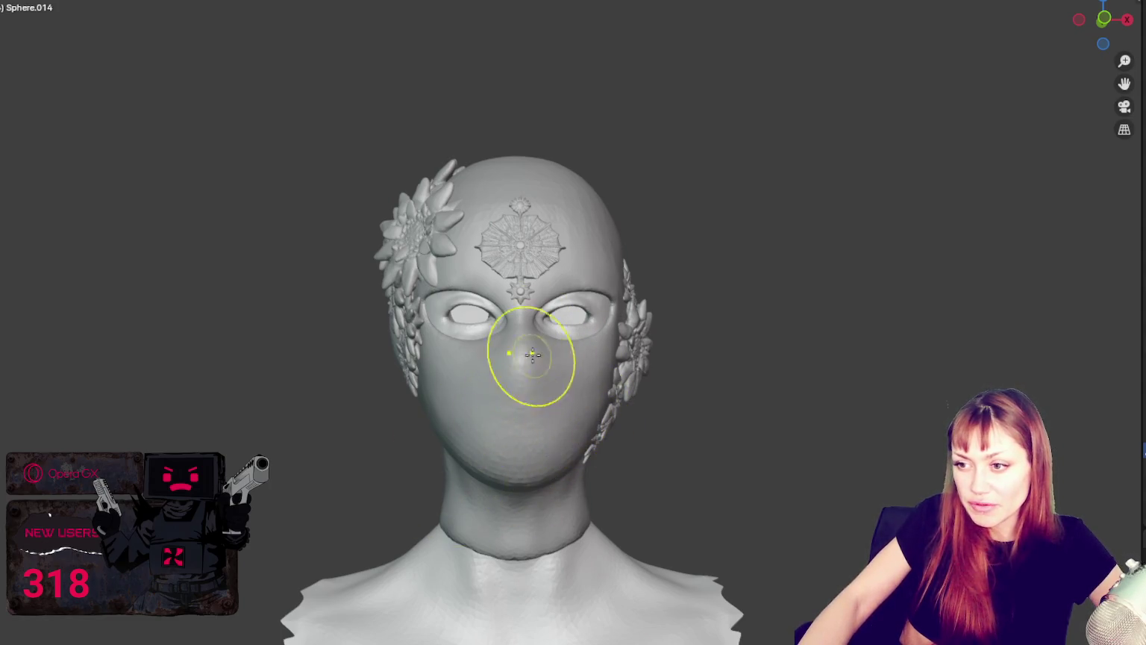
pyautogui.moveTo(617, 278); pyautogui.dragTo(586, 402, button='middle')
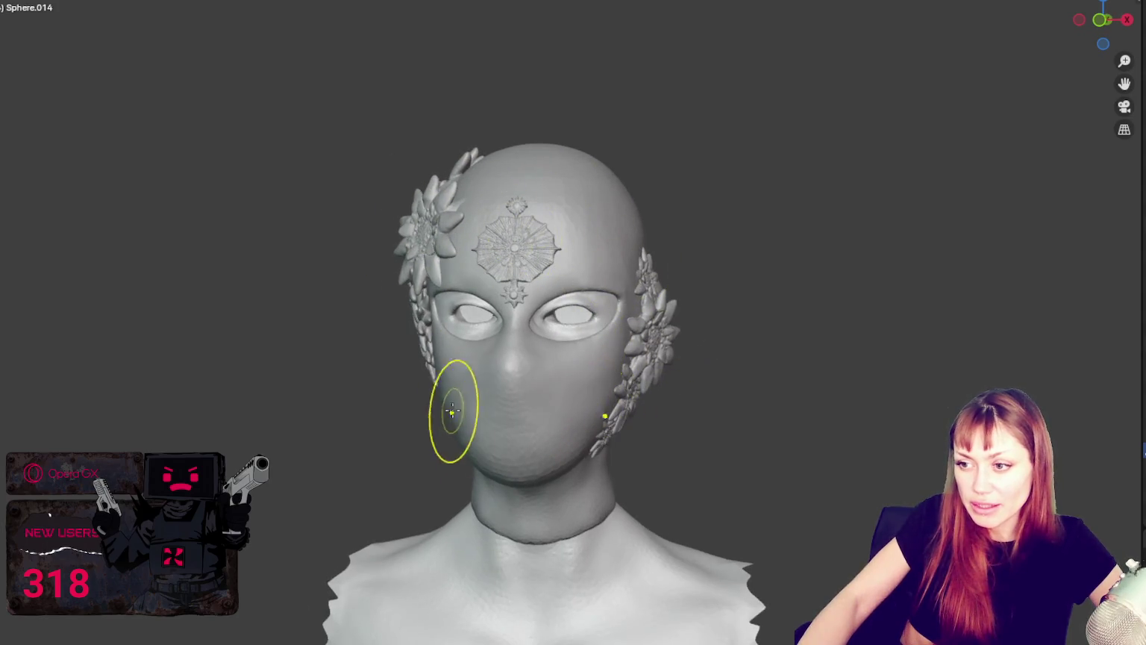
pyautogui.moveTo(499, 461); pyautogui.dragTo(512, 532, button='middle')
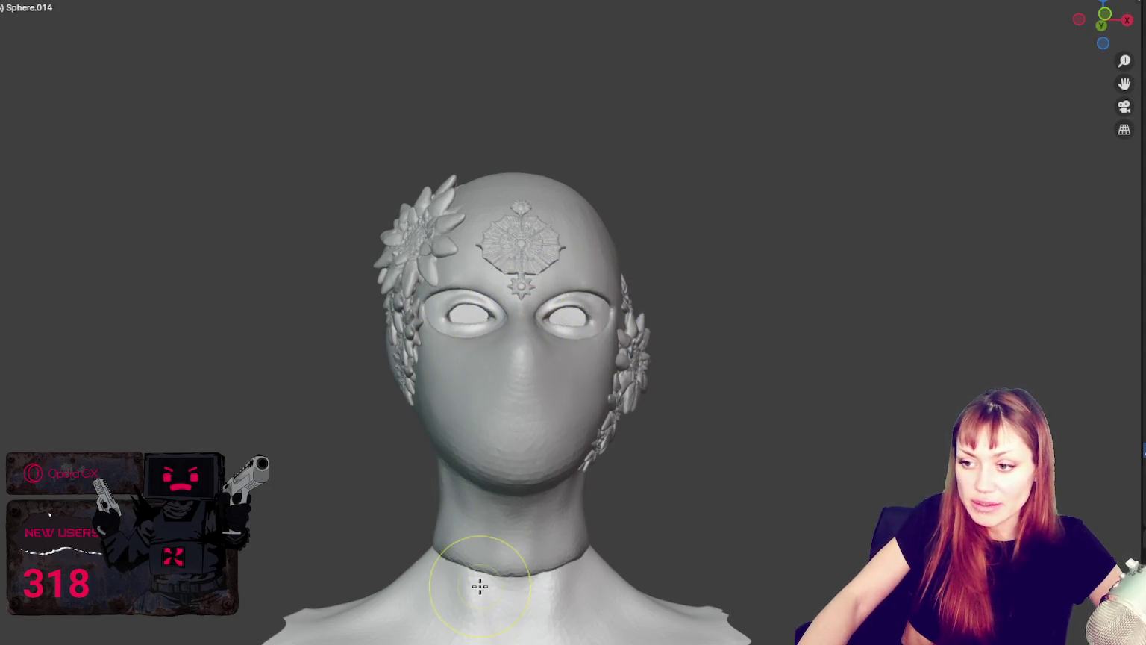
pyautogui.moveTo(598, 541)
pyautogui.mouseDown(button='middle')
pyautogui.moveTo(512, 478)
pyautogui.moveTo(769, 449)
pyautogui.mouseUp(button='middle')
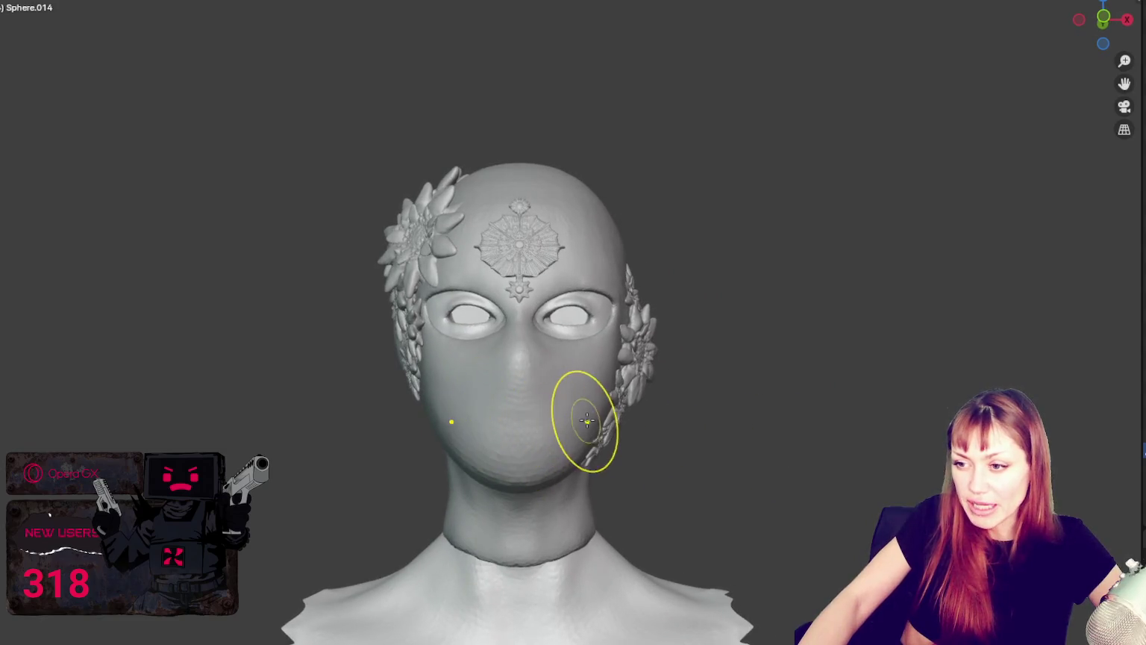
pyautogui.moveTo(547, 413); pyautogui.dragTo(587, 430)
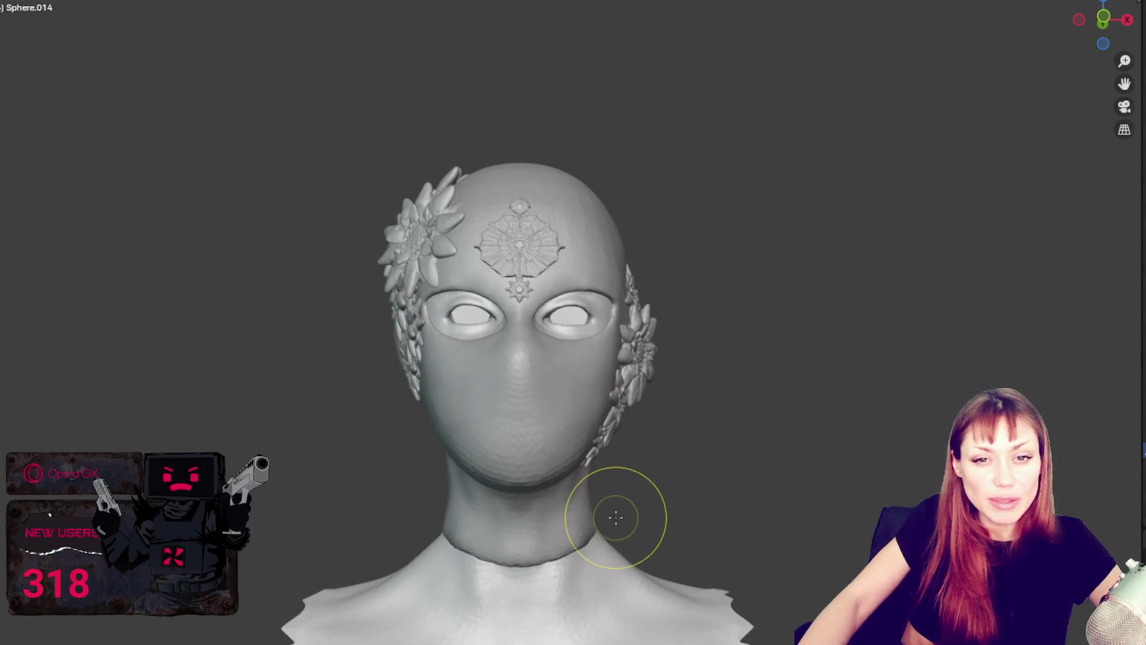
# Select the balaclava mask object and switch sculpting over to it.
pyautogui.moveTo(661, 473); pyautogui.dragTo(650, 447, button='middle')
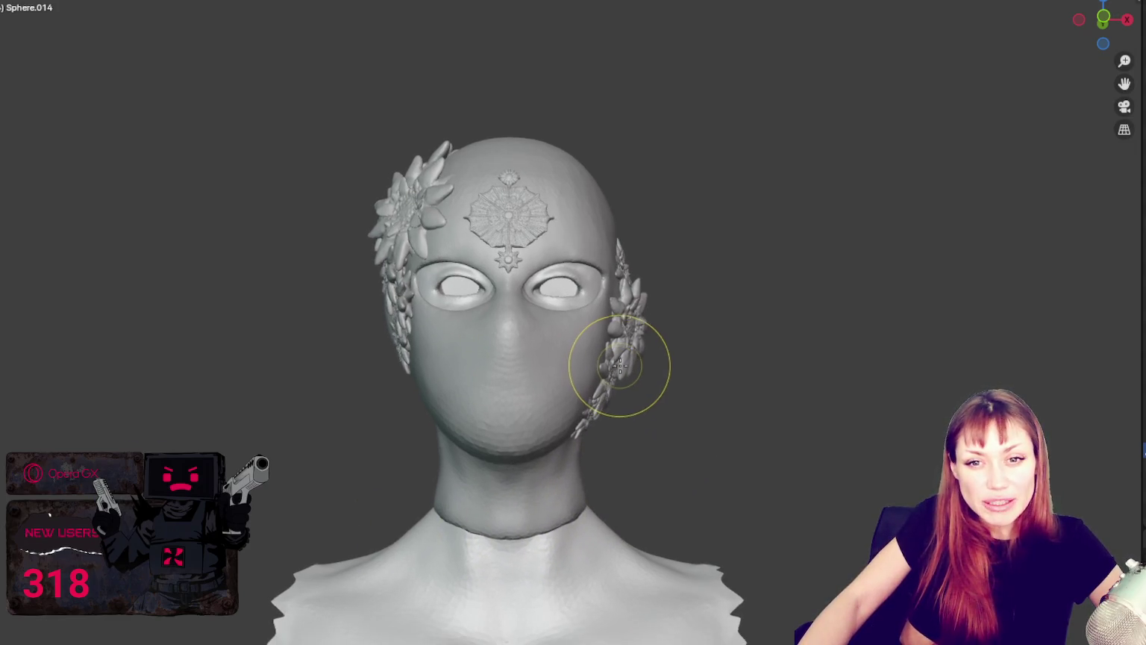
pyautogui.moveTo(621, 363); pyautogui.dragTo(652, 324, button='middle')
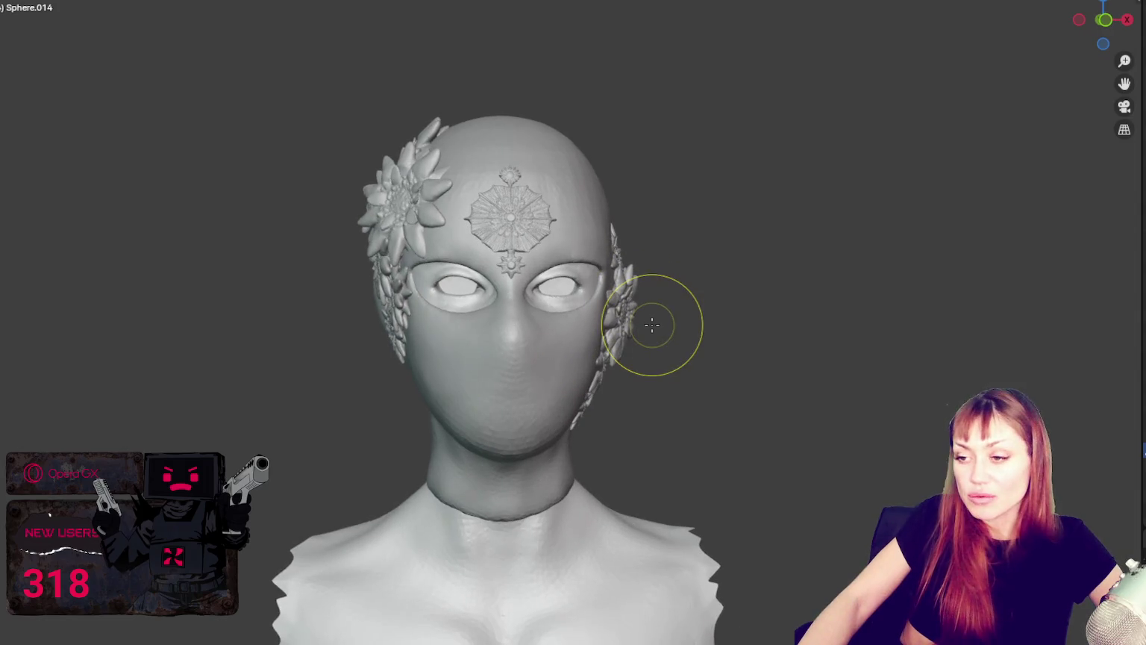
pyautogui.click(522, 171)
pyautogui.hotkey('ctrl', 'pagedown')
pyautogui.scroll(2, 512, 276)
pyautogui.scroll(2, 555, 256)
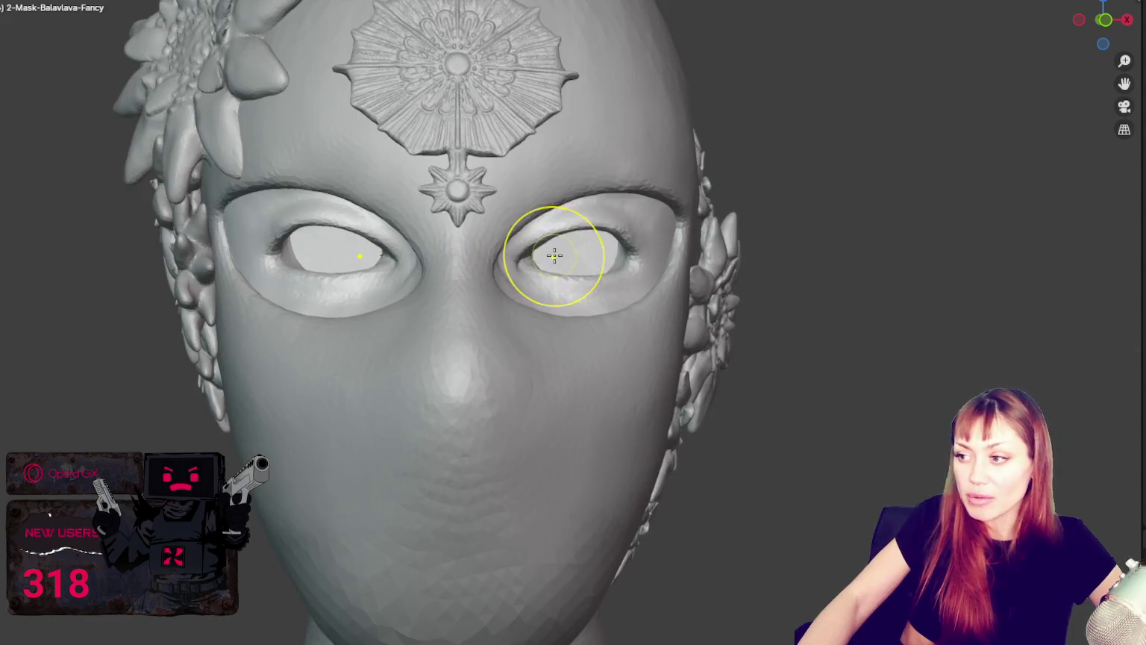
pyautogui.moveTo(554, 256); pyautogui.dragTo(579, 284, button='middle')
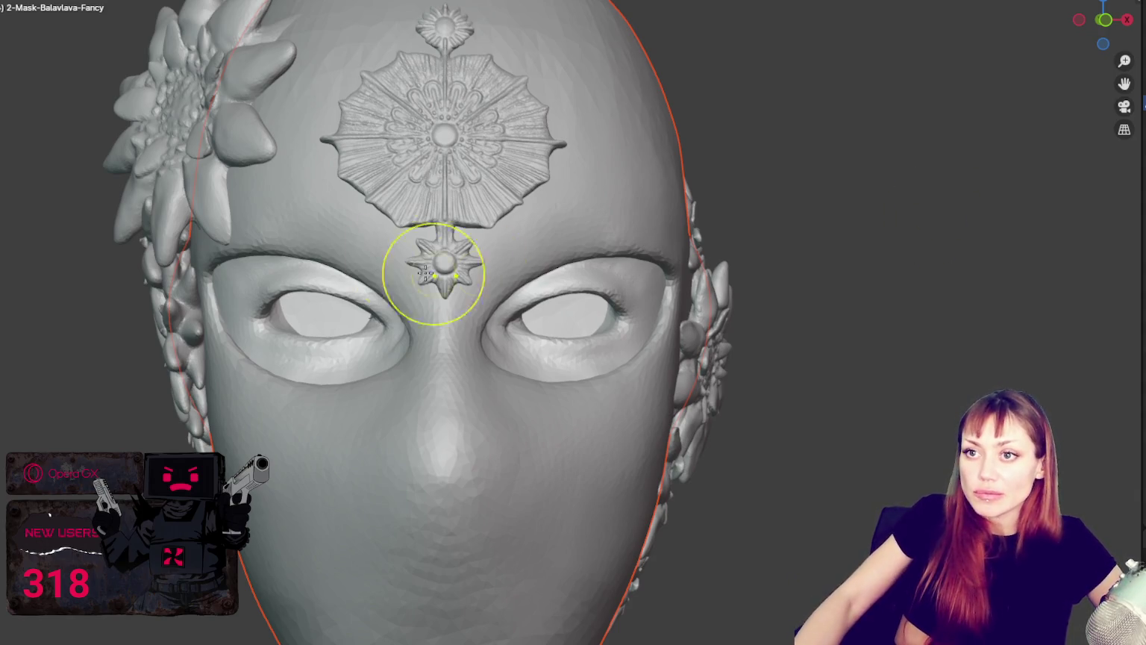
pyautogui.scroll(-2, 423, 273)
pyautogui.moveTo(430, 225)
pyautogui.mouseDown(button='middle')
pyautogui.moveTo(470, 322)
pyautogui.moveTo(399, 261)
pyautogui.moveTo(21, 184)
pyautogui.mouseUp(button='middle')
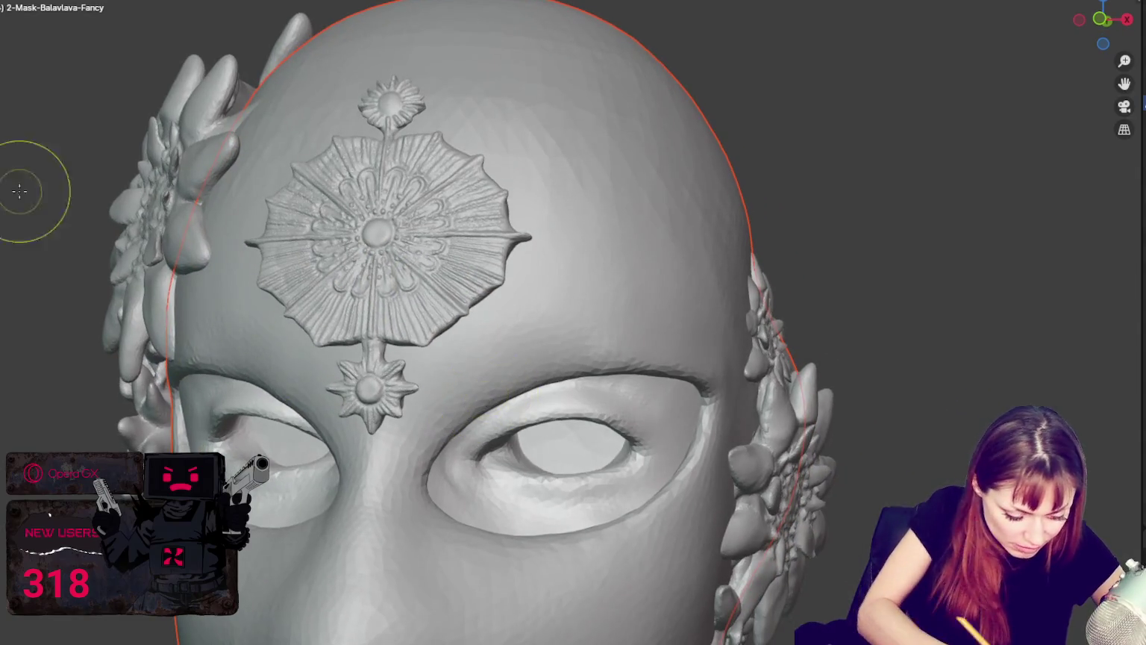
pyautogui.moveTo(495, 403); pyautogui.dragTo(553, 369, button='middle')
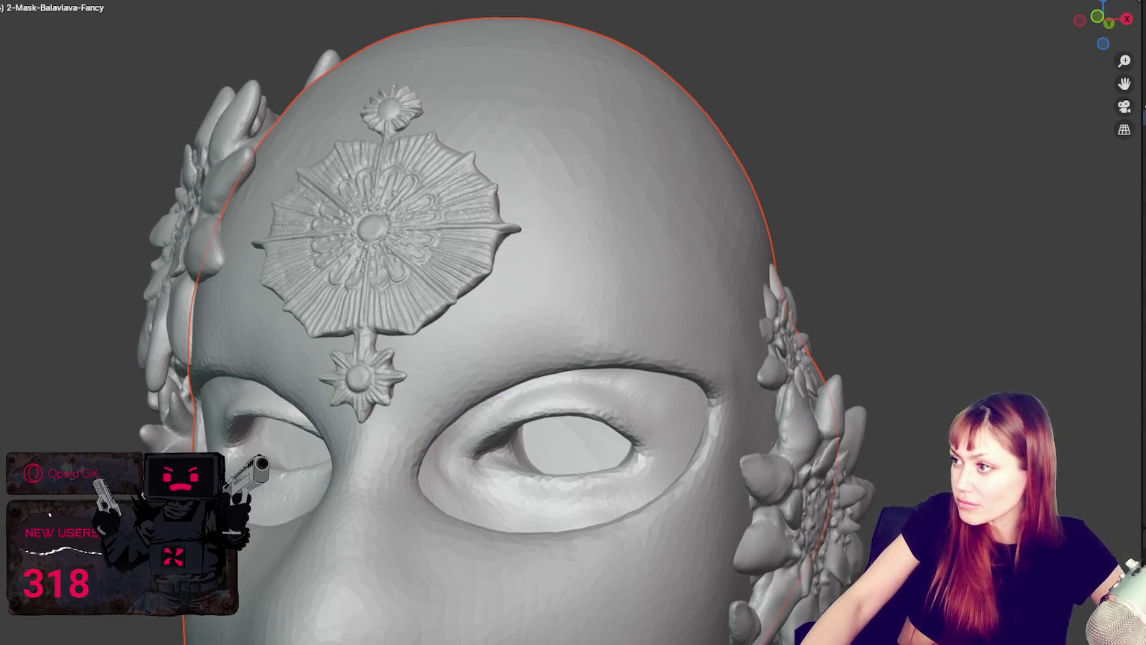
pyautogui.hotkey('alt', 'a')
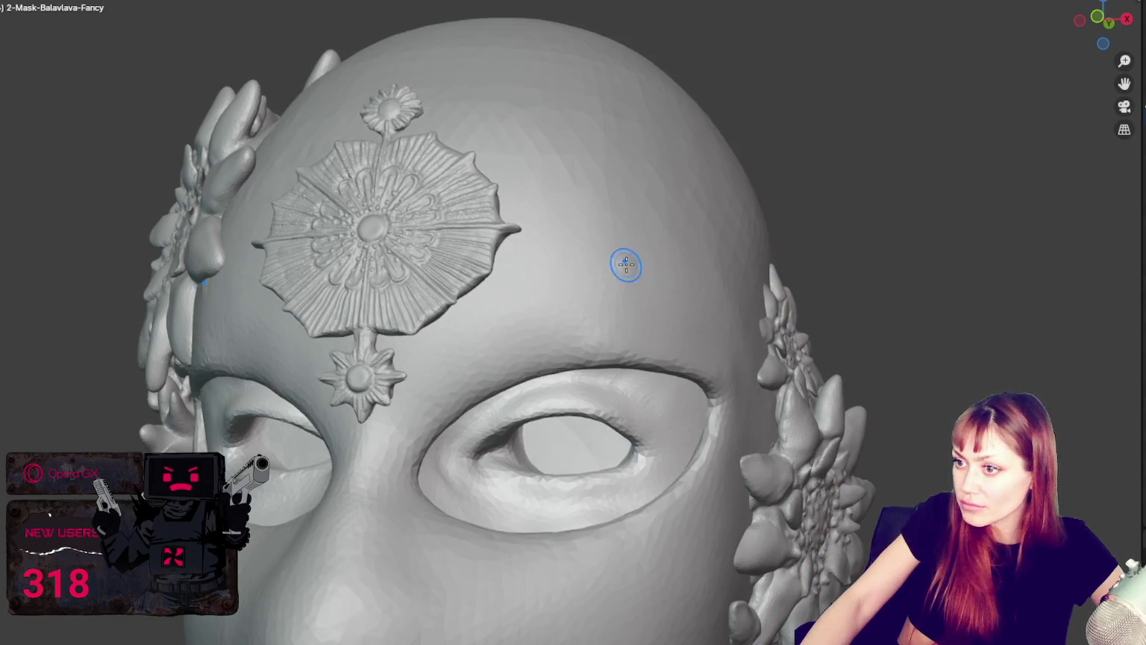
pyautogui.moveTo(302, 139)
pyautogui.mouseDown(button='middle')
pyautogui.moveTo(592, 285)
pyautogui.moveTo(624, 277)
pyautogui.mouseUp(button='middle')
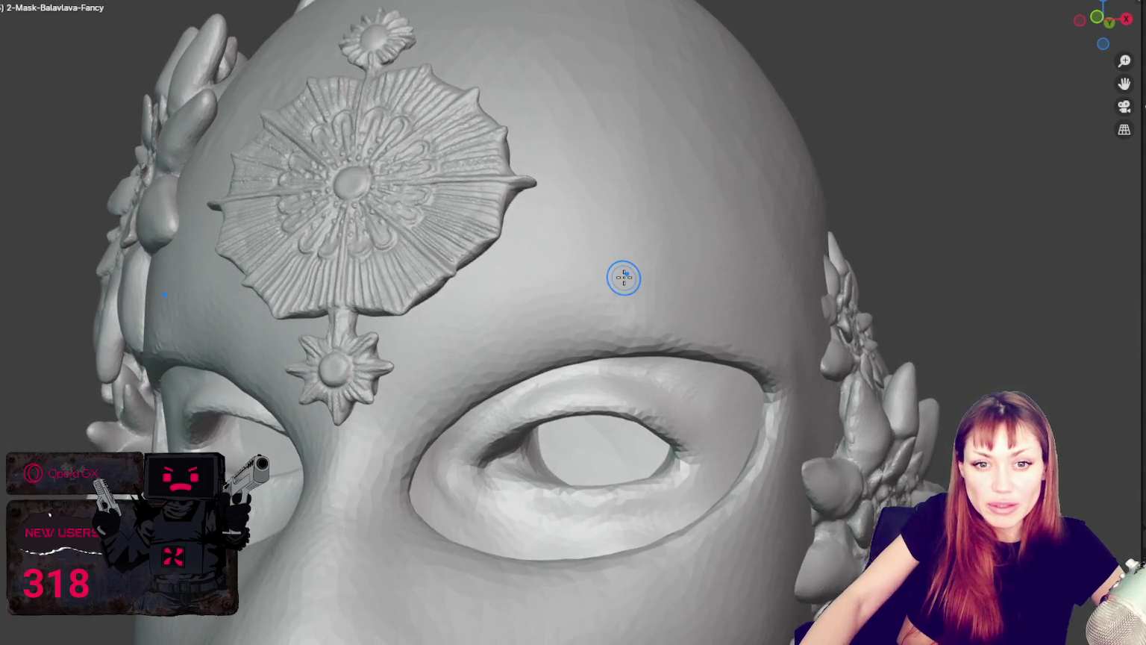
pyautogui.moveTo(624, 277); pyautogui.dragTo(719, 372, button='middle')
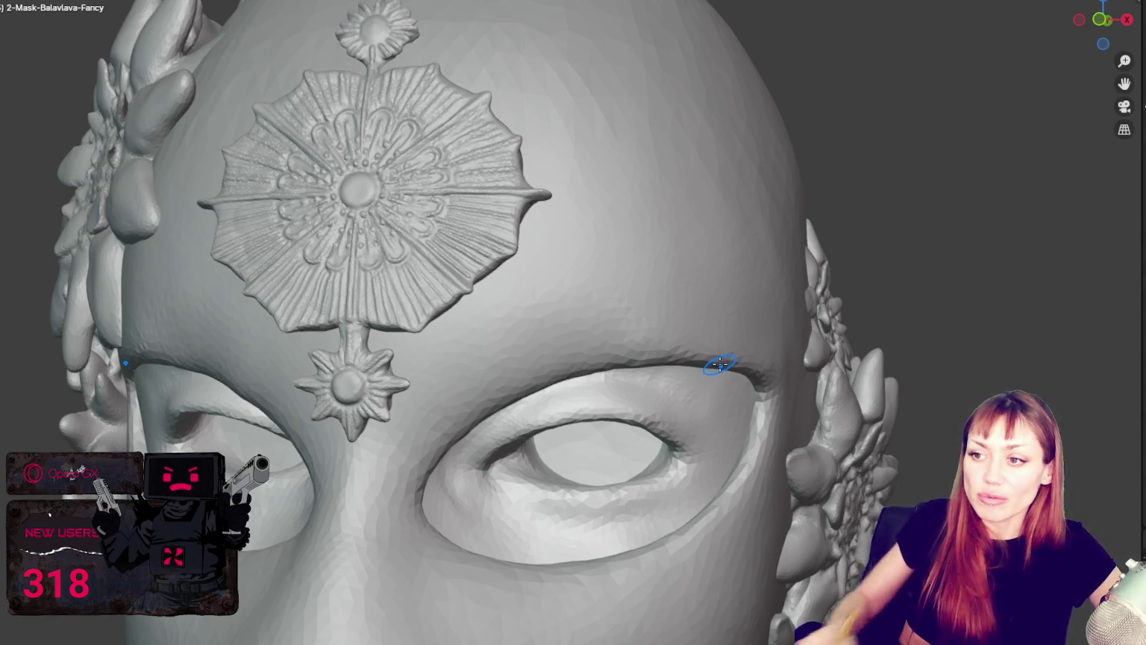
pyautogui.moveTo(551, 116); pyautogui.dragTo(723, 419, button='middle')
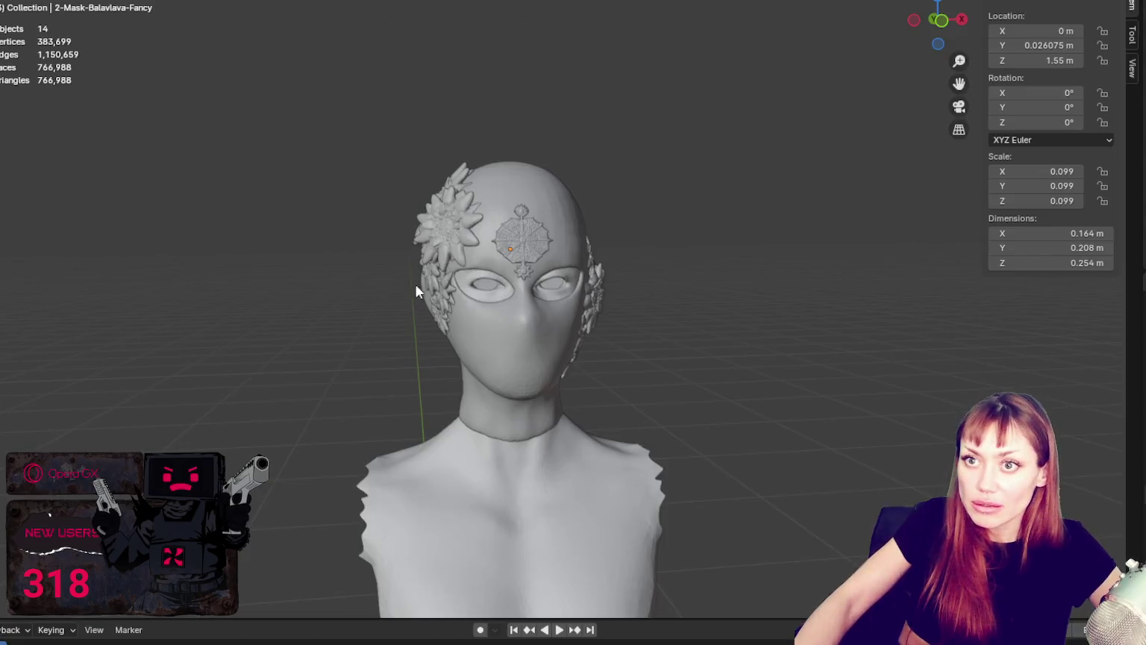
# Select the forehead decorative element and orbit around the head to inspect the ornaments.
pyautogui.click(515, 231)
pyautogui.scroll(5, 541, 107)
pyautogui.scroll(3, 632, 326)
pyautogui.scroll(-3, 632, 332)
pyautogui.moveTo(620, 320)
pyautogui.mouseDown(button='middle')
pyautogui.moveTo(709, 192)
pyautogui.moveTo(276, 216)
pyautogui.moveTo(545, 237)
pyautogui.moveTo(433, 250)
pyautogui.moveTo(552, 238)
pyautogui.moveTo(482, 293)
pyautogui.moveTo(496, 340)
pyautogui.moveTo(530, 303)
pyautogui.moveTo(519, 365)
pyautogui.moveTo(515, 333)
pyautogui.moveTo(715, 282)
pyautogui.mouseUp(button='middle')
pyautogui.scroll(5, 515, 351)
pyautogui.scroll(-5, 513, 333)
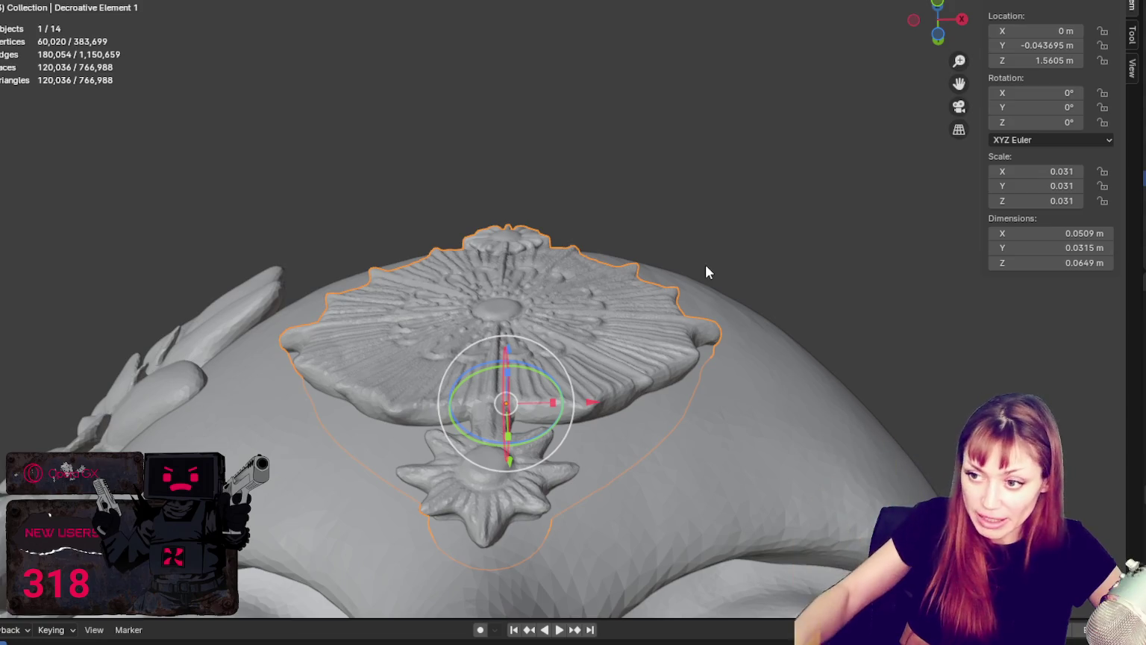
pyautogui.moveTo(706, 272); pyautogui.dragTo(697, 237, button='middle')
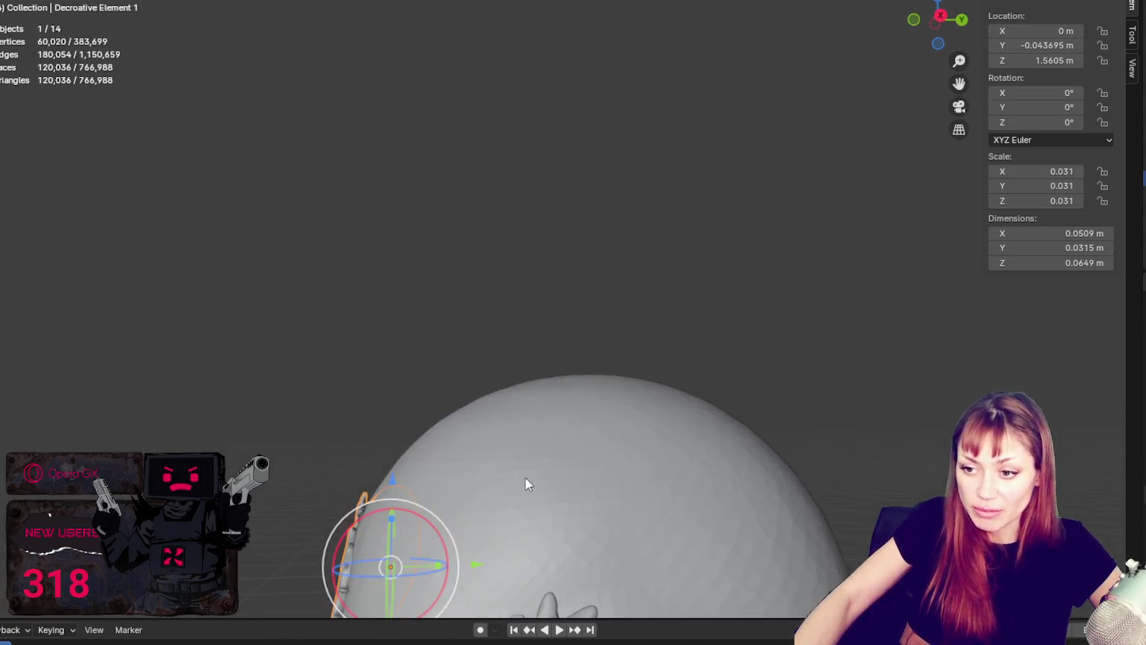
pyautogui.scroll(2, 697, 237)
pyautogui.moveTo(625, 401); pyautogui.dragTo(694, 336, button='middle')
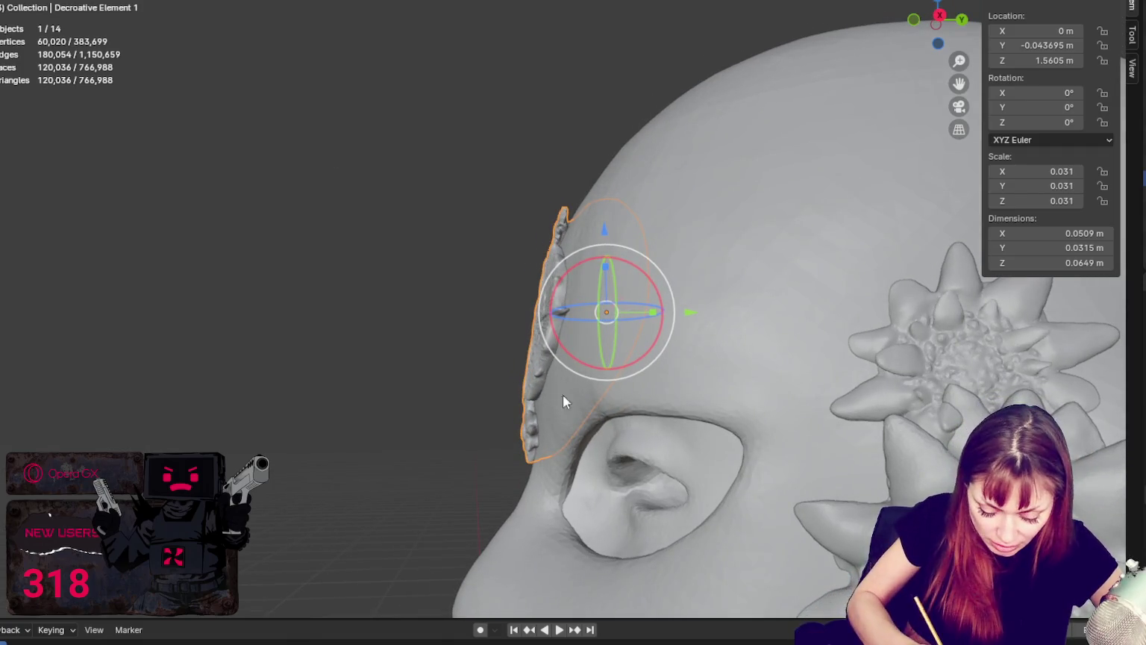
pyautogui.moveTo(563, 394); pyautogui.dragTo(584, 402, button='middle')
# Select the side ornament, frame it closely, and view it beside the brow and eye.
pyautogui.click(513, 359)
pyautogui.click(553, 372)
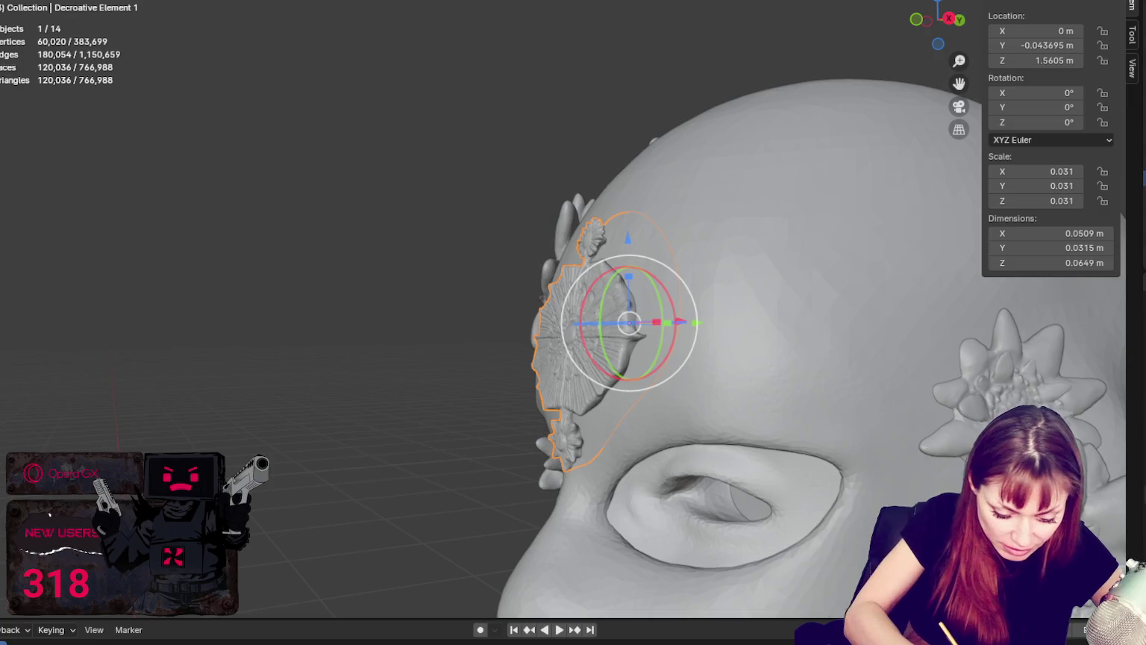
pyautogui.press('KP_Decimal')
pyautogui.scroll(-4, 533, 418)
pyautogui.moveTo(647, 404)
pyautogui.mouseDown(button='middle')
pyautogui.moveTo(545, 376)
pyautogui.moveTo(524, 433)
pyautogui.mouseUp(button='middle')
# Switch to a grab-style brush and push the side ornament's lower edge against the head.
pyautogui.press('g')
pyautogui.click(524, 432)
pyautogui.moveTo(443, 475); pyautogui.dragTo(474, 361, button='middle')
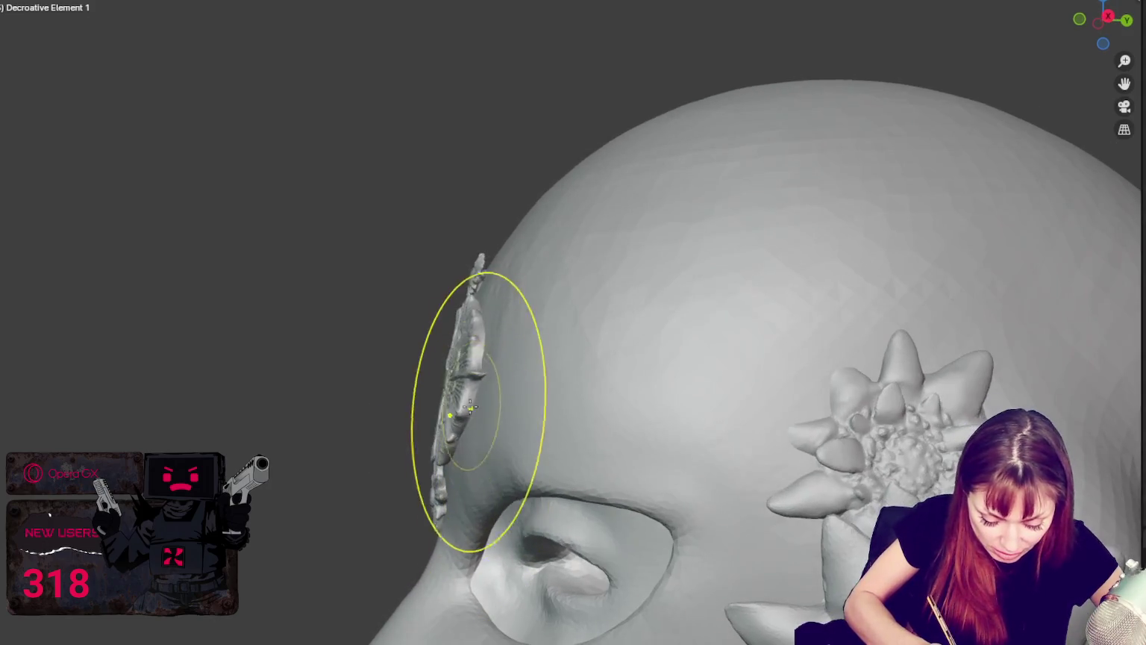
pyautogui.moveTo(448, 435); pyautogui.dragTo(444, 452)
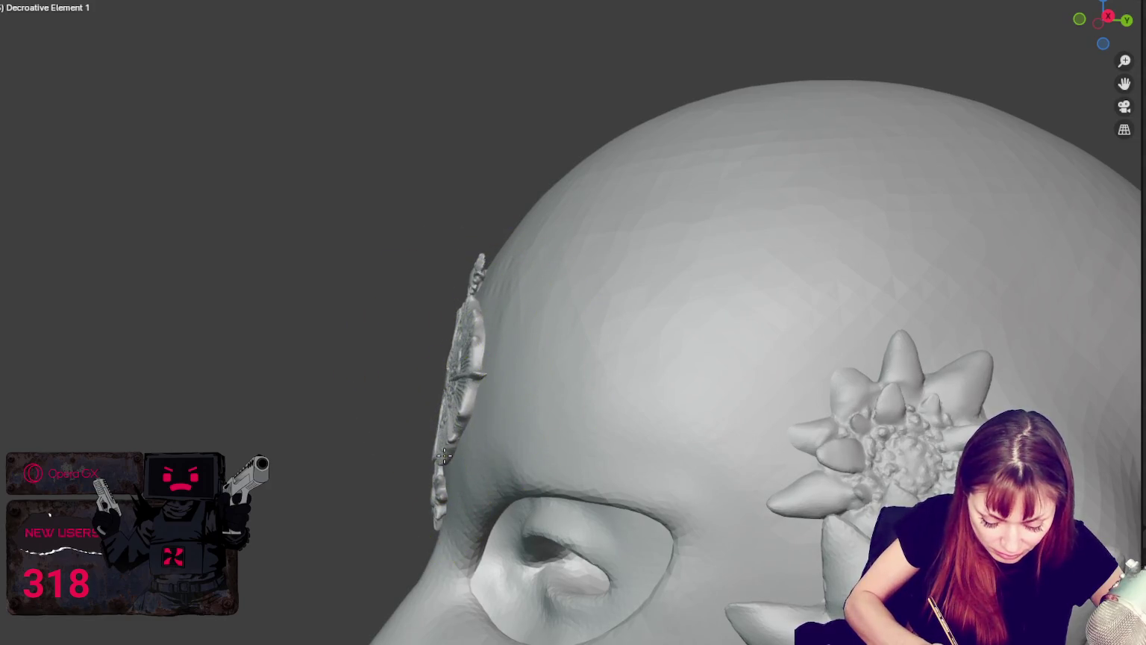
pyautogui.moveTo(446, 446)
pyautogui.mouseDown(button='middle')
pyautogui.moveTo(446, 403)
pyautogui.moveTo(789, 381)
pyautogui.mouseUp(button='middle')
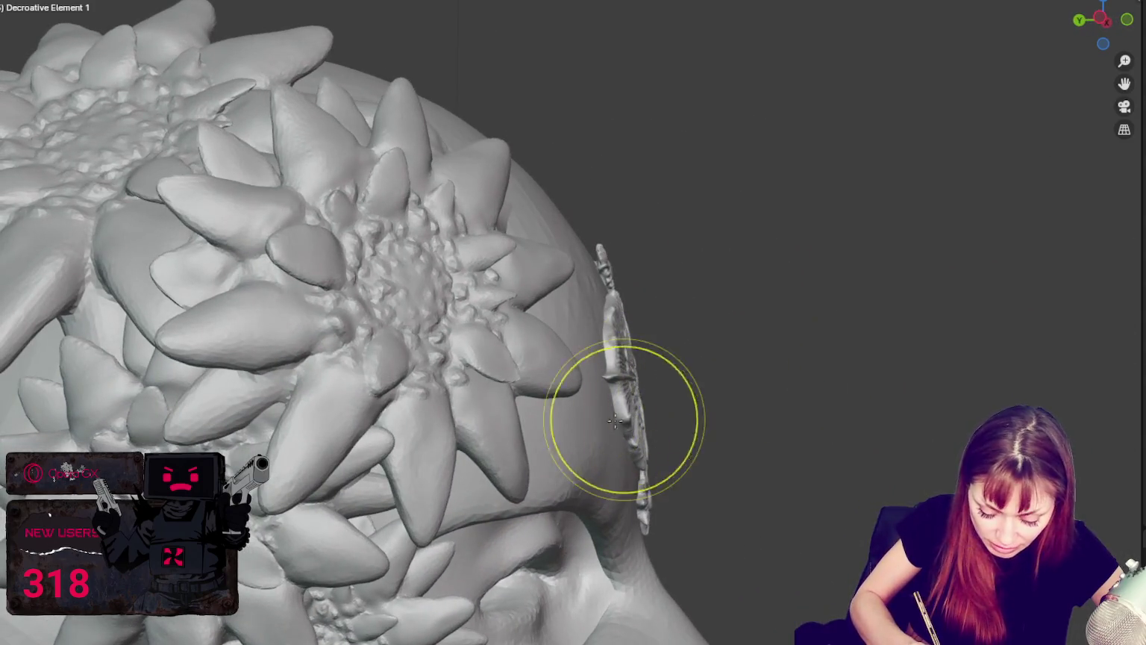
# Orbit around the forehead medallion to inspect it from the front.
pyautogui.moveTo(616, 379)
pyautogui.mouseDown(button='middle')
pyautogui.moveTo(505, 375)
pyautogui.moveTo(765, 261)
pyautogui.moveTo(861, 328)
pyautogui.moveTo(703, 358)
pyautogui.moveTo(495, 475)
pyautogui.moveTo(563, 486)
pyautogui.mouseUp(button='middle')
pyautogui.scroll(2, 760, 256)
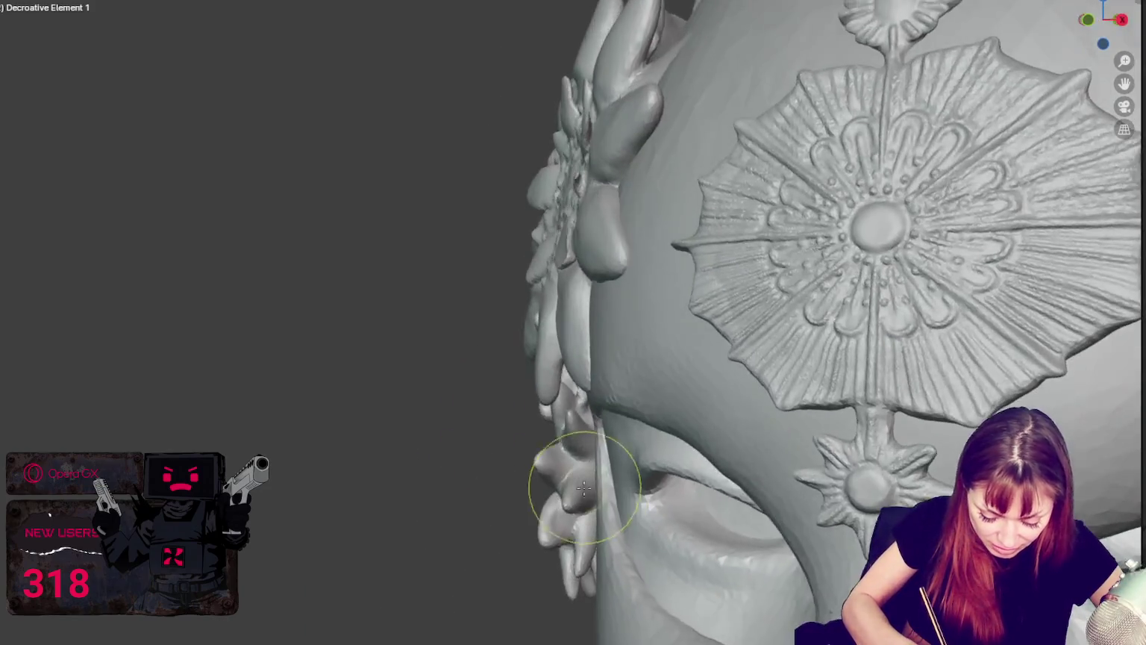
pyautogui.moveTo(911, 492)
pyautogui.mouseDown(button='middle')
pyautogui.moveTo(731, 449)
pyautogui.moveTo(742, 320)
pyautogui.mouseUp(button='middle')
pyautogui.moveTo(565, 344)
pyautogui.mouseDown(button='middle')
pyautogui.moveTo(609, 338)
pyautogui.moveTo(510, 422)
pyautogui.moveTo(526, 396)
pyautogui.mouseUp(button='middle')
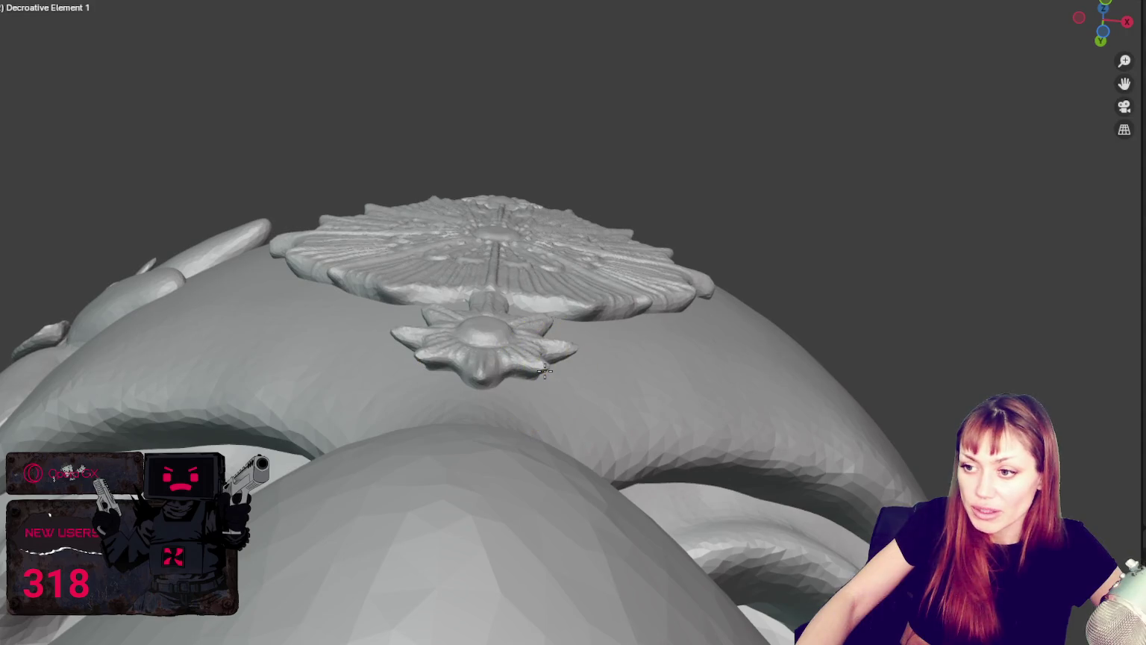
pyautogui.moveTo(532, 379)
pyautogui.mouseDown(button='middle')
pyautogui.moveTo(609, 486)
pyautogui.moveTo(558, 269)
pyautogui.moveTo(671, 264)
pyautogui.moveTo(553, 283)
pyautogui.moveTo(512, 269)
pyautogui.moveTo(612, 336)
pyautogui.moveTo(614, 353)
pyautogui.moveTo(547, 274)
pyautogui.moveTo(555, 384)
pyautogui.moveTo(588, 350)
pyautogui.moveTo(521, 401)
pyautogui.moveTo(609, 415)
pyautogui.moveTo(639, 455)
pyautogui.mouseUp(button='middle')
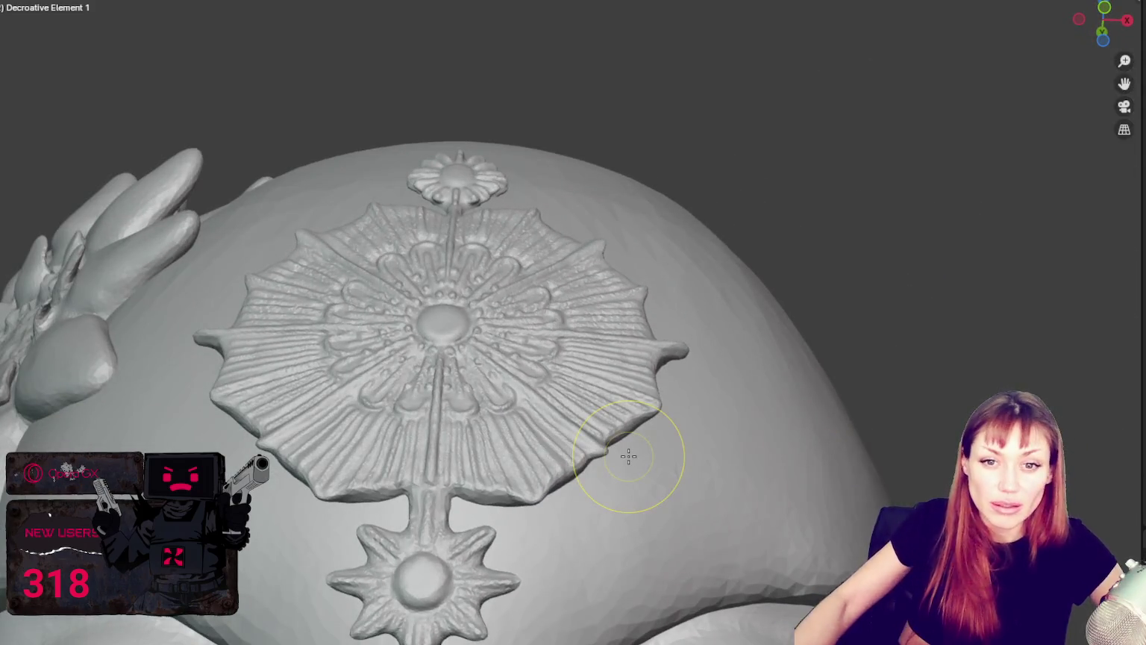
pyautogui.moveTo(567, 456); pyautogui.dragTo(686, 179, button='middle')
pyautogui.scroll(2, 653, 293)
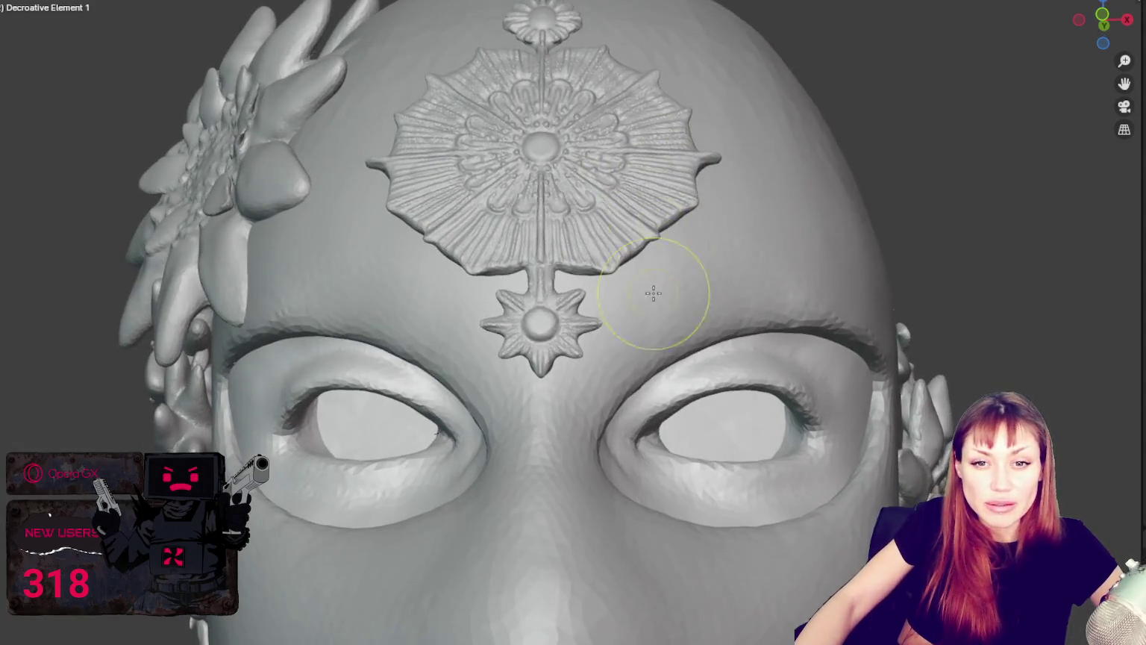
# Look down over the head top and work on the forehead medallion's edge.
pyautogui.moveTo(653, 294); pyautogui.dragTo(659, 330, button='middle')
pyautogui.scroll(-3, 678, 270)
pyautogui.moveTo(691, 276)
pyautogui.mouseDown(button='middle')
pyautogui.moveTo(760, 218)
pyautogui.moveTo(763, 500)
pyautogui.moveTo(627, 422)
pyautogui.moveTo(527, 515)
pyautogui.moveTo(563, 422)
pyautogui.moveTo(582, 433)
pyautogui.mouseUp(button='middle')
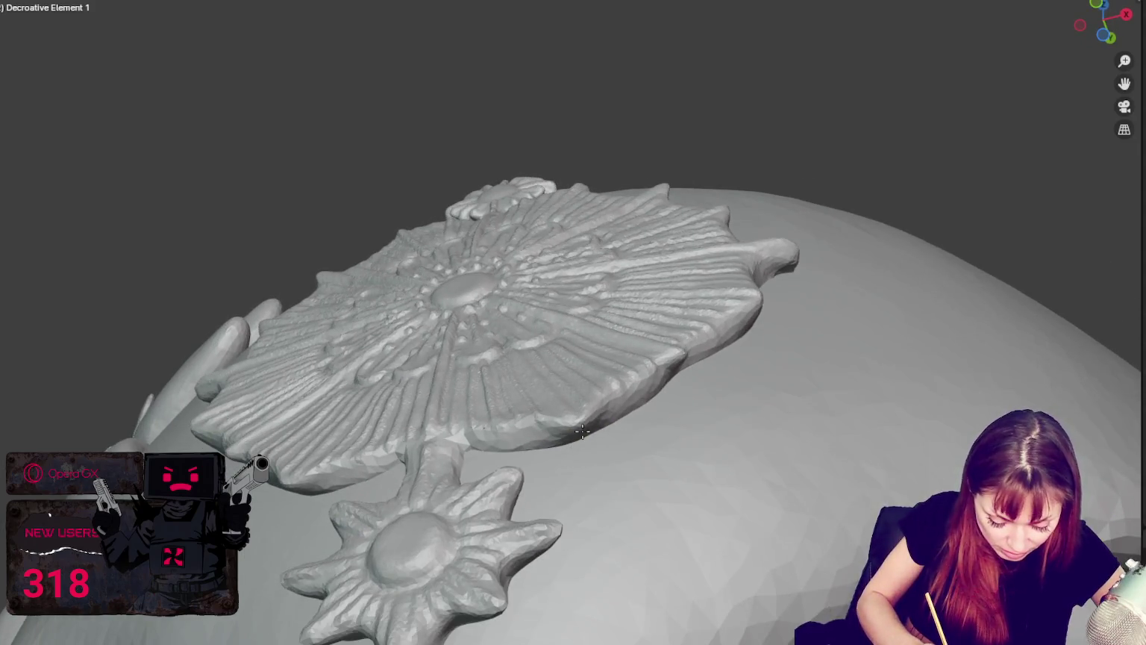
pyautogui.click(530, 450)
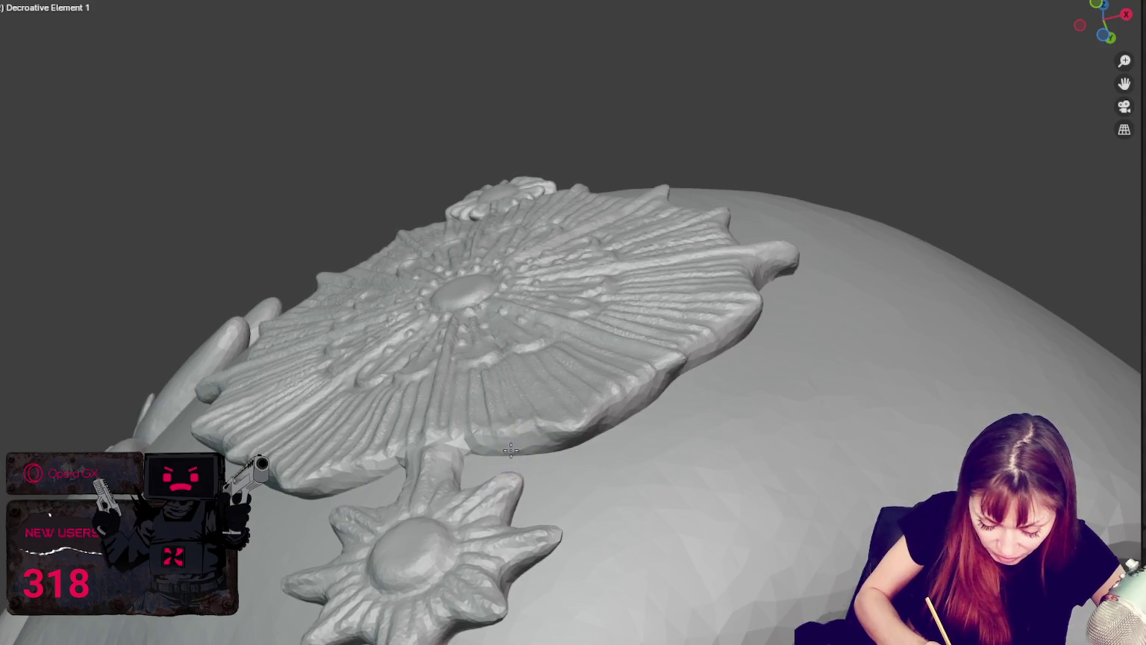
pyautogui.moveTo(506, 450)
pyautogui.mouseDown(button='middle')
pyautogui.moveTo(535, 449)
pyautogui.moveTo(558, 332)
pyautogui.moveTo(545, 355)
pyautogui.mouseUp(button='middle')
pyautogui.scroll(3, 526, 452)
pyautogui.scroll(3, 561, 335)
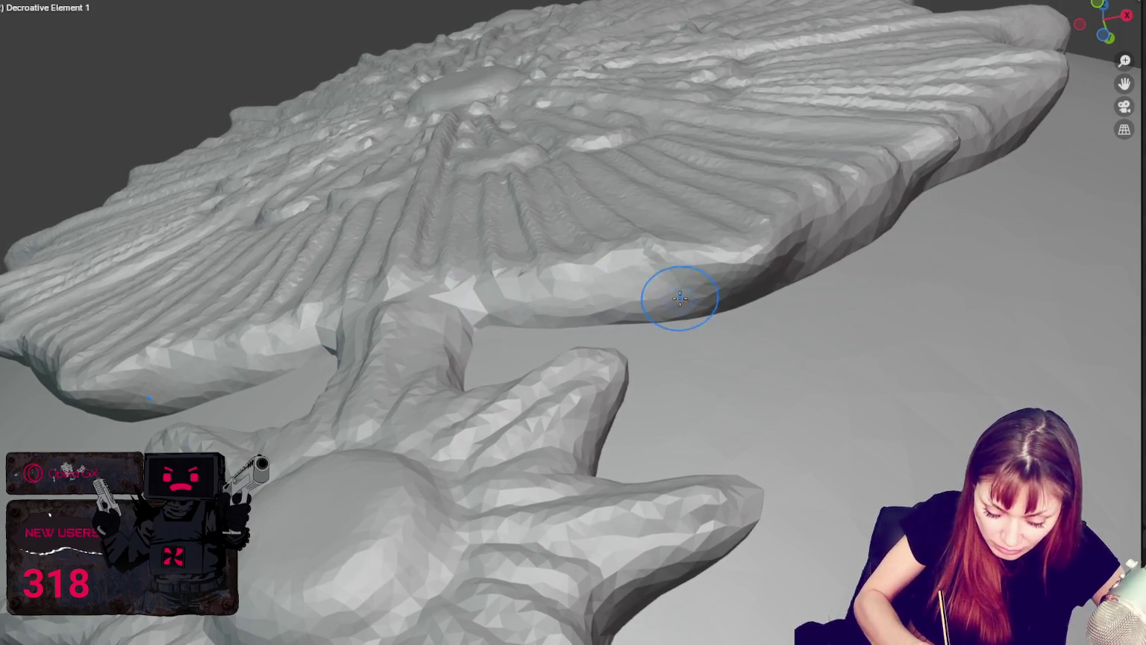
# Check the medallion's profile against the skull from the side, centring the small top flower.
pyautogui.moveTo(739, 302)
pyautogui.mouseDown(button='middle')
pyautogui.moveTo(721, 225)
pyautogui.moveTo(819, 171)
pyautogui.mouseUp(button='middle')
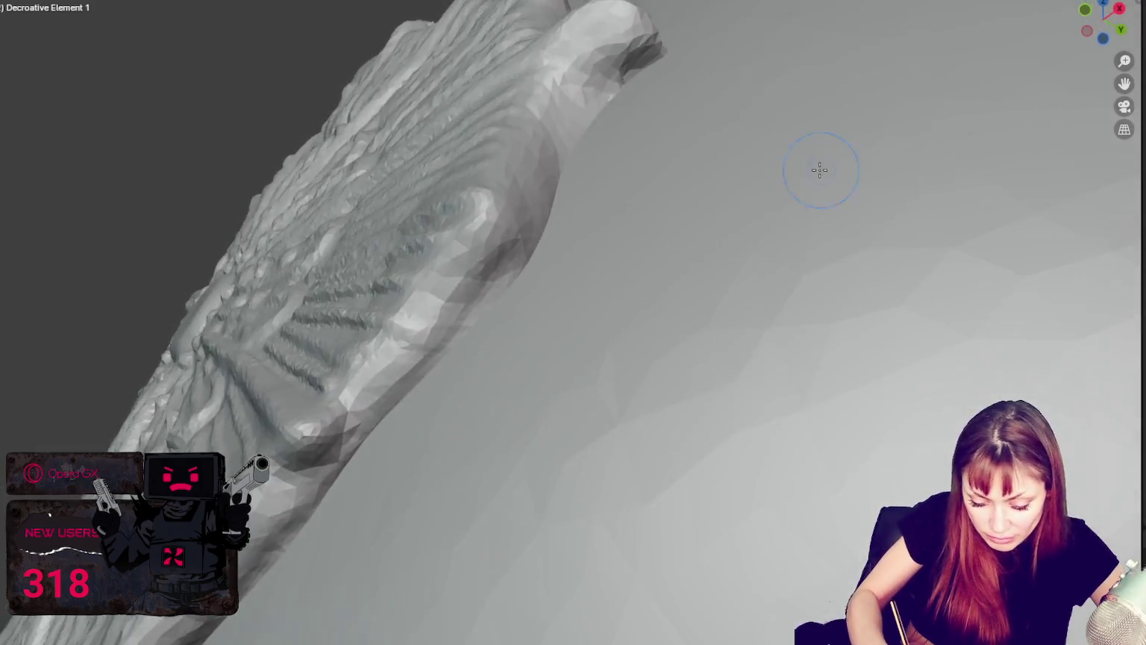
pyautogui.moveTo(596, 139); pyautogui.dragTo(627, 146, button='middle')
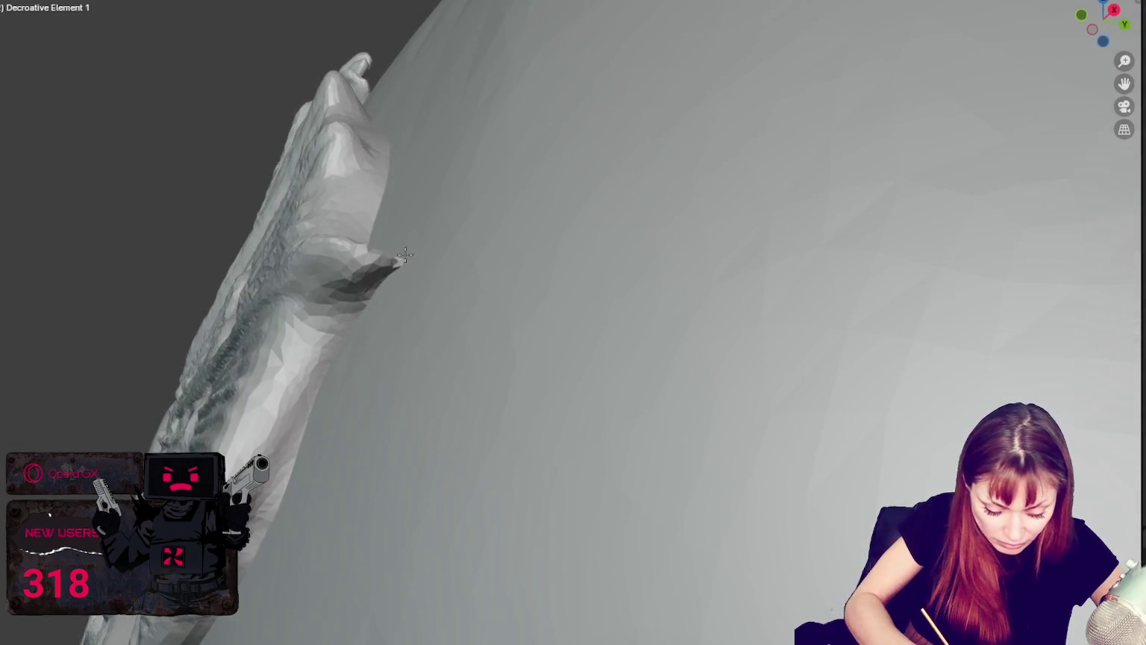
pyautogui.moveTo(439, 245); pyautogui.dragTo(296, 490, button='middle')
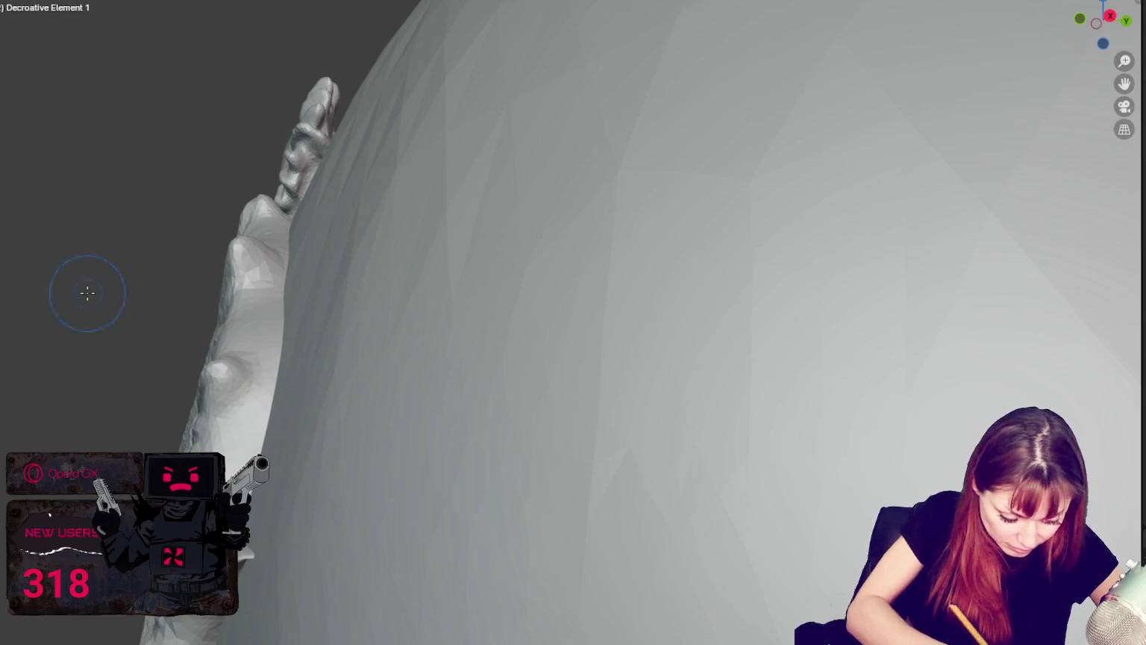
pyautogui.moveTo(292, 382)
pyautogui.mouseDown(button='middle')
pyautogui.moveTo(353, 463)
pyautogui.moveTo(311, 427)
pyautogui.mouseUp(button='middle')
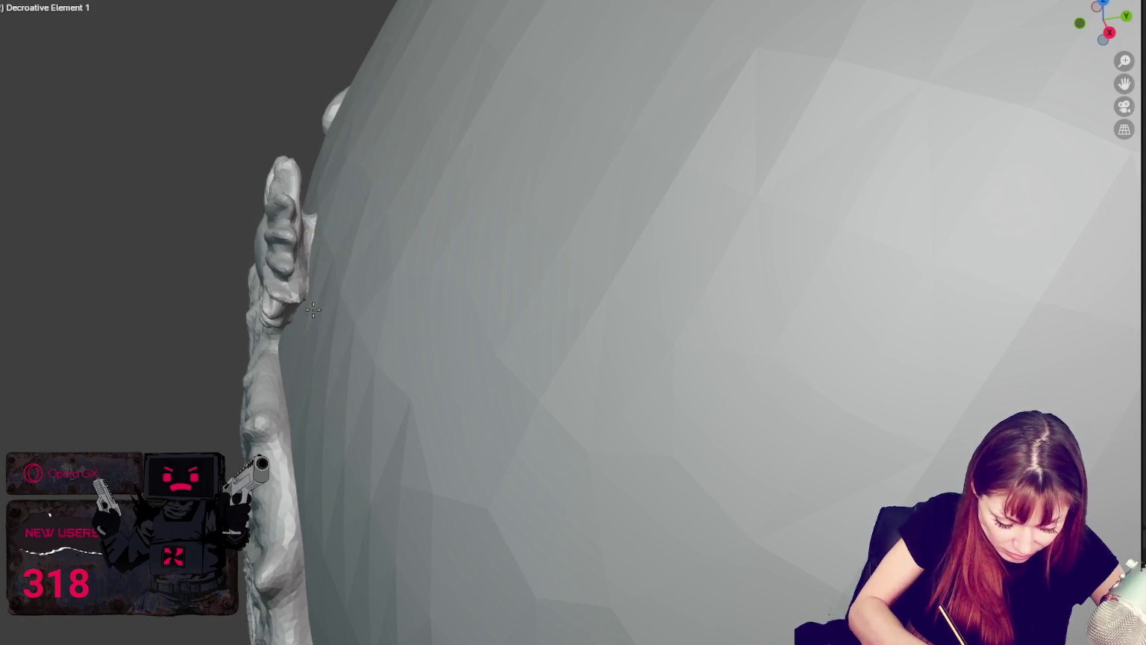
pyautogui.moveTo(321, 251); pyautogui.dragTo(330, 289, button='middle')
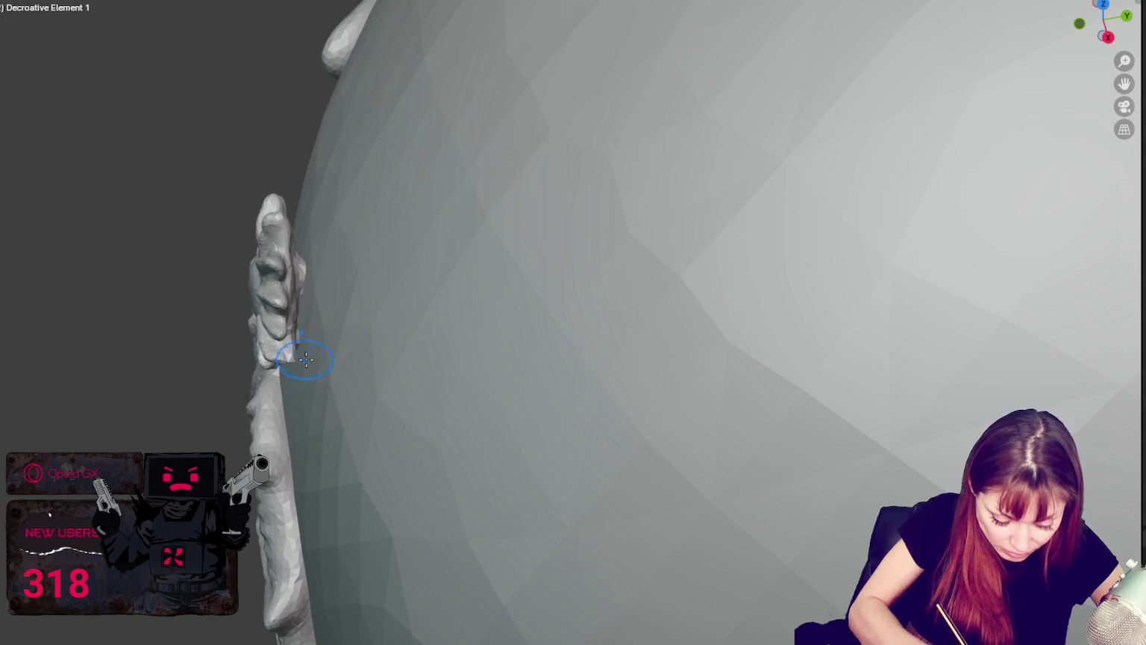
pyautogui.moveTo(298, 366)
pyautogui.mouseDown(button='middle')
pyautogui.moveTo(661, 292)
pyautogui.moveTo(686, 274)
pyautogui.moveTo(676, 302)
pyautogui.moveTo(625, 304)
pyautogui.moveTo(345, 222)
pyautogui.moveTo(321, 173)
pyautogui.moveTo(317, 190)
pyautogui.moveTo(334, 174)
pyautogui.moveTo(338, 184)
pyautogui.mouseUp(button='middle')
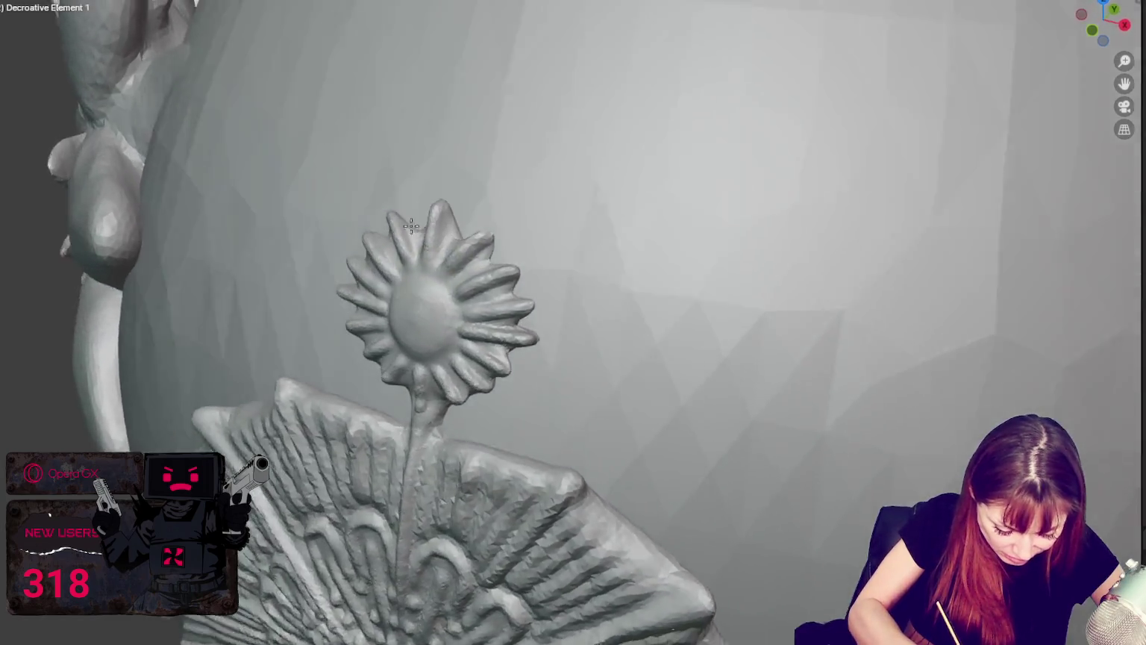
# Press the medallion's small top flower down onto the skull, then view the medallion above the eyes.
pyautogui.moveTo(321, 232); pyautogui.dragTo(536, 227, button='middle')
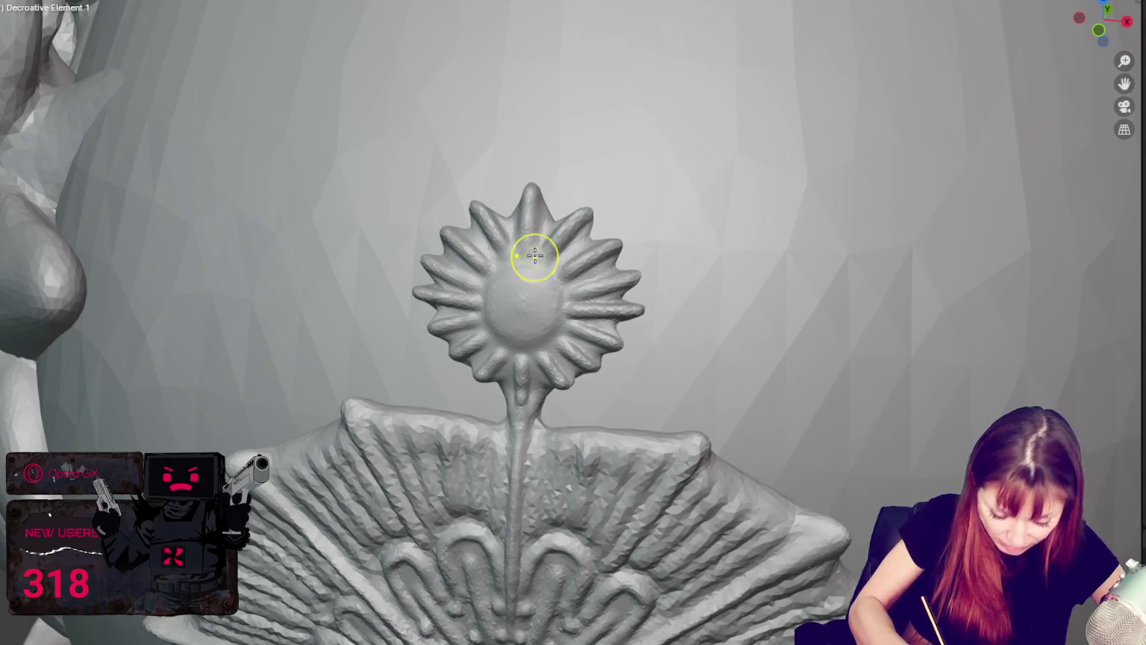
pyautogui.moveTo(758, 273); pyautogui.dragTo(599, 339, button='middle')
pyautogui.moveTo(659, 341)
pyautogui.mouseDown(button='middle')
pyautogui.moveTo(787, 281)
pyautogui.moveTo(749, 299)
pyautogui.mouseUp(button='middle')
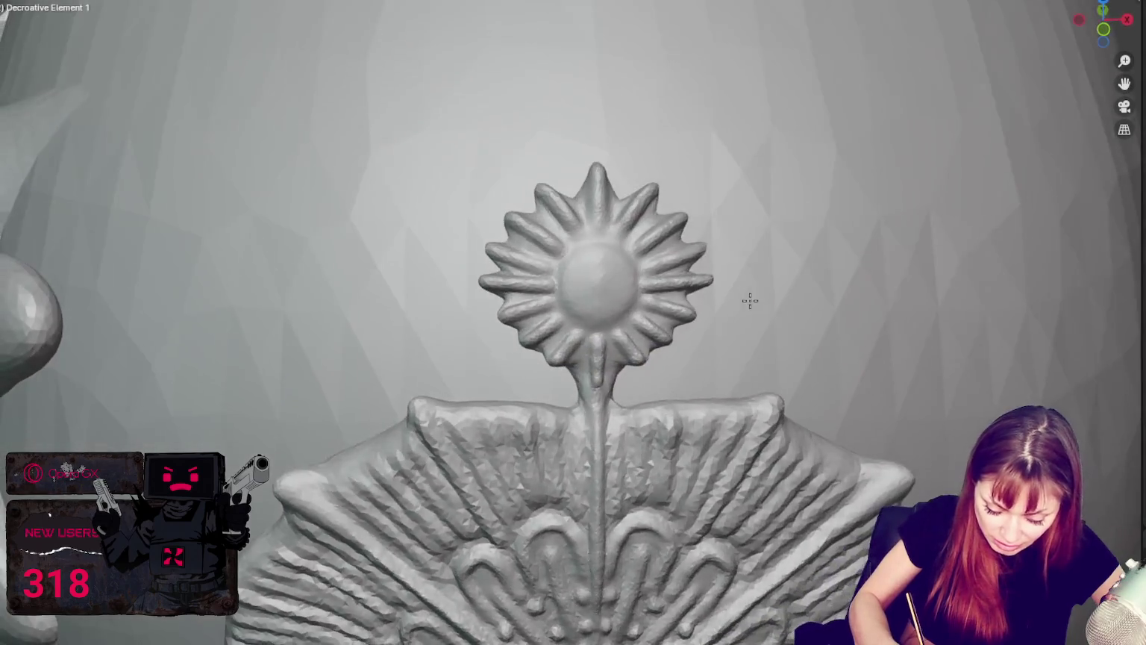
pyautogui.moveTo(634, 358)
pyautogui.mouseDown(button='middle')
pyautogui.moveTo(307, 277)
pyautogui.moveTo(305, 256)
pyautogui.moveTo(283, 251)
pyautogui.moveTo(355, 300)
pyautogui.moveTo(525, 249)
pyautogui.moveTo(551, 223)
pyautogui.moveTo(494, 238)
pyautogui.mouseUp(button='middle')
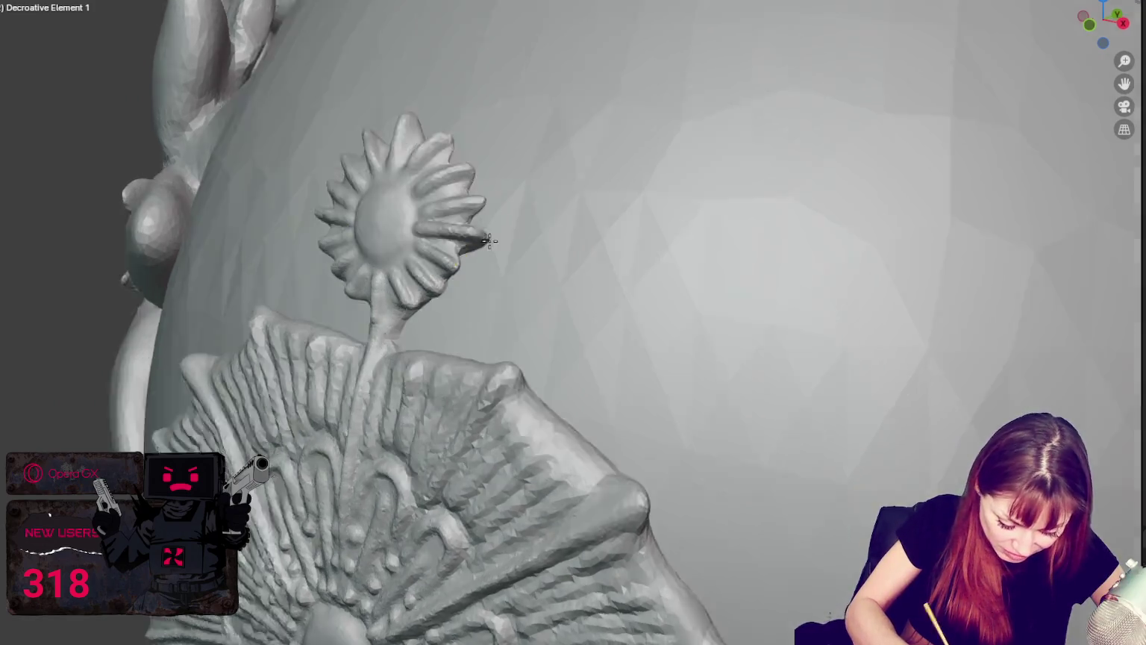
pyautogui.moveTo(439, 245)
pyautogui.mouseDown(button='middle')
pyautogui.moveTo(512, 239)
pyautogui.moveTo(608, 303)
pyautogui.mouseUp(button='middle')
pyautogui.scroll(-4, 514, 240)
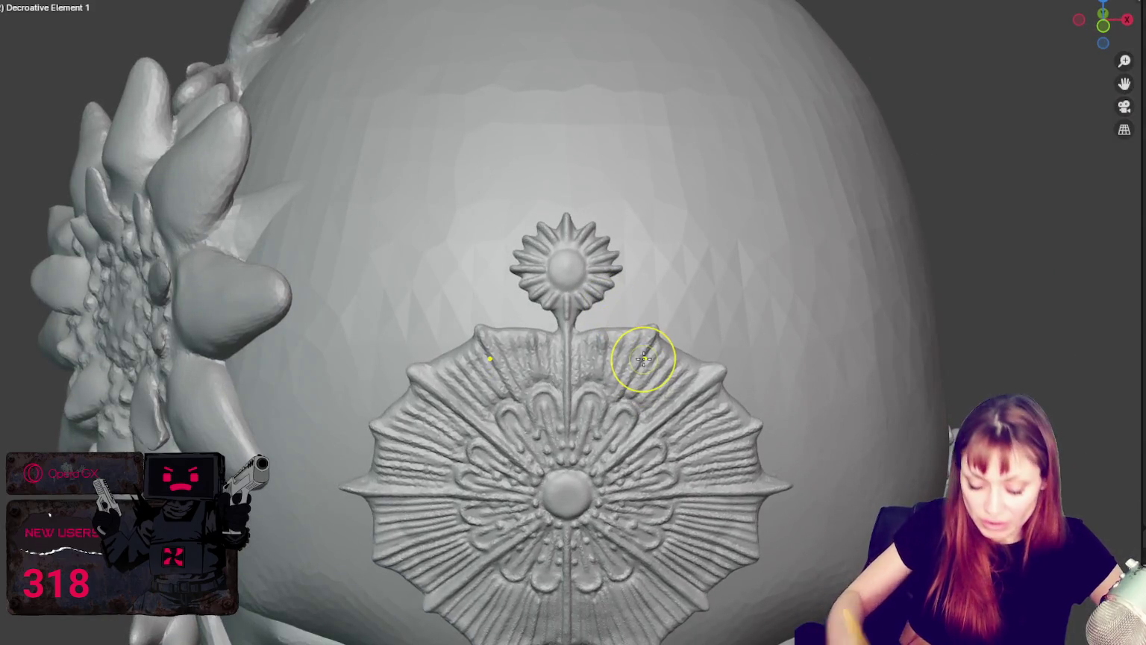
pyautogui.moveTo(580, 274); pyautogui.dragTo(595, 268)
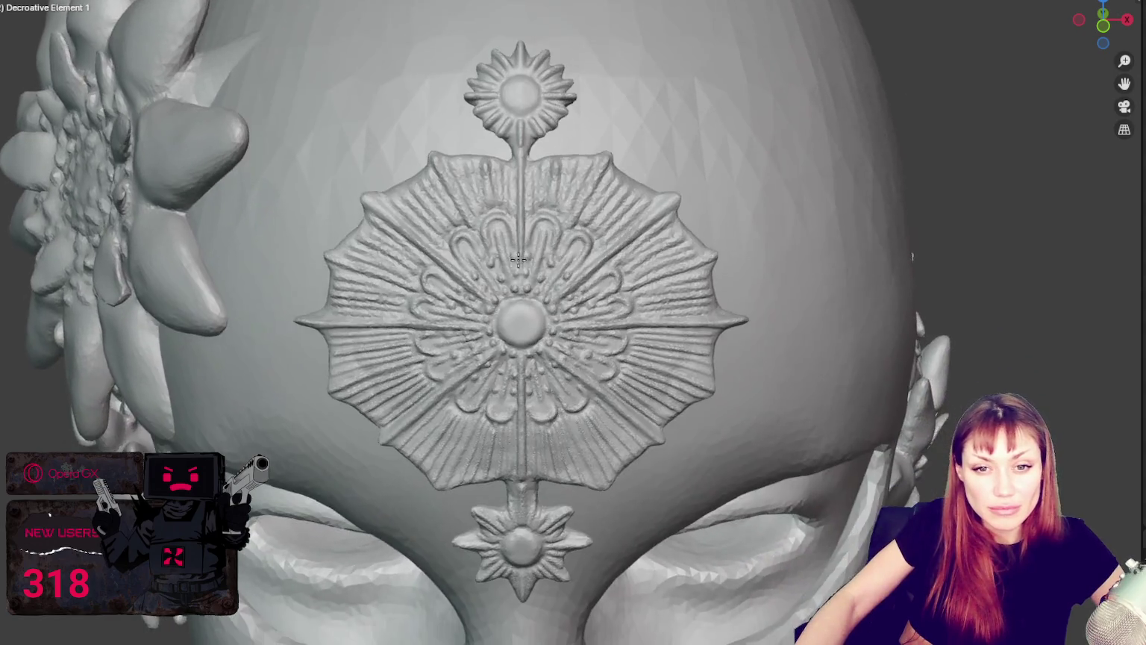
pyautogui.moveTo(585, 379); pyautogui.dragTo(512, 356, button='middle')
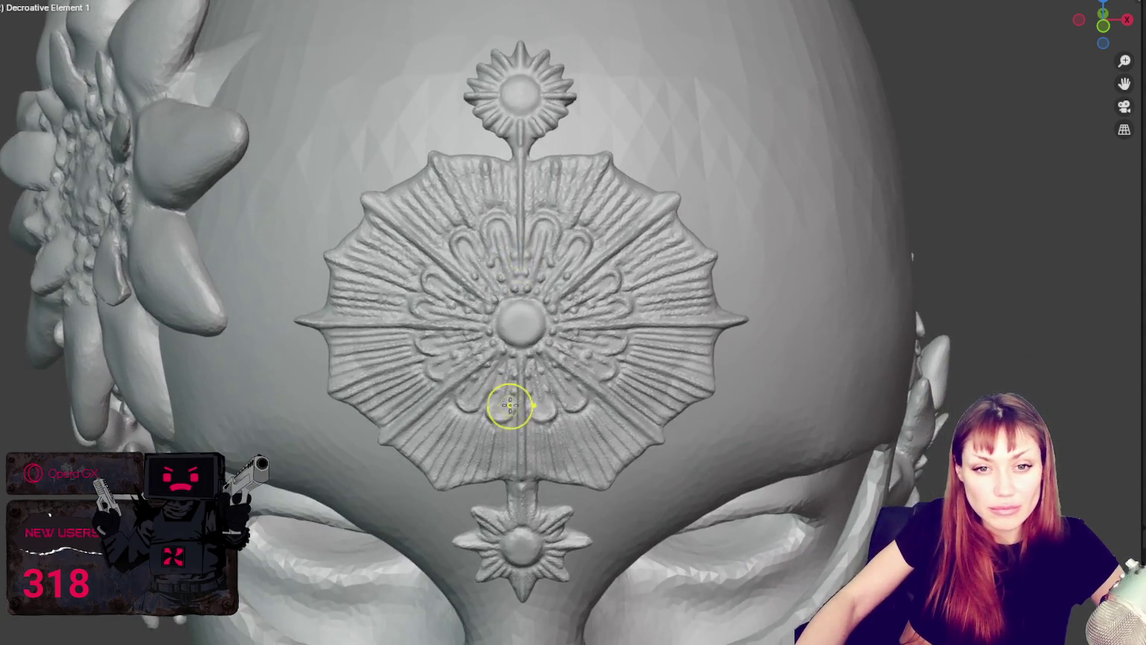
pyautogui.moveTo(506, 405); pyautogui.dragTo(667, 434, button='middle')
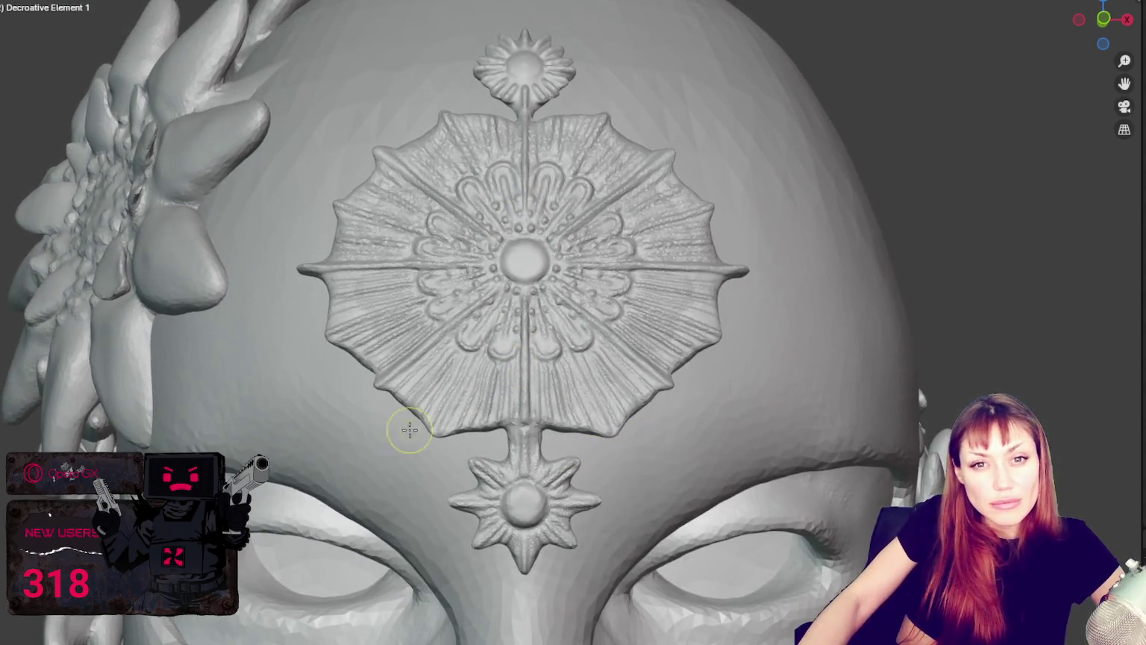
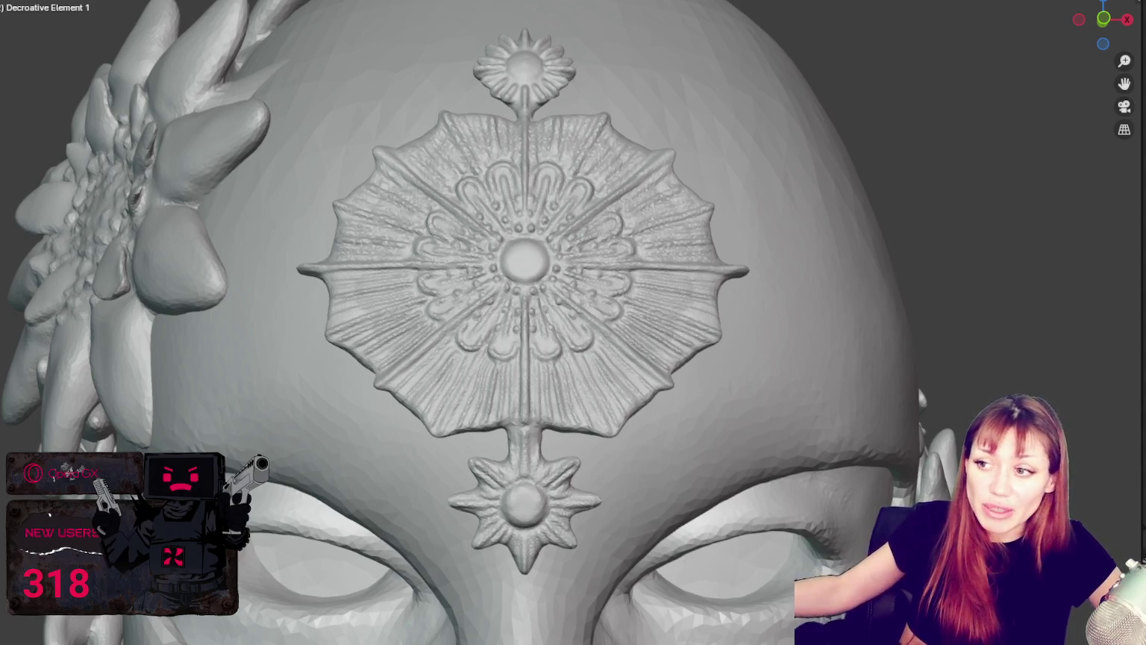
# Sculpt mirrored strokes along the medallion's upper-right and upper-left scalloped edges.
pyautogui.moveTo(722, 249)
pyautogui.mouseDown(button='middle')
pyautogui.moveTo(682, 420)
pyautogui.moveTo(757, 507)
pyautogui.mouseUp(button='middle')
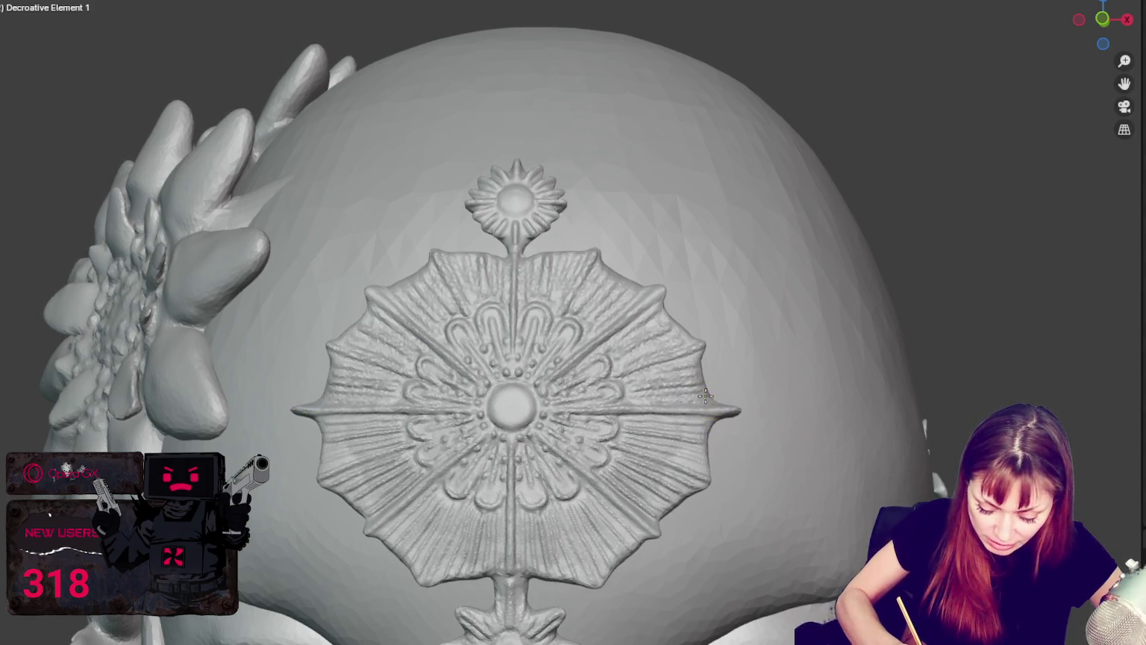
pyautogui.moveTo(714, 411); pyautogui.dragTo(734, 410, button='middle')
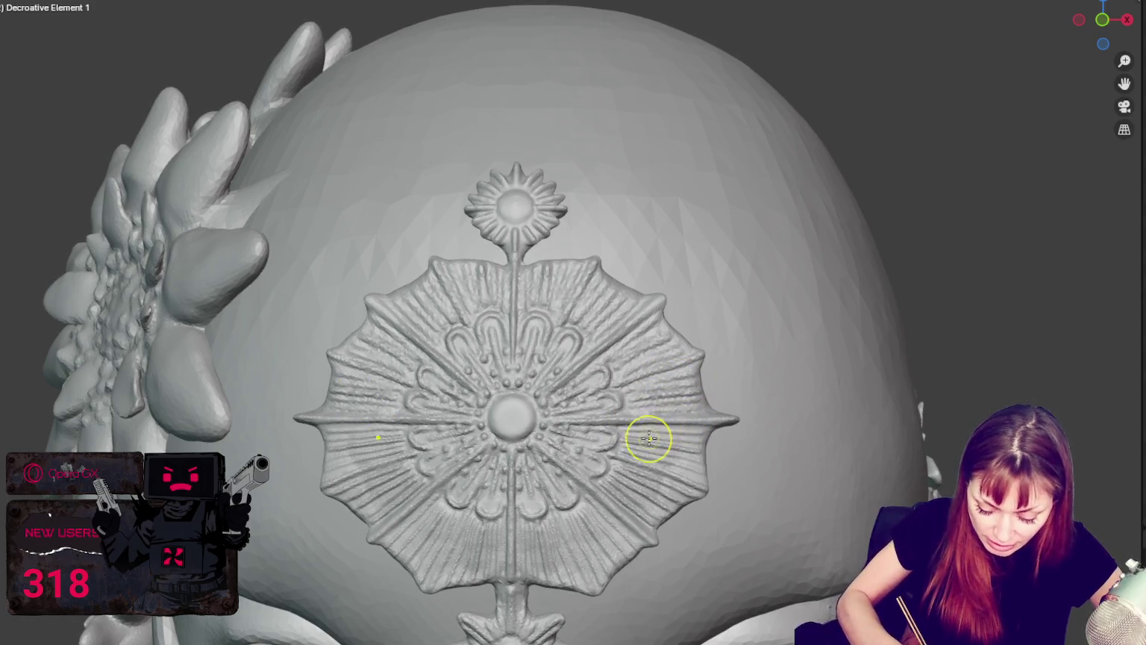
pyautogui.moveTo(779, 391); pyautogui.dragTo(786, 410, button='middle')
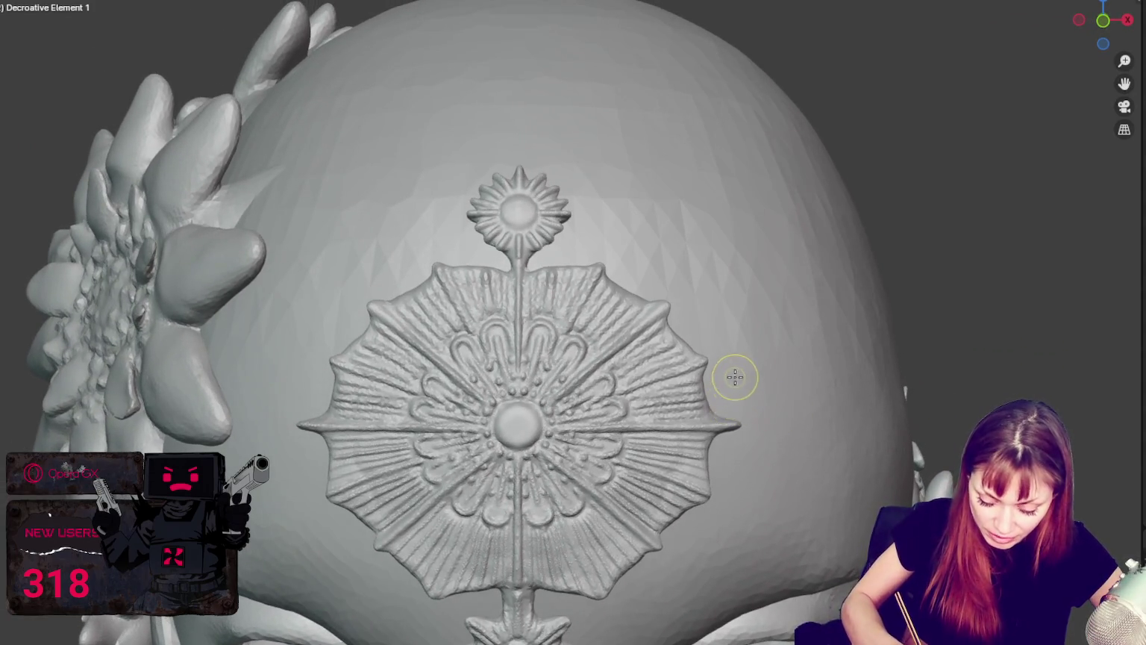
pyautogui.moveTo(735, 376); pyautogui.dragTo(670, 322, button='middle')
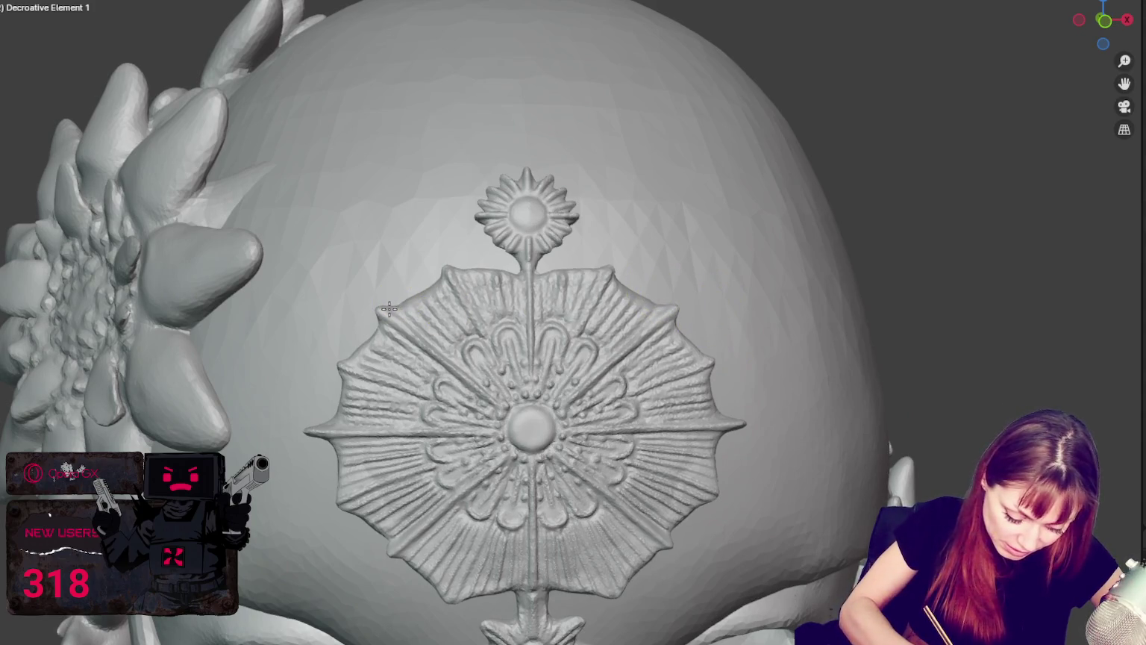
pyautogui.click(671, 309)
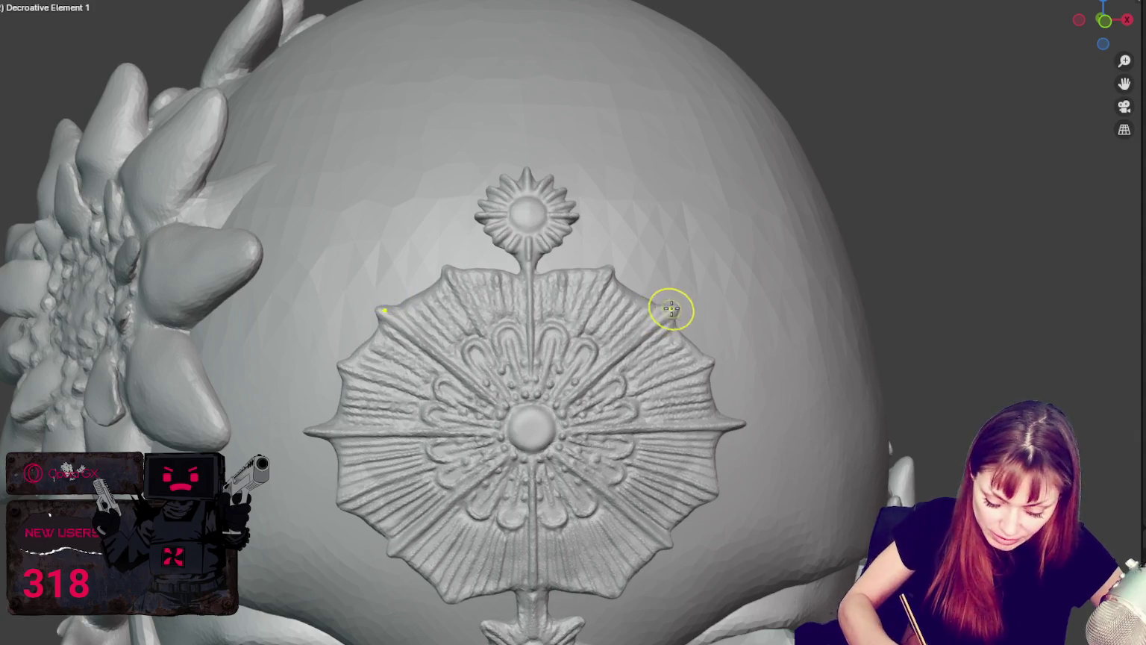
pyautogui.click(445, 284)
pyautogui.click(422, 295)
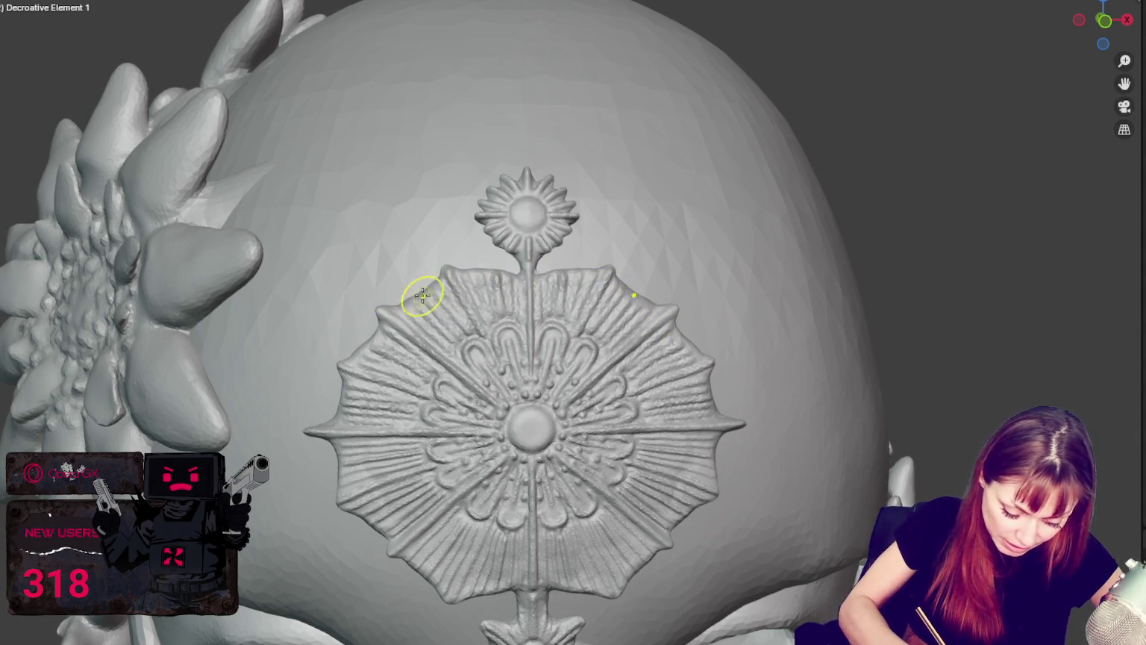
pyautogui.moveTo(447, 312); pyautogui.dragTo(405, 291, button='middle')
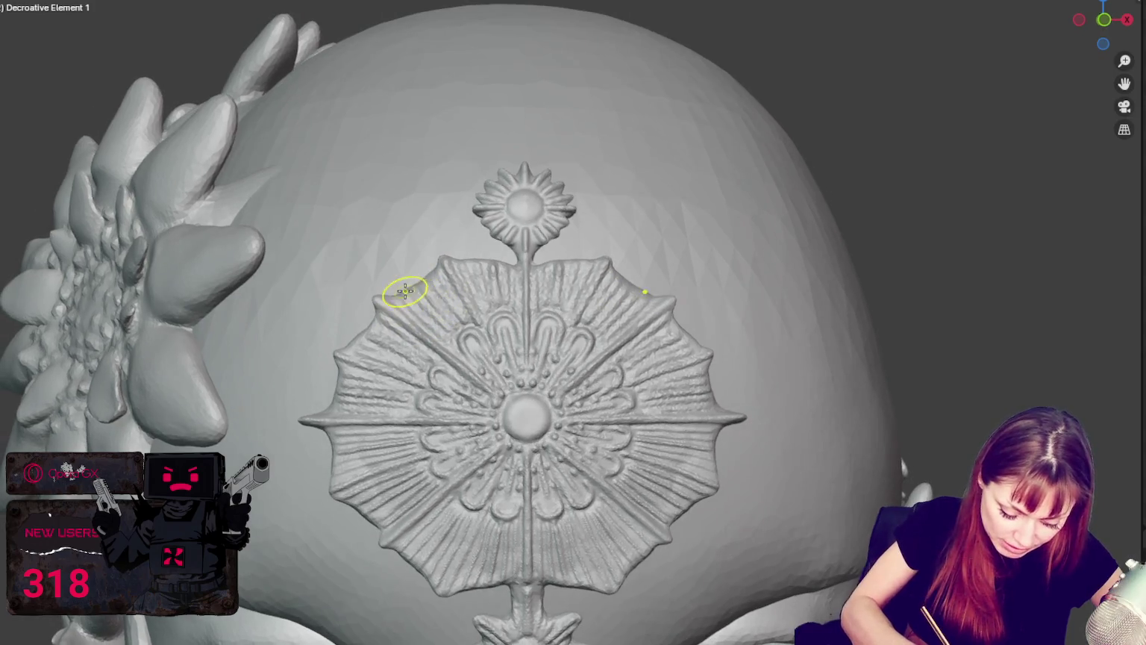
pyautogui.moveTo(691, 304); pyautogui.dragTo(714, 284, button='middle')
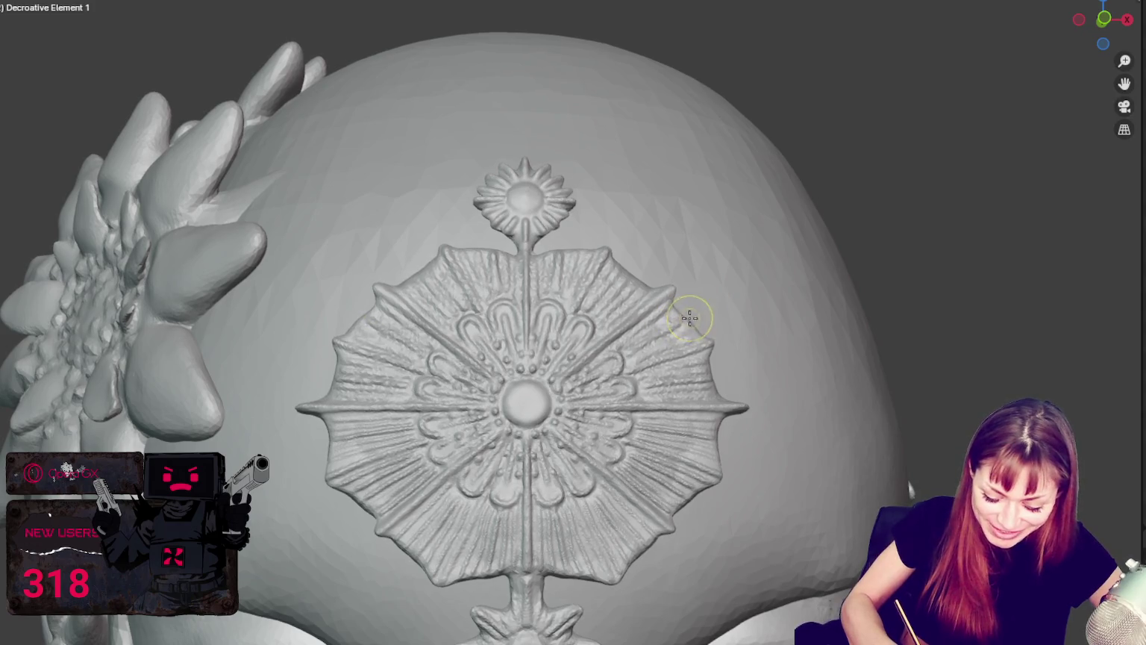
# Refine the medallion's right and lower edges, working back up the right side.
pyautogui.click(719, 477)
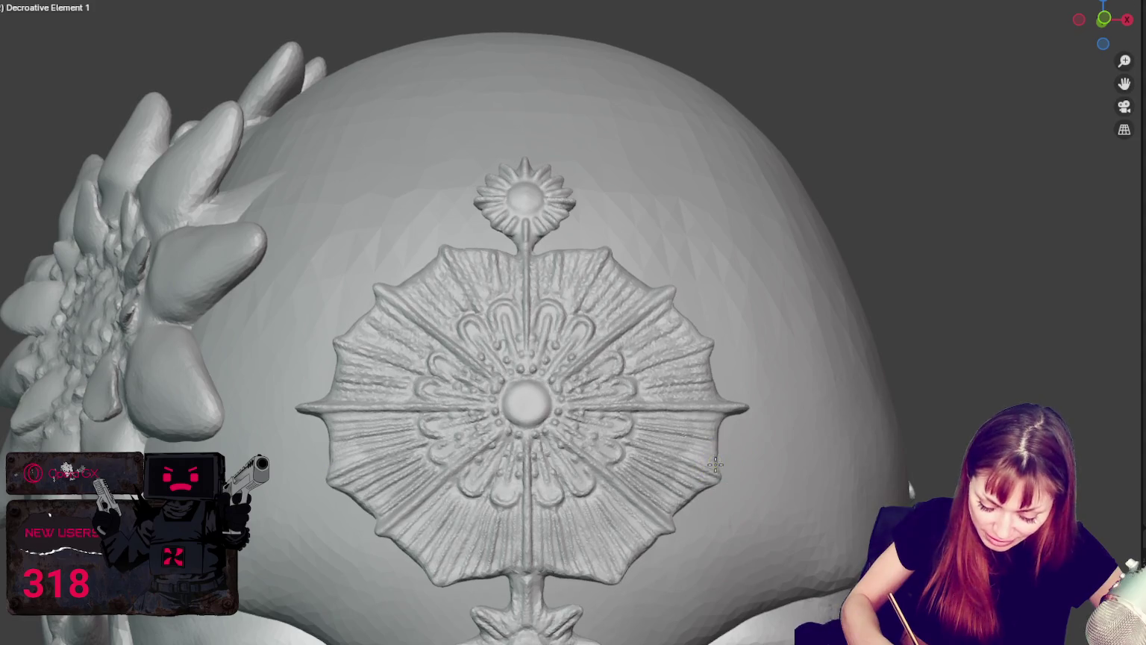
pyautogui.click(726, 471)
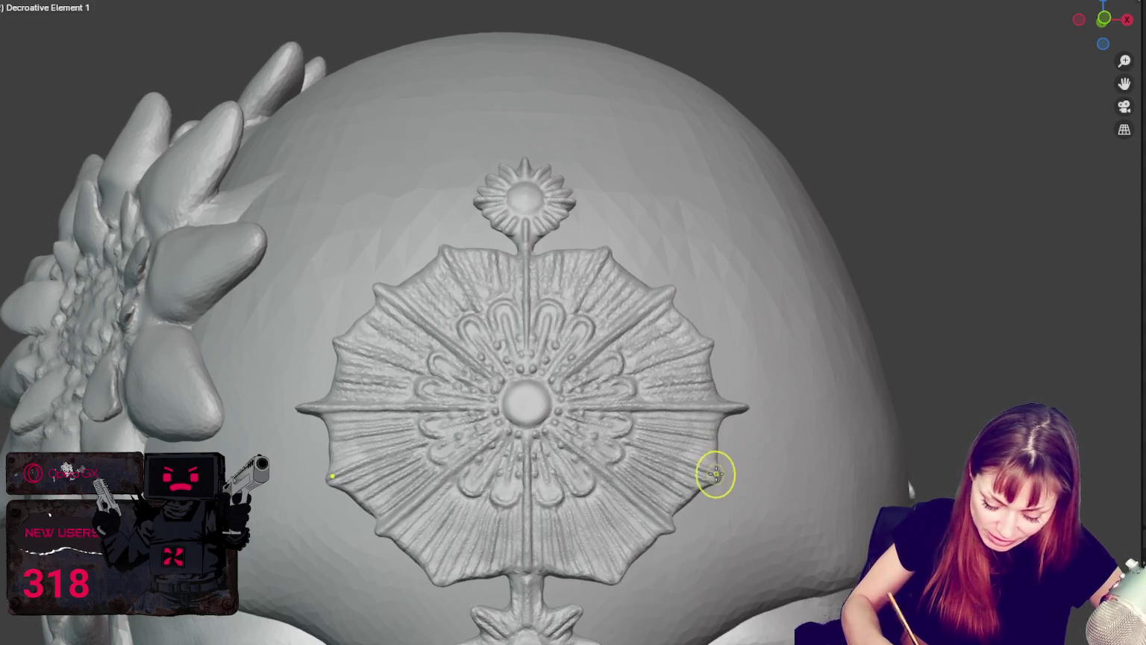
pyautogui.moveTo(716, 474); pyautogui.dragTo(621, 567)
pyautogui.click(488, 575)
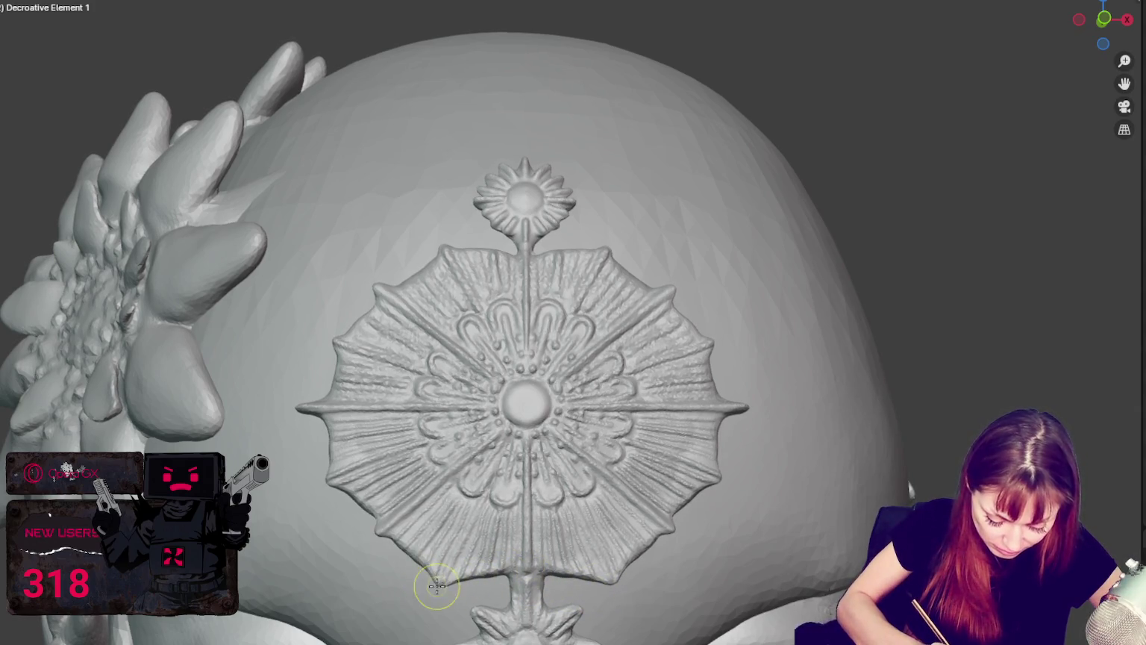
pyautogui.moveTo(436, 586); pyautogui.dragTo(444, 569)
pyautogui.moveTo(676, 493)
pyautogui.mouseDown()
pyautogui.moveTo(712, 405)
pyautogui.moveTo(704, 345)
pyautogui.mouseUp()
pyautogui.moveTo(675, 300); pyautogui.dragTo(603, 278)
# Touch up the medallion's upper-left, lower-left and right edges to finish the rim.
pyautogui.moveTo(361, 343)
pyautogui.mouseDown()
pyautogui.moveTo(382, 295)
pyautogui.moveTo(371, 282)
pyautogui.moveTo(399, 288)
pyautogui.mouseUp()
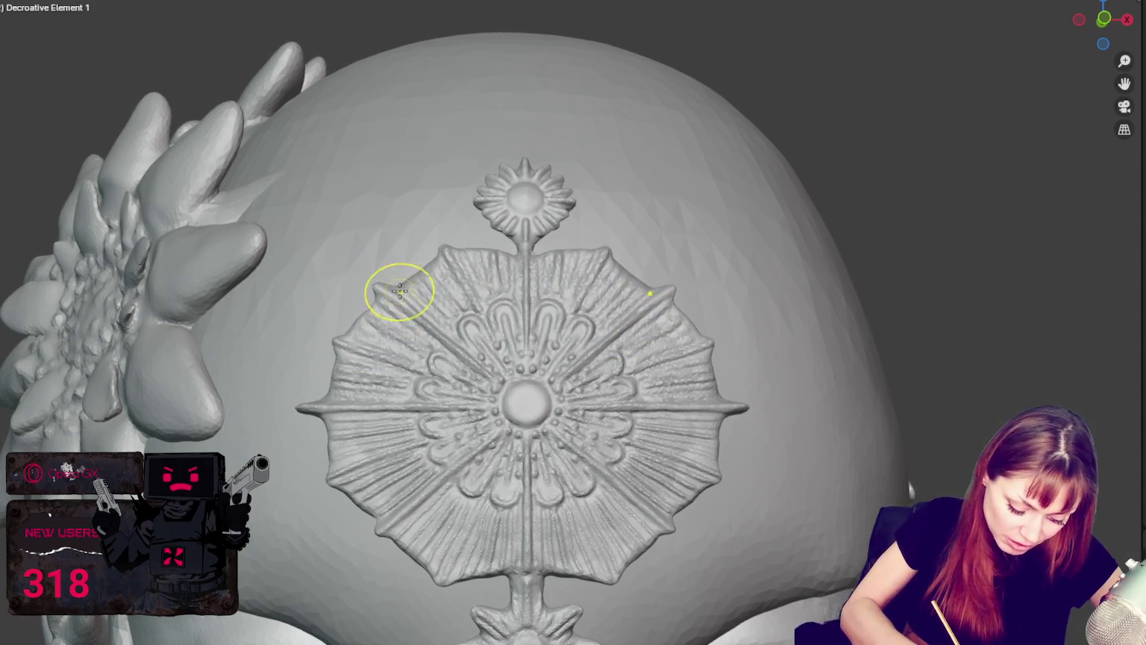
pyautogui.click(636, 246)
pyautogui.moveTo(637, 245)
pyautogui.mouseDown()
pyautogui.moveTo(678, 505)
pyautogui.moveTo(400, 509)
pyautogui.moveTo(453, 486)
pyautogui.moveTo(442, 473)
pyautogui.mouseUp()
pyautogui.click(740, 443)
pyautogui.moveTo(740, 444)
pyautogui.mouseDown(button='middle')
pyautogui.moveTo(750, 418)
pyautogui.moveTo(762, 435)
pyautogui.moveTo(747, 430)
pyautogui.moveTo(813, 454)
pyautogui.moveTo(886, 417)
pyautogui.moveTo(759, 421)
pyautogui.moveTo(762, 439)
pyautogui.mouseUp(button='middle')
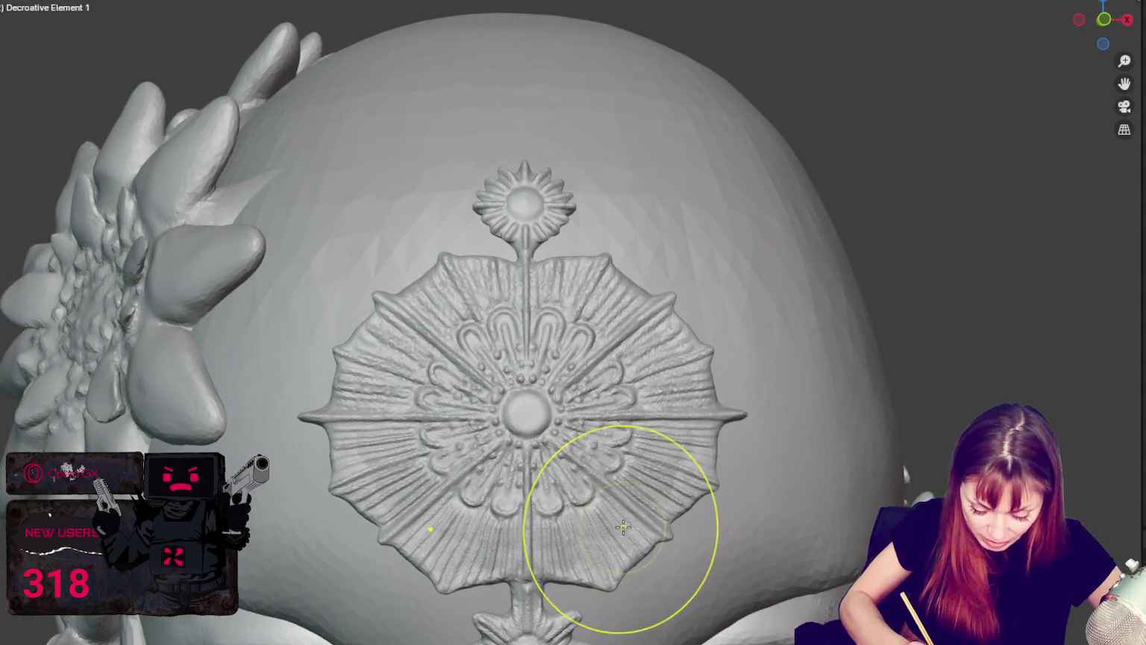
pyautogui.moveTo(656, 486); pyautogui.dragTo(673, 467)
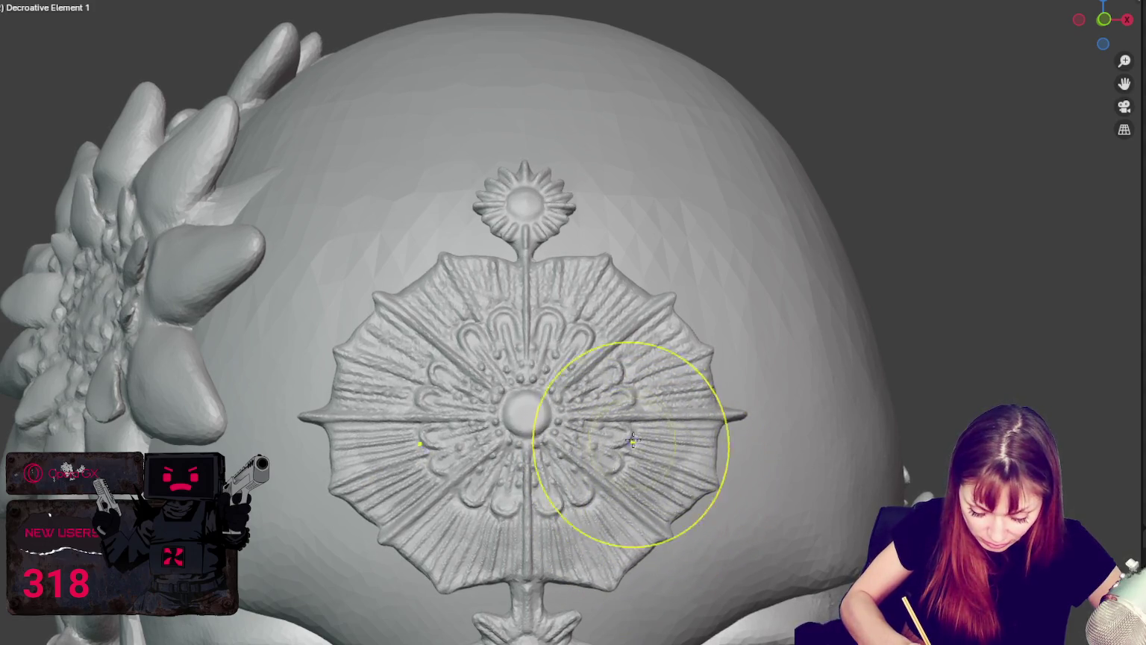
pyautogui.scroll(-3, 678, 394)
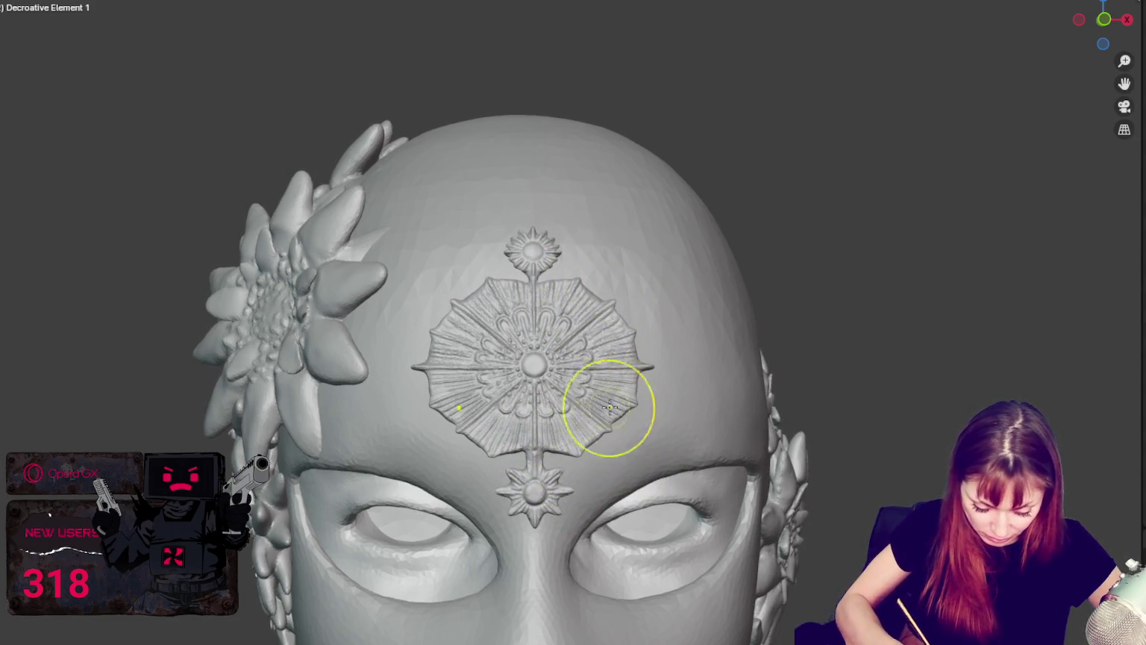
# Switch to sculpting the 2-Mask-Balavlava-Fancy mask object from a frontal view.
pyautogui.moveTo(717, 371); pyautogui.dragTo(702, 147, button='middle')
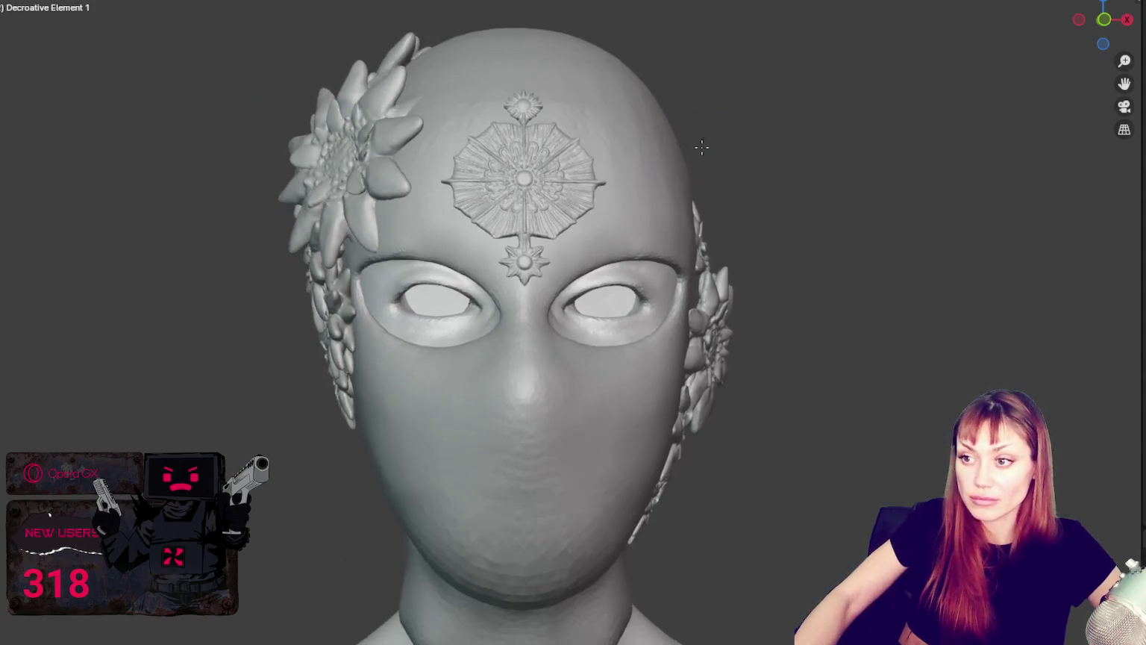
pyautogui.scroll(2, 701, 149)
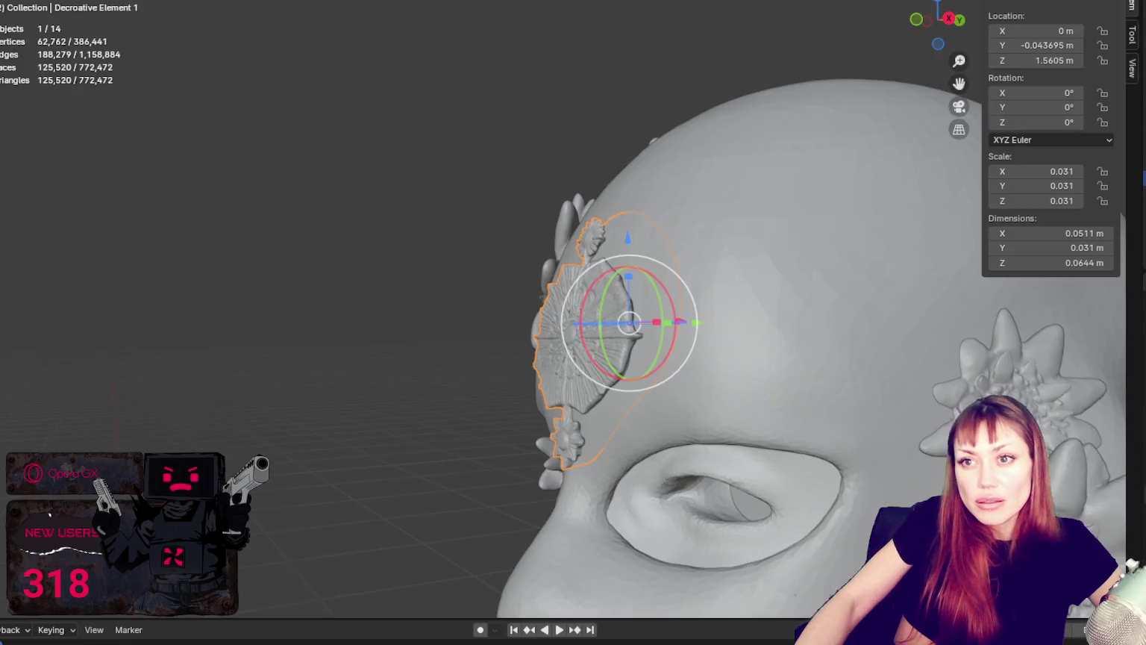
pyautogui.click(805, 127)
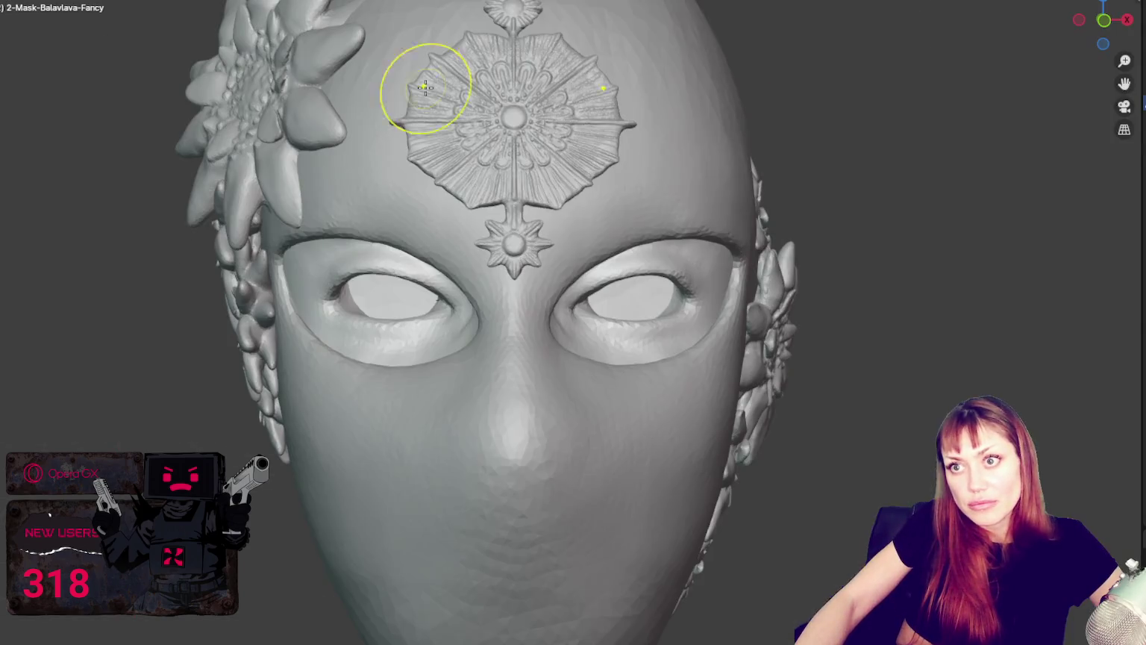
# Carve a crease along the upper eyelid edge from the inner eye corner outward.
pyautogui.moveTo(422, 95)
pyautogui.mouseDown(button='middle')
pyautogui.moveTo(568, 194)
pyautogui.moveTo(446, 278)
pyautogui.moveTo(552, 215)
pyautogui.moveTo(578, 243)
pyautogui.mouseUp(button='middle')
pyautogui.scroll(4, 609, 209)
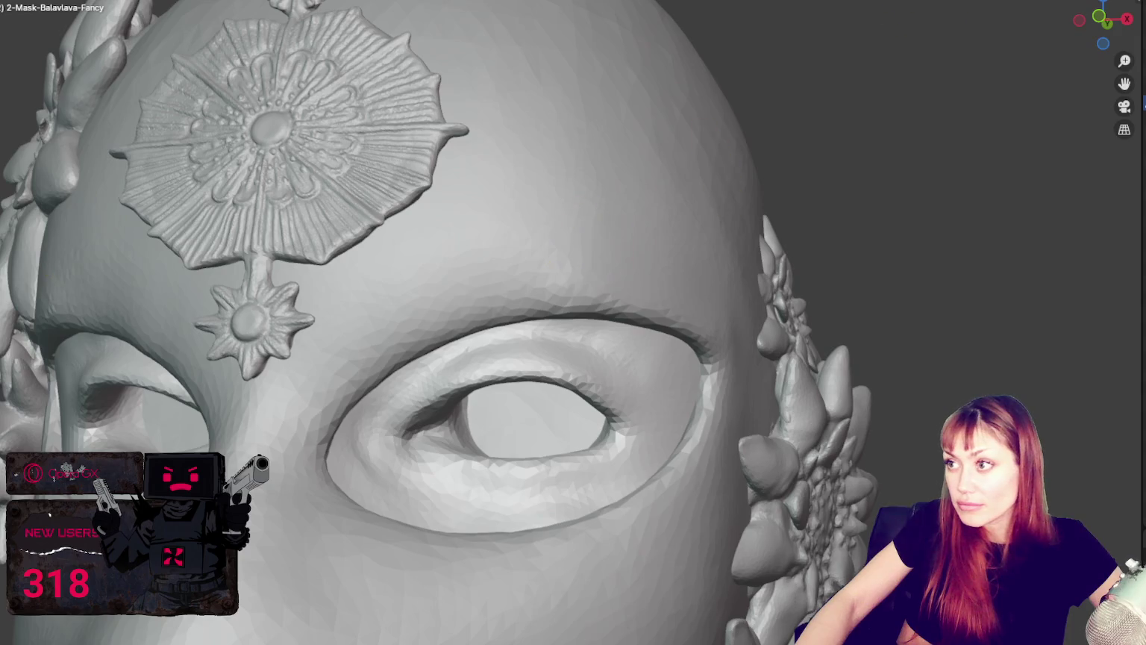
pyautogui.scroll(2, 543, 299)
pyautogui.moveTo(542, 299); pyautogui.dragTo(550, 333, button='middle')
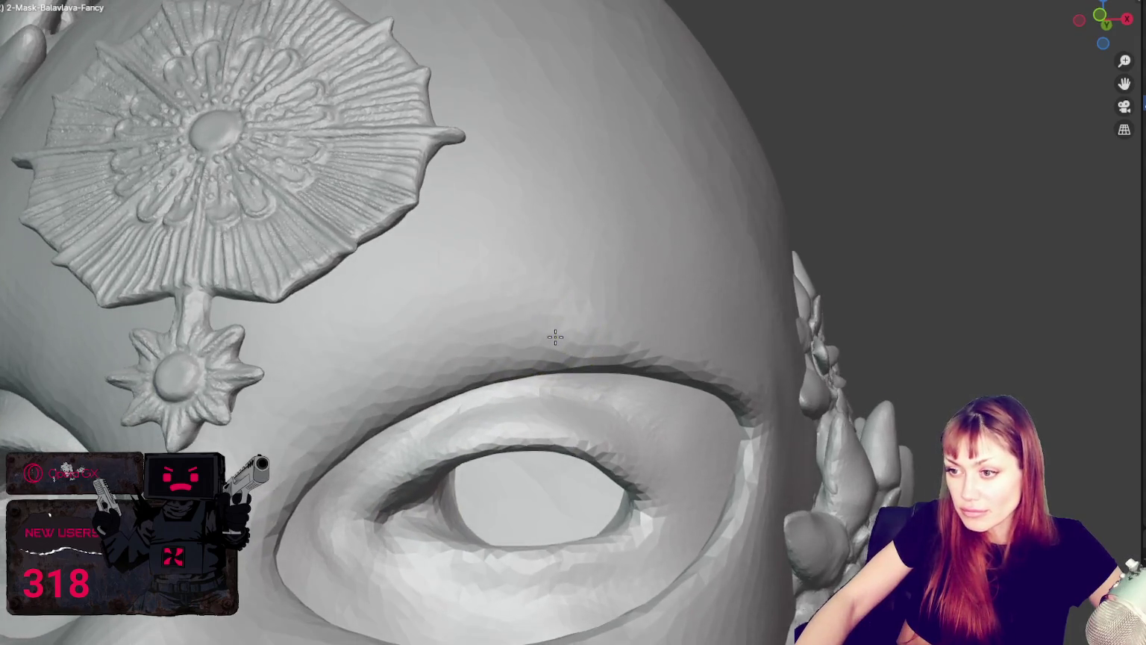
pyautogui.moveTo(448, 336); pyautogui.dragTo(508, 340, button='middle')
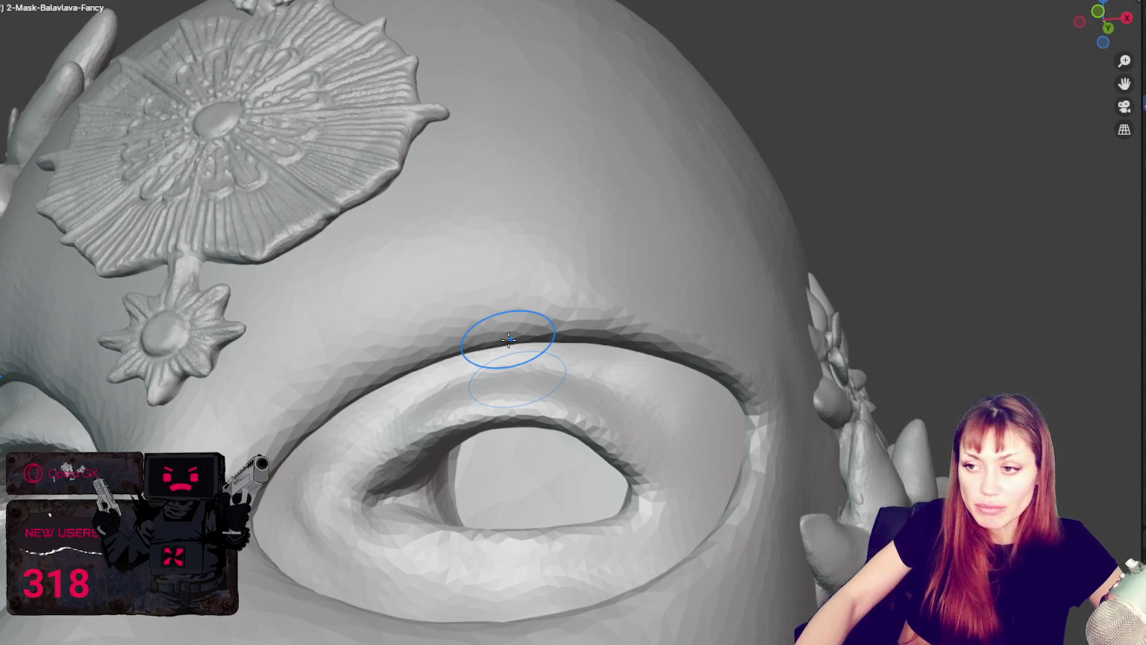
pyautogui.moveTo(508, 340); pyautogui.dragTo(412, 306, button='middle')
pyautogui.moveTo(410, 346)
pyautogui.mouseDown(button='middle')
pyautogui.moveTo(414, 455)
pyautogui.moveTo(451, 398)
pyautogui.moveTo(423, 378)
pyautogui.moveTo(473, 359)
pyautogui.mouseUp(button='middle')
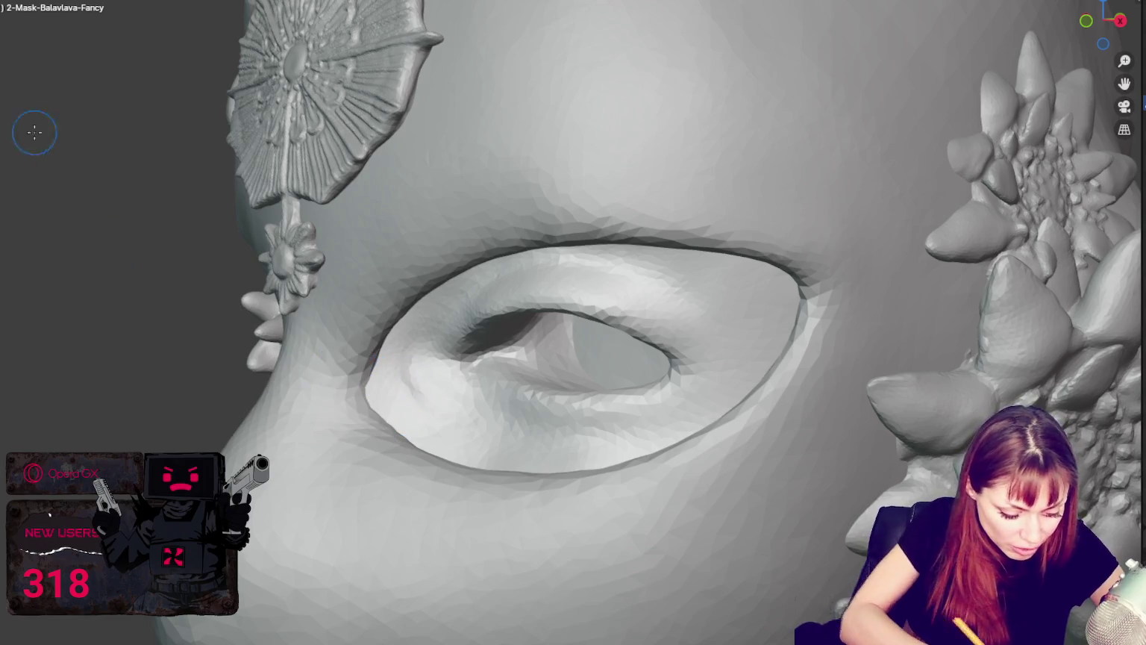
pyautogui.moveTo(358, 364); pyautogui.dragTo(384, 403)
pyautogui.moveTo(385, 403); pyautogui.dragTo(417, 369, button='middle')
pyautogui.moveTo(417, 368)
pyautogui.mouseDown()
pyautogui.moveTo(486, 250)
pyautogui.moveTo(526, 245)
pyautogui.mouseUp()
# Smooth the jagged faceting around the brow and eye rims.
pyautogui.moveTo(526, 244); pyautogui.dragTo(821, 195, button='middle')
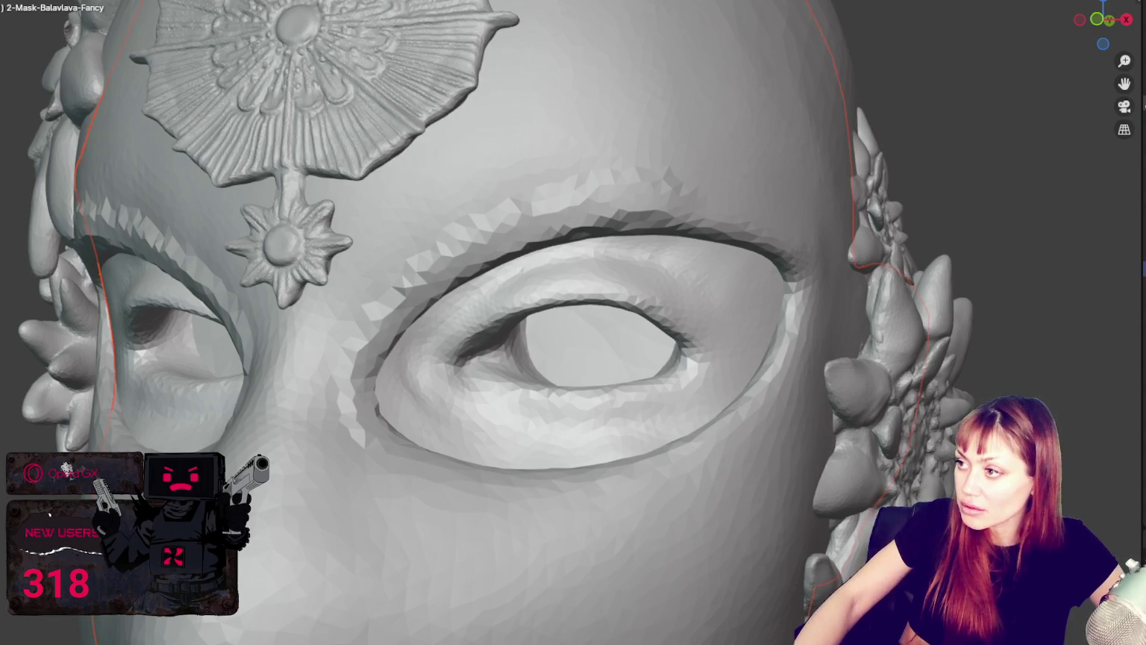
pyautogui.moveTo(1005, 141); pyautogui.dragTo(773, 155)
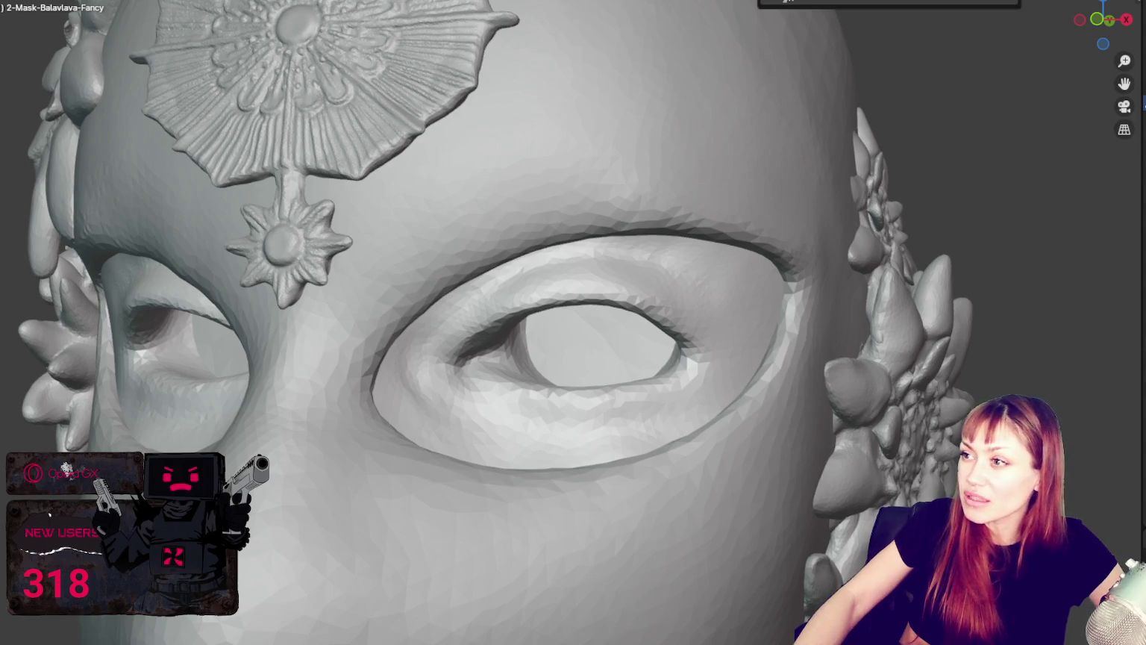
pyautogui.scroll(1, 672, 252)
pyautogui.scroll(1, 672, 253)
pyautogui.moveTo(673, 252); pyautogui.dragTo(625, 264, button='middle')
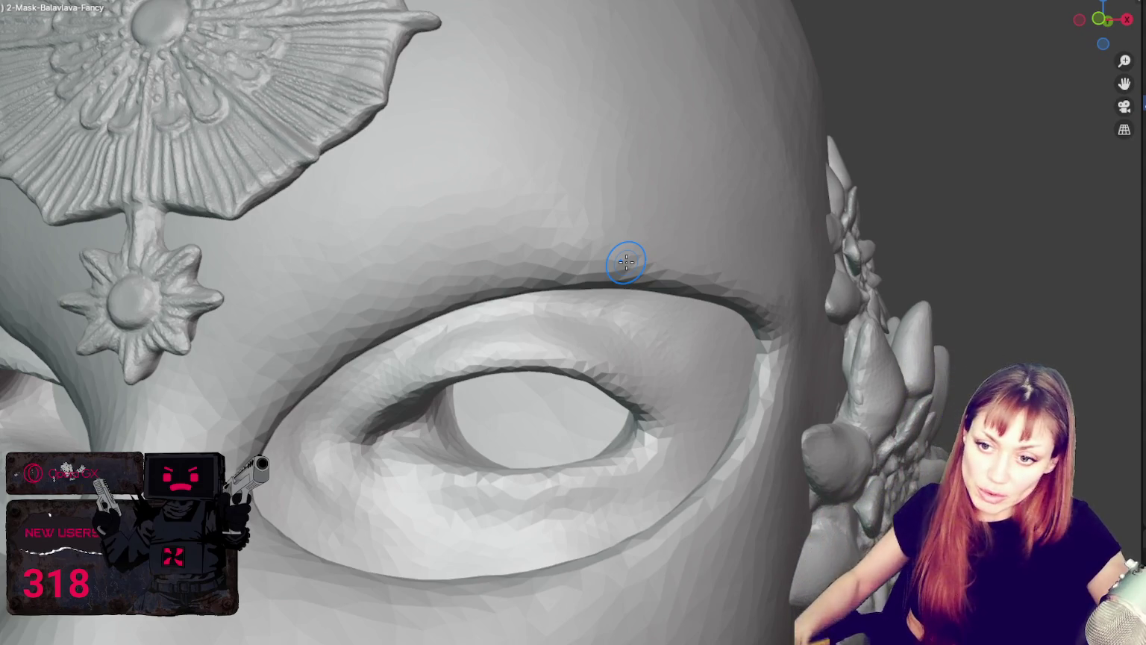
pyautogui.moveTo(676, 338); pyautogui.dragTo(483, 239, button='middle')
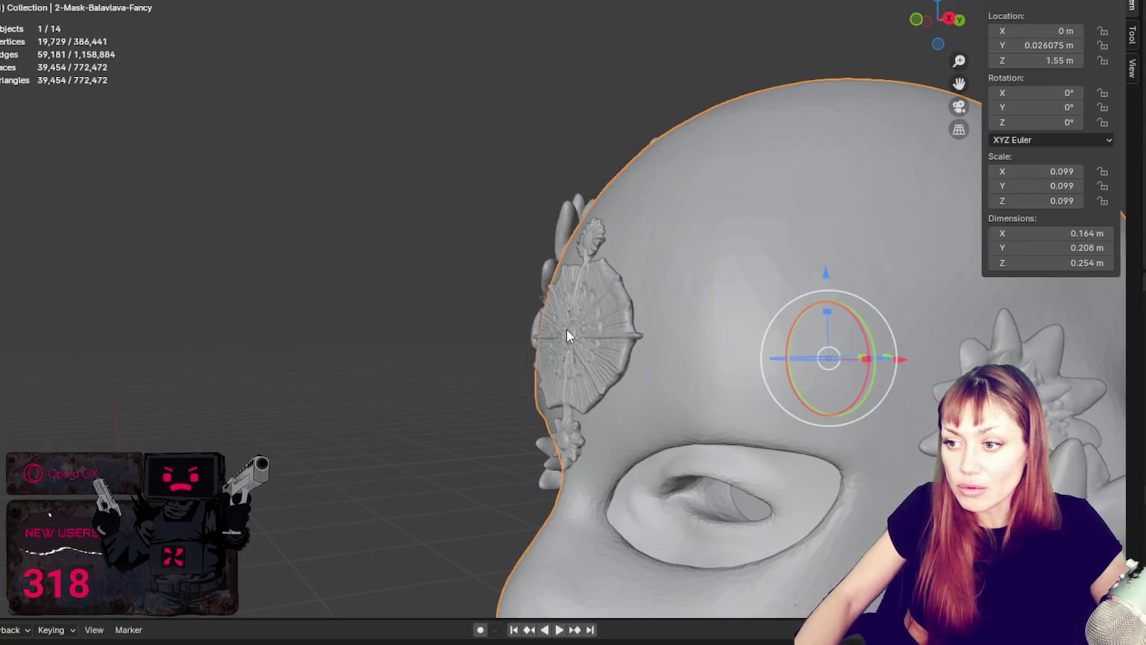
# Select the side decoration and shrink the sculpt brush to a smaller size.
pyautogui.click(567, 335)
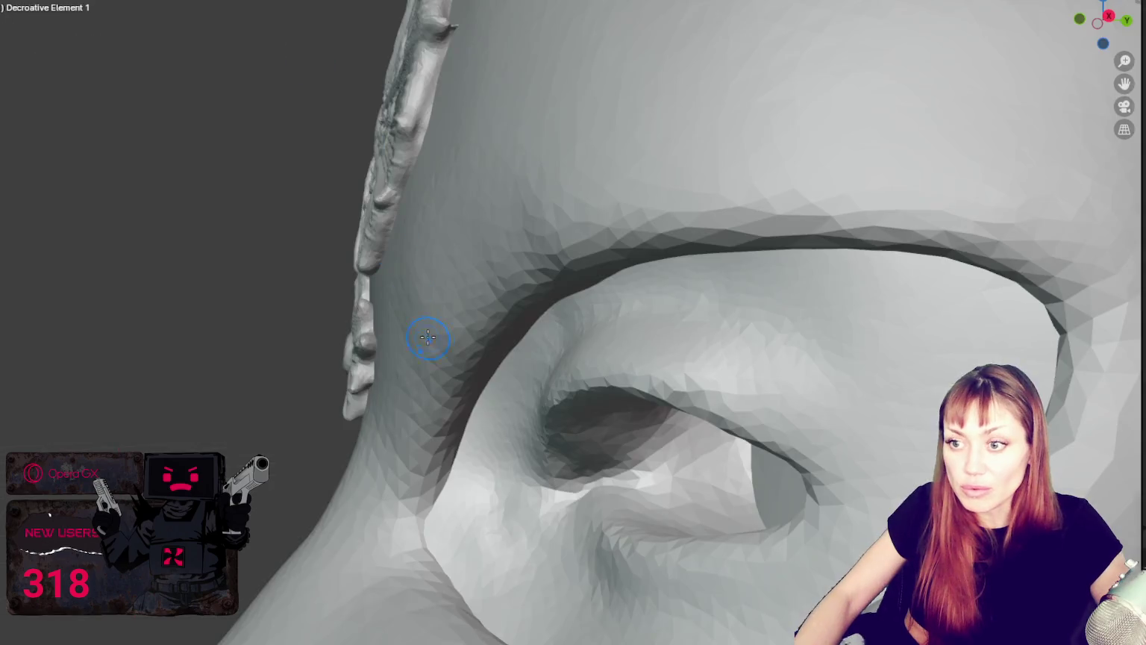
pyautogui.moveTo(433, 287); pyautogui.dragTo(396, 256, button='middle')
pyautogui.press('f')
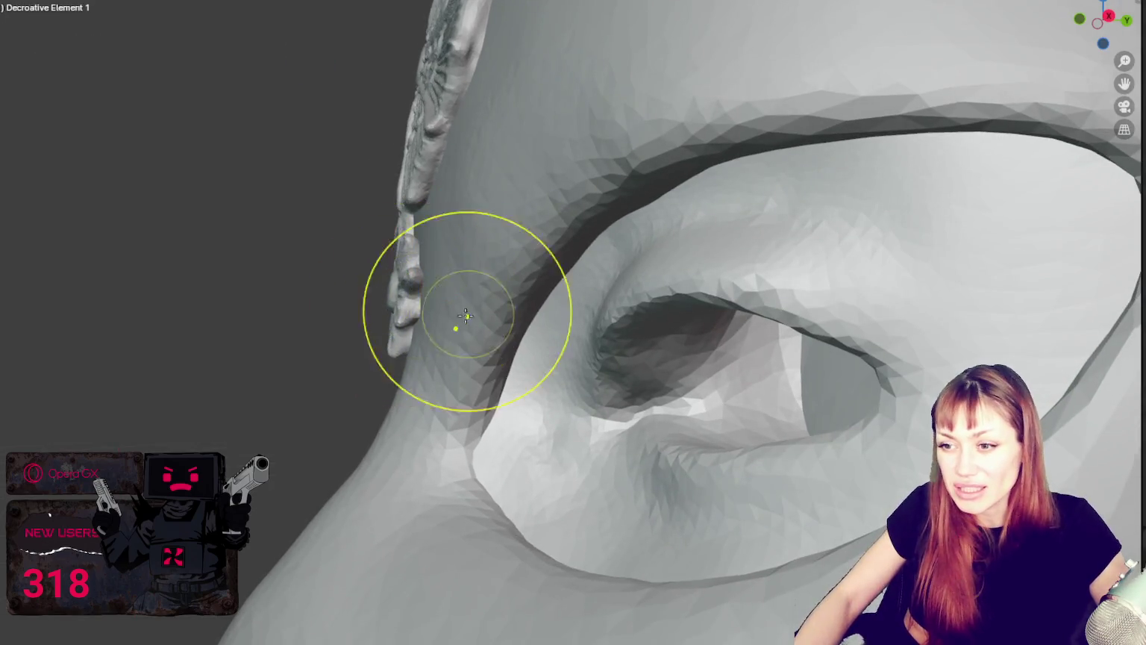
pyautogui.click(404, 351)
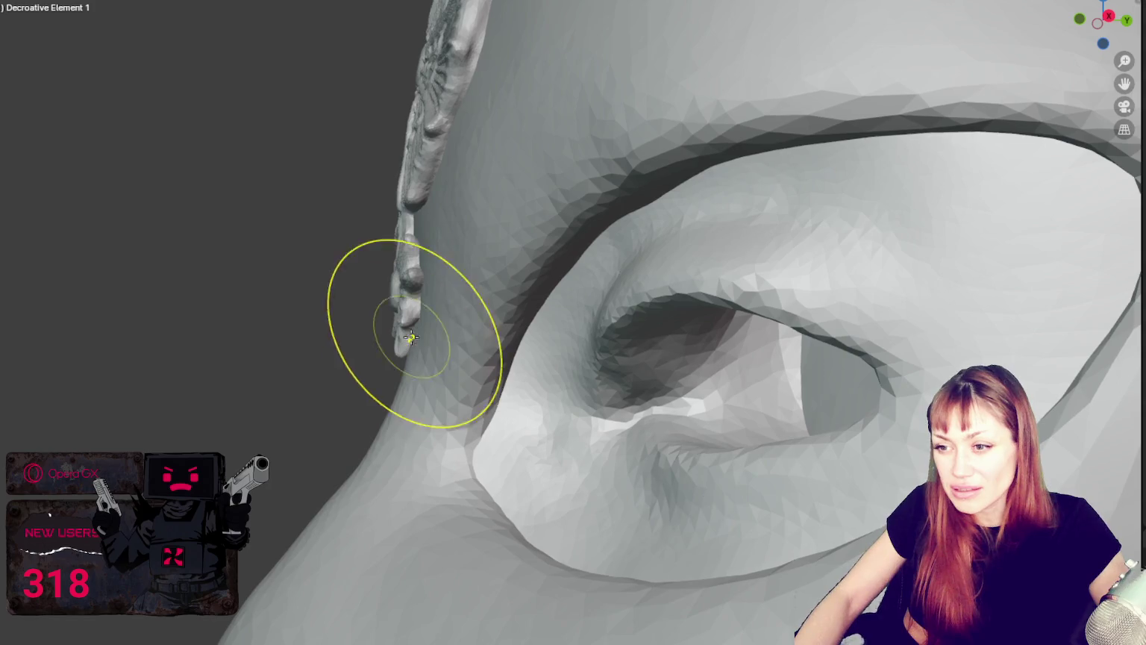
pyautogui.moveTo(407, 319); pyautogui.dragTo(676, 337, button='middle')
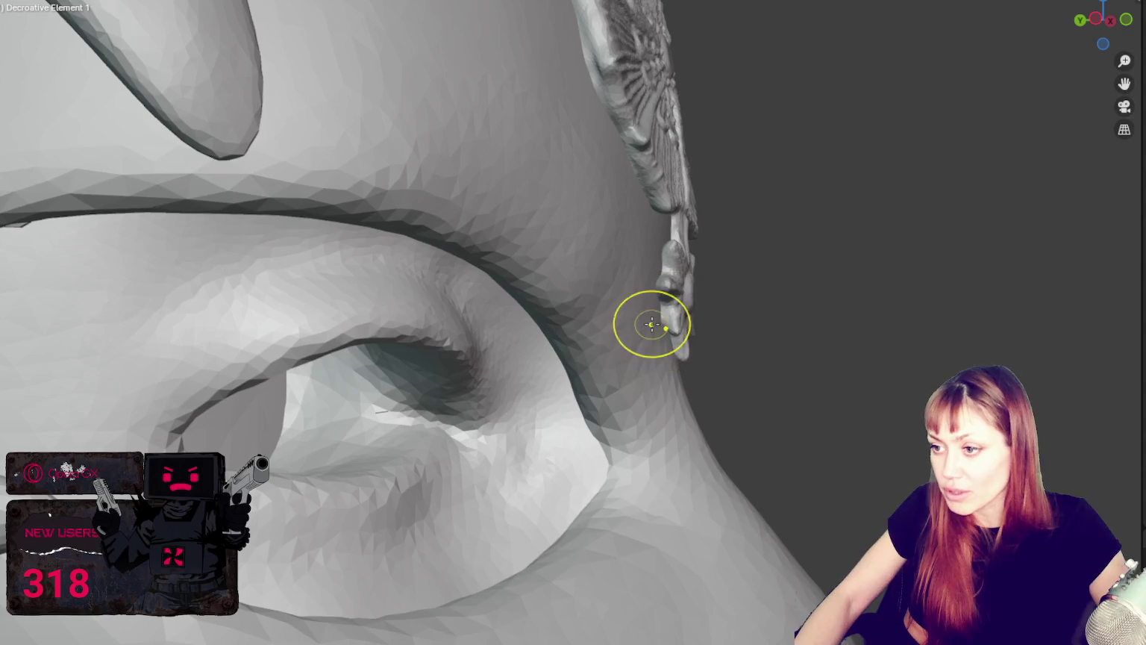
# From the front view, touch up the star pendant's points and the top star's right ray.
pyautogui.click(685, 354)
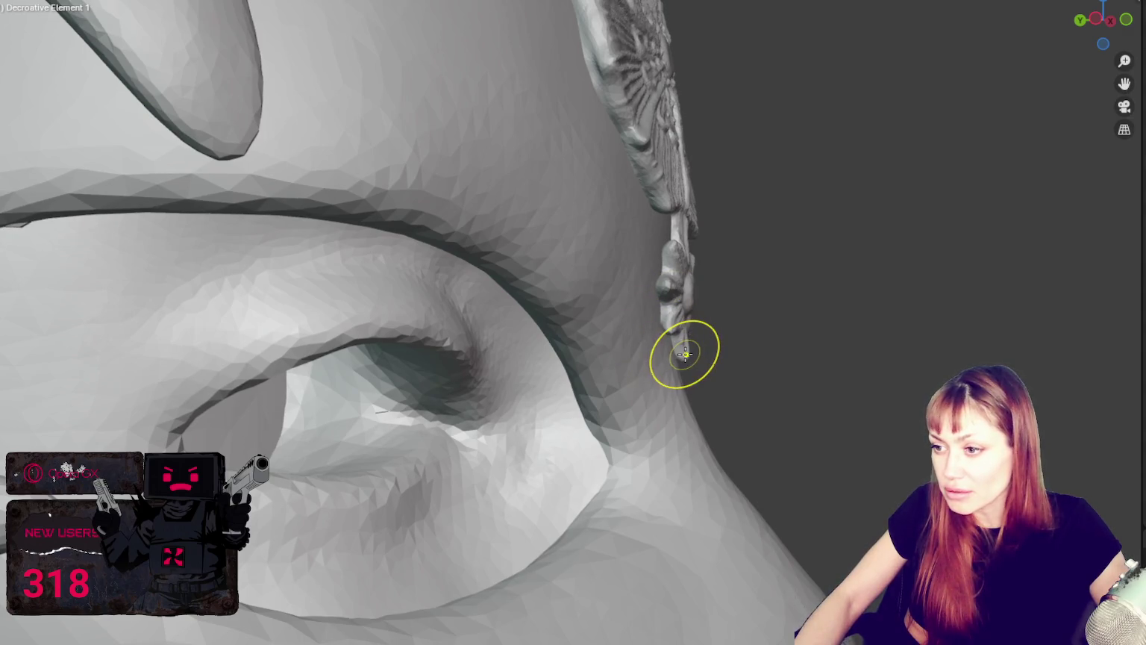
pyautogui.press('KP_1')
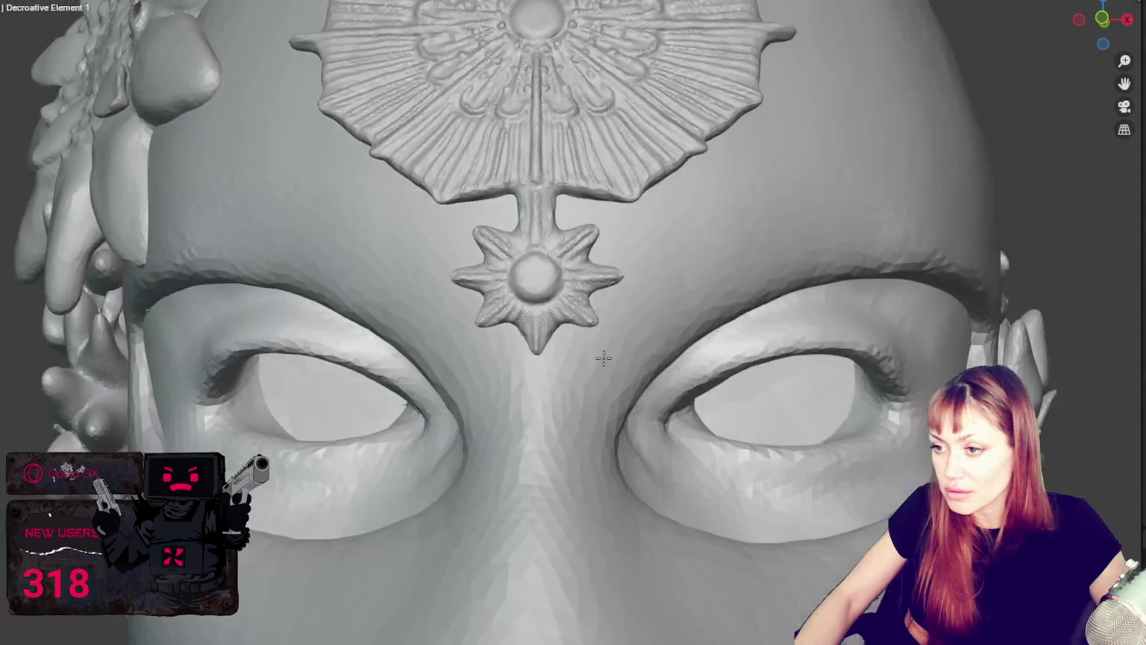
pyautogui.click(555, 351)
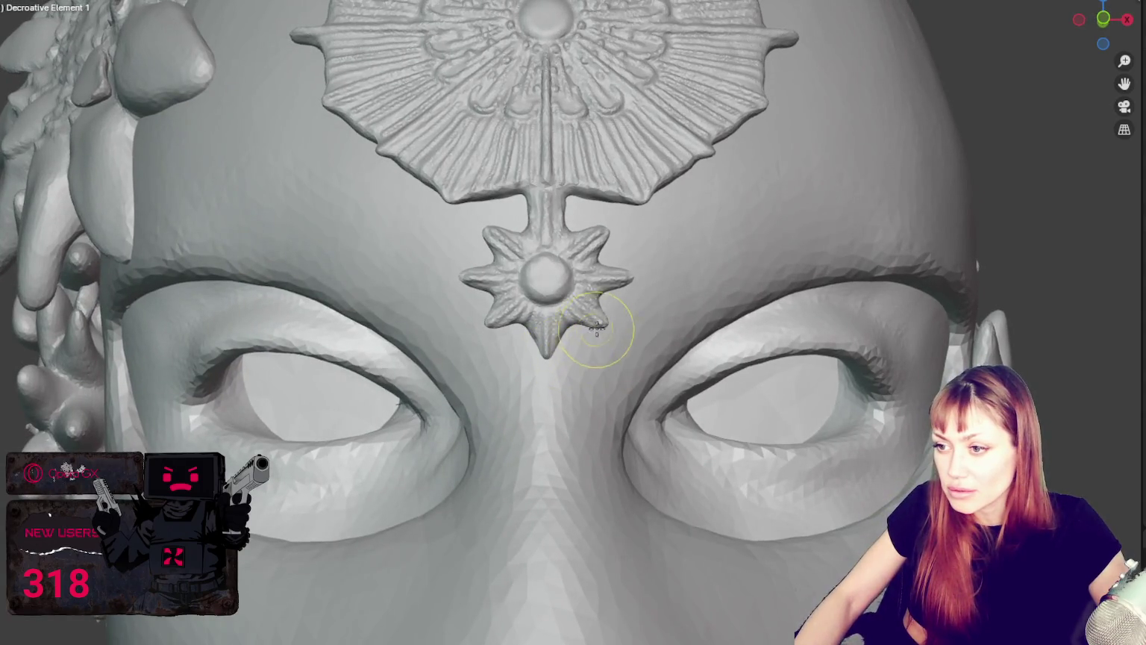
pyautogui.click(622, 286)
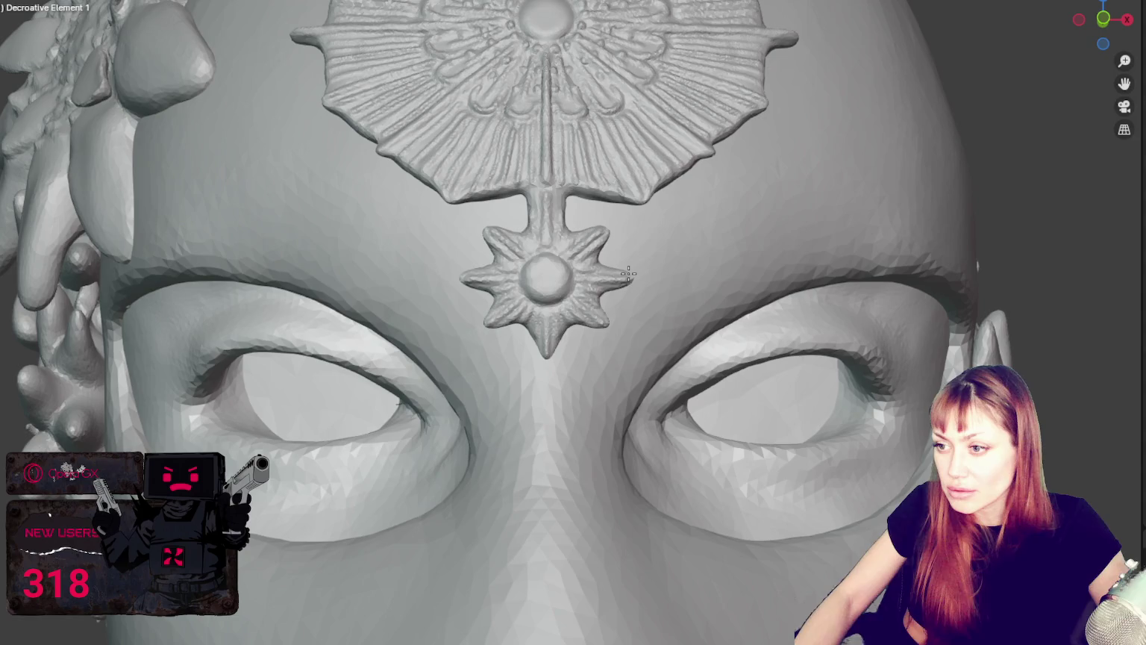
pyautogui.click(602, 238)
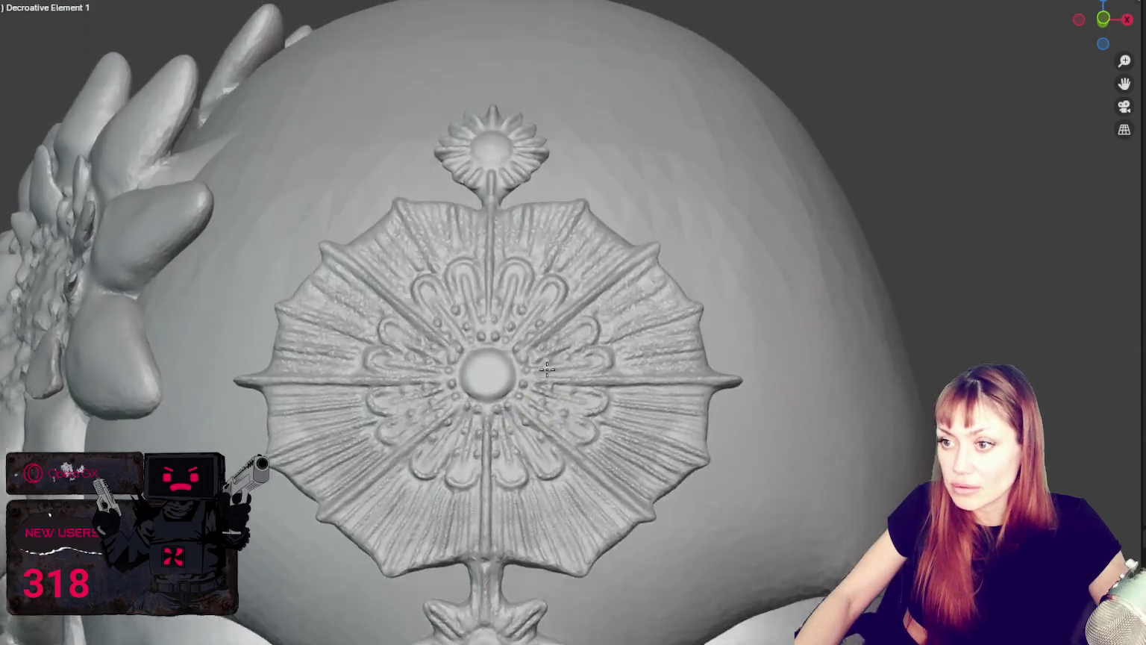
pyautogui.moveTo(597, 168)
pyautogui.mouseDown(button='middle')
pyautogui.moveTo(545, 248)
pyautogui.moveTo(547, 281)
pyautogui.moveTo(616, 176)
pyautogui.mouseUp(button='middle')
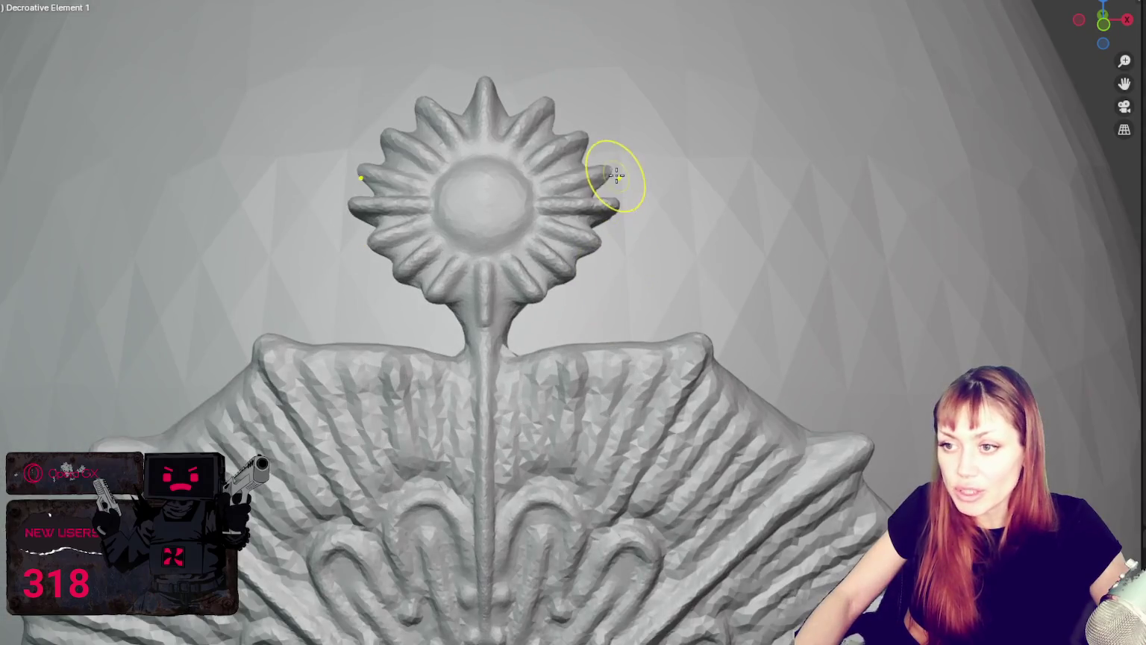
pyautogui.moveTo(617, 175); pyautogui.dragTo(614, 207)
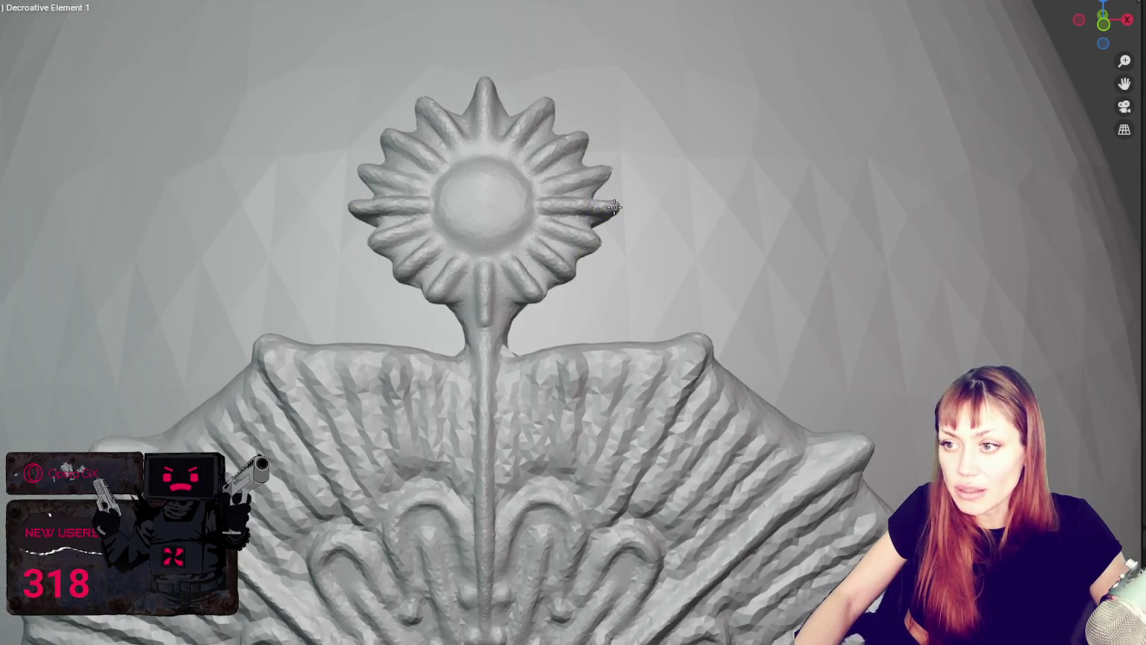
# Sculpt along the flower ornament's side profile and stem with mirrored strokes.
pyautogui.moveTo(641, 215); pyautogui.dragTo(504, 238, button='middle')
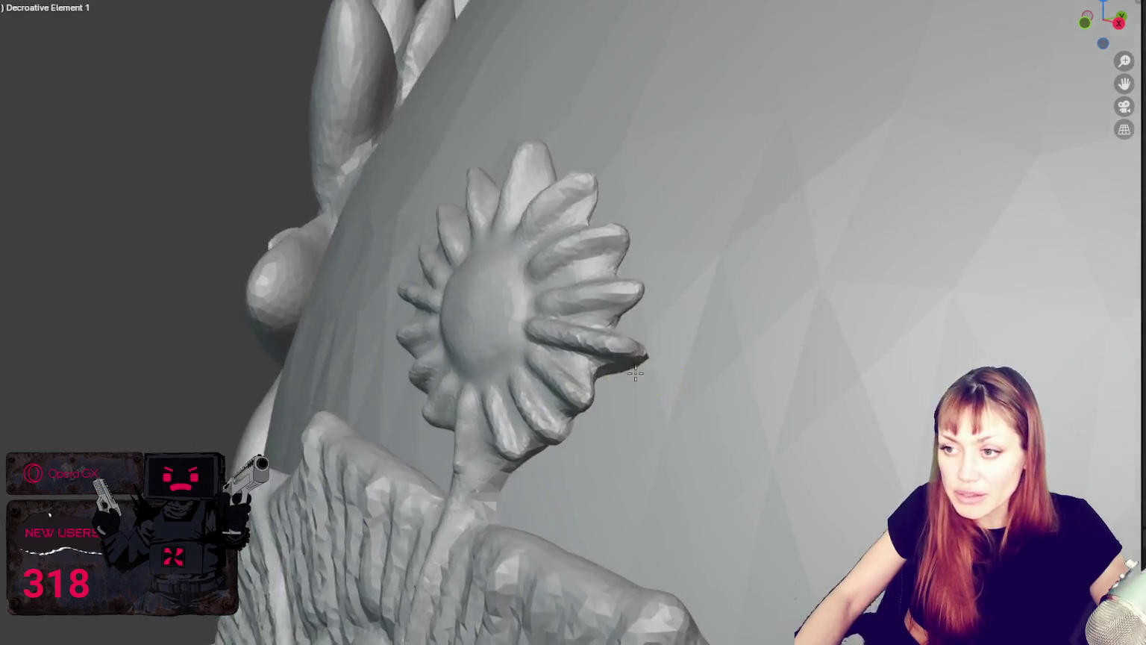
pyautogui.moveTo(512, 228); pyautogui.dragTo(566, 315, button='middle')
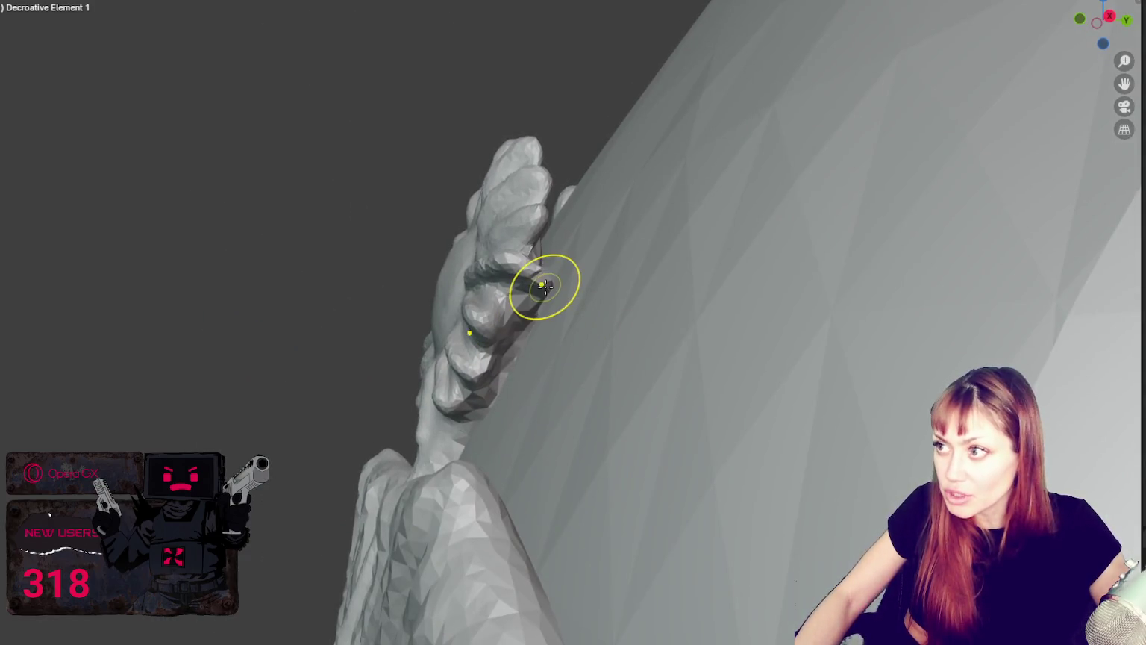
pyautogui.moveTo(472, 334); pyautogui.dragTo(539, 288)
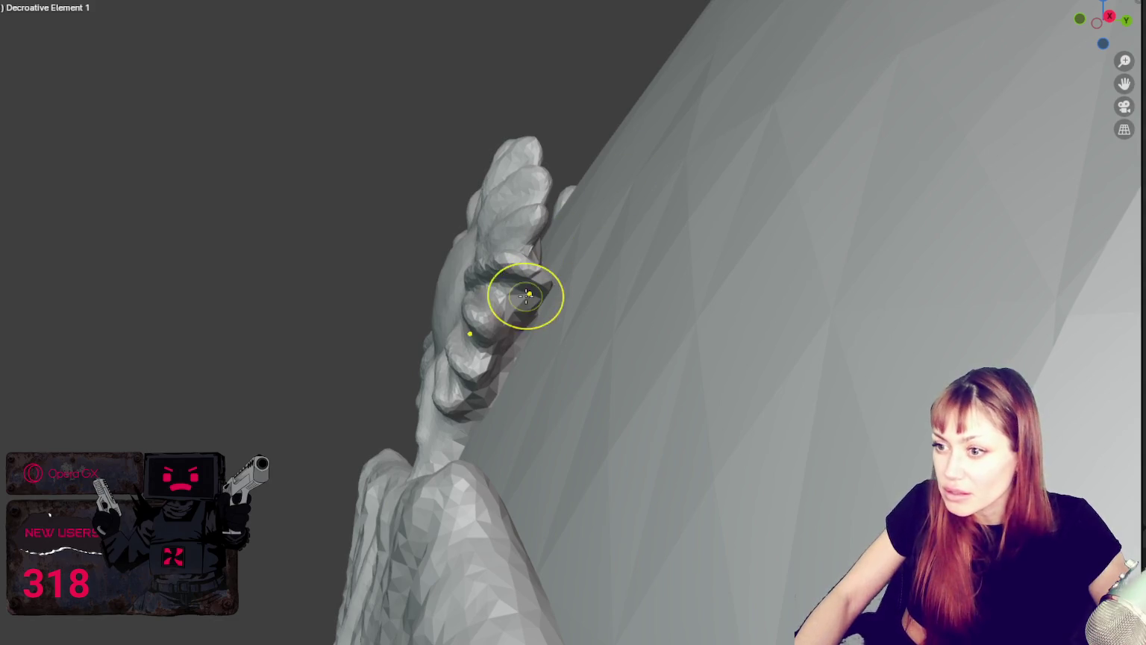
pyautogui.moveTo(539, 288); pyautogui.dragTo(762, 329, button='middle')
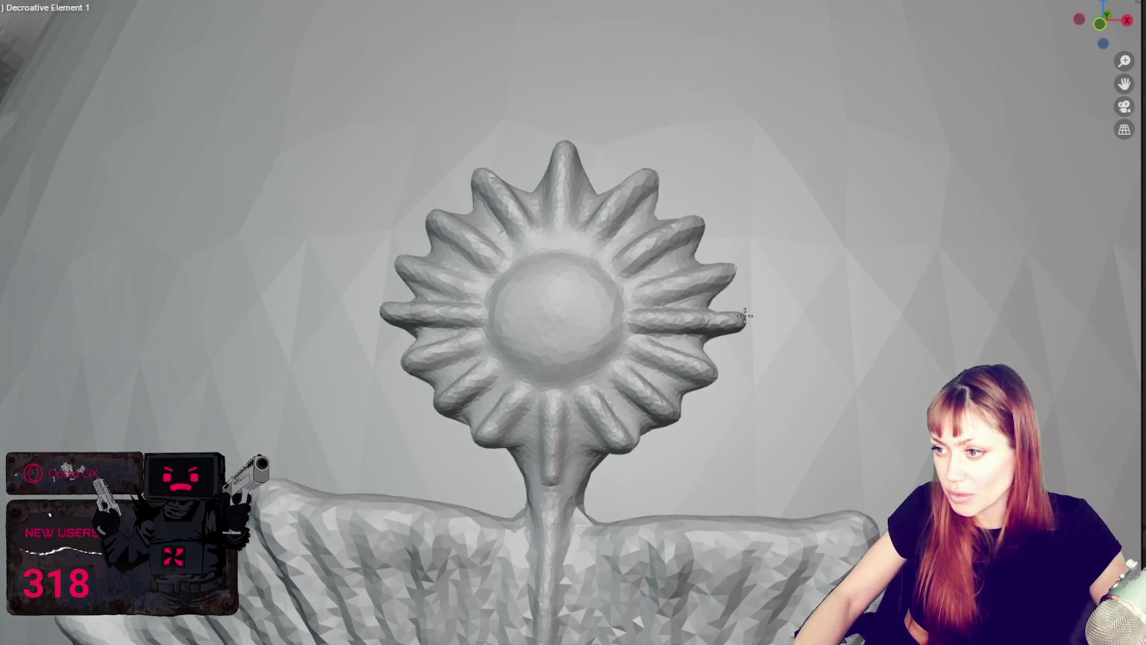
pyautogui.scroll(-3, 735, 326)
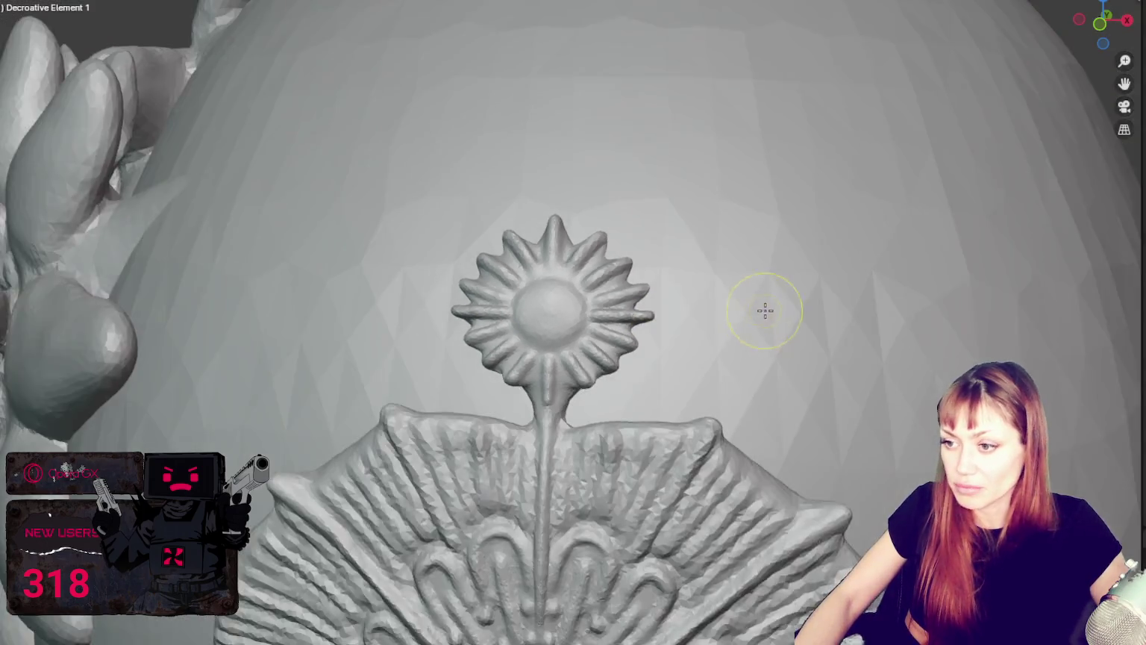
pyautogui.scroll(2, 635, 410)
pyautogui.moveTo(584, 384); pyautogui.dragTo(487, 361, button='middle')
pyautogui.moveTo(487, 360)
pyautogui.mouseDown()
pyautogui.moveTo(454, 399)
pyautogui.moveTo(420, 382)
pyautogui.moveTo(482, 375)
pyautogui.mouseUp()
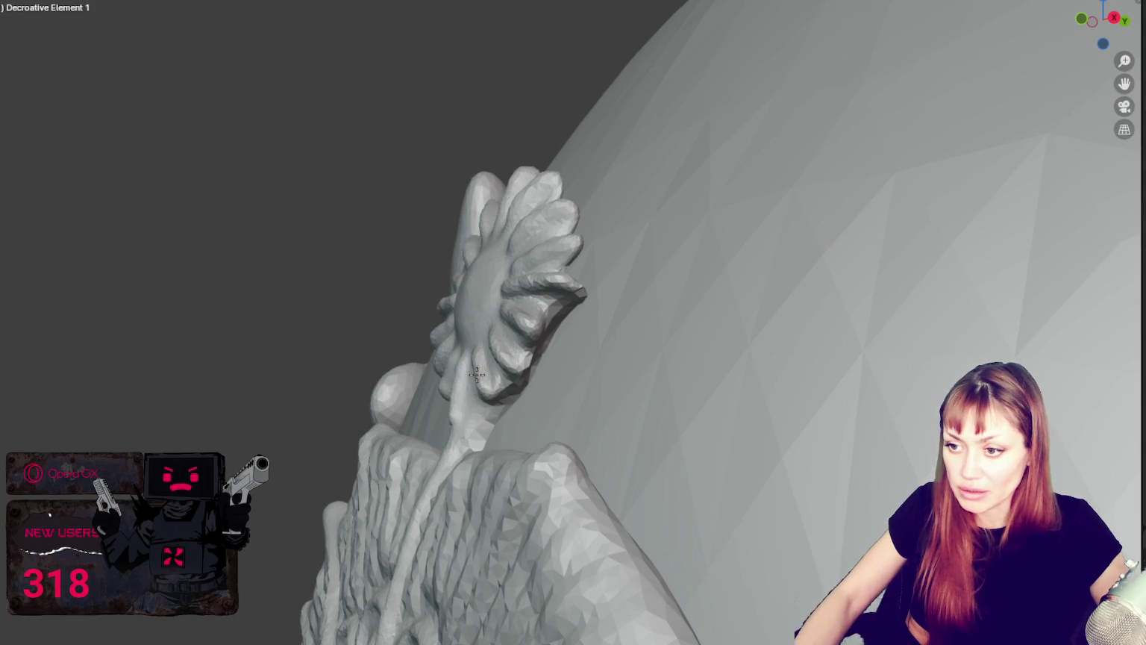
pyautogui.moveTo(512, 417)
pyautogui.mouseDown(button='middle')
pyautogui.moveTo(632, 440)
pyautogui.moveTo(595, 425)
pyautogui.mouseUp(button='middle')
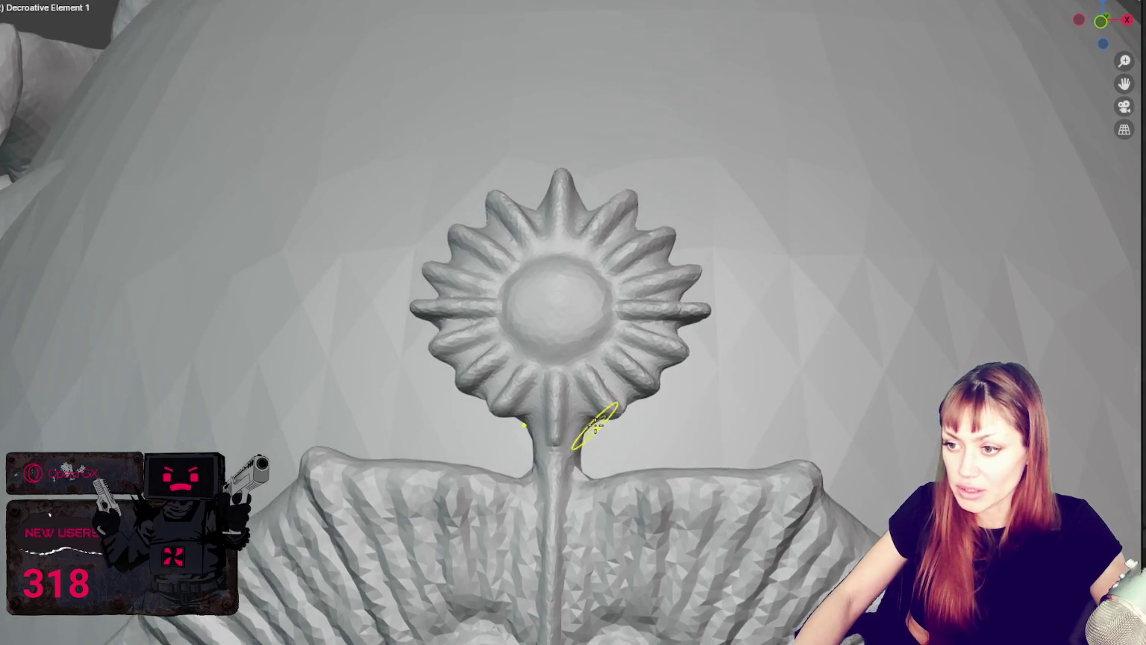
# Pull back to the whole head and medallion and save the sculpt.
pyautogui.scroll(-5, 599, 423)
pyautogui.moveTo(704, 440); pyautogui.dragTo(668, 138, button='middle')
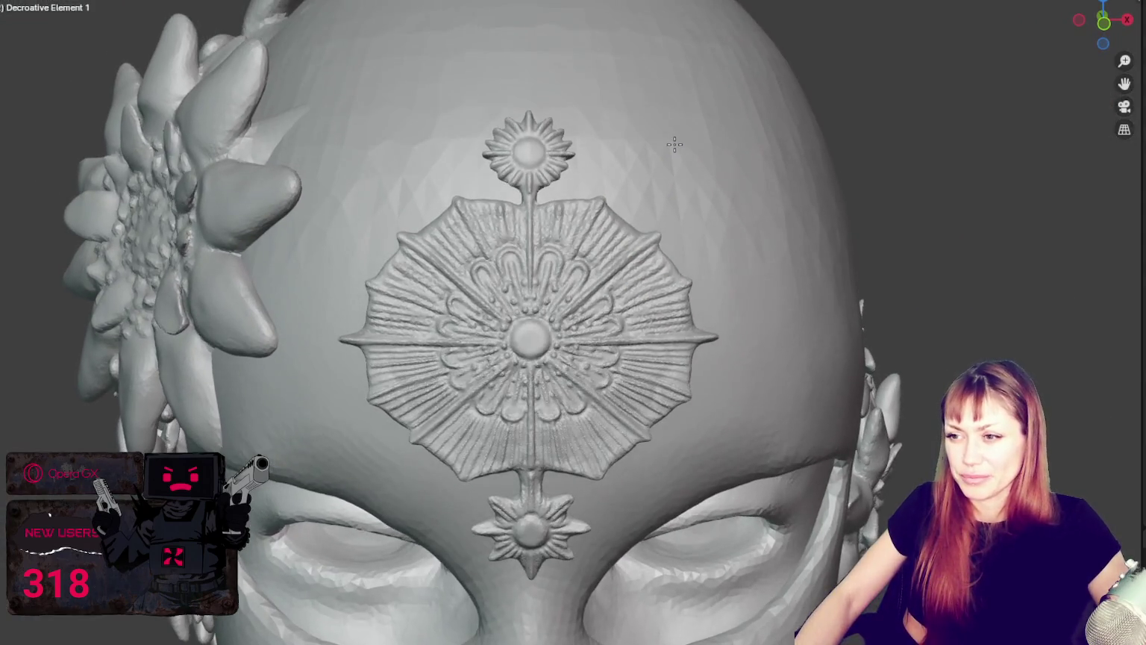
pyautogui.moveTo(639, 320)
pyautogui.mouseDown(button='middle')
pyautogui.moveTo(649, 129)
pyautogui.moveTo(593, 274)
pyautogui.mouseUp(button='middle')
pyautogui.scroll(3, 581, 259)
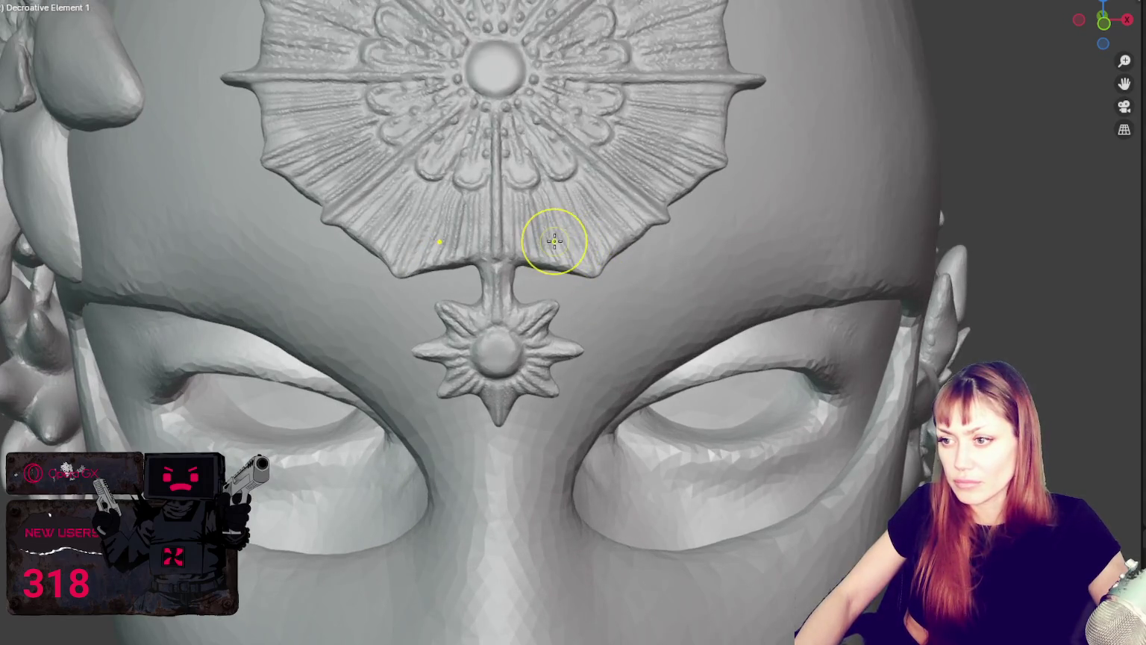
pyautogui.moveTo(551, 206); pyautogui.dragTo(437, 218)
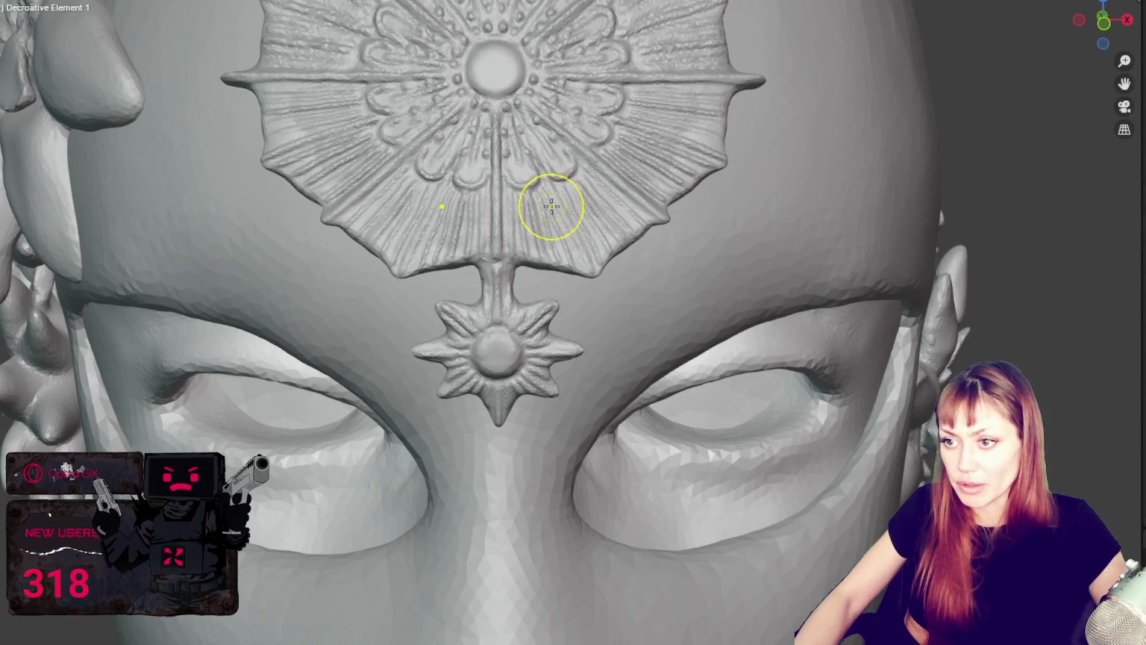
pyautogui.scroll(-5, 722, 240)
pyautogui.hotkey('ctrl', 'o')
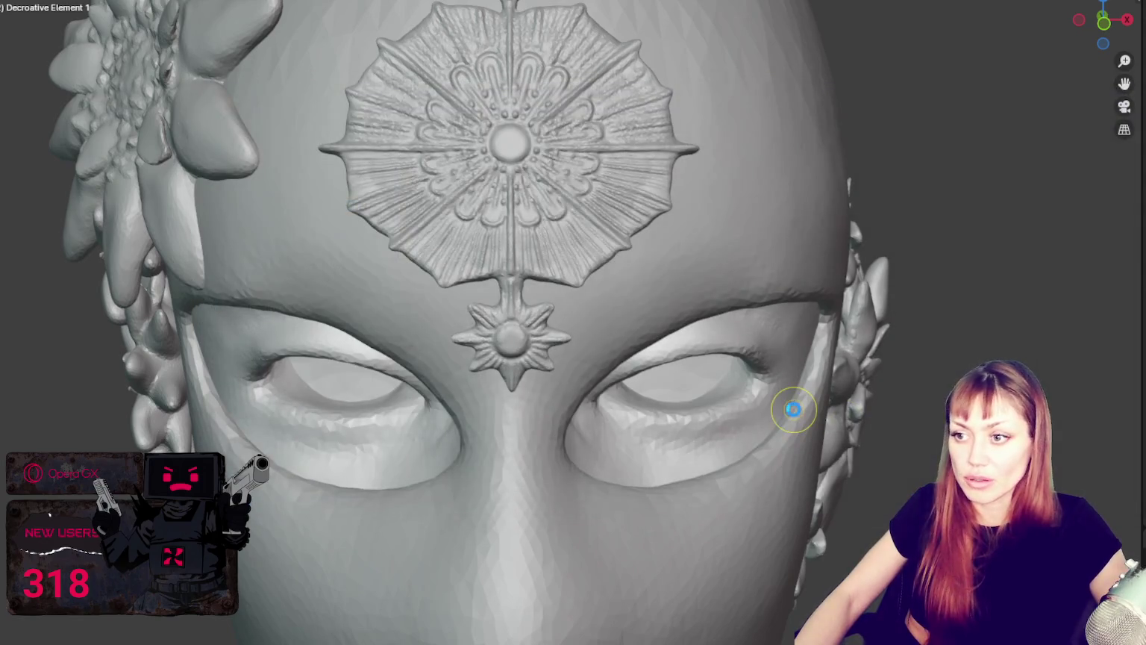
pyautogui.scroll(2, 641, 388)
pyautogui.scroll(2, 622, 330)
pyautogui.keyDown('shift'); pyautogui.moveTo(621, 330); pyautogui.dragTo(601, 378, button='middle'); pyautogui.keyUp('shift')
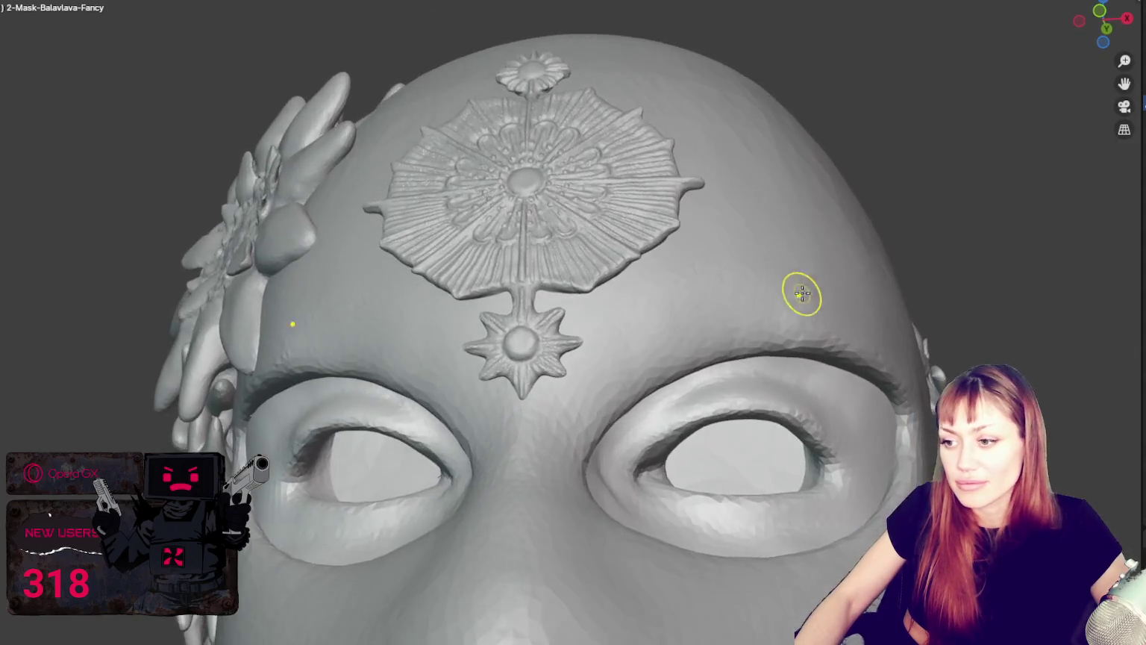
# Smooth and reshape the upper eyelid rim and its crease.
pyautogui.scroll(3, 476, 286)
pyautogui.moveTo(476, 285)
pyautogui.mouseDown(button='middle')
pyautogui.moveTo(668, 324)
pyautogui.moveTo(621, 254)
pyautogui.mouseUp(button='middle')
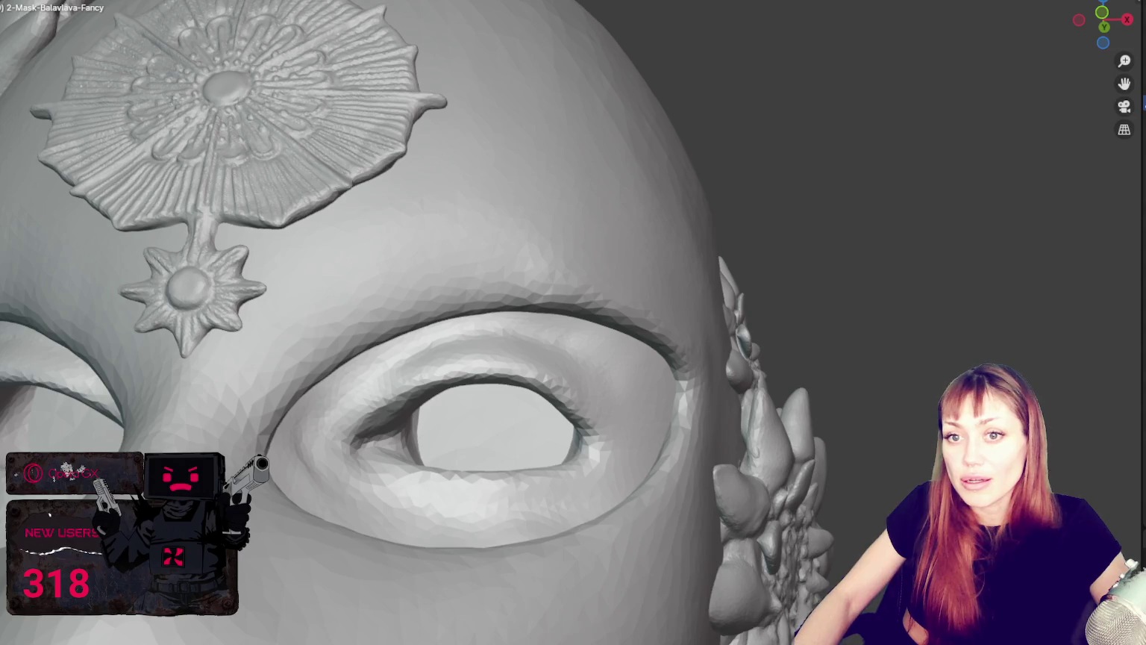
pyautogui.scroll(-3, 287, 291)
pyautogui.moveTo(288, 291)
pyautogui.mouseDown(button='middle')
pyautogui.moveTo(388, 354)
pyautogui.moveTo(511, 333)
pyautogui.mouseUp(button='middle')
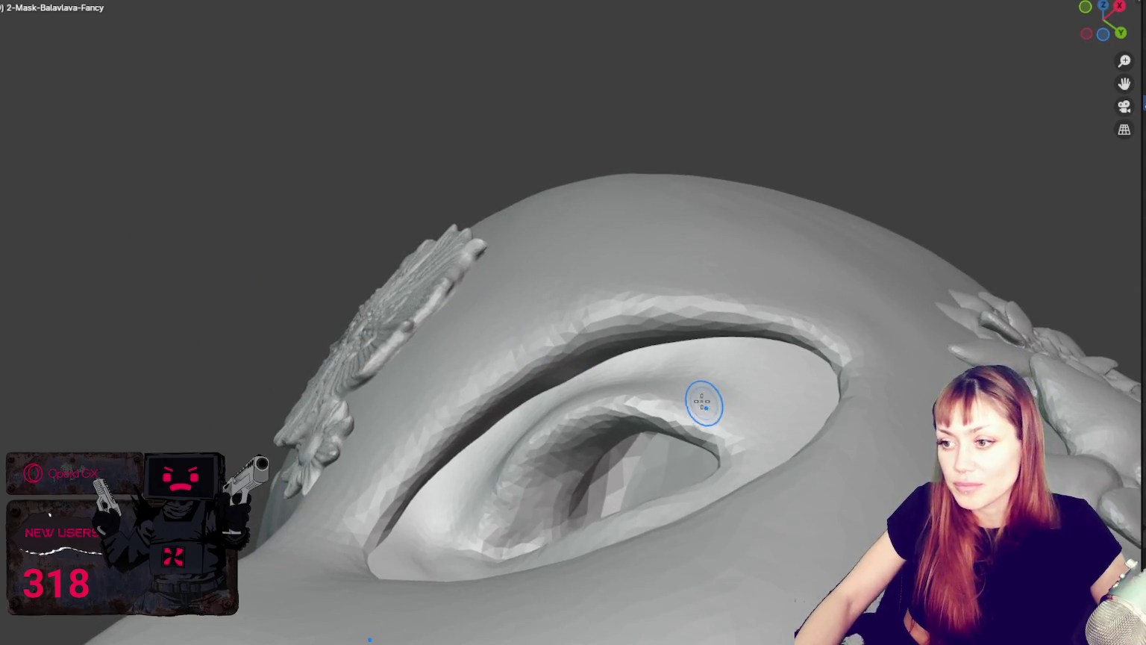
pyautogui.moveTo(570, 395); pyautogui.dragTo(596, 391)
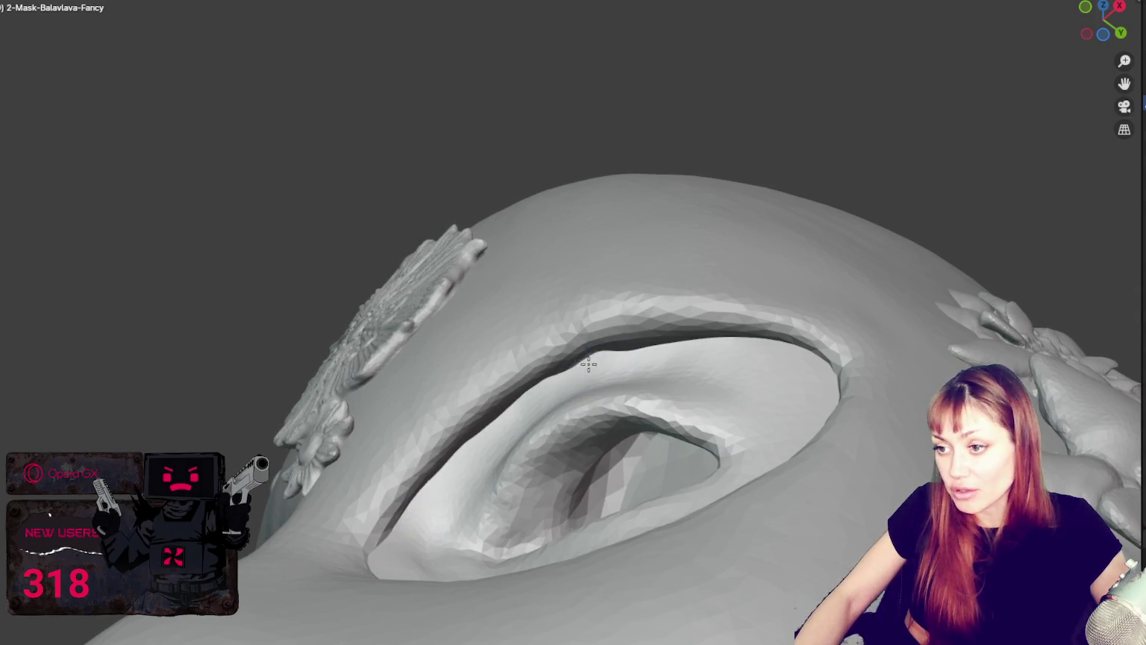
pyautogui.moveTo(573, 374); pyautogui.dragTo(624, 365)
# Pick another brush from the W pie menu and inspect the eye and brow from several angles.
pyautogui.press('w')
pyautogui.click(722, 358)
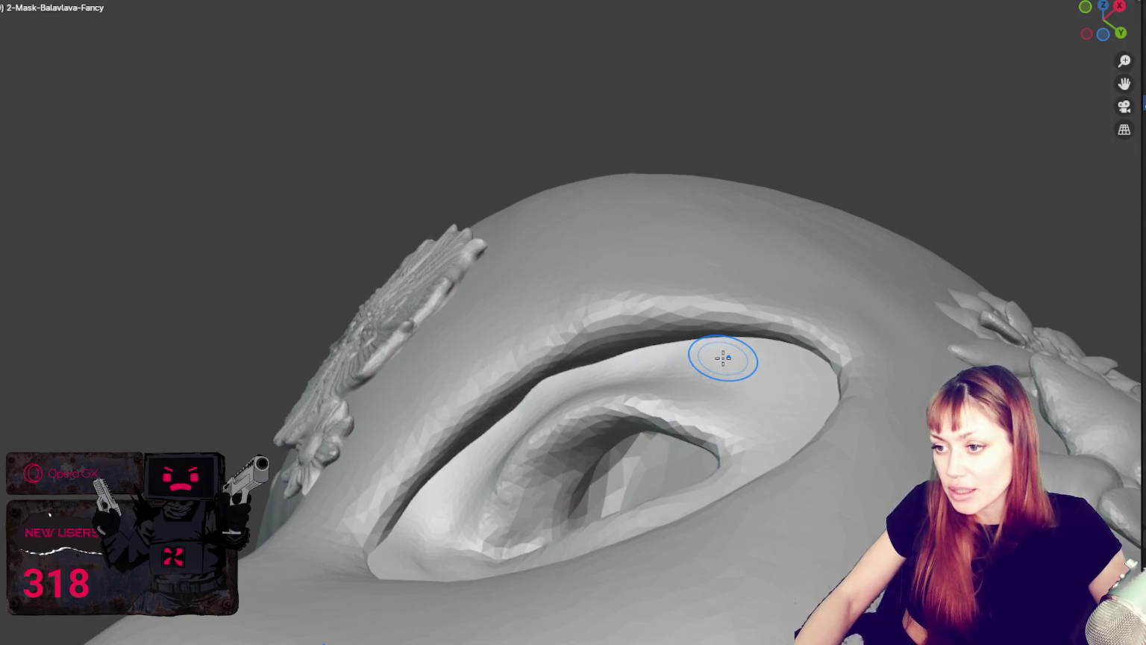
pyautogui.moveTo(712, 357)
pyautogui.mouseDown(button='middle')
pyautogui.moveTo(754, 345)
pyautogui.moveTo(555, 372)
pyautogui.mouseUp(button='middle')
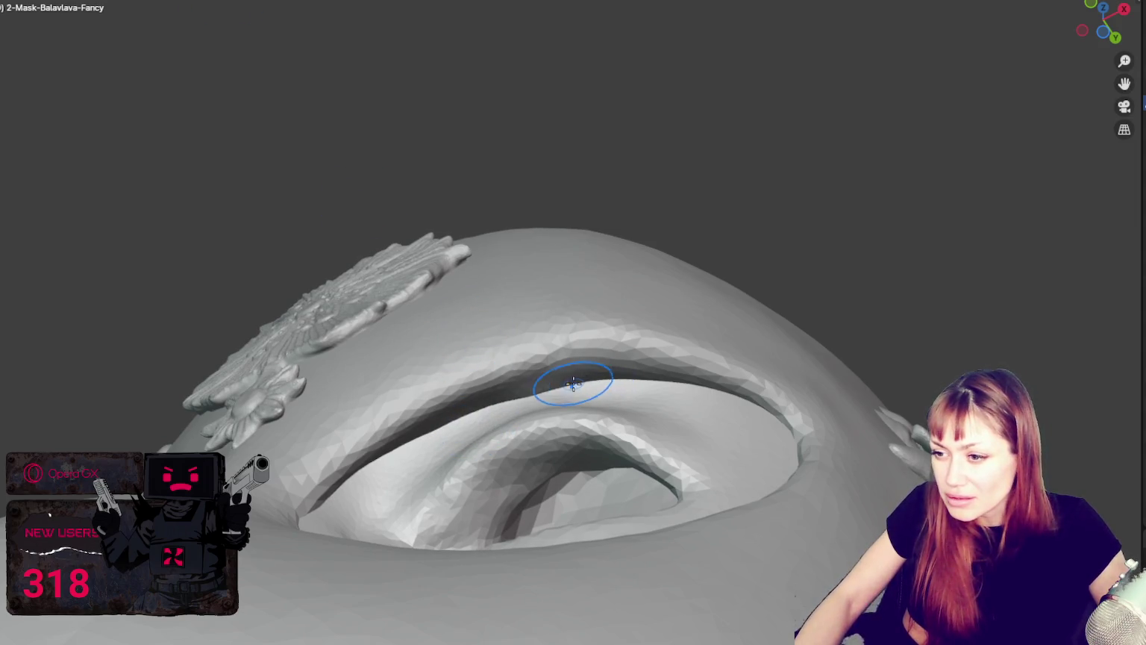
pyautogui.moveTo(567, 379); pyautogui.dragTo(555, 389, button='middle')
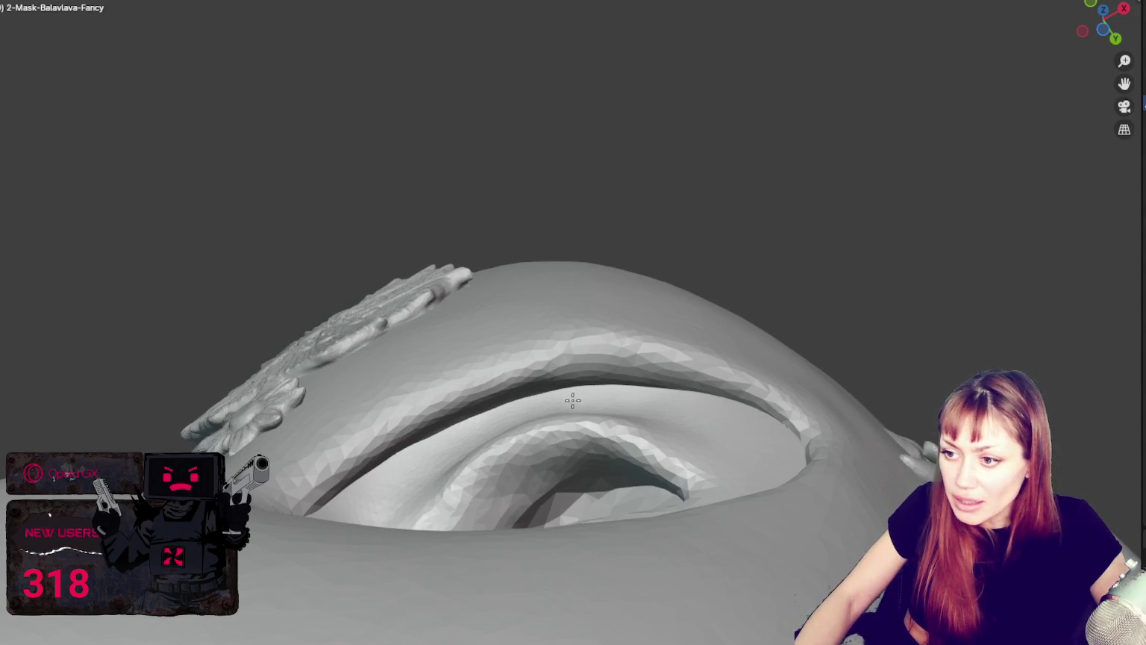
pyautogui.moveTo(414, 463)
pyautogui.mouseDown(button='middle')
pyautogui.moveTo(672, 307)
pyautogui.moveTo(575, 378)
pyautogui.mouseUp(button='middle')
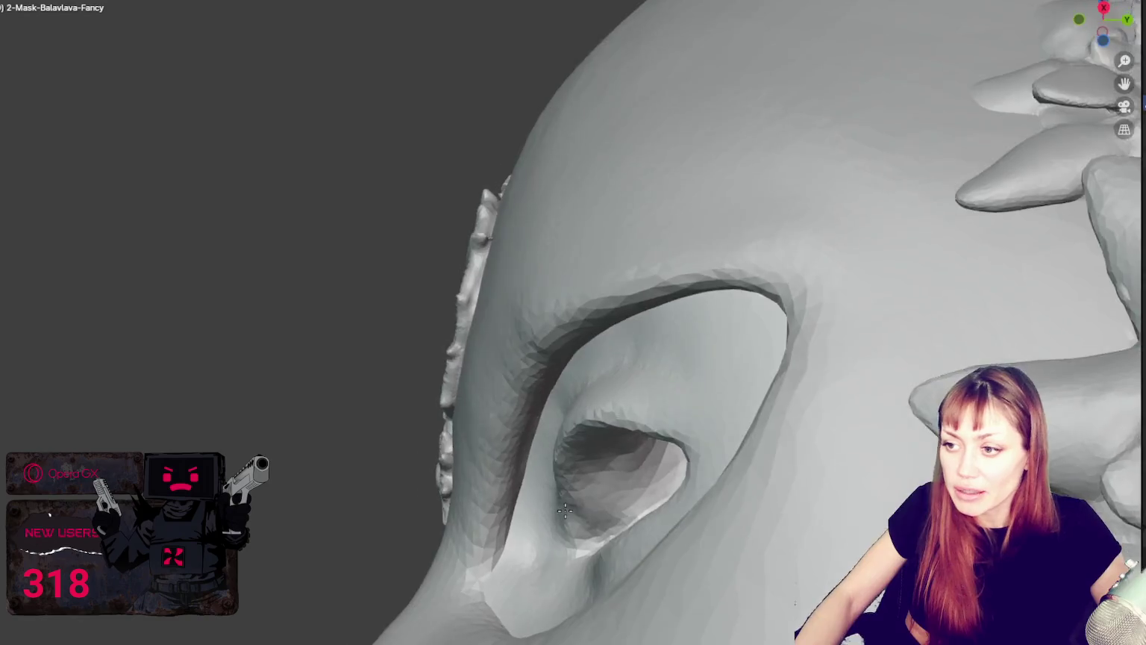
pyautogui.moveTo(549, 517); pyautogui.dragTo(677, 451, button='middle')
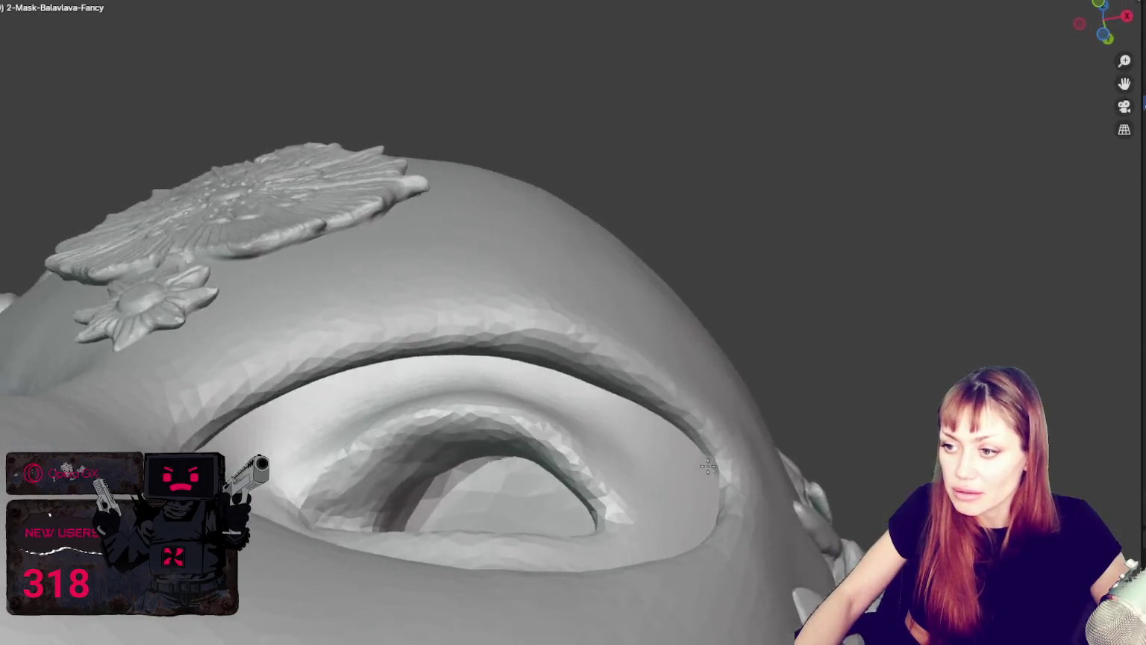
pyautogui.moveTo(502, 358)
pyautogui.mouseDown(button='middle')
pyautogui.moveTo(503, 333)
pyautogui.moveTo(614, 319)
pyautogui.moveTo(763, 276)
pyautogui.moveTo(717, 263)
pyautogui.mouseUp(button='middle')
# Build up the brow ridge bulkier with a deeper groove beneath it.
pyautogui.moveTo(576, 287); pyautogui.dragTo(571, 309, button='middle')
pyautogui.click(571, 358)
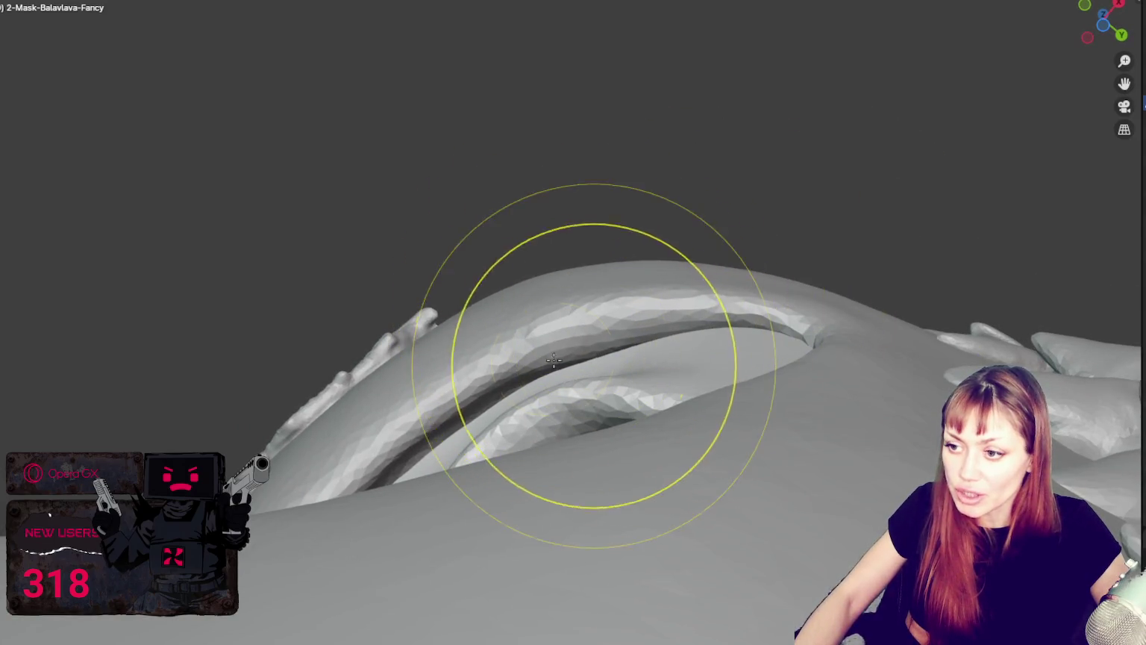
pyautogui.click(558, 307)
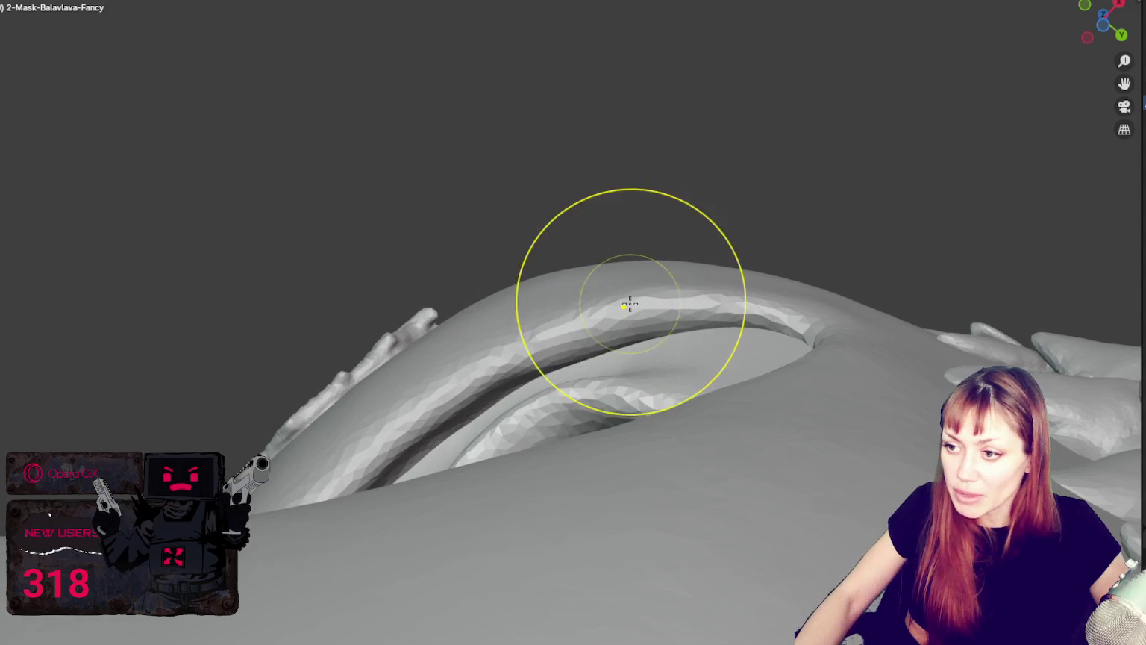
pyautogui.moveTo(686, 315); pyautogui.dragTo(614, 363)
# Inspect the new brow ridge from below and the side around the eye.
pyautogui.moveTo(577, 356)
pyautogui.mouseDown(button='middle')
pyautogui.moveTo(650, 358)
pyautogui.moveTo(377, 435)
pyautogui.mouseUp(button='middle')
pyautogui.moveTo(629, 394)
pyautogui.mouseDown(button='middle')
pyautogui.moveTo(660, 410)
pyautogui.moveTo(608, 378)
pyautogui.mouseUp(button='middle')
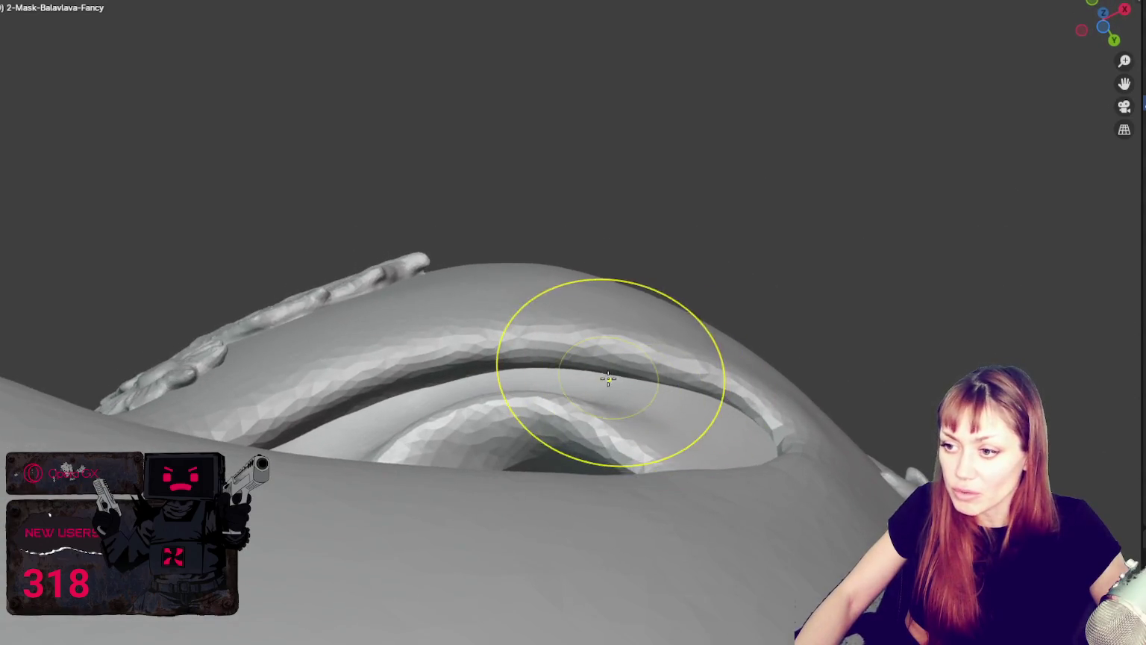
pyautogui.moveTo(669, 380)
pyautogui.mouseDown(button='middle')
pyautogui.moveTo(683, 389)
pyautogui.moveTo(543, 383)
pyautogui.moveTo(707, 440)
pyautogui.moveTo(693, 448)
pyautogui.moveTo(662, 358)
pyautogui.mouseUp(button='middle')
pyautogui.moveTo(568, 344); pyautogui.dragTo(672, 361, button='middle')
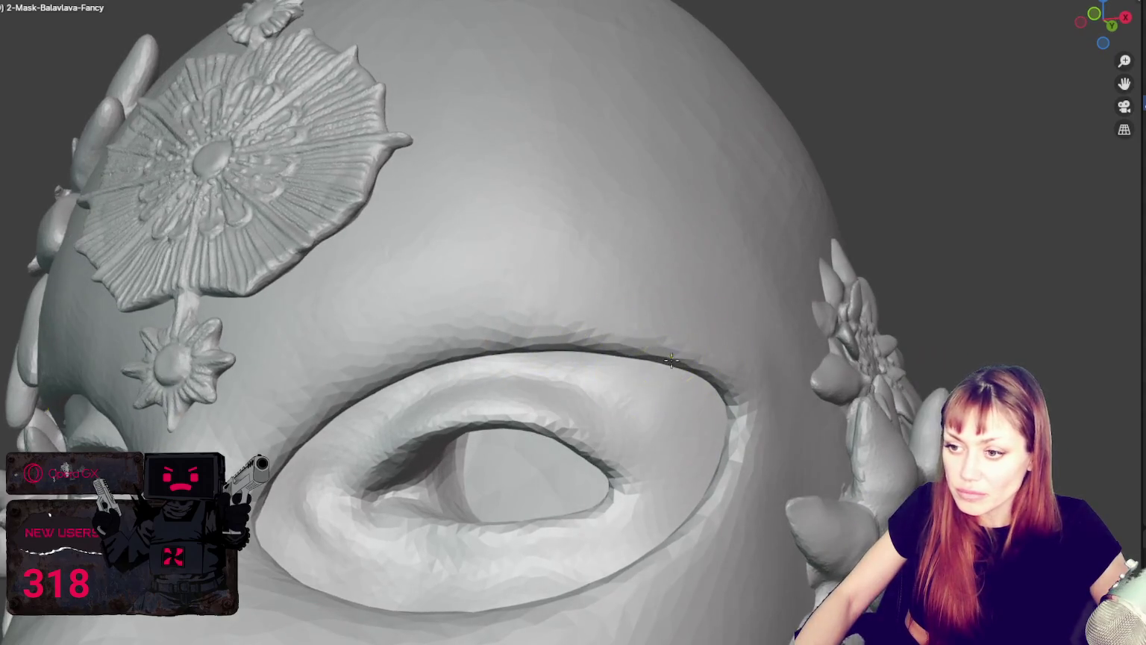
pyautogui.moveTo(388, 394)
pyautogui.mouseDown(button='middle')
pyautogui.moveTo(567, 440)
pyautogui.moveTo(385, 481)
pyautogui.moveTo(468, 450)
pyautogui.moveTo(622, 441)
pyautogui.moveTo(645, 468)
pyautogui.mouseUp(button='middle')
pyautogui.scroll(-2, 630, 445)
pyautogui.scroll(3, 525, 353)
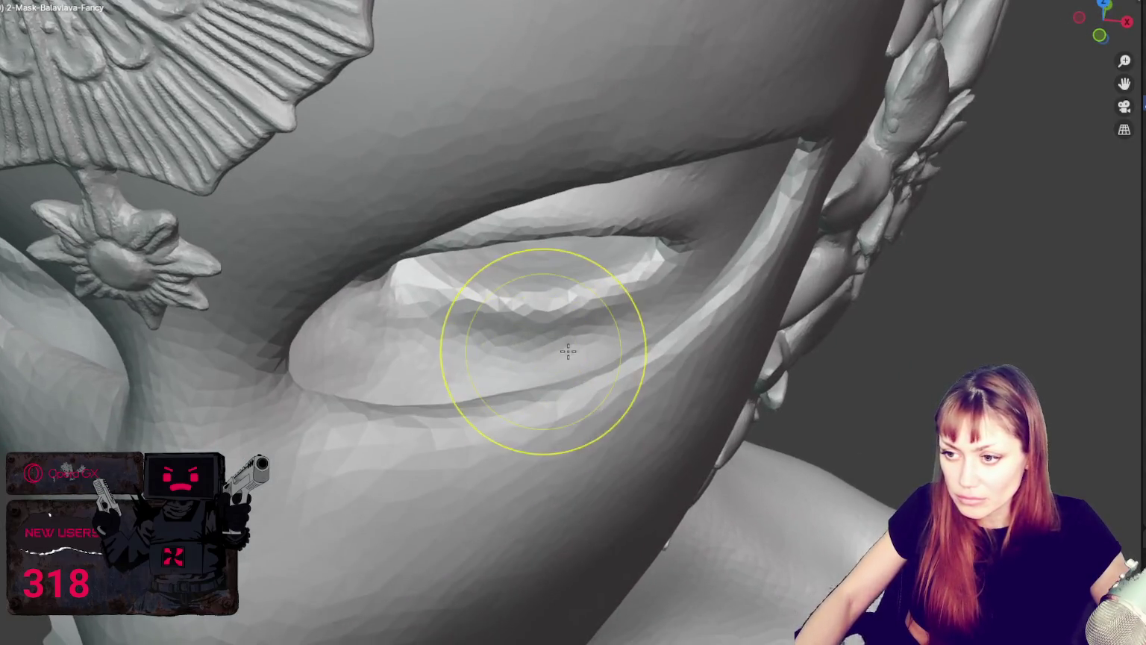
pyautogui.scroll(2, 547, 353)
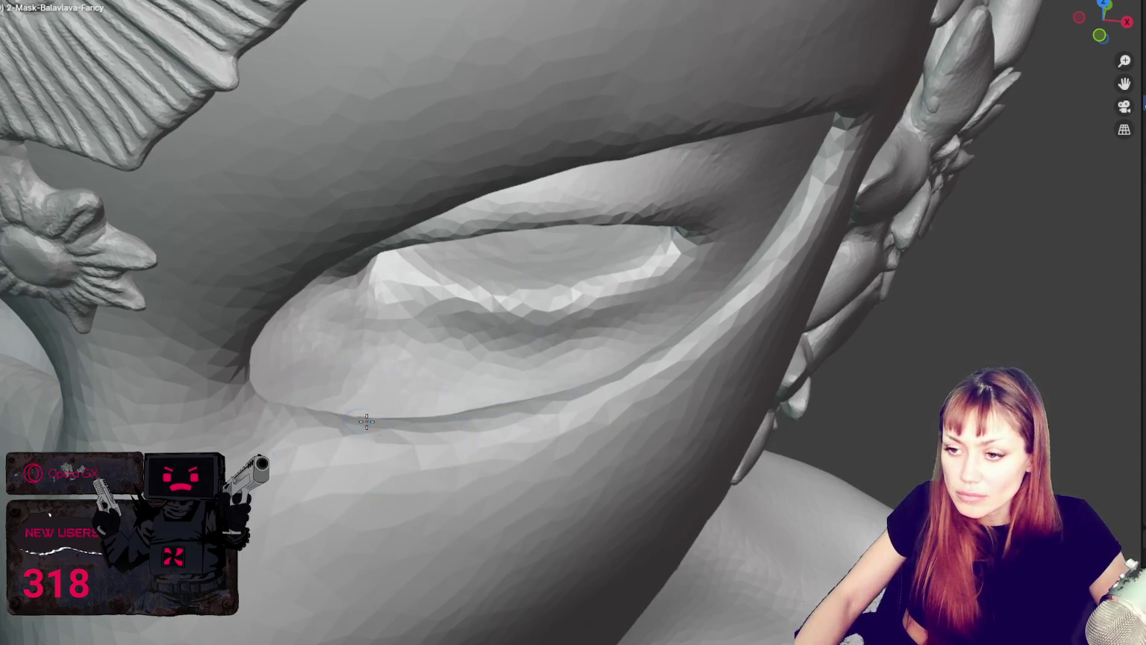
pyautogui.moveTo(721, 307)
pyautogui.mouseDown(button='middle')
pyautogui.moveTo(634, 244)
pyautogui.moveTo(366, 353)
pyautogui.moveTo(467, 418)
pyautogui.moveTo(402, 542)
pyautogui.mouseUp(button='middle')
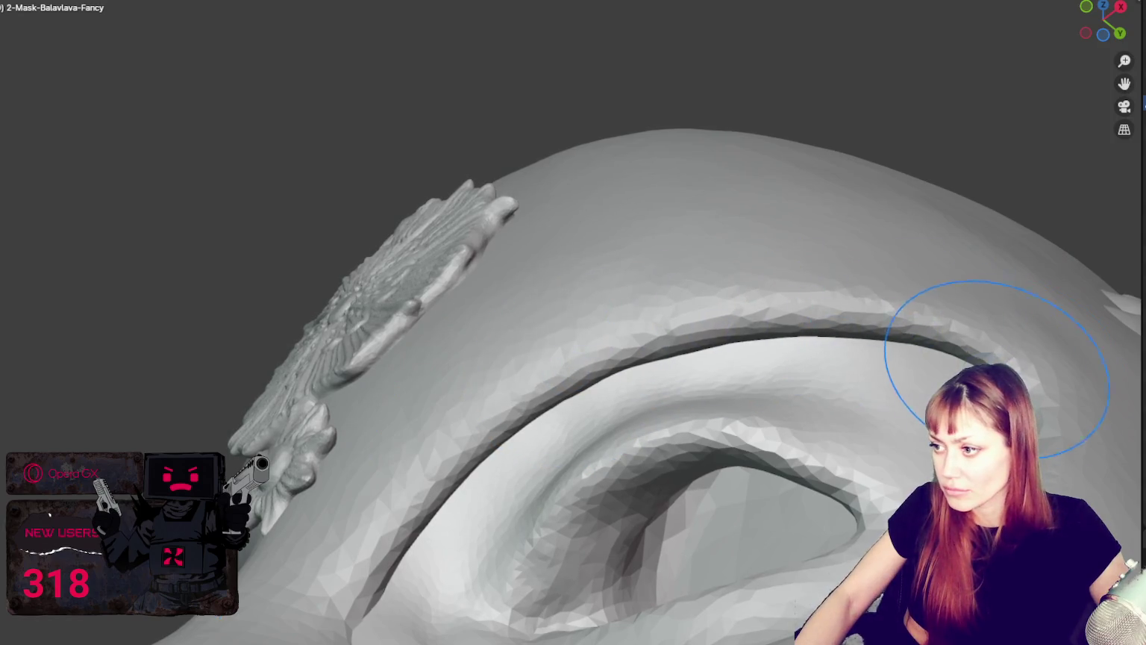
pyautogui.press('b')
pyautogui.moveTo(382, 581)
pyautogui.mouseDown(button='middle')
pyautogui.moveTo(448, 539)
pyautogui.moveTo(544, 553)
pyautogui.mouseUp(button='middle')
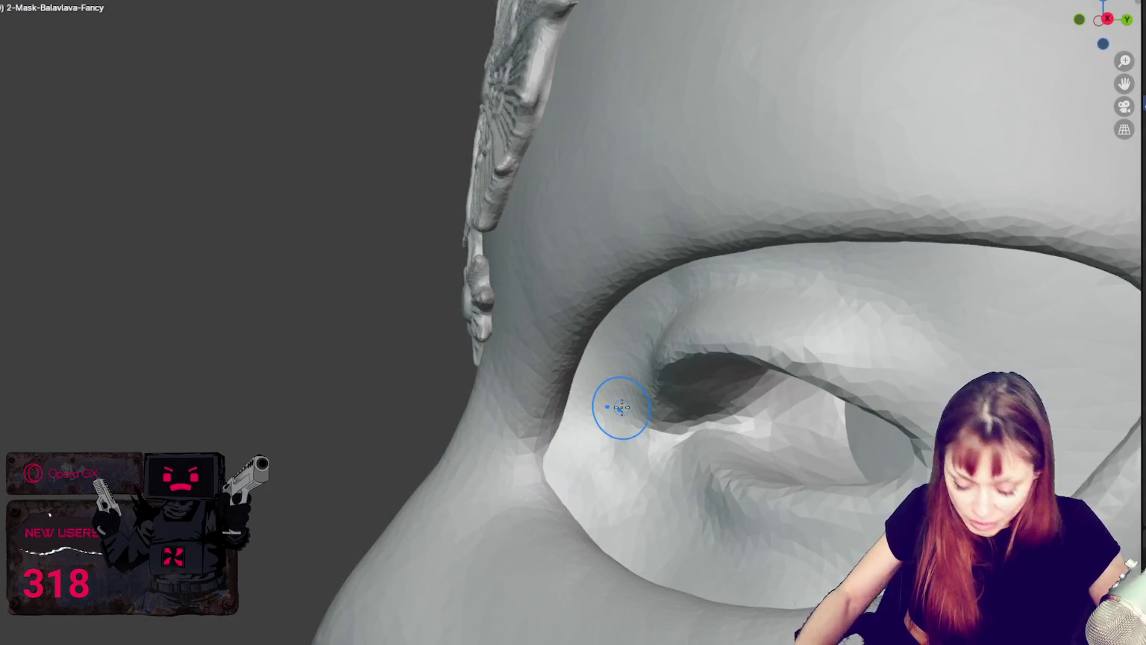
pyautogui.moveTo(563, 494); pyautogui.dragTo(553, 519, button='middle')
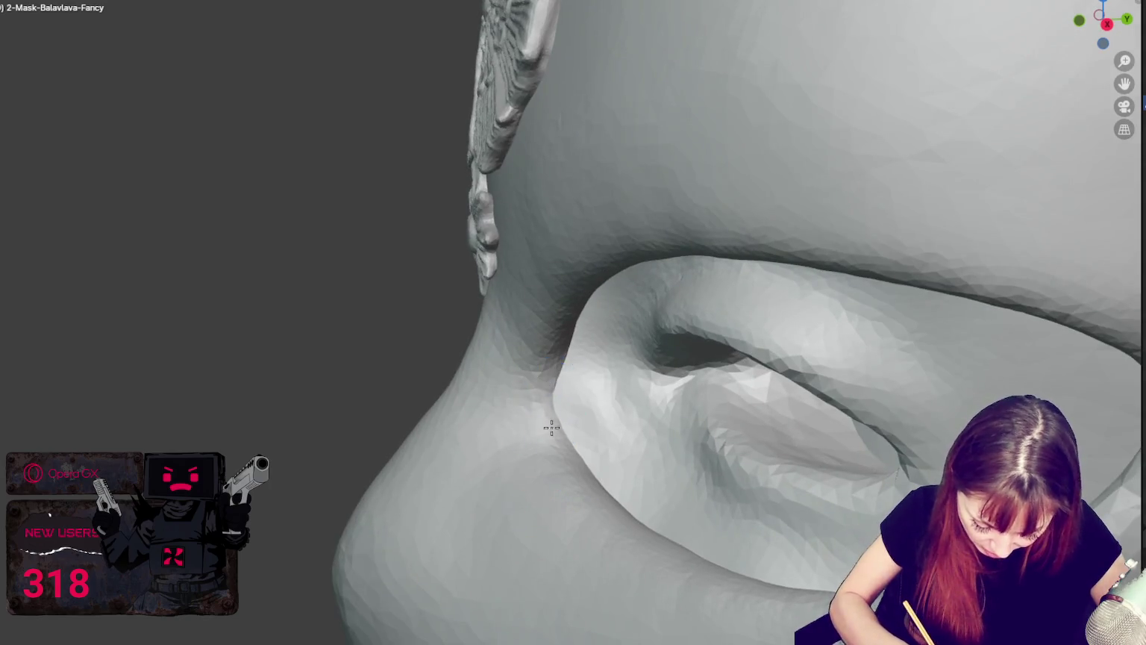
pyautogui.scroll(-2, 577, 413)
pyautogui.moveTo(483, 404); pyautogui.dragTo(582, 478, button='middle')
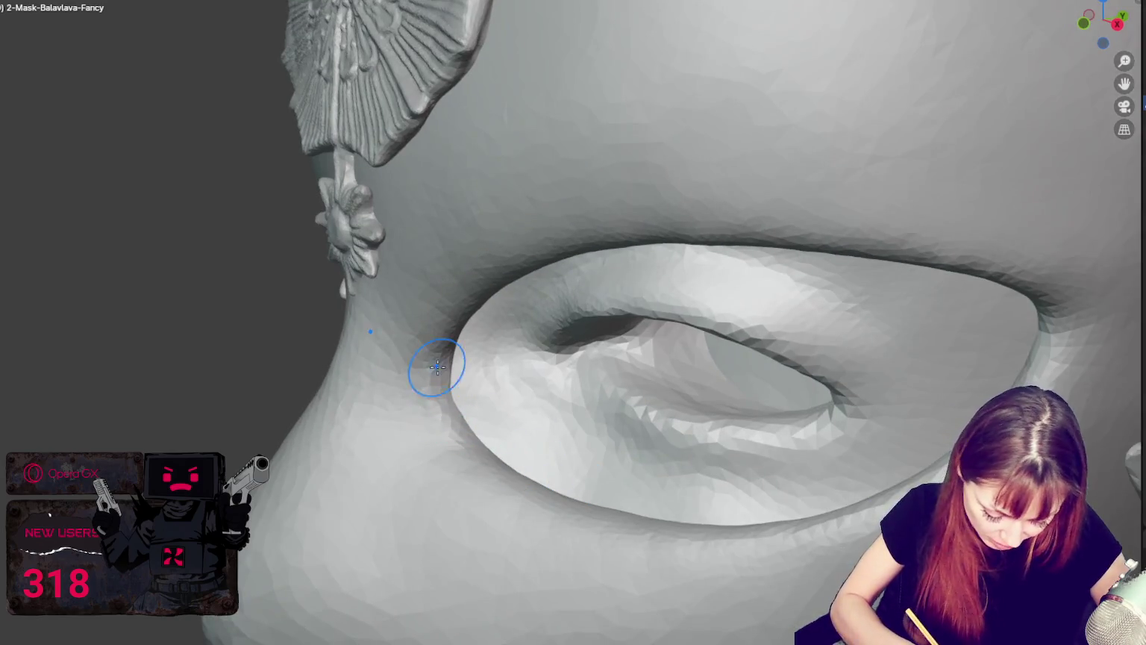
pyautogui.moveTo(431, 395)
pyautogui.mouseDown(button='middle')
pyautogui.moveTo(347, 376)
pyautogui.moveTo(404, 420)
pyautogui.mouseUp(button='middle')
pyautogui.moveTo(208, 440); pyautogui.dragTo(276, 422, button='middle')
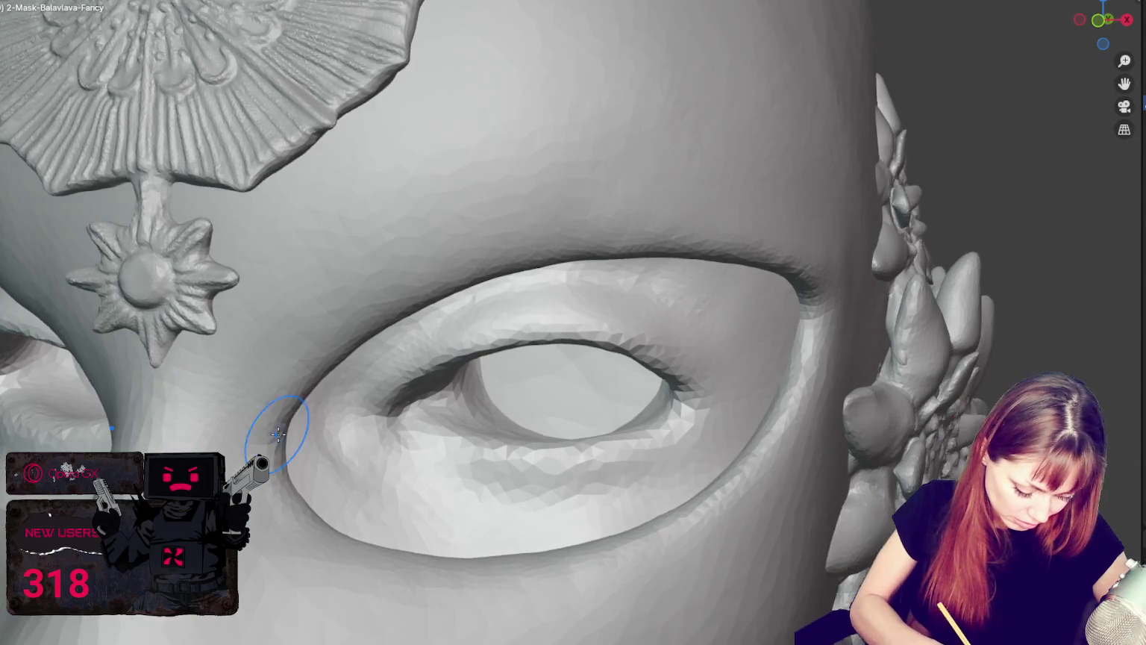
pyautogui.moveTo(264, 510)
pyautogui.mouseDown(button='middle')
pyautogui.moveTo(269, 404)
pyautogui.moveTo(495, 322)
pyautogui.mouseUp(button='middle')
pyautogui.moveTo(658, 271); pyautogui.dragTo(564, 308, button='middle')
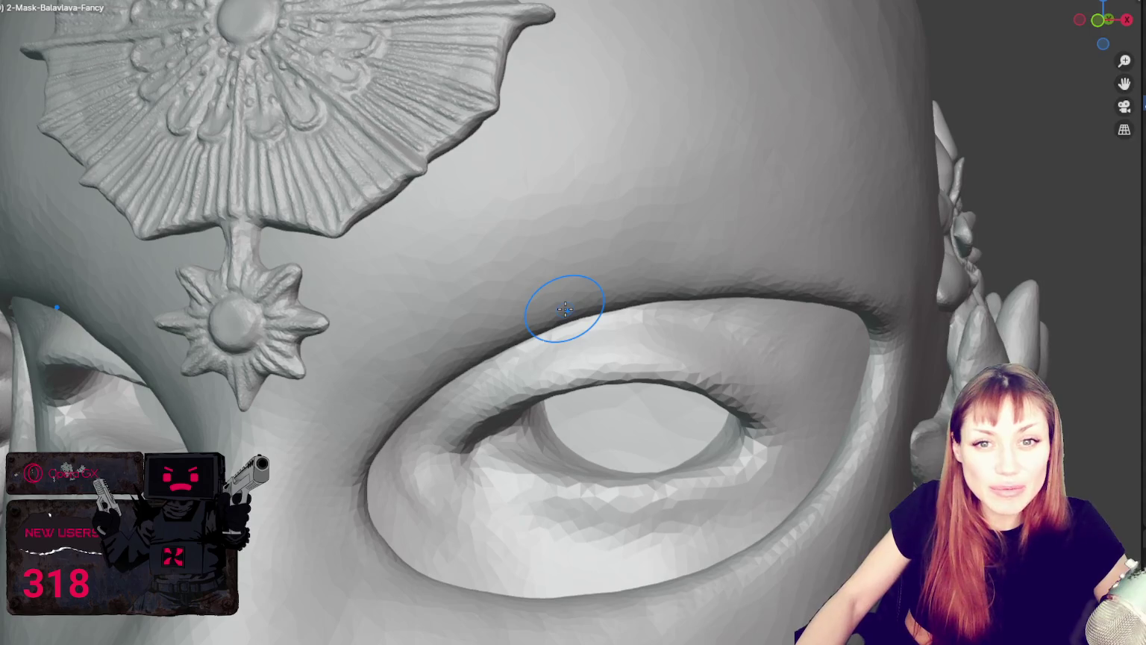
pyautogui.moveTo(537, 389)
pyautogui.mouseDown(button='middle')
pyautogui.moveTo(746, 327)
pyautogui.moveTo(732, 326)
pyautogui.mouseUp(button='middle')
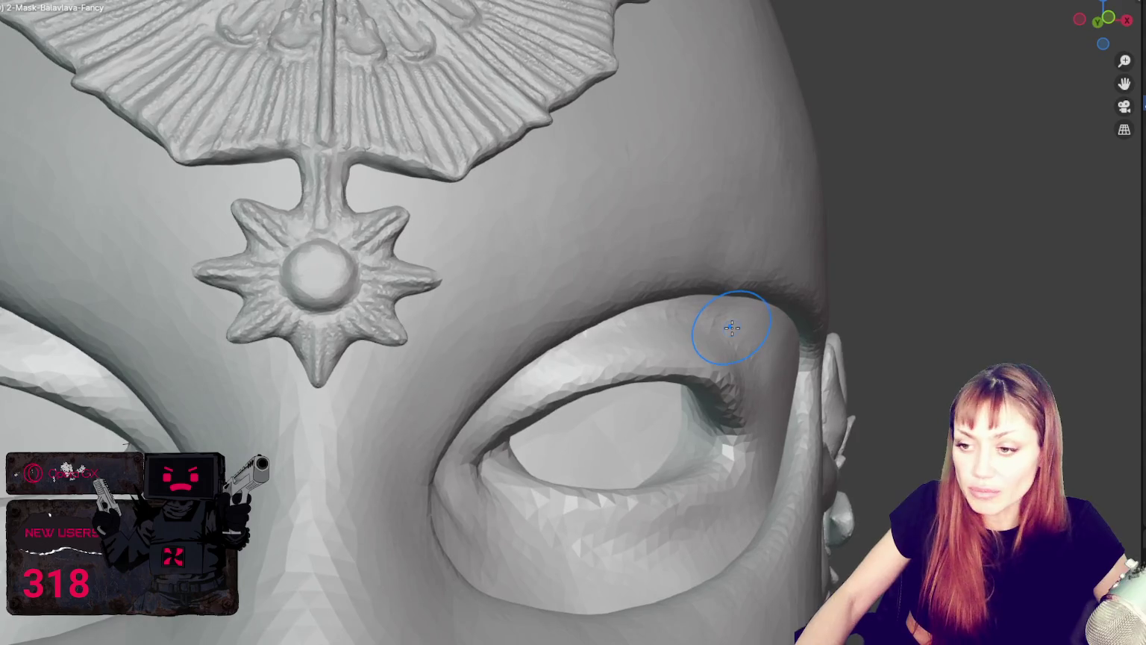
pyautogui.moveTo(755, 208); pyautogui.dragTo(759, 210, button='middle')
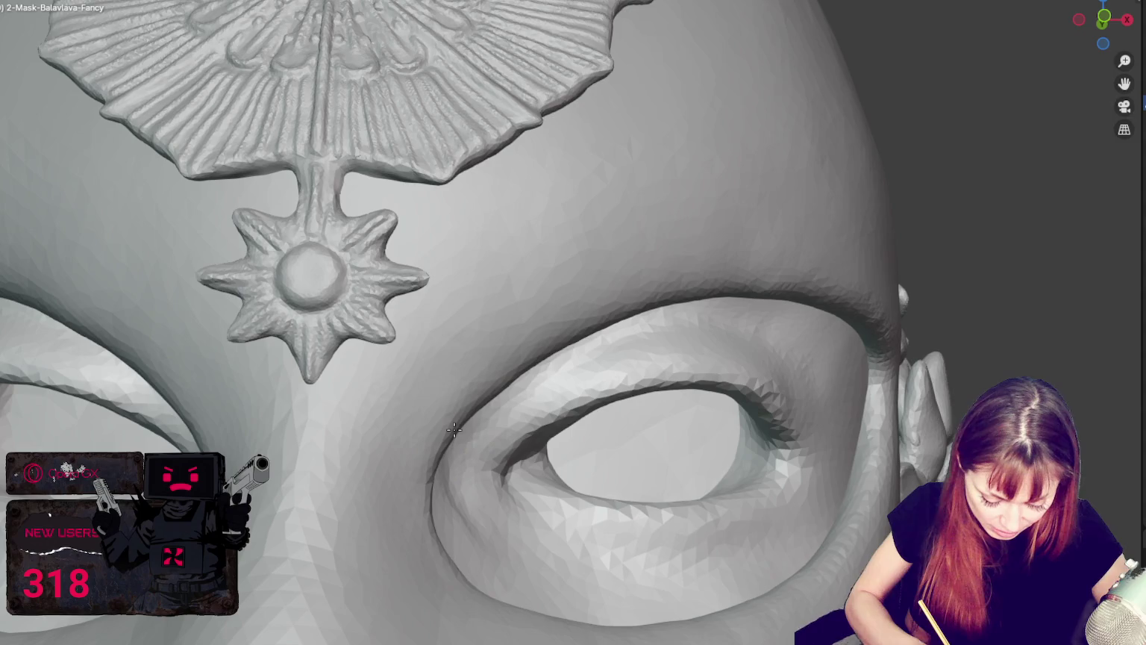
pyautogui.moveTo(563, 376)
pyautogui.mouseDown(button='middle')
pyautogui.moveTo(522, 396)
pyautogui.moveTo(452, 403)
pyautogui.mouseUp(button='middle')
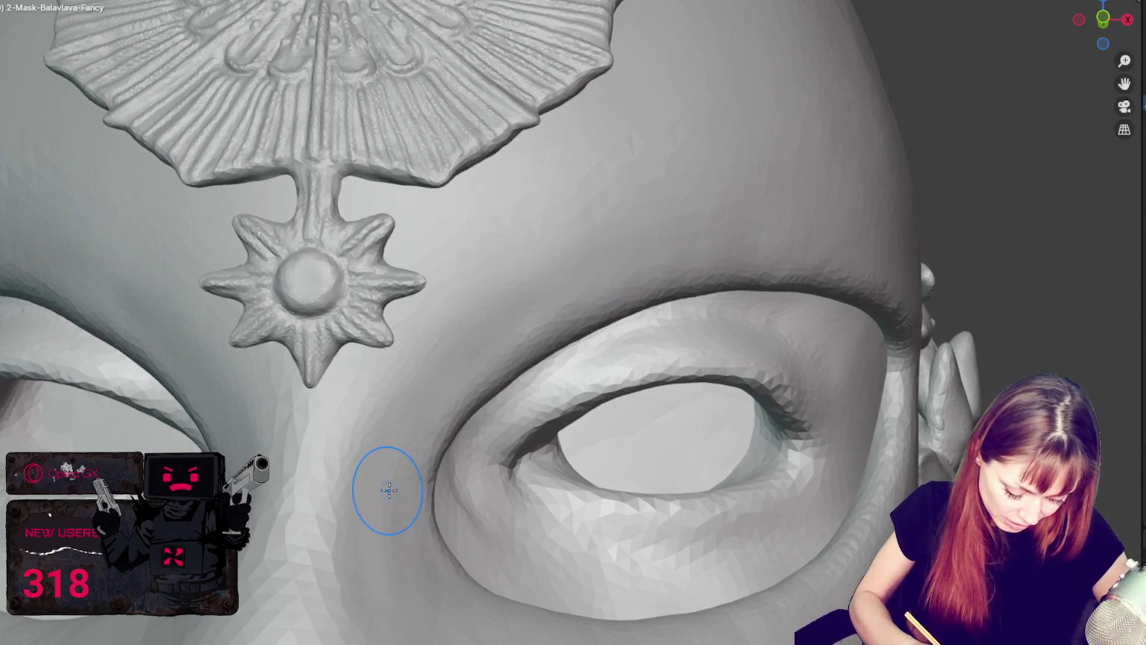
pyautogui.moveTo(371, 465); pyautogui.dragTo(444, 290, button='middle')
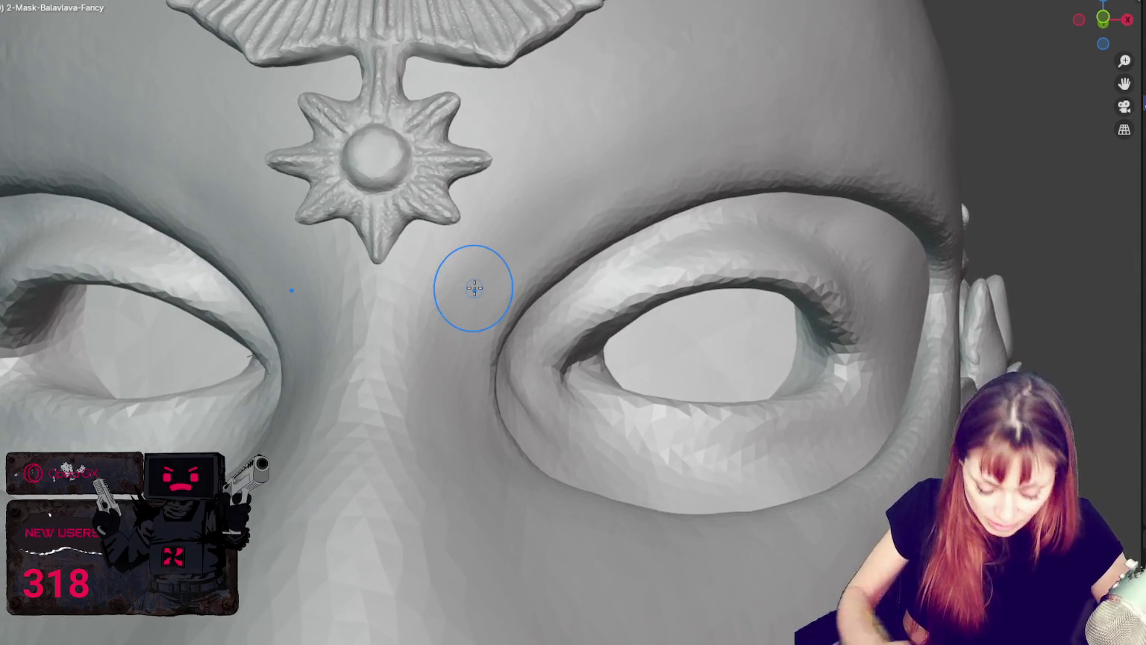
pyautogui.moveTo(422, 544); pyautogui.dragTo(431, 403, button='middle')
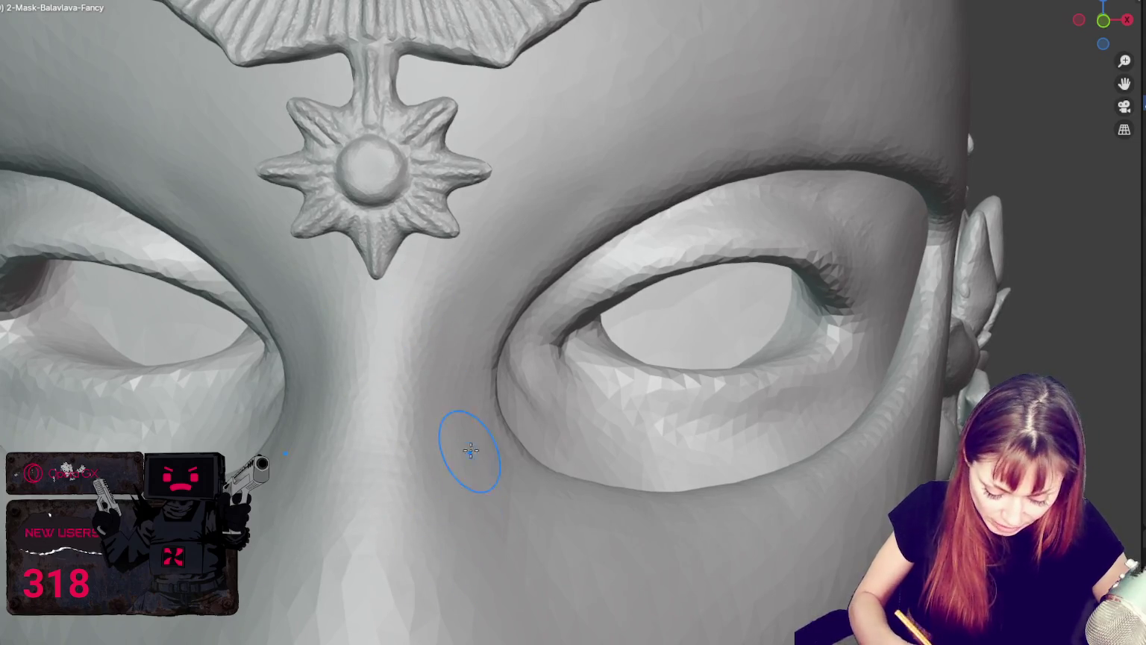
pyautogui.moveTo(520, 467)
pyautogui.mouseDown(button='middle')
pyautogui.moveTo(465, 482)
pyautogui.moveTo(504, 530)
pyautogui.moveTo(638, 379)
pyautogui.mouseUp(button='middle')
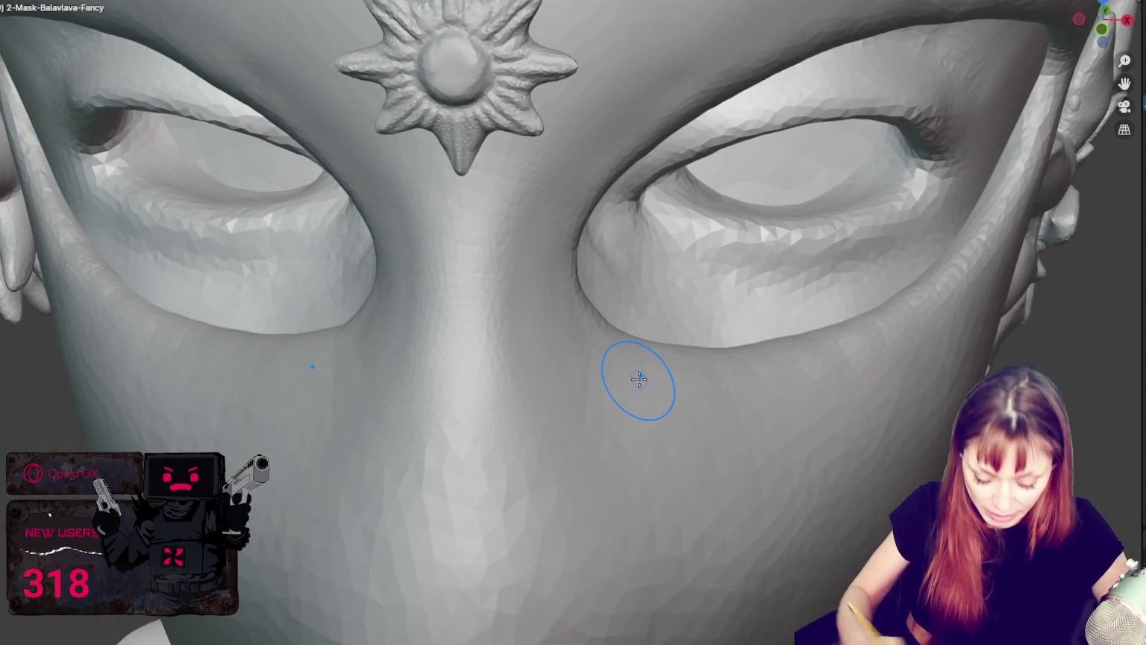
pyautogui.moveTo(604, 345); pyautogui.dragTo(552, 279, button='middle')
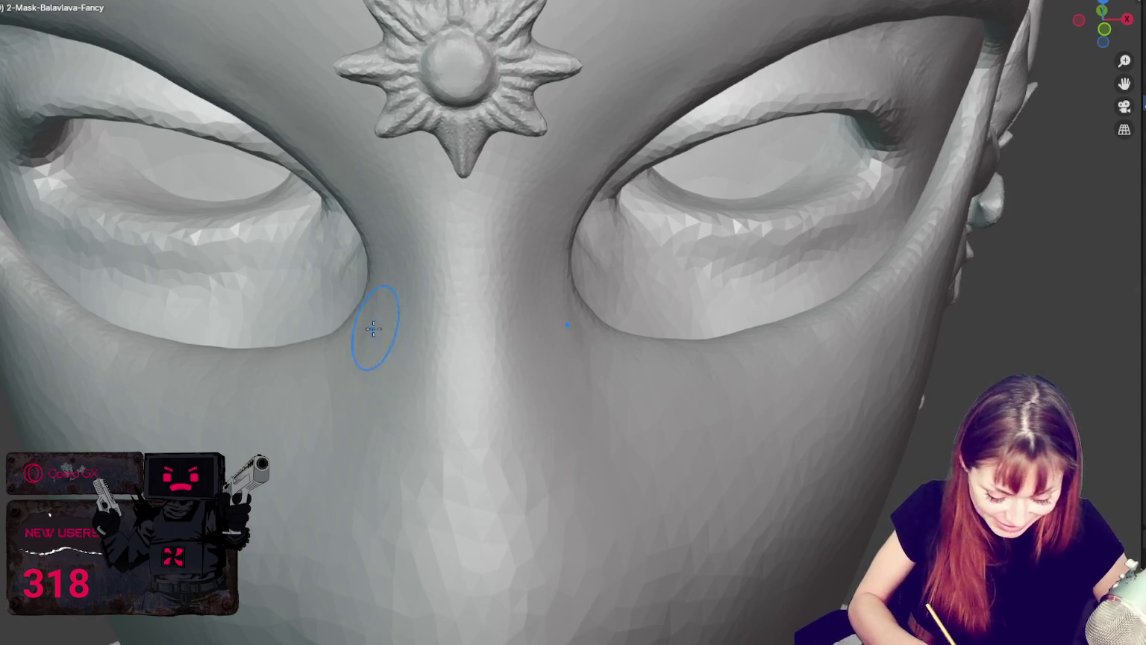
pyautogui.moveTo(712, 358); pyautogui.dragTo(705, 316, button='middle')
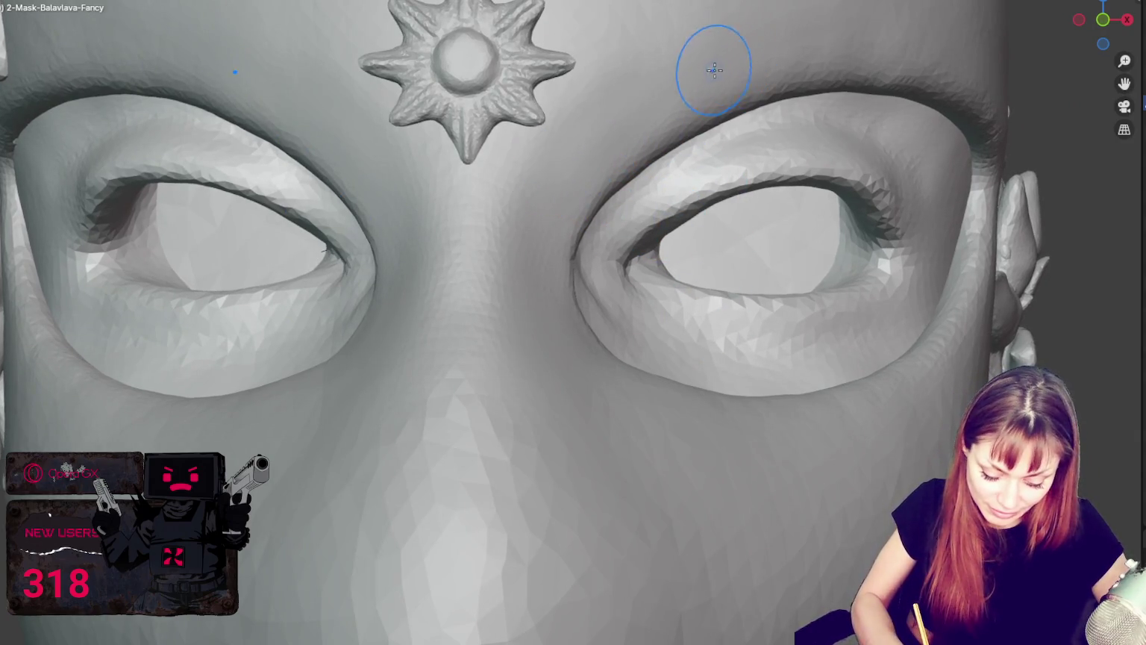
pyautogui.moveTo(685, 356); pyautogui.dragTo(819, 473, button='middle')
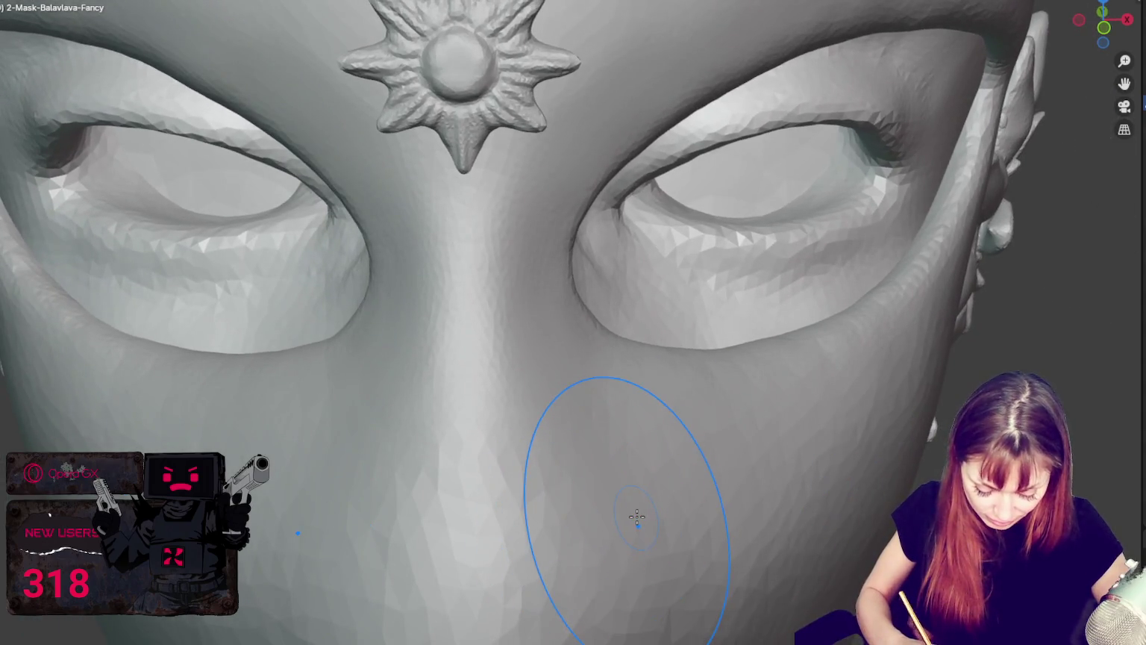
pyautogui.keyDown('shift'); pyautogui.moveTo(636, 517); pyautogui.dragTo(645, 249, button='middle'); pyautogui.keyUp('shift')
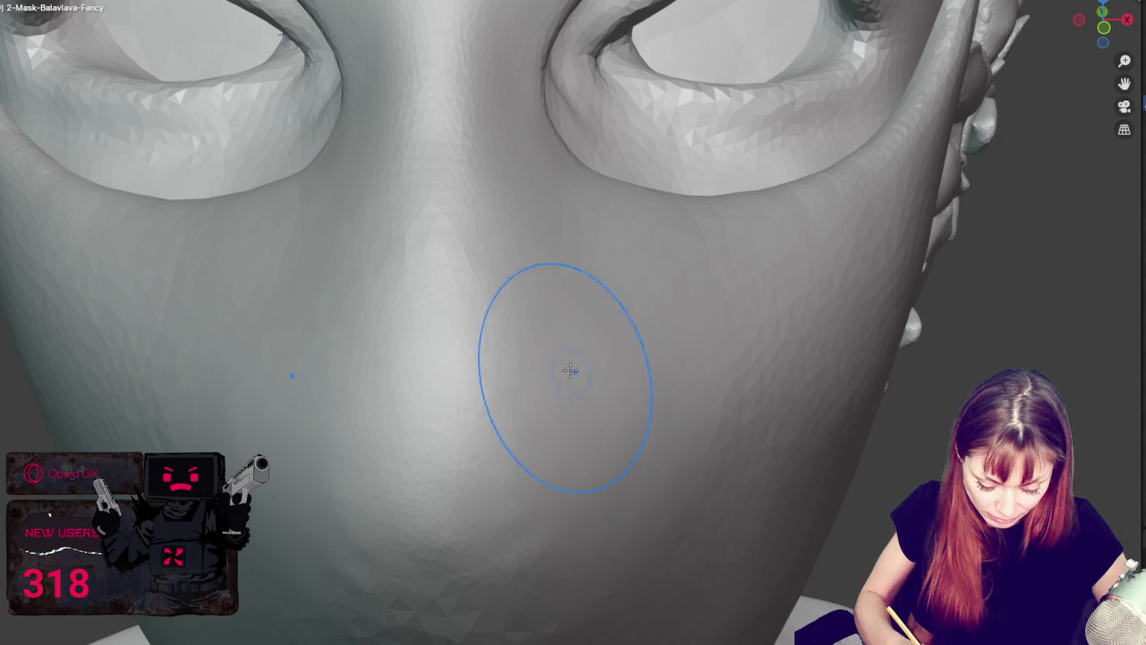
pyautogui.scroll(-8, 686, 452)
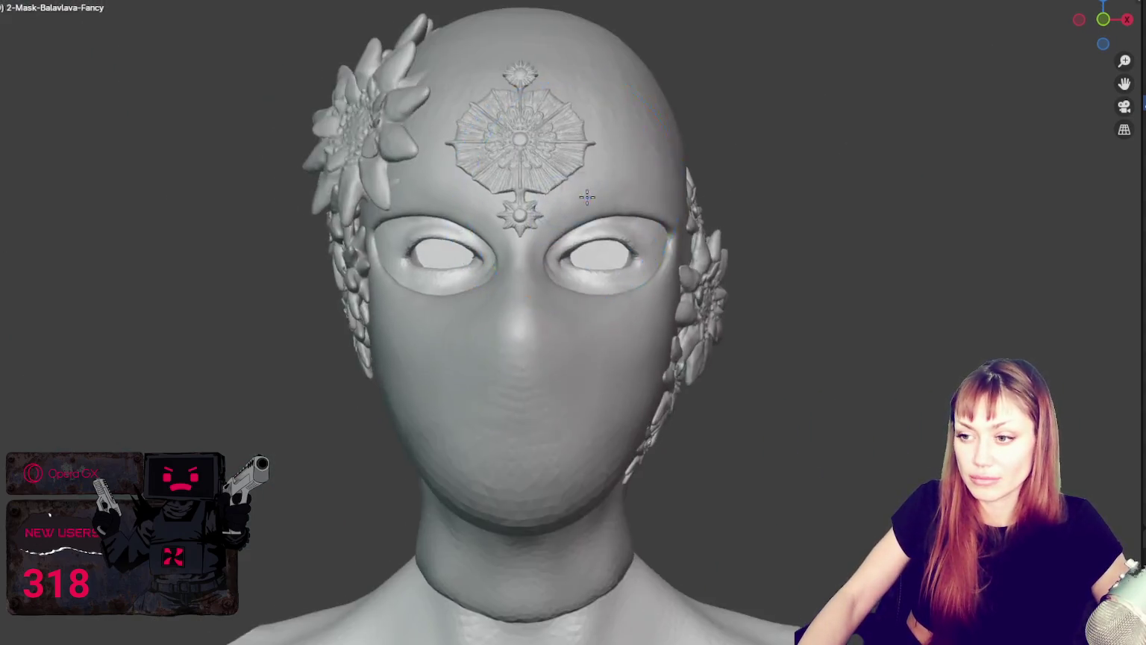
# Zoom in close on the right eye and switch sculpt brush with S.
pyautogui.moveTo(522, 299)
pyautogui.mouseDown(button='middle')
pyautogui.moveTo(715, 217)
pyautogui.moveTo(430, 213)
pyautogui.moveTo(562, 212)
pyautogui.mouseUp(button='middle')
pyautogui.scroll(3, 562, 213)
pyautogui.moveTo(615, 249)
pyautogui.mouseDown(button='middle')
pyautogui.moveTo(502, 276)
pyautogui.moveTo(525, 302)
pyautogui.moveTo(512, 312)
pyautogui.mouseUp(button='middle')
pyautogui.scroll(2, 567, 265)
pyautogui.scroll(2, 522, 291)
pyautogui.scroll(2, 521, 291)
pyautogui.press('s')
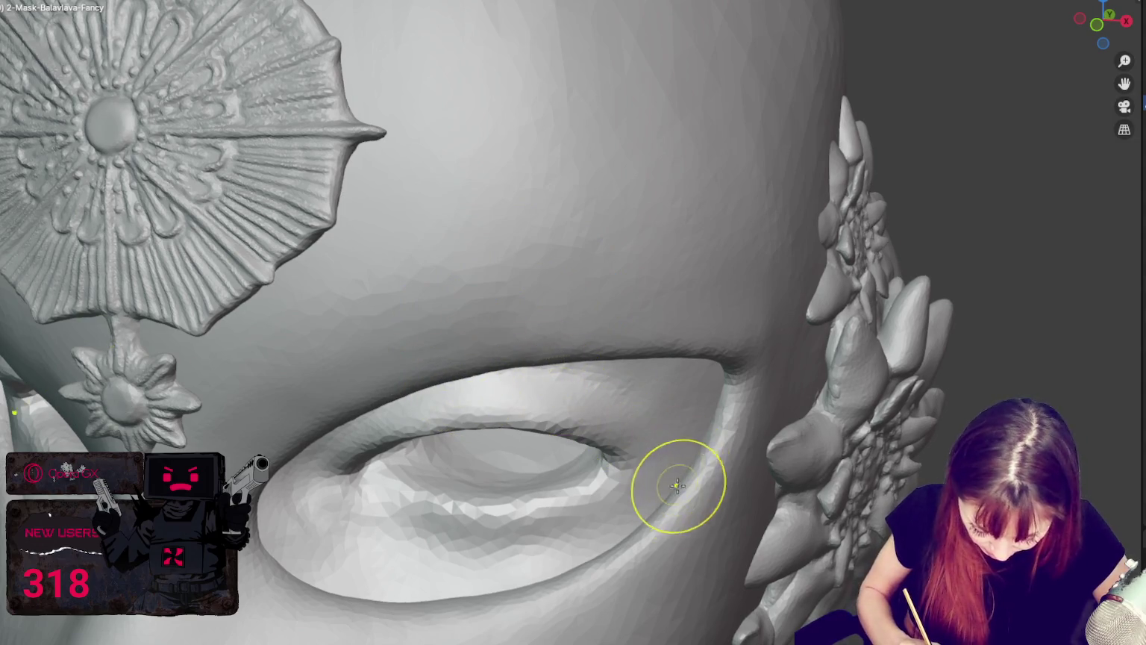
# Orbit around the eye, brow and whole head to survey the mask.
pyautogui.moveTo(679, 481); pyautogui.dragTo(665, 500, button='middle')
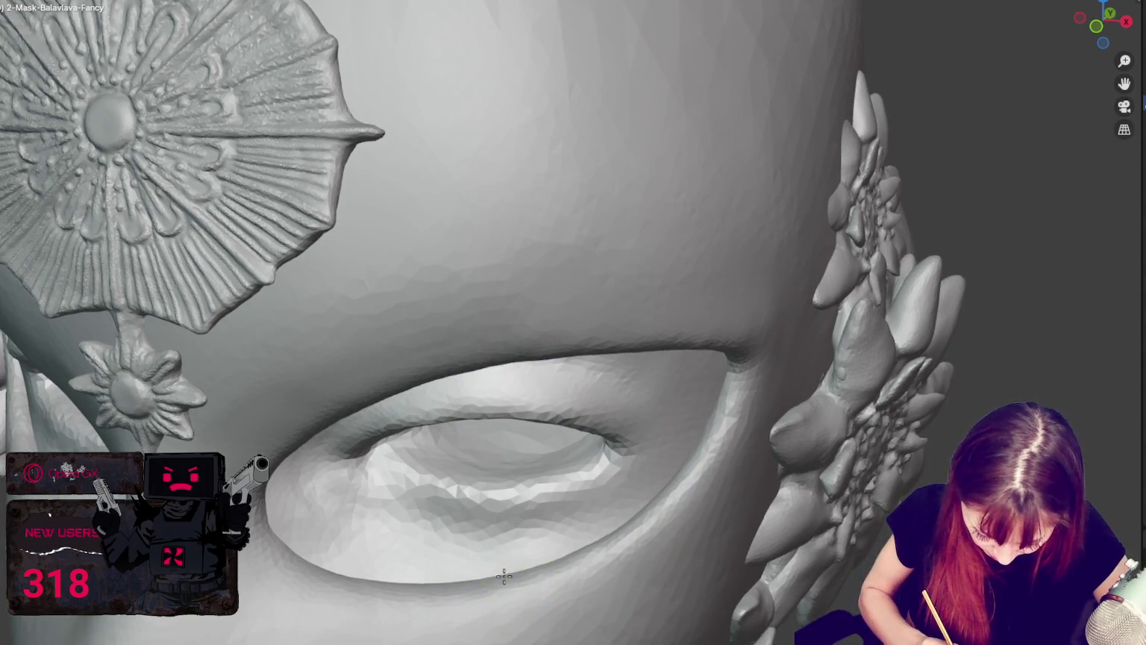
pyautogui.moveTo(582, 565)
pyautogui.mouseDown(button='middle')
pyautogui.moveTo(620, 550)
pyautogui.moveTo(609, 540)
pyautogui.moveTo(418, 530)
pyautogui.mouseUp(button='middle')
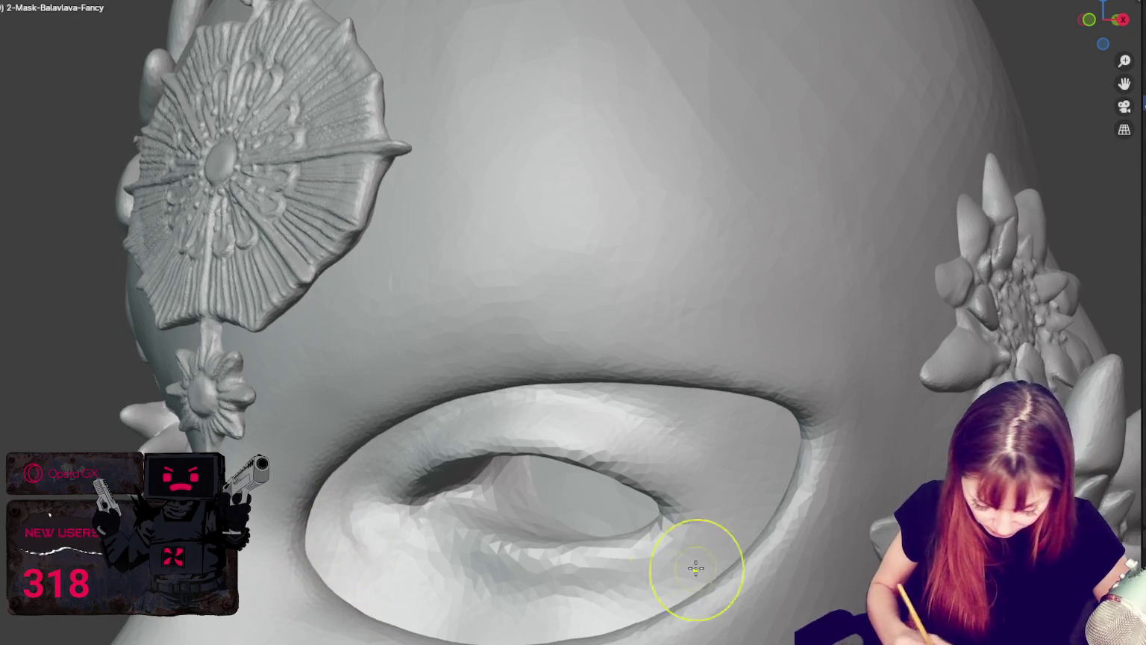
pyautogui.scroll(-3, 788, 467)
pyautogui.moveTo(791, 448)
pyautogui.mouseDown(button='middle')
pyautogui.moveTo(801, 397)
pyautogui.moveTo(809, 492)
pyautogui.moveTo(597, 455)
pyautogui.moveTo(491, 515)
pyautogui.moveTo(676, 528)
pyautogui.moveTo(665, 527)
pyautogui.mouseUp(button='middle')
pyautogui.scroll(3, 800, 401)
pyautogui.scroll(-2, 810, 492)
pyautogui.scroll(2, 597, 455)
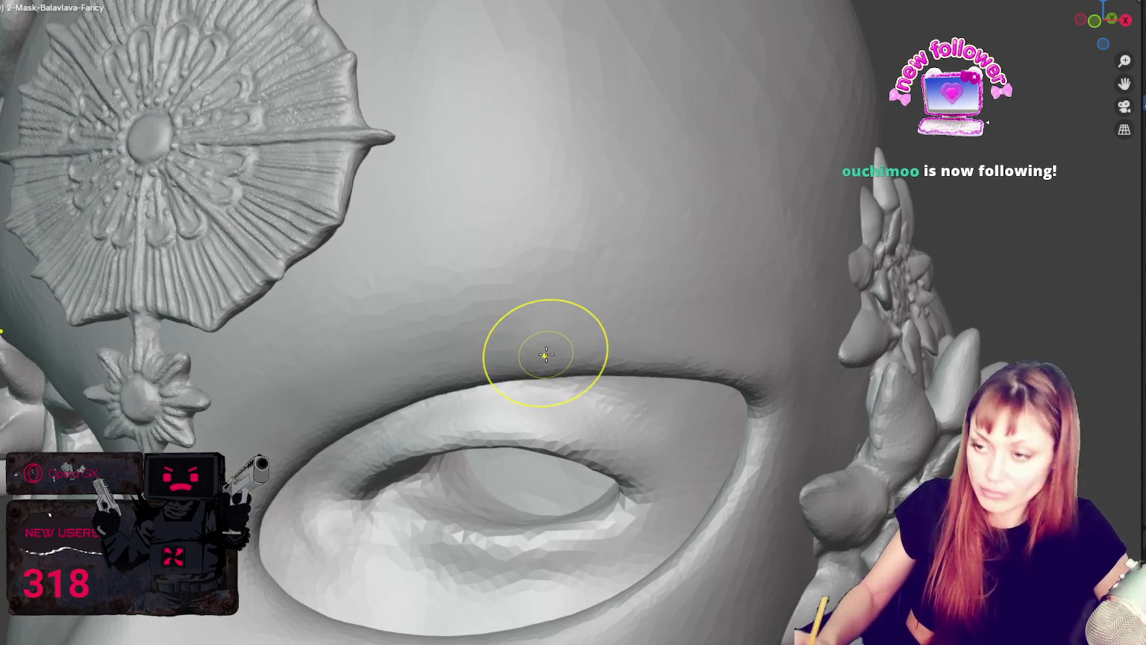
pyautogui.scroll(-6, 552, 336)
pyautogui.moveTo(644, 300); pyautogui.dragTo(644, 299, button='middle')
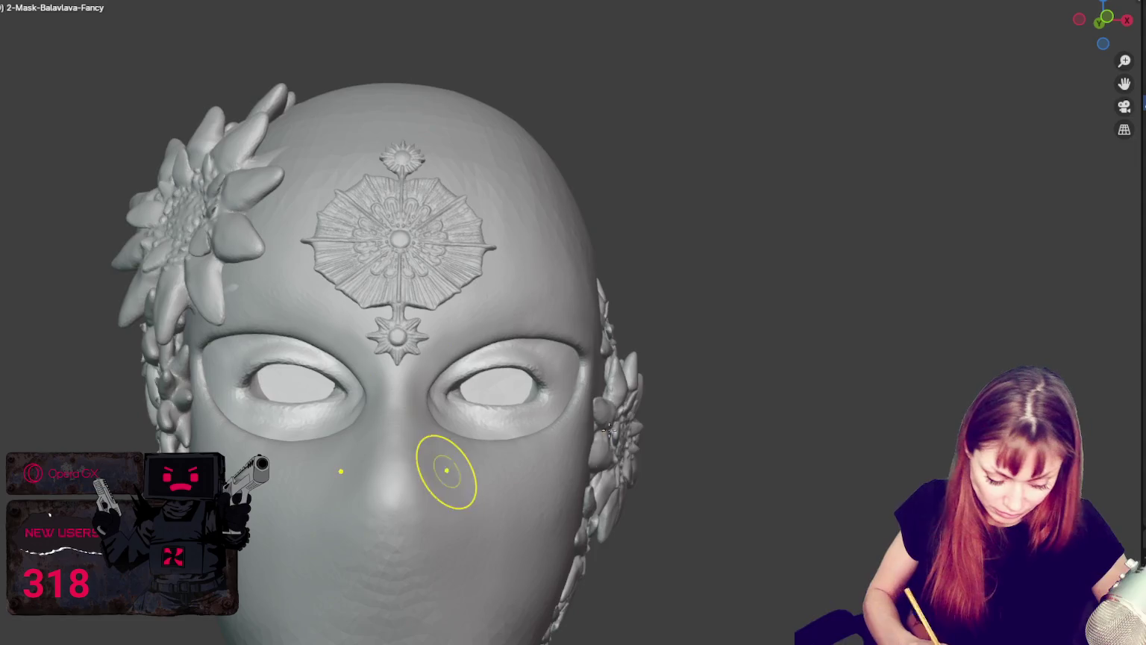
pyautogui.moveTo(448, 469); pyautogui.dragTo(584, 441, button='middle')
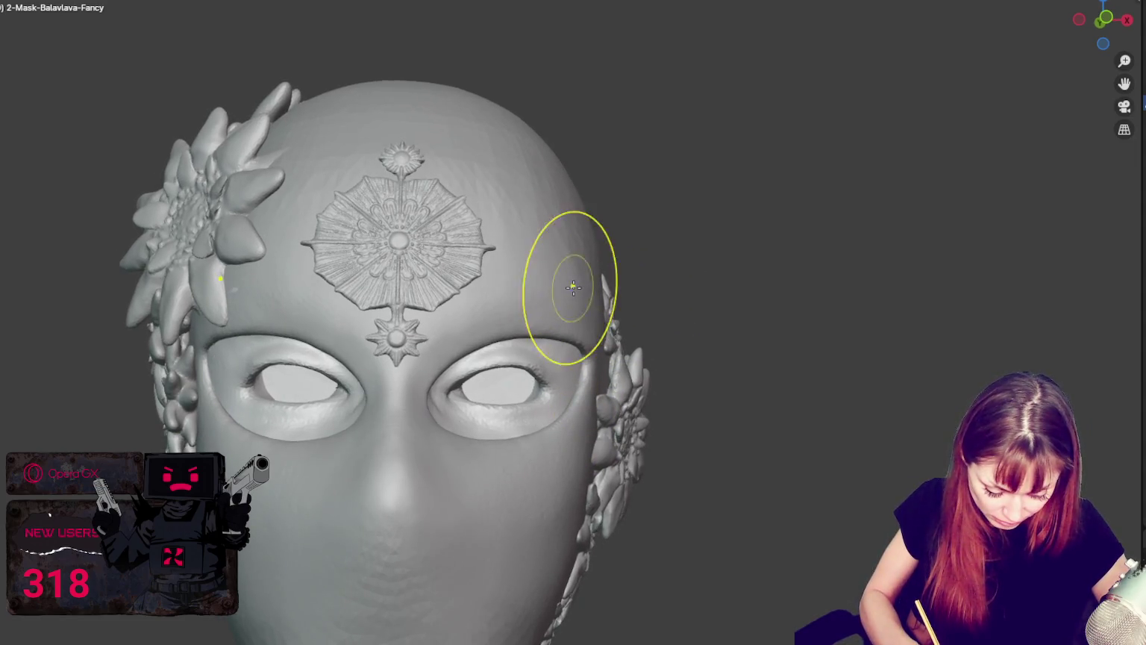
pyautogui.moveTo(573, 285); pyautogui.dragTo(663, 302, button='middle')
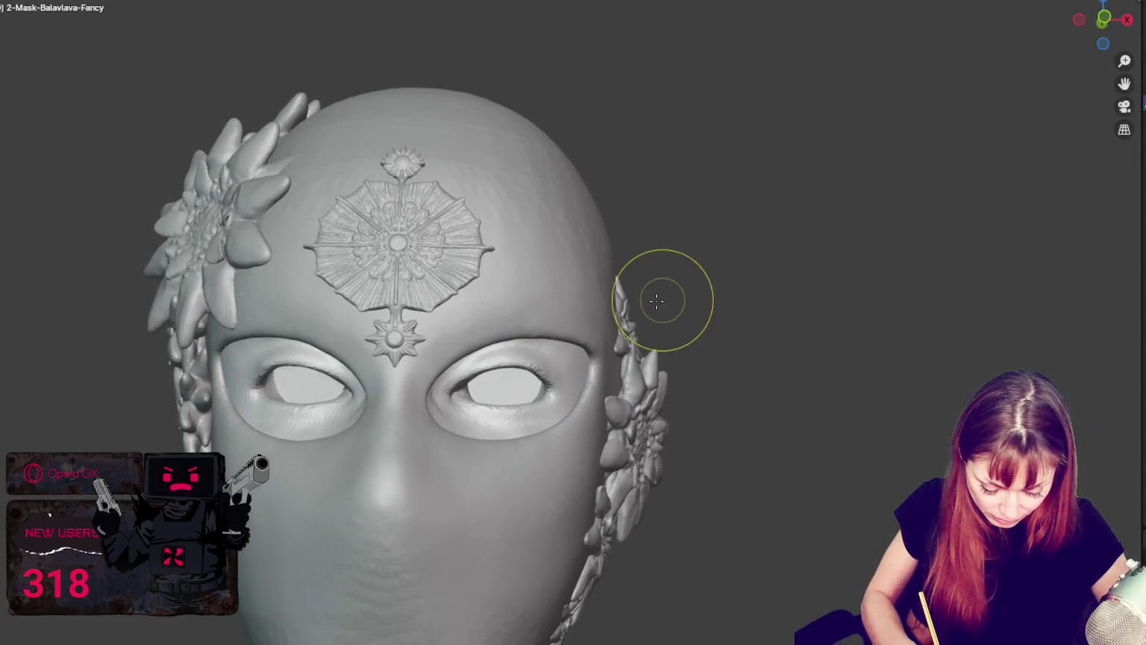
pyautogui.moveTo(410, 584)
pyautogui.mouseDown(button='middle')
pyautogui.moveTo(461, 544)
pyautogui.moveTo(540, 294)
pyautogui.mouseUp(button='middle')
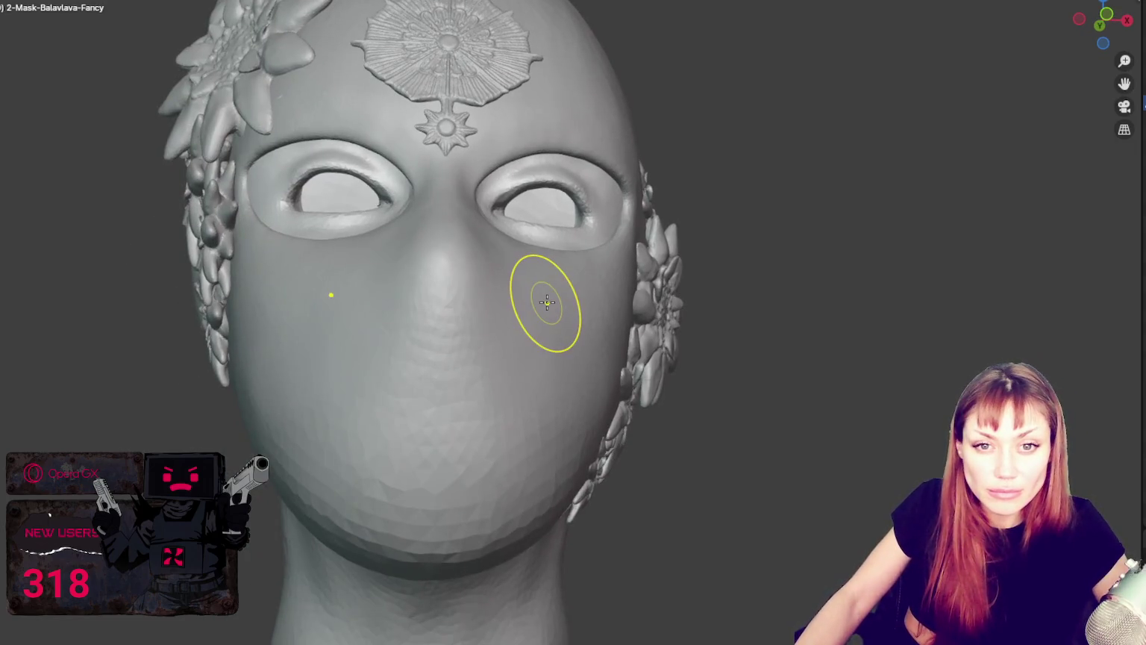
# Enlarge the sculpt brush radius to cover the lower face.
pyautogui.press('f')
pyautogui.click(551, 343)
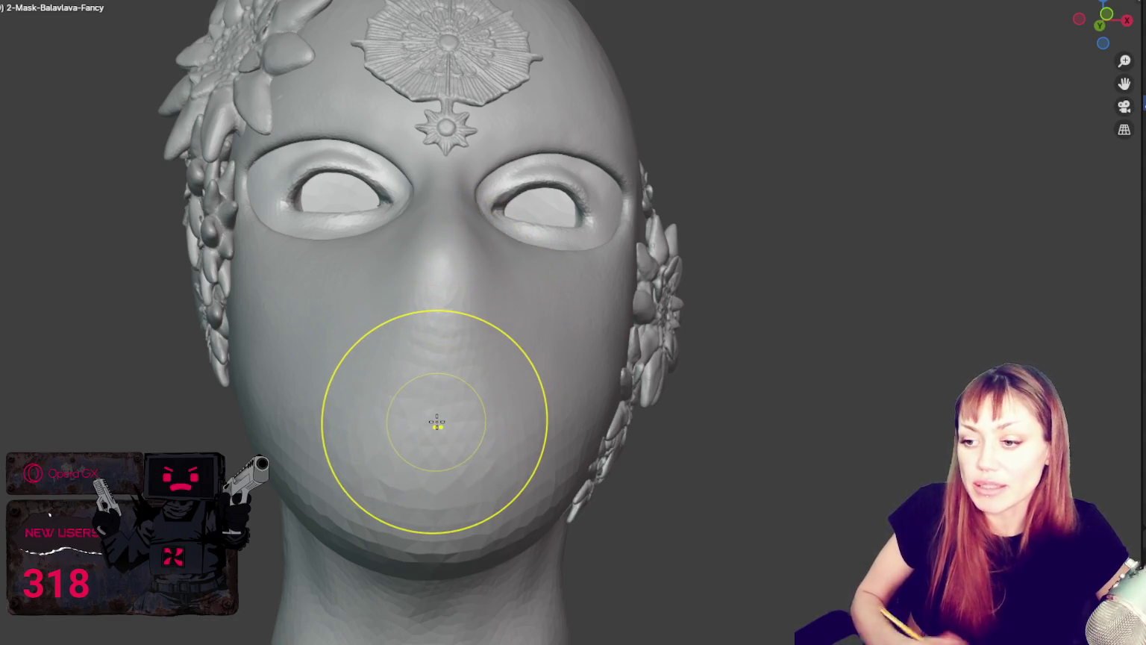
pyautogui.moveTo(438, 422); pyautogui.dragTo(489, 324, button='middle')
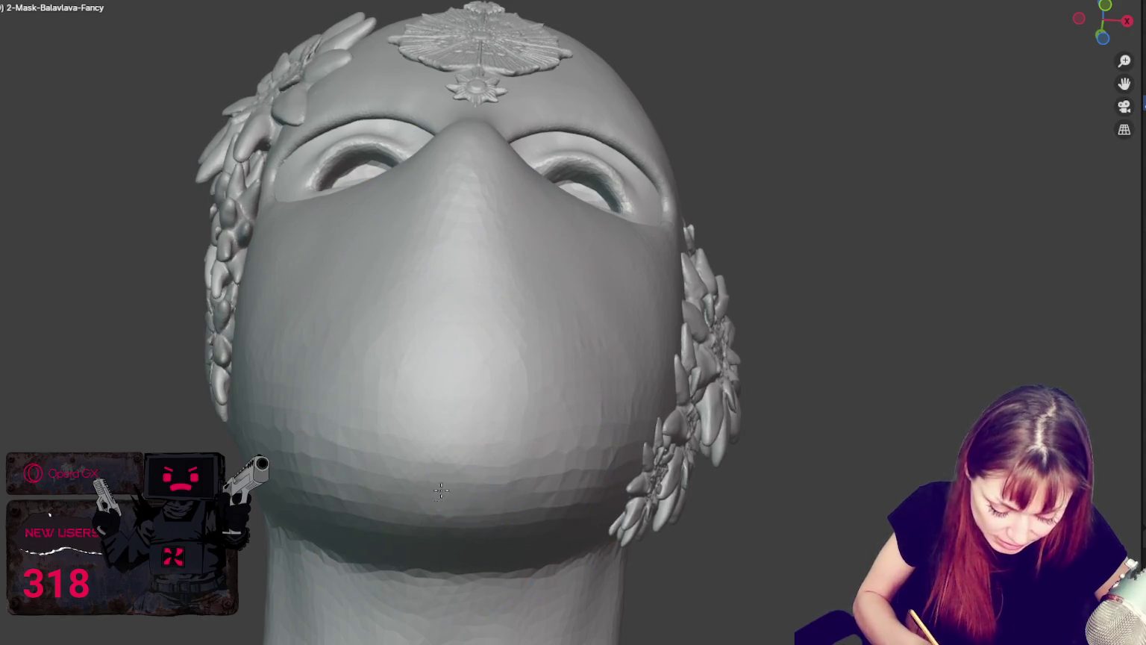
pyautogui.moveTo(441, 490); pyautogui.dragTo(530, 450, button='middle')
pyautogui.moveTo(597, 461)
pyautogui.mouseDown(button='middle')
pyautogui.moveTo(576, 435)
pyautogui.moveTo(633, 446)
pyautogui.moveTo(530, 477)
pyautogui.mouseUp(button='middle')
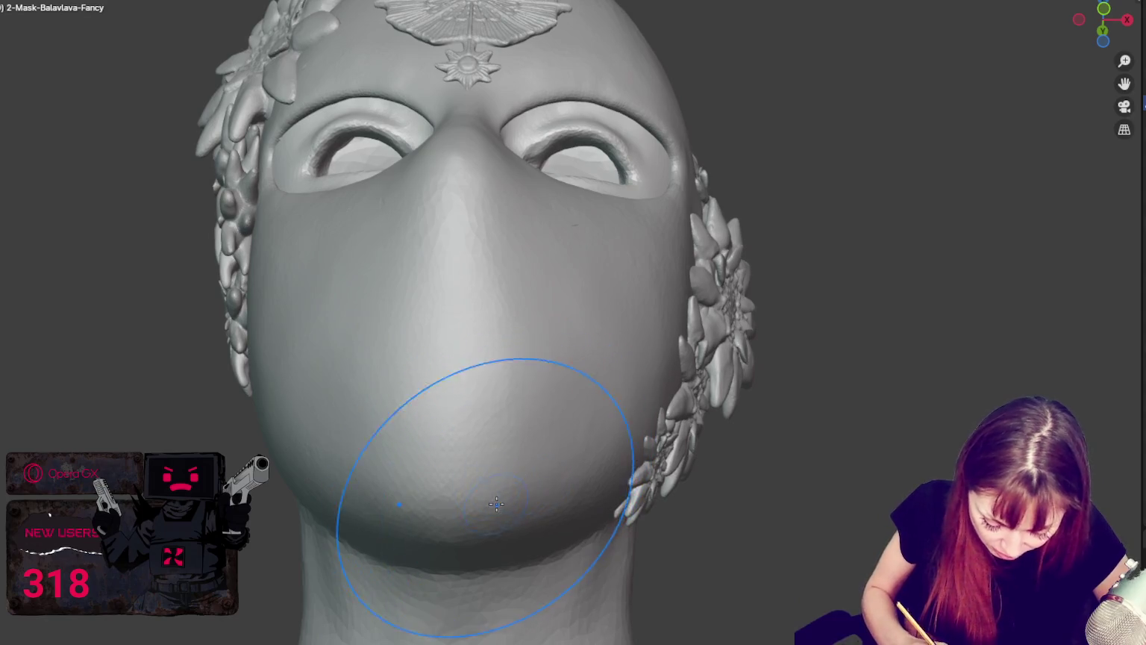
pyautogui.moveTo(473, 477); pyautogui.dragTo(543, 512, button='middle')
pyautogui.scroll(3, 684, 545)
pyautogui.moveTo(684, 545); pyautogui.dragTo(642, 523, button='middle')
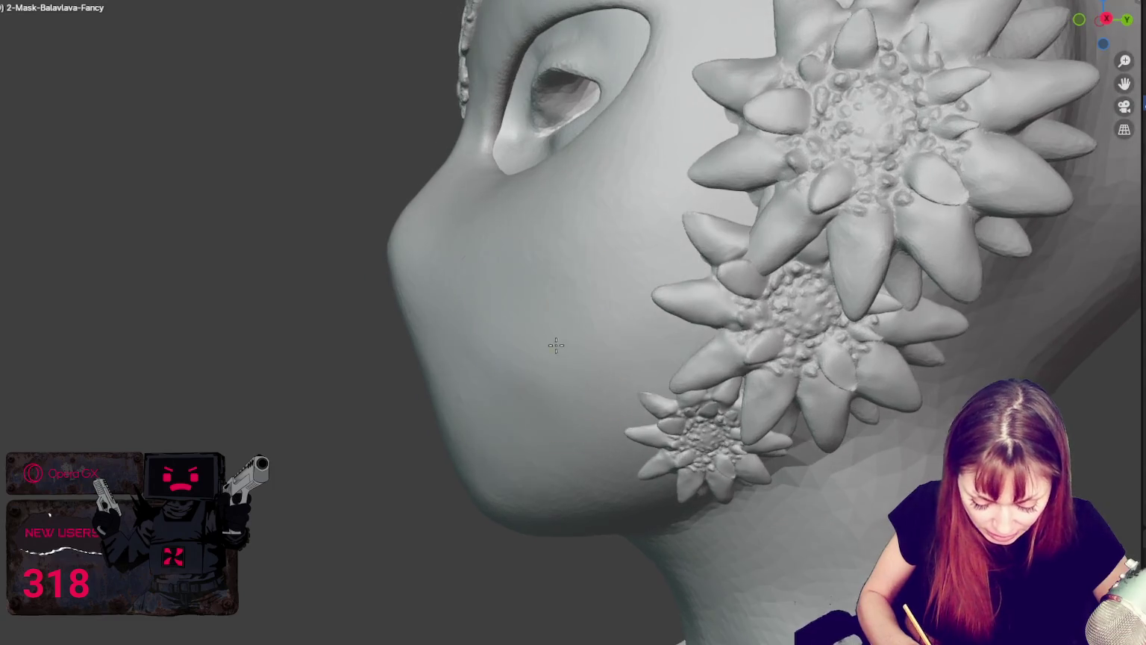
pyautogui.moveTo(535, 348); pyautogui.dragTo(576, 333, button='middle')
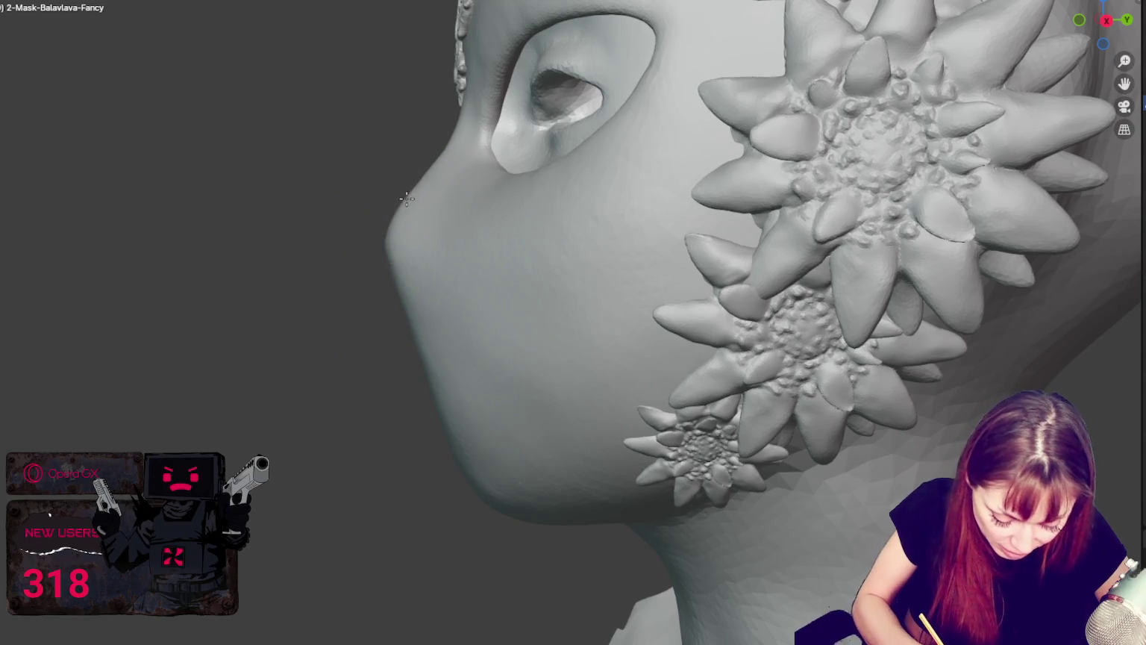
pyautogui.moveTo(410, 202); pyautogui.dragTo(409, 206, button='middle')
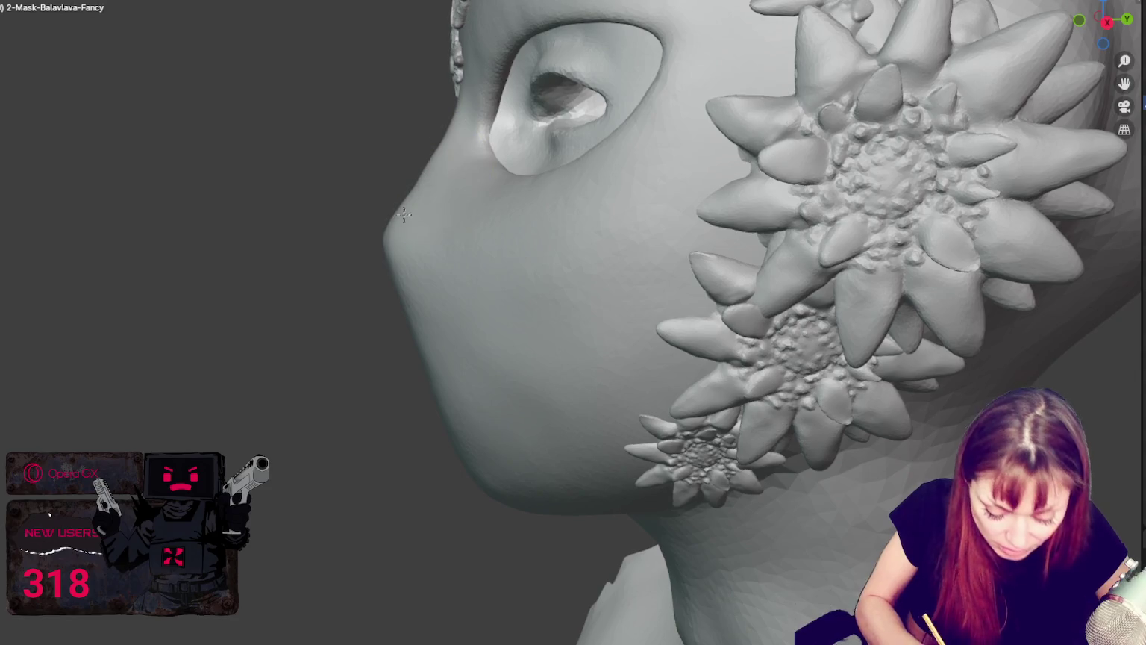
pyautogui.moveTo(422, 218)
pyautogui.mouseDown(button='middle')
pyautogui.moveTo(561, 246)
pyautogui.moveTo(511, 114)
pyautogui.mouseUp(button='middle')
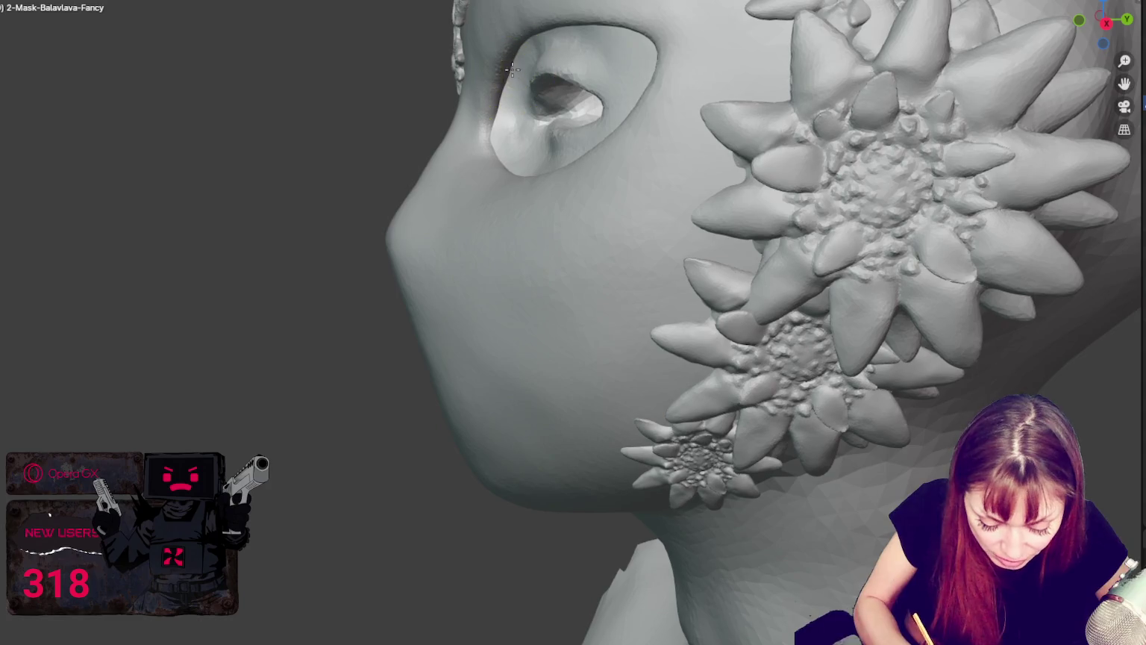
pyautogui.moveTo(523, 71)
pyautogui.mouseDown(button='middle')
pyautogui.moveTo(522, 57)
pyautogui.moveTo(512, 102)
pyautogui.mouseUp(button='middle')
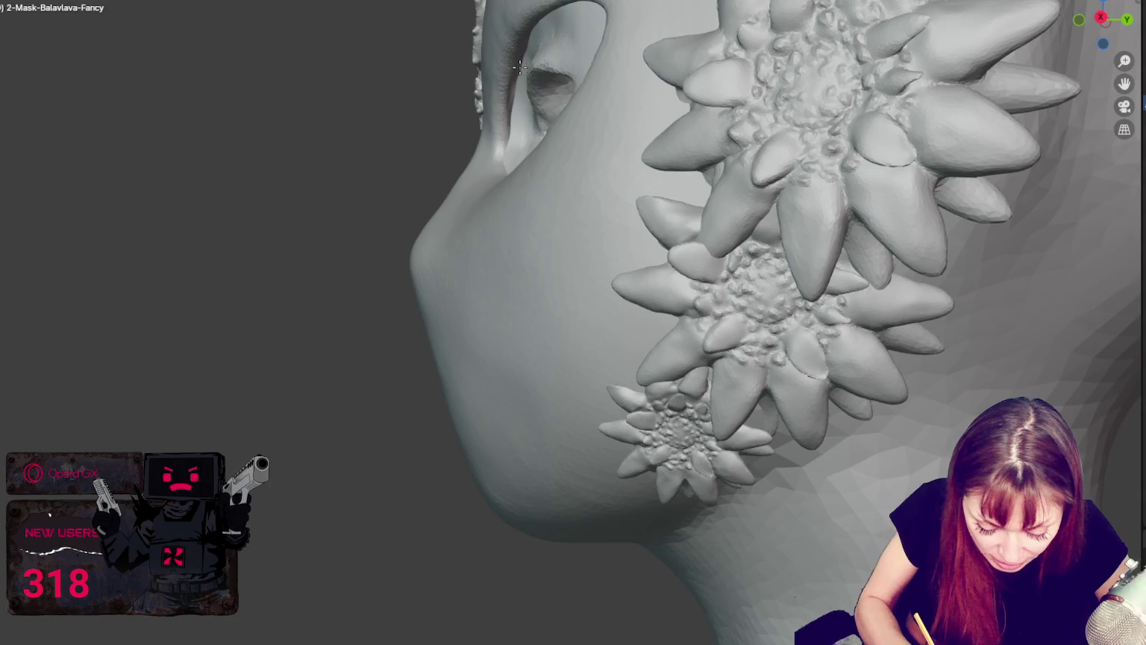
pyautogui.moveTo(511, 125)
pyautogui.mouseDown(button='middle')
pyautogui.moveTo(747, 172)
pyautogui.moveTo(857, 177)
pyautogui.moveTo(739, 213)
pyautogui.mouseUp(button='middle')
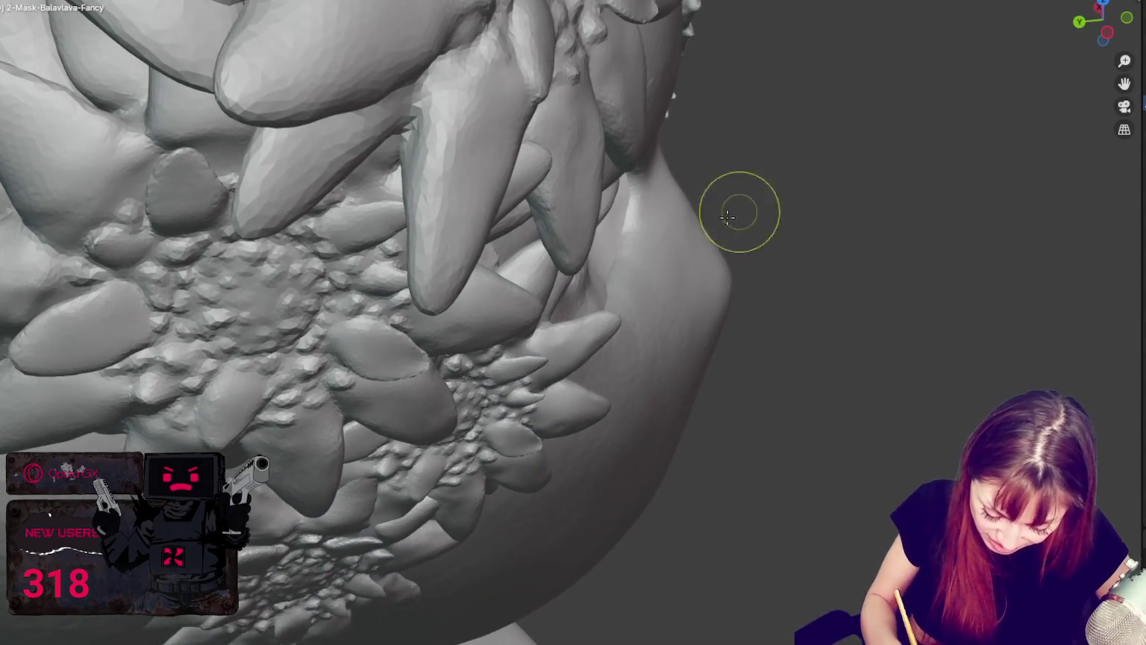
# Carve a crease into the jaw below the flower cluster and check it from two angles.
pyautogui.moveTo(621, 269)
pyautogui.mouseDown(button='middle')
pyautogui.moveTo(664, 239)
pyautogui.moveTo(595, 290)
pyautogui.mouseUp(button='middle')
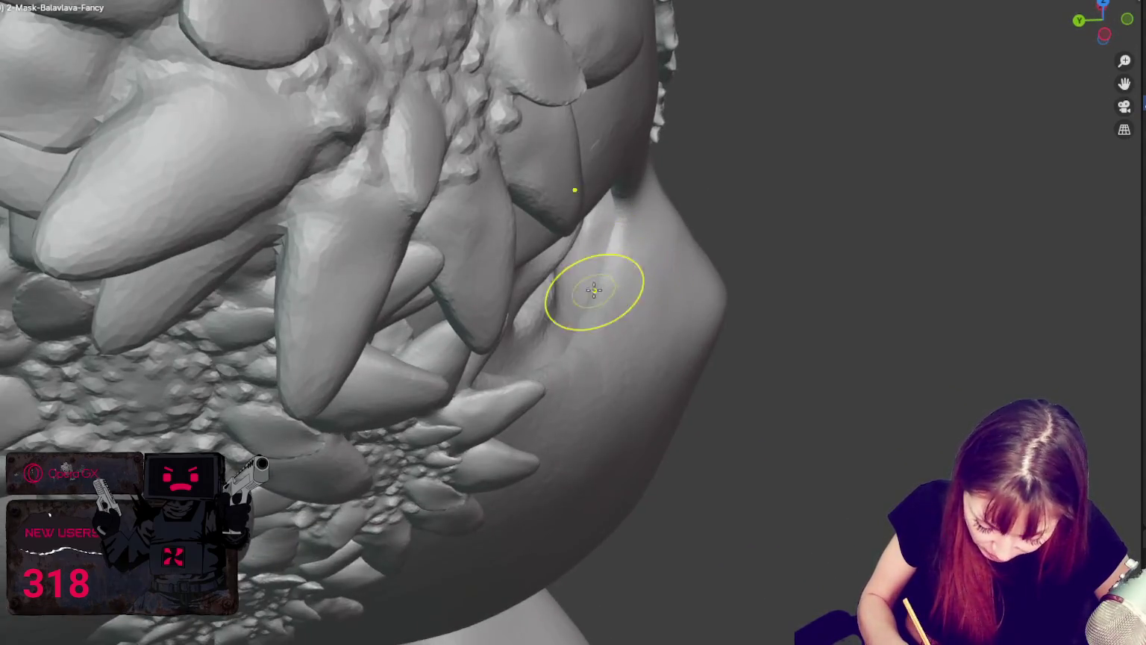
pyautogui.moveTo(598, 253); pyautogui.dragTo(625, 228)
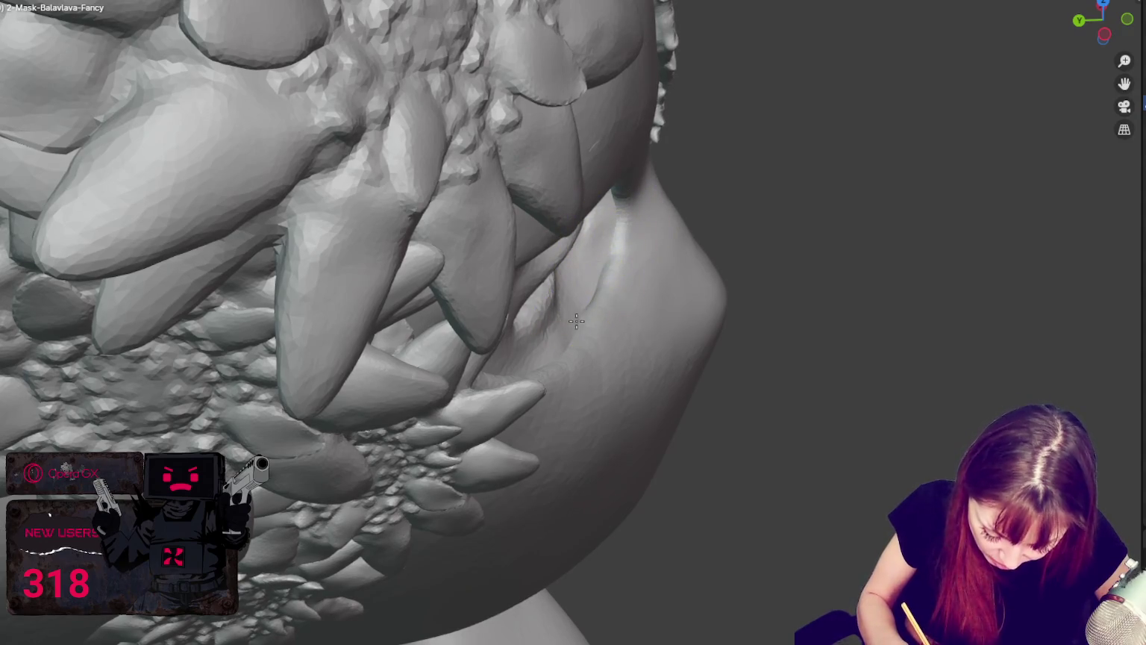
pyautogui.moveTo(599, 318)
pyautogui.mouseDown(button='middle')
pyautogui.moveTo(559, 312)
pyautogui.moveTo(568, 299)
pyautogui.mouseUp(button='middle')
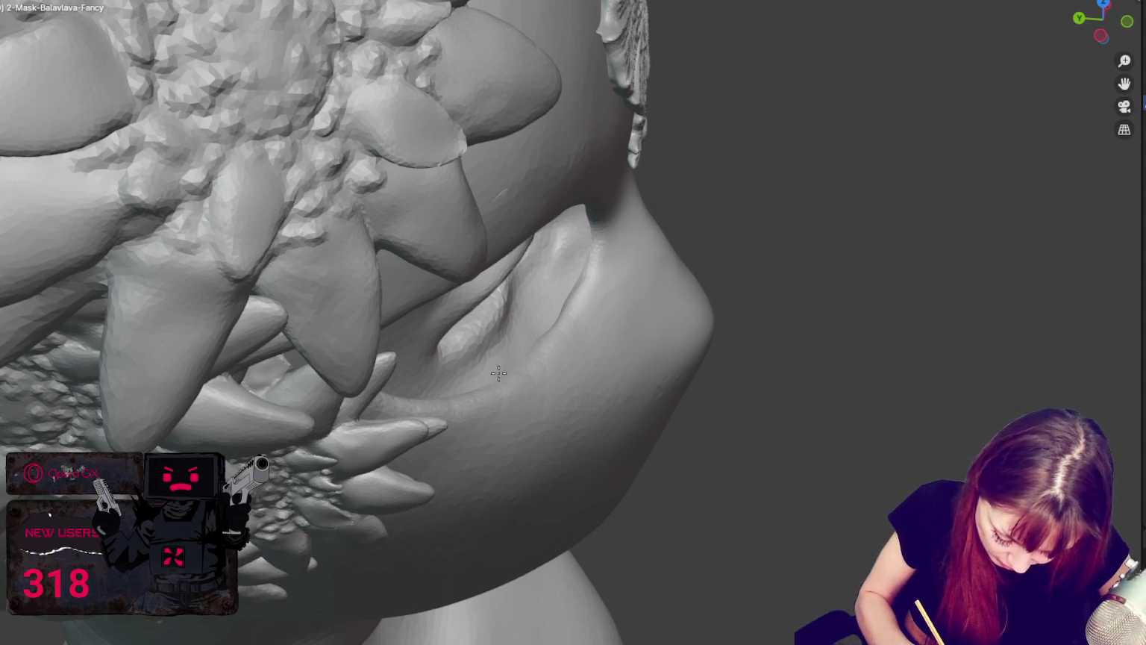
pyautogui.moveTo(572, 274)
pyautogui.mouseDown(button='middle')
pyautogui.moveTo(588, 331)
pyautogui.moveTo(602, 323)
pyautogui.mouseUp(button='middle')
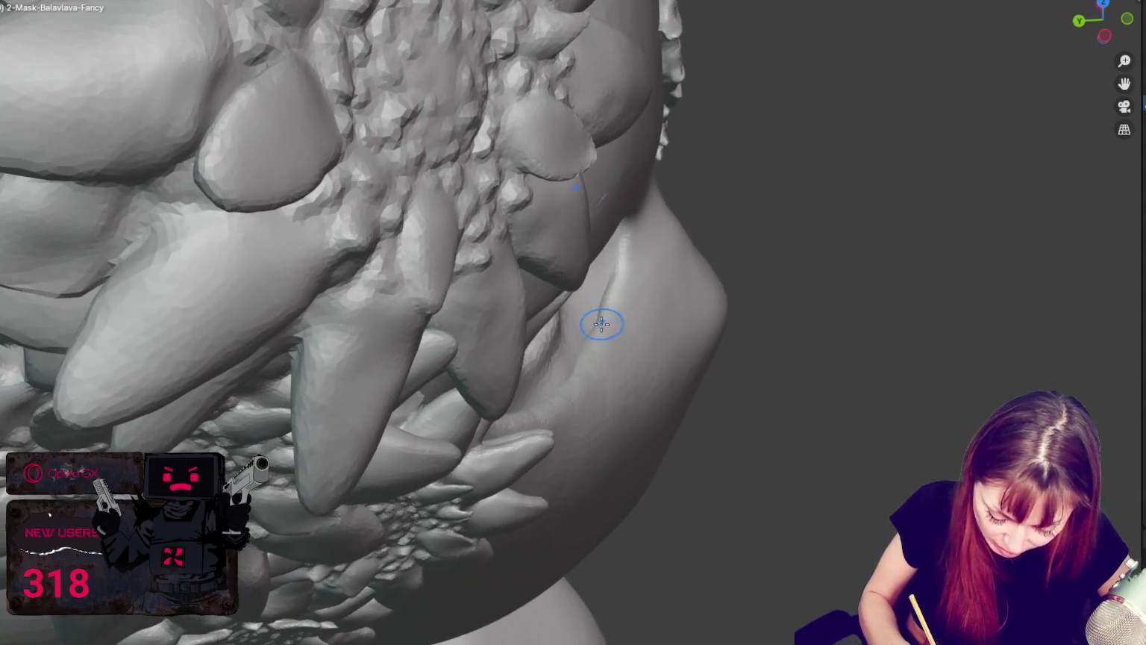
pyautogui.moveTo(619, 254)
pyautogui.mouseDown(button='middle')
pyautogui.moveTo(553, 306)
pyautogui.moveTo(443, 187)
pyautogui.mouseUp(button='middle')
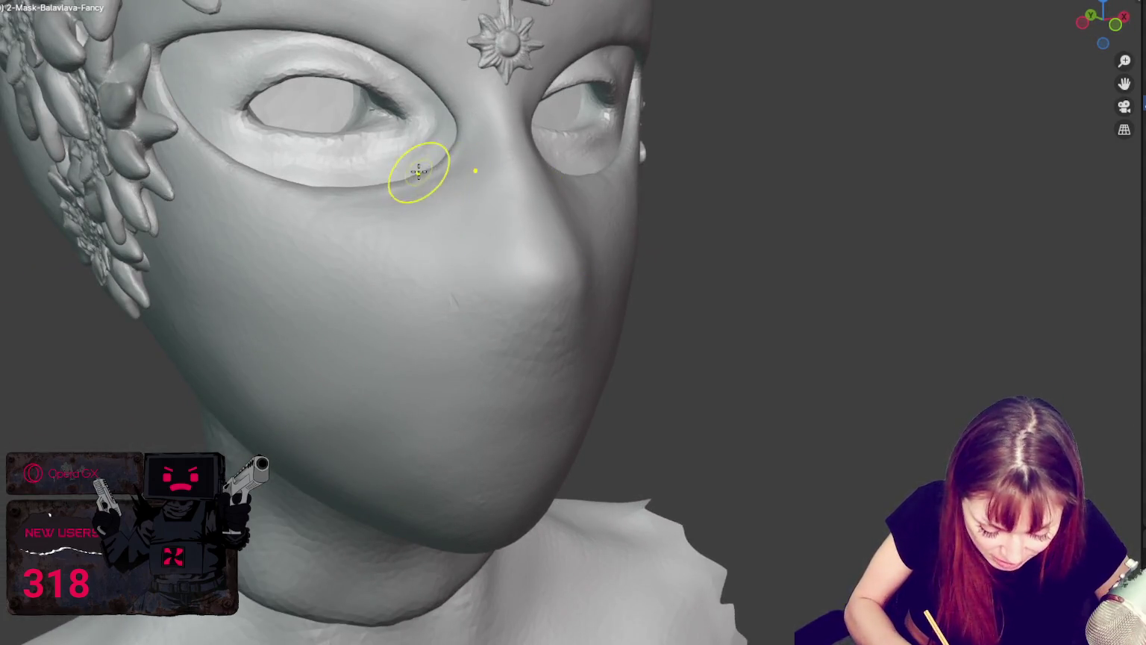
pyautogui.moveTo(699, 213); pyautogui.dragTo(624, 180, button='middle')
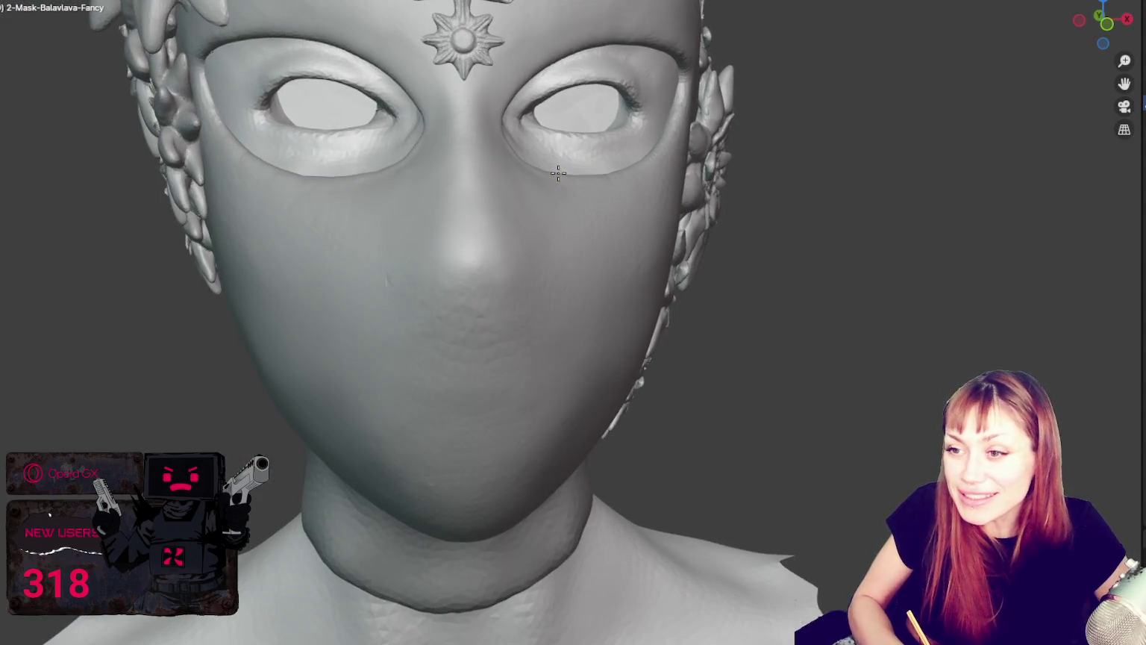
pyautogui.moveTo(558, 182); pyautogui.dragTo(579, 157, button='middle')
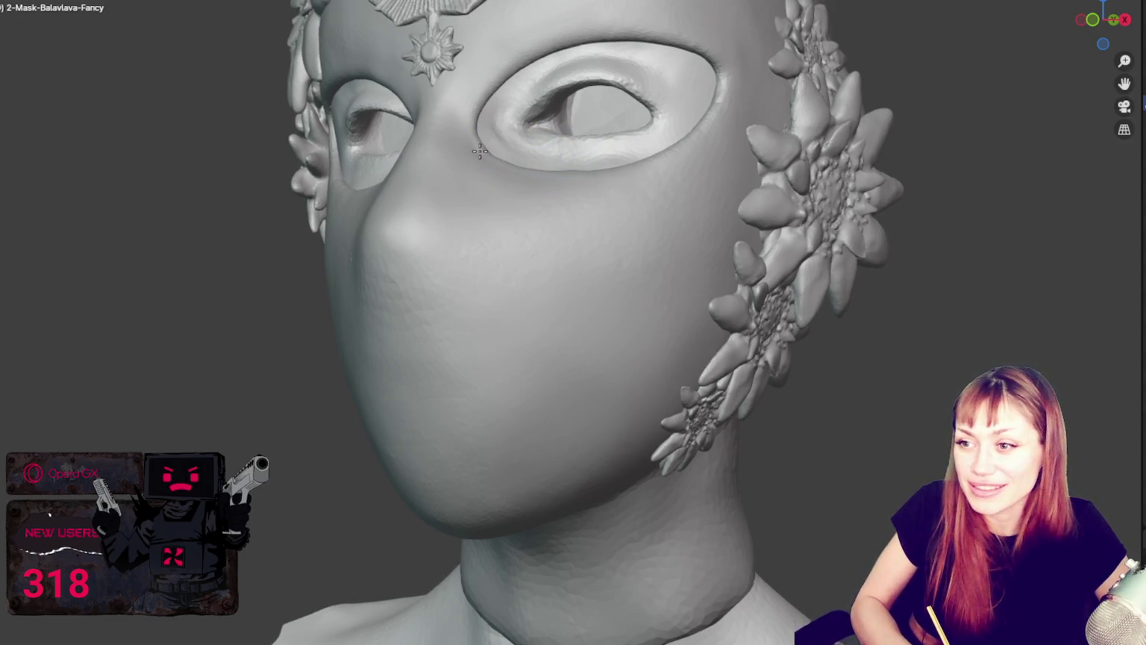
pyautogui.moveTo(478, 150); pyautogui.dragTo(539, 182, button='middle')
pyautogui.moveTo(483, 150); pyautogui.dragTo(523, 159, button='middle')
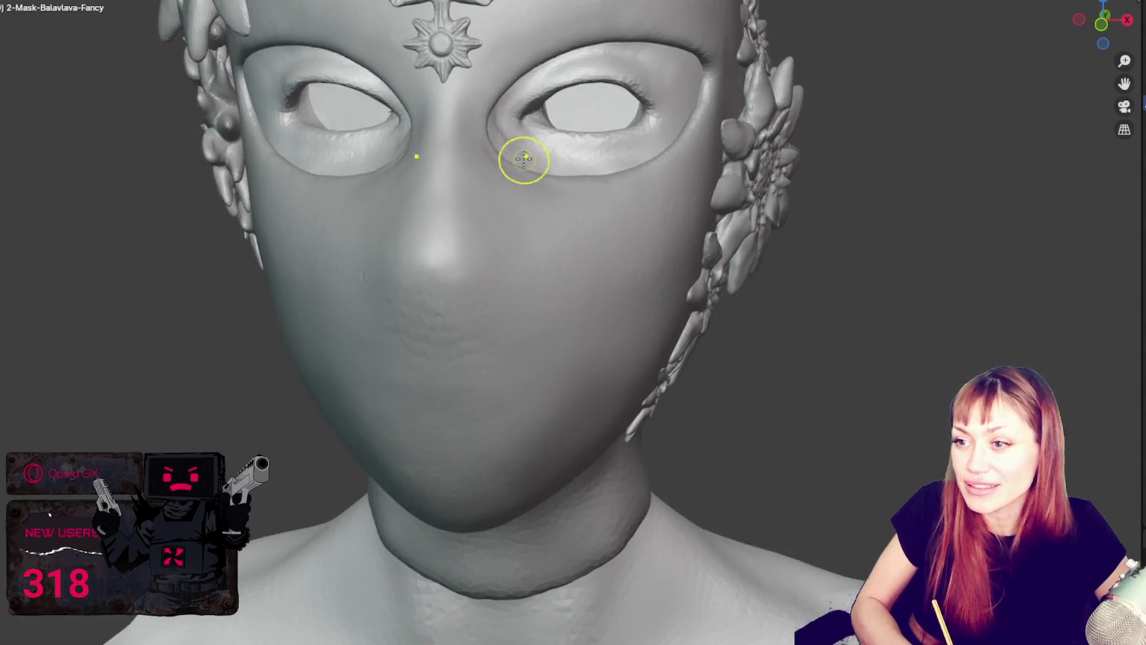
pyautogui.moveTo(589, 189)
pyautogui.mouseDown(button='middle')
pyautogui.moveTo(602, 186)
pyautogui.moveTo(512, 174)
pyautogui.moveTo(379, 181)
pyautogui.mouseUp(button='middle')
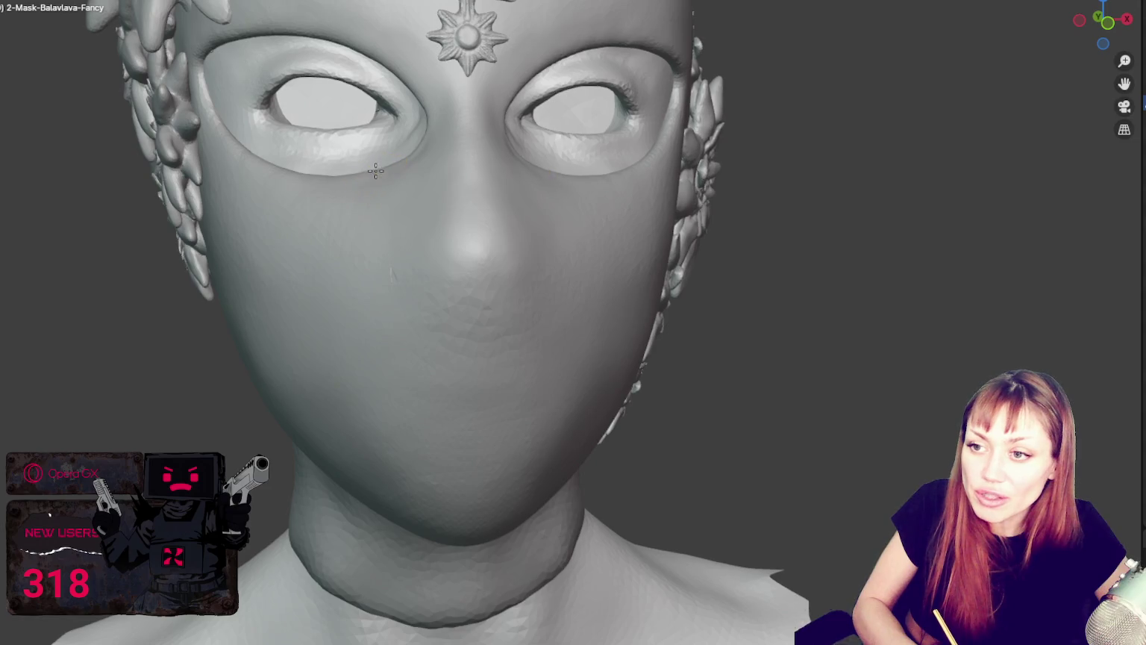
pyautogui.moveTo(453, 200)
pyautogui.mouseDown(button='middle')
pyautogui.moveTo(414, 166)
pyautogui.moveTo(441, 179)
pyautogui.mouseUp(button='middle')
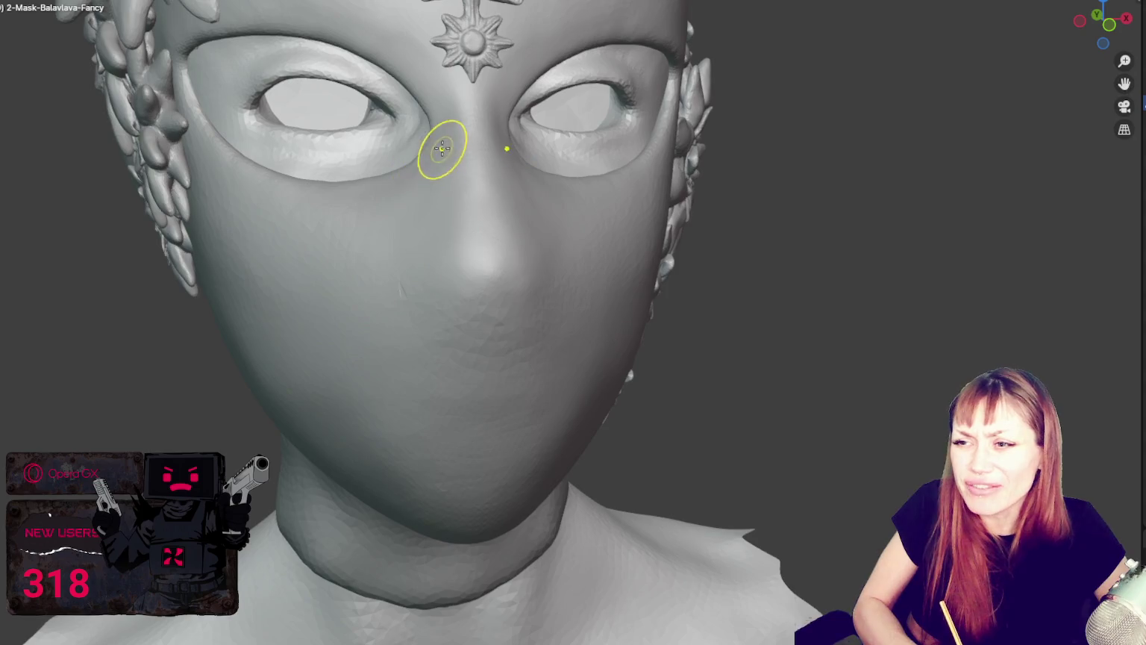
pyautogui.moveTo(426, 152); pyautogui.dragTo(499, 153, button='middle')
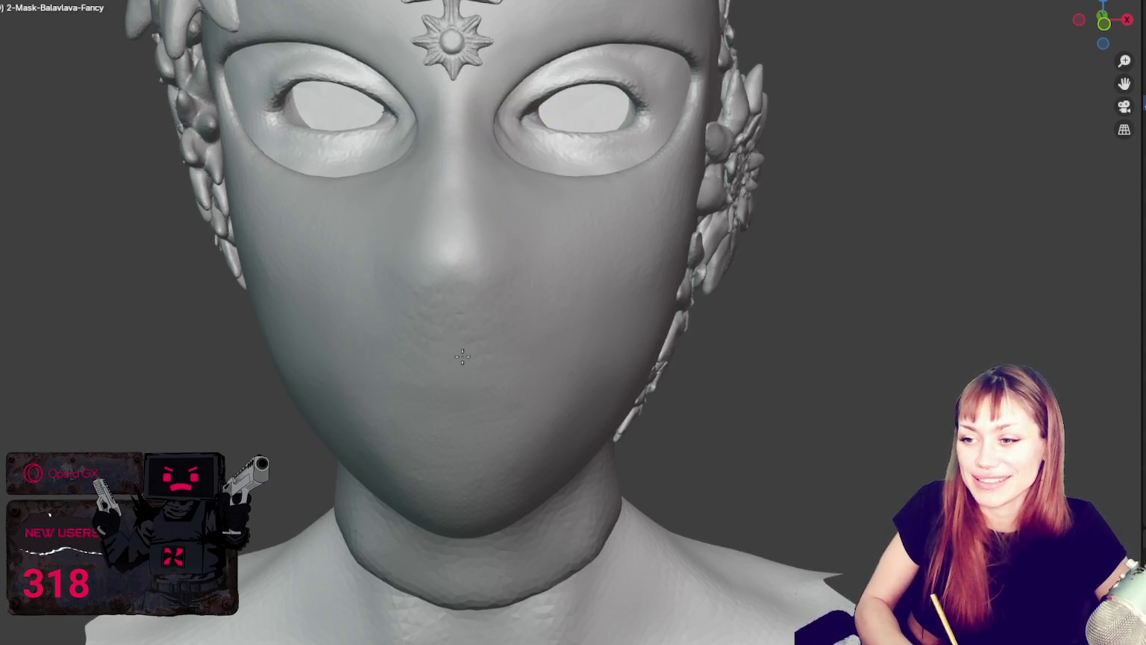
pyautogui.moveTo(463, 356); pyautogui.dragTo(510, 285, button='middle')
pyautogui.moveTo(484, 330); pyautogui.dragTo(481, 299, button='middle')
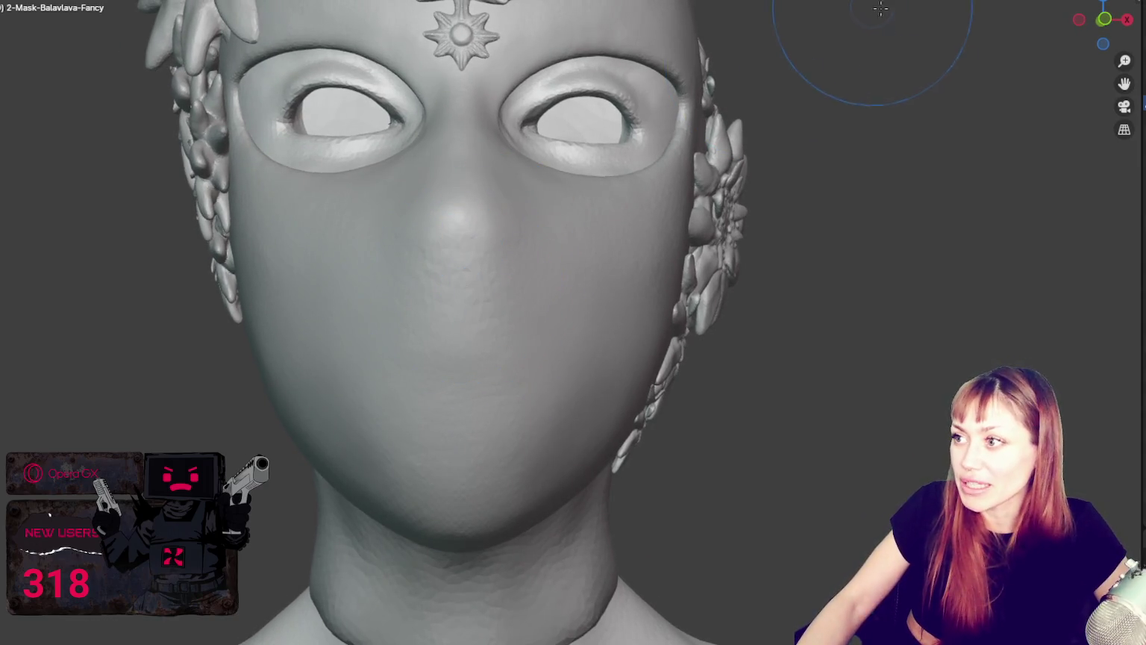
pyautogui.scroll(1, 451, 323)
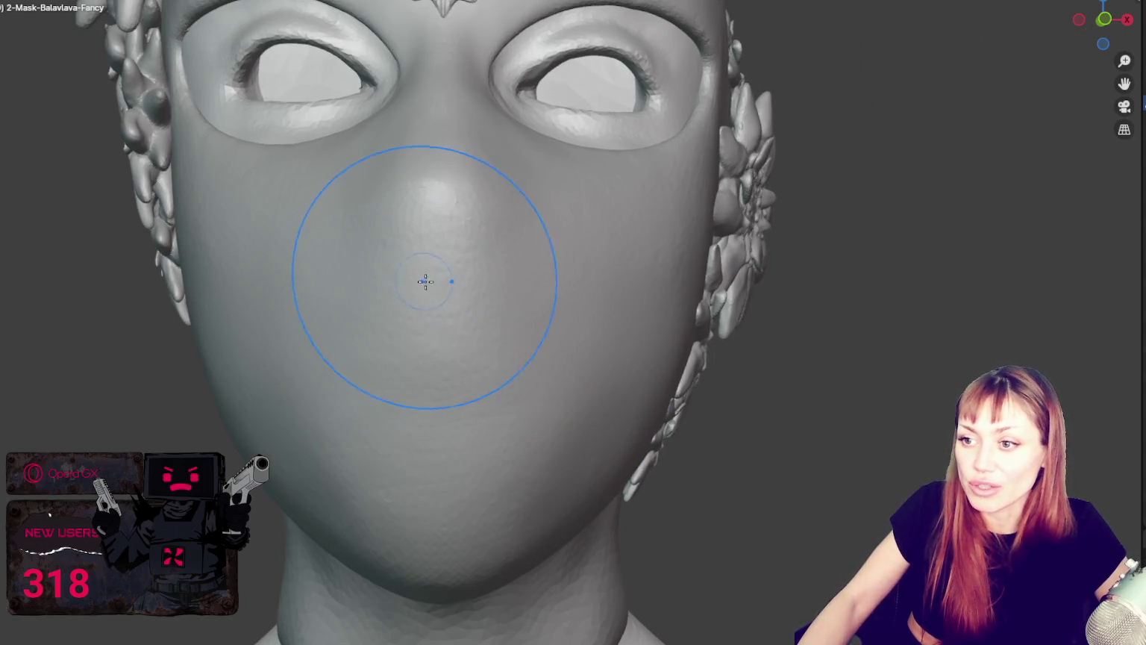
pyautogui.scroll(2, 422, 209)
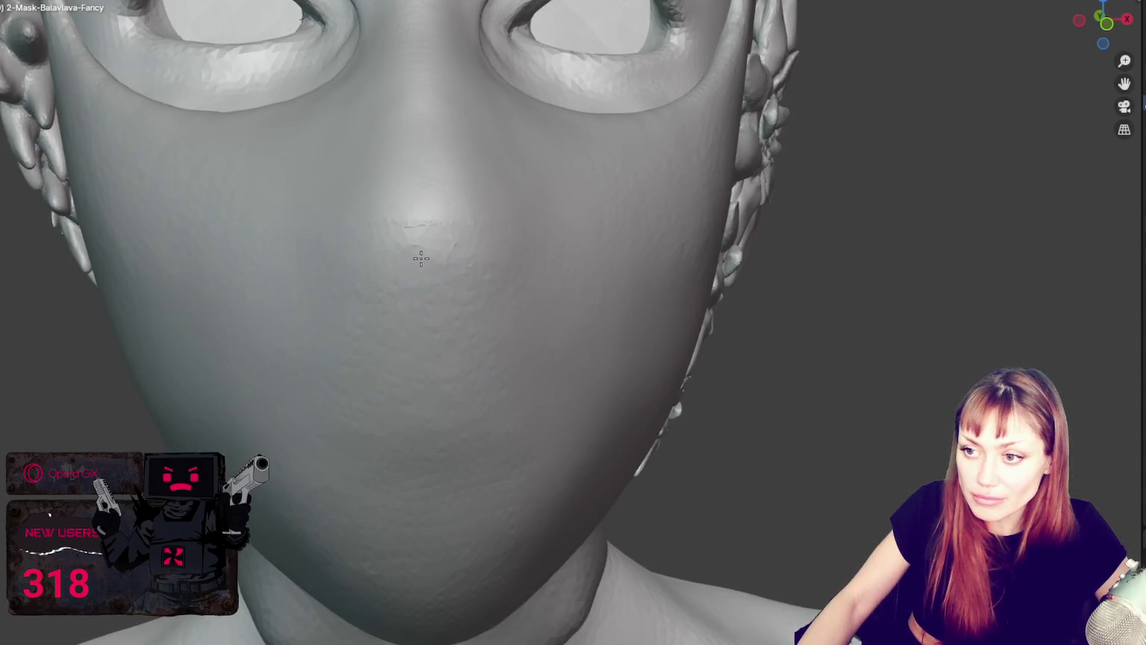
pyautogui.scroll(-3, 415, 351)
pyautogui.moveTo(448, 216)
pyautogui.mouseDown(button='middle')
pyautogui.moveTo(386, 262)
pyautogui.moveTo(424, 376)
pyautogui.moveTo(451, 361)
pyautogui.mouseUp(button='middle')
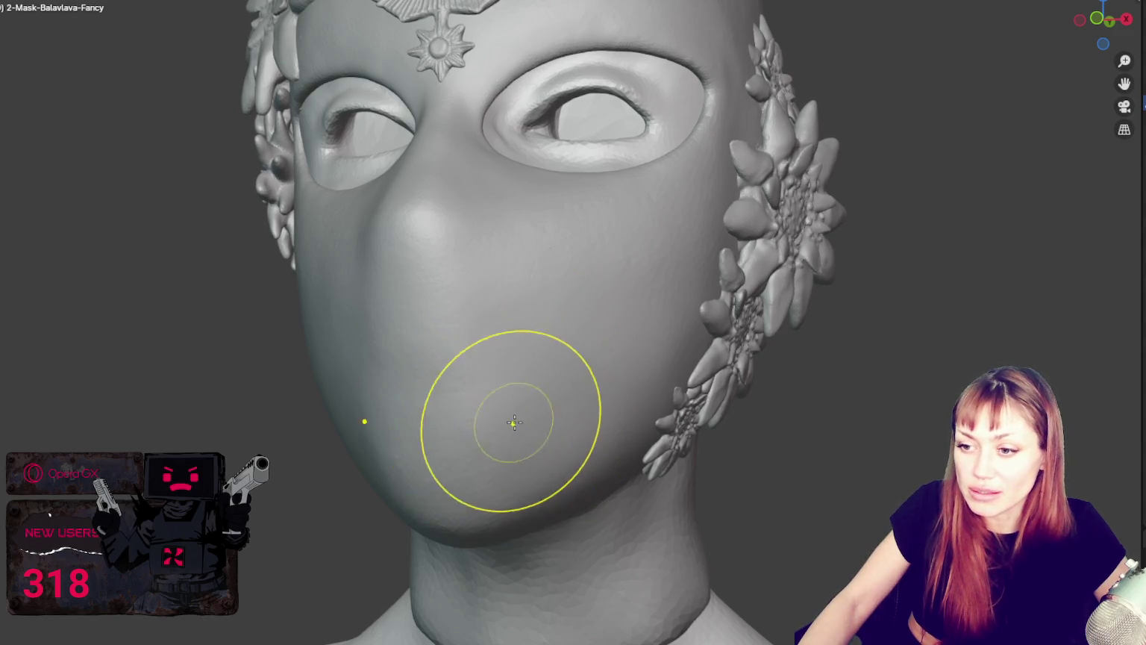
pyautogui.moveTo(509, 423); pyautogui.dragTo(545, 414, button='middle')
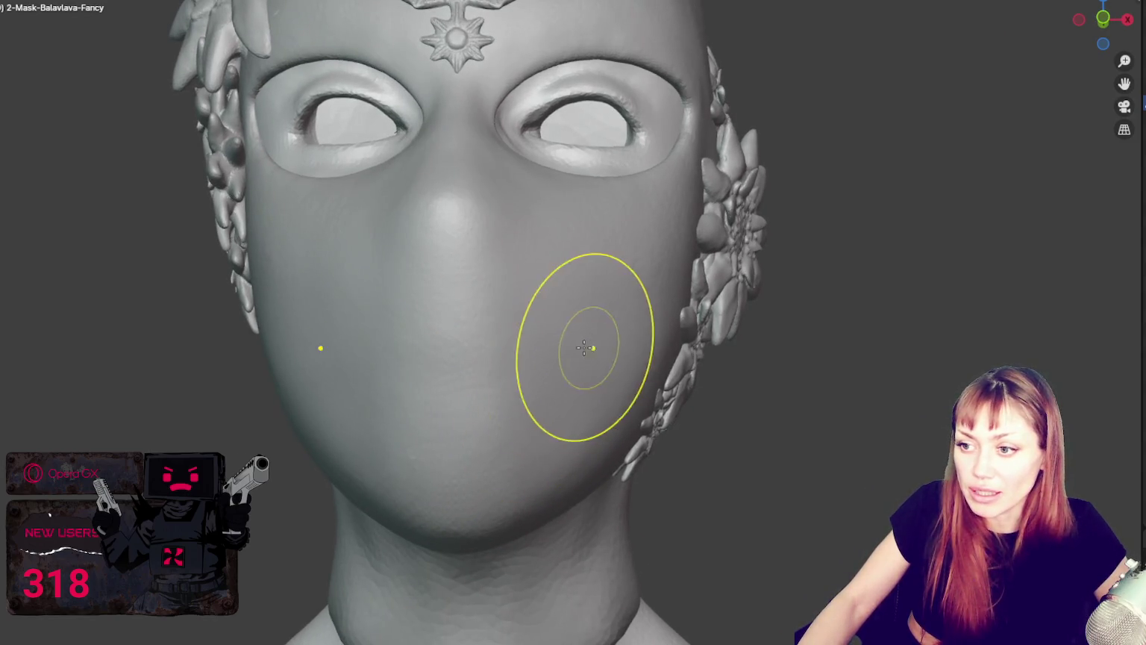
pyautogui.moveTo(619, 251)
pyautogui.mouseDown(button='middle')
pyautogui.moveTo(622, 302)
pyautogui.moveTo(846, 309)
pyautogui.moveTo(691, 312)
pyautogui.moveTo(606, 358)
pyautogui.mouseUp(button='middle')
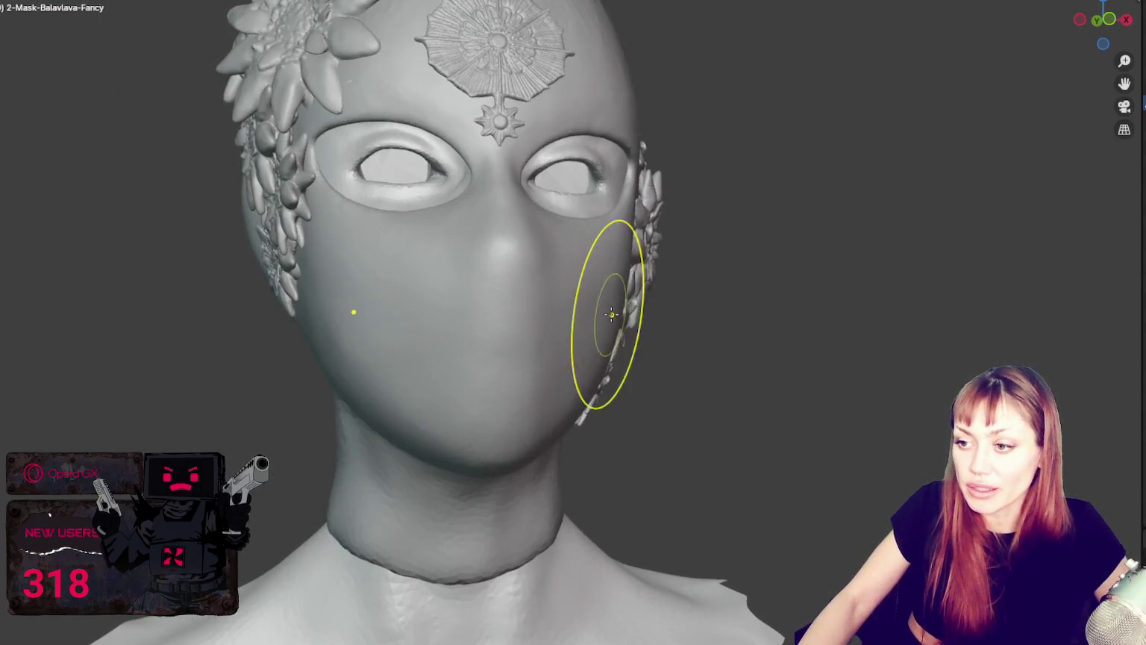
pyautogui.moveTo(358, 351)
pyautogui.mouseDown(button='middle')
pyautogui.moveTo(389, 361)
pyautogui.moveTo(409, 332)
pyautogui.mouseUp(button='middle')
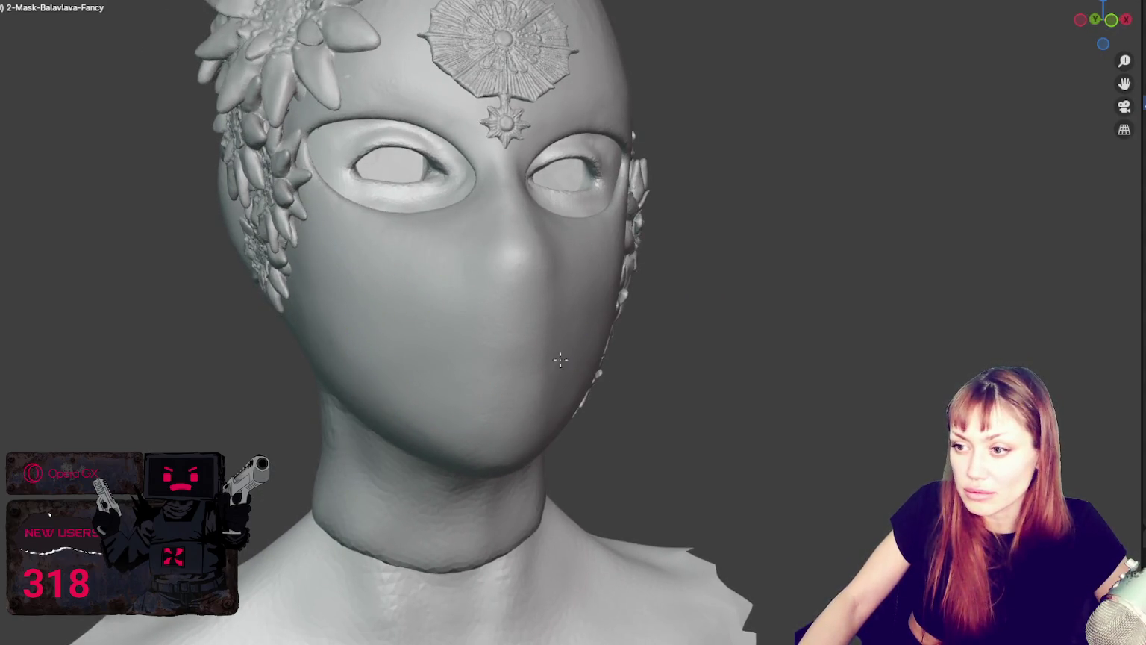
pyautogui.moveTo(533, 472); pyautogui.dragTo(558, 397, button='middle')
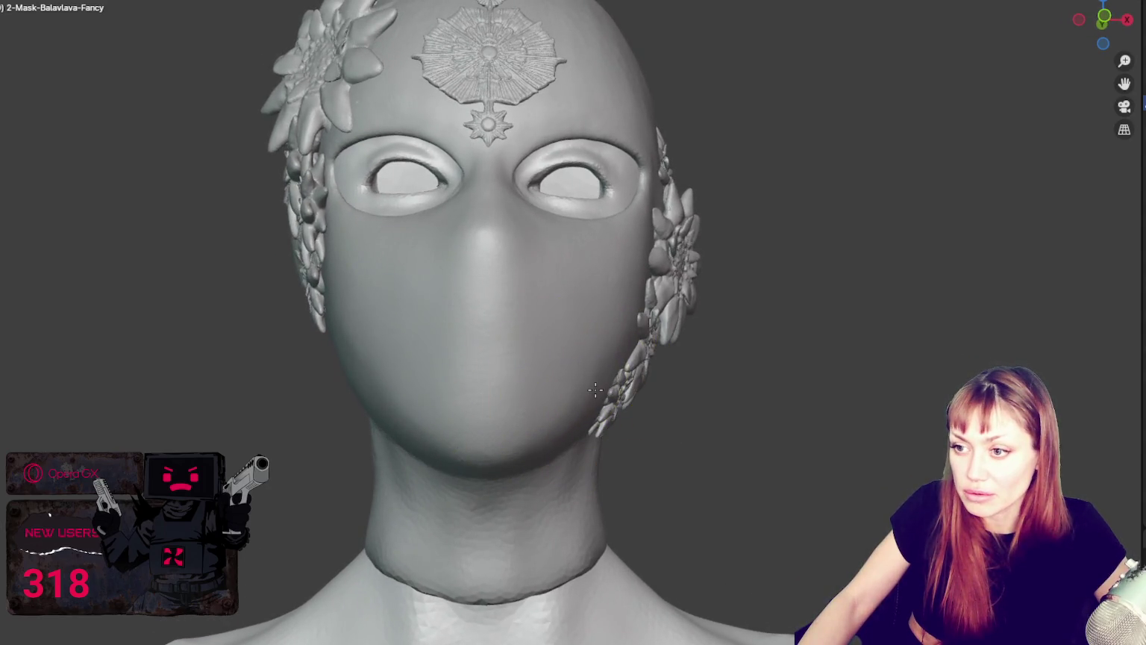
pyautogui.moveTo(588, 422)
pyautogui.mouseDown(button='middle')
pyautogui.moveTo(614, 435)
pyautogui.moveTo(575, 435)
pyautogui.mouseUp(button='middle')
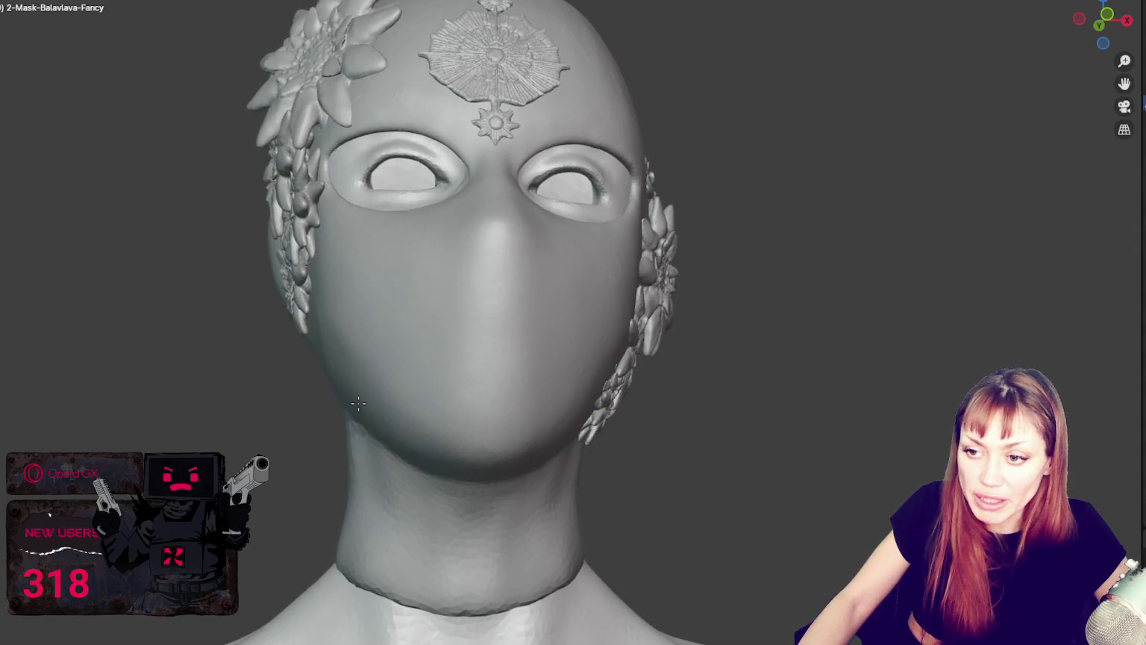
pyautogui.moveTo(332, 352)
pyautogui.mouseDown(button='middle')
pyautogui.moveTo(410, 346)
pyautogui.moveTo(376, 269)
pyautogui.mouseUp(button='middle')
pyautogui.scroll(3, 478, 350)
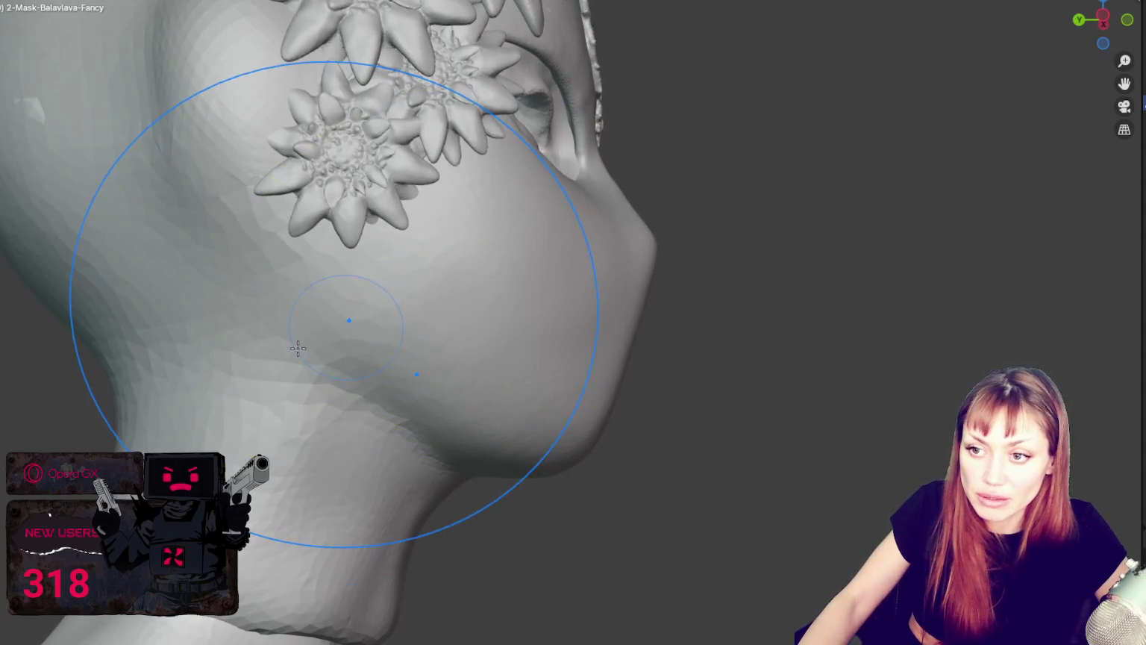
# Smooth the surface on the back of the head with the Smooth brush.
pyautogui.moveTo(281, 333)
pyautogui.mouseDown(button='middle')
pyautogui.moveTo(257, 338)
pyautogui.moveTo(383, 473)
pyautogui.moveTo(594, 489)
pyautogui.mouseUp(button='middle')
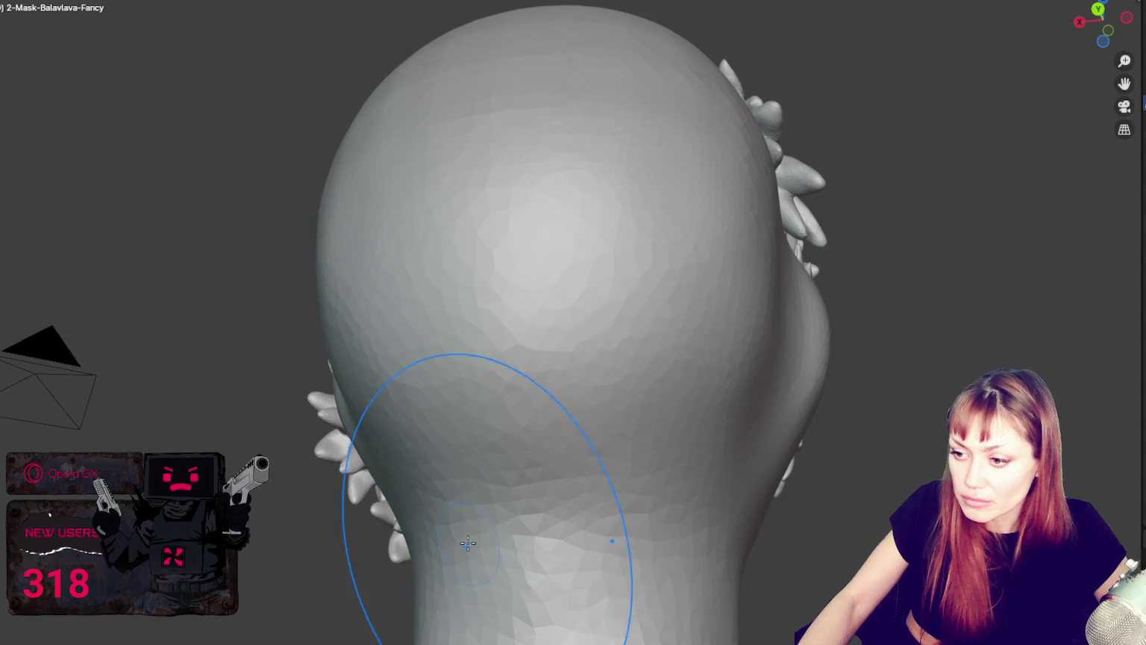
pyautogui.moveTo(598, 215); pyautogui.dragTo(643, 365)
pyautogui.moveTo(644, 365)
pyautogui.mouseDown(button='middle')
pyautogui.moveTo(614, 481)
pyautogui.moveTo(621, 351)
pyautogui.mouseUp(button='middle')
# Resize the sculpt brush and review the head from the back round to the front.
pyautogui.press('f')
pyautogui.click(392, 377)
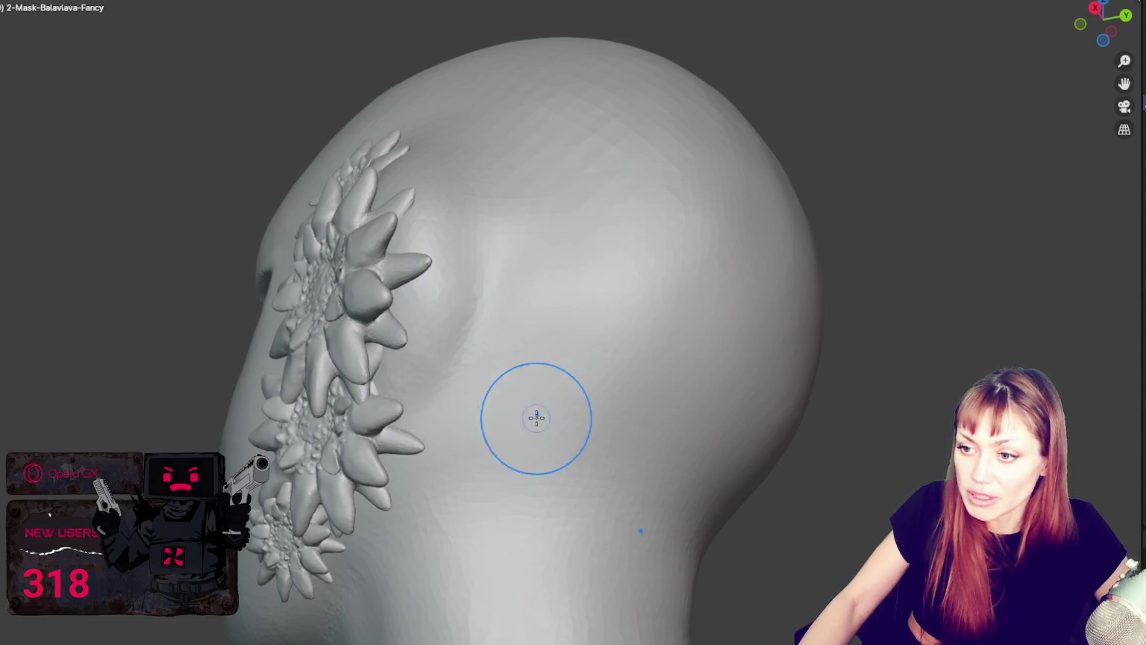
pyautogui.moveTo(537, 418); pyautogui.dragTo(441, 294, button='middle')
pyautogui.moveTo(399, 477); pyautogui.dragTo(390, 451, button='middle')
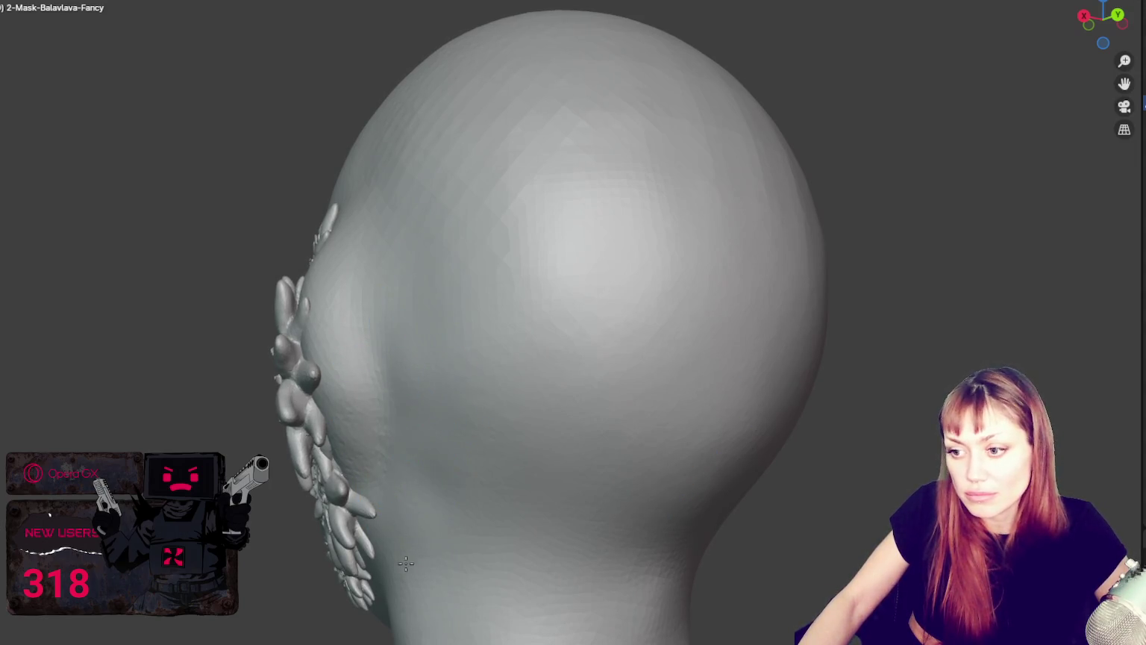
pyautogui.moveTo(448, 515)
pyautogui.mouseDown(button='middle')
pyautogui.moveTo(632, 505)
pyautogui.moveTo(576, 482)
pyautogui.mouseUp(button='middle')
pyautogui.moveTo(601, 621)
pyautogui.mouseDown(button='middle')
pyautogui.moveTo(645, 543)
pyautogui.moveTo(735, 553)
pyautogui.moveTo(755, 467)
pyautogui.moveTo(711, 435)
pyautogui.moveTo(709, 410)
pyautogui.mouseUp(button='middle')
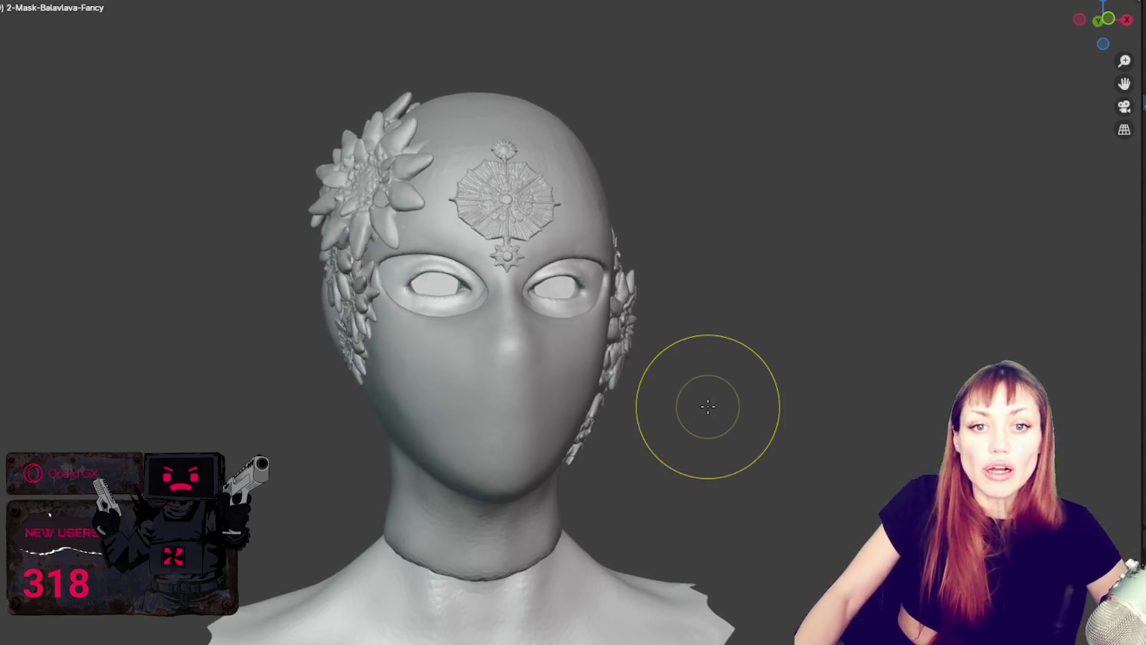
pyautogui.moveTo(754, 346)
pyautogui.mouseDown(button='middle')
pyautogui.moveTo(649, 343)
pyautogui.moveTo(711, 335)
pyautogui.moveTo(641, 350)
pyautogui.moveTo(672, 343)
pyautogui.mouseUp(button='middle')
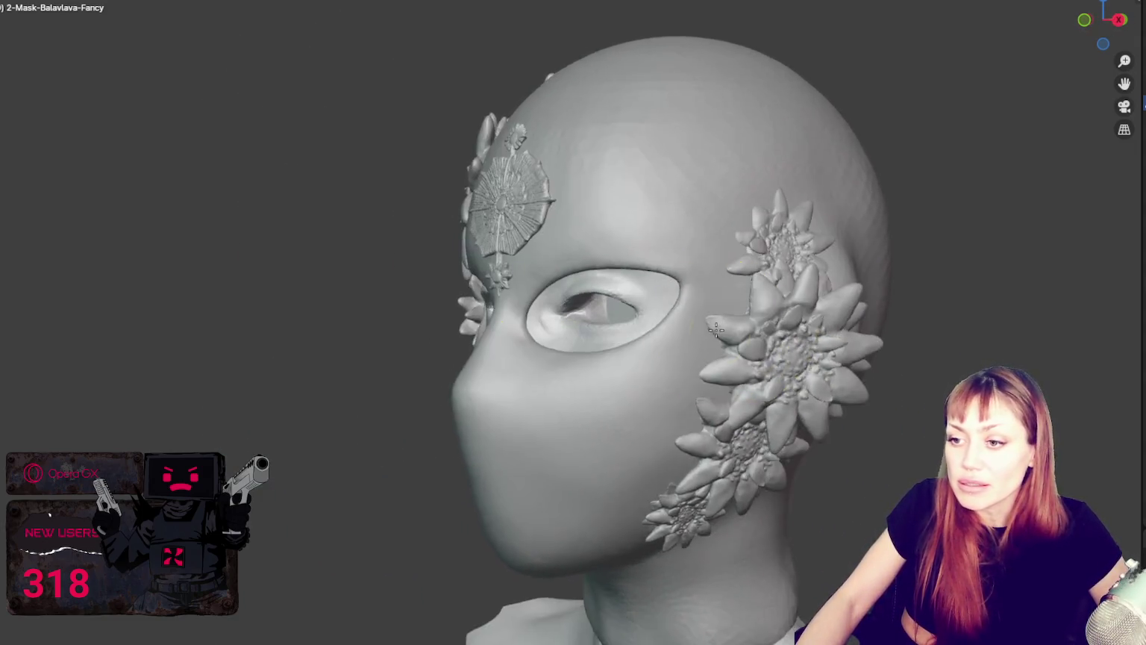
pyautogui.scroll(4, 671, 343)
pyautogui.moveTo(742, 343)
pyautogui.mouseDown(button='middle')
pyautogui.moveTo(774, 381)
pyautogui.moveTo(568, 302)
pyautogui.mouseUp(button='middle')
pyautogui.scroll(-2, 754, 359)
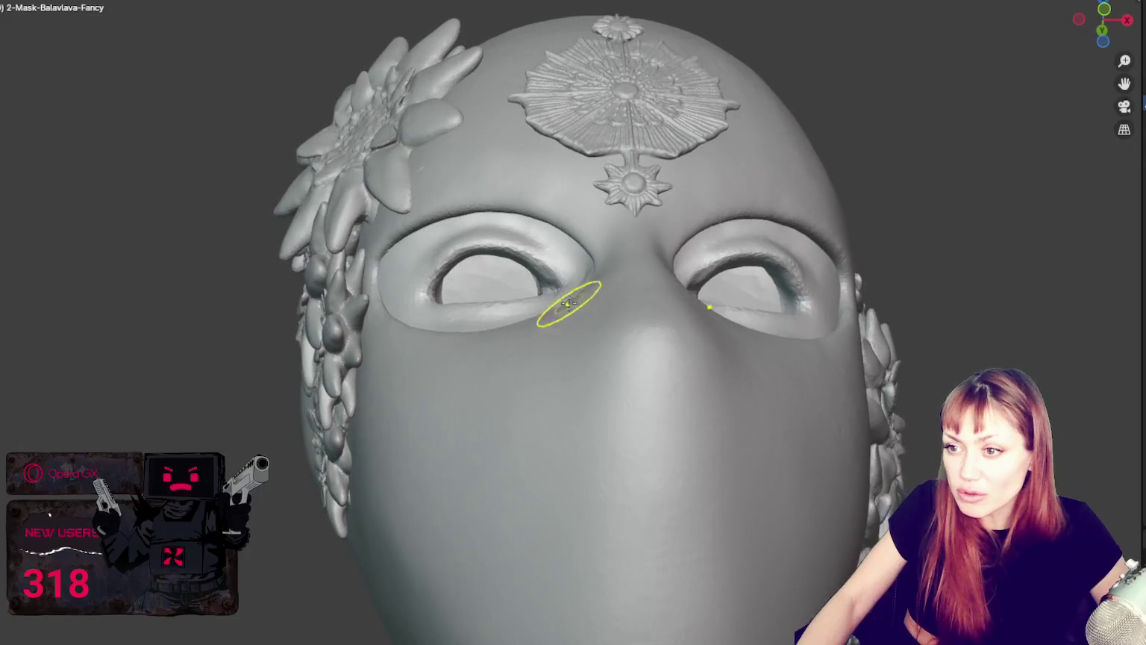
pyautogui.moveTo(676, 226)
pyautogui.mouseDown(button='middle')
pyautogui.moveTo(435, 148)
pyautogui.moveTo(686, 158)
pyautogui.moveTo(660, 204)
pyautogui.moveTo(704, 266)
pyautogui.moveTo(634, 252)
pyautogui.mouseUp(button='middle')
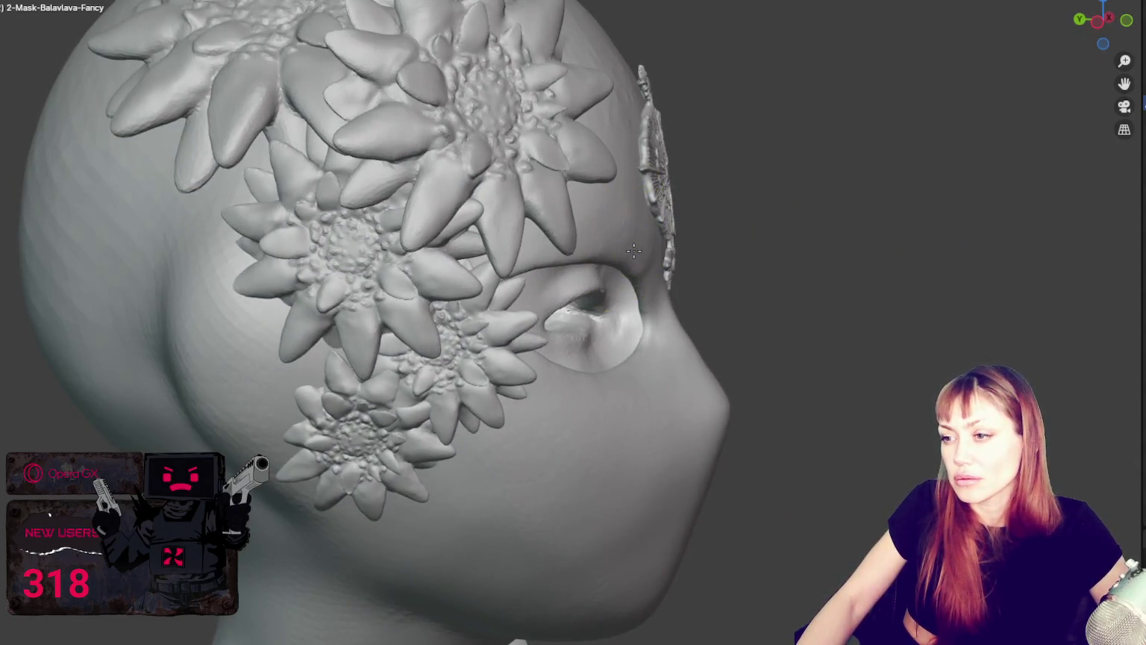
pyautogui.scroll(2, 634, 252)
pyautogui.scroll(2, 521, 247)
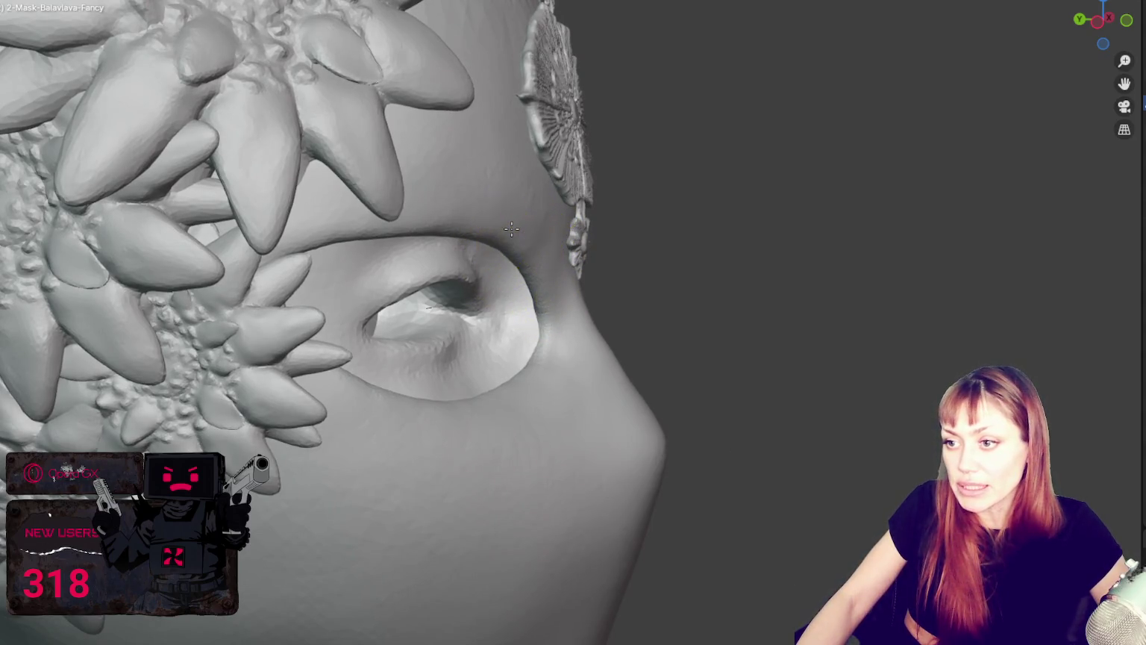
pyautogui.scroll(-3, 682, 324)
pyautogui.moveTo(682, 325)
pyautogui.mouseDown(button='middle')
pyautogui.moveTo(532, 270)
pyautogui.moveTo(768, 233)
pyautogui.mouseUp(button='middle')
pyautogui.scroll(1, 532, 270)
pyautogui.scroll(2, 768, 233)
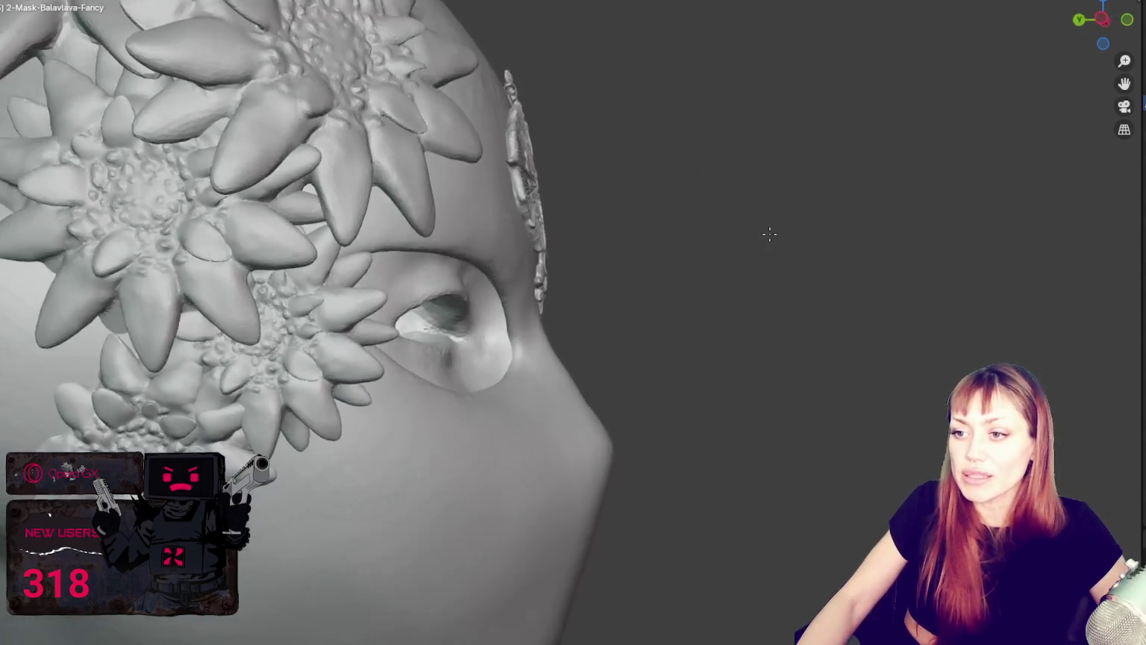
pyautogui.moveTo(511, 218)
pyautogui.mouseDown(button='middle')
pyautogui.moveTo(455, 281)
pyautogui.moveTo(216, 283)
pyautogui.mouseUp(button='middle')
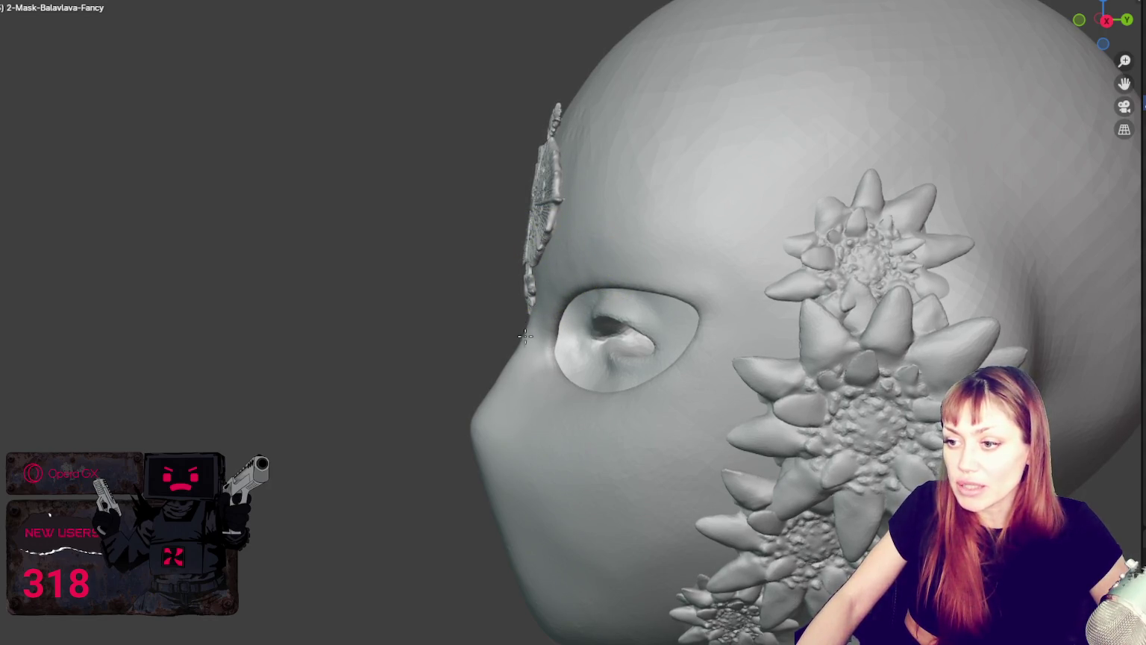
pyautogui.moveTo(526, 337); pyautogui.dragTo(491, 432, button='middle')
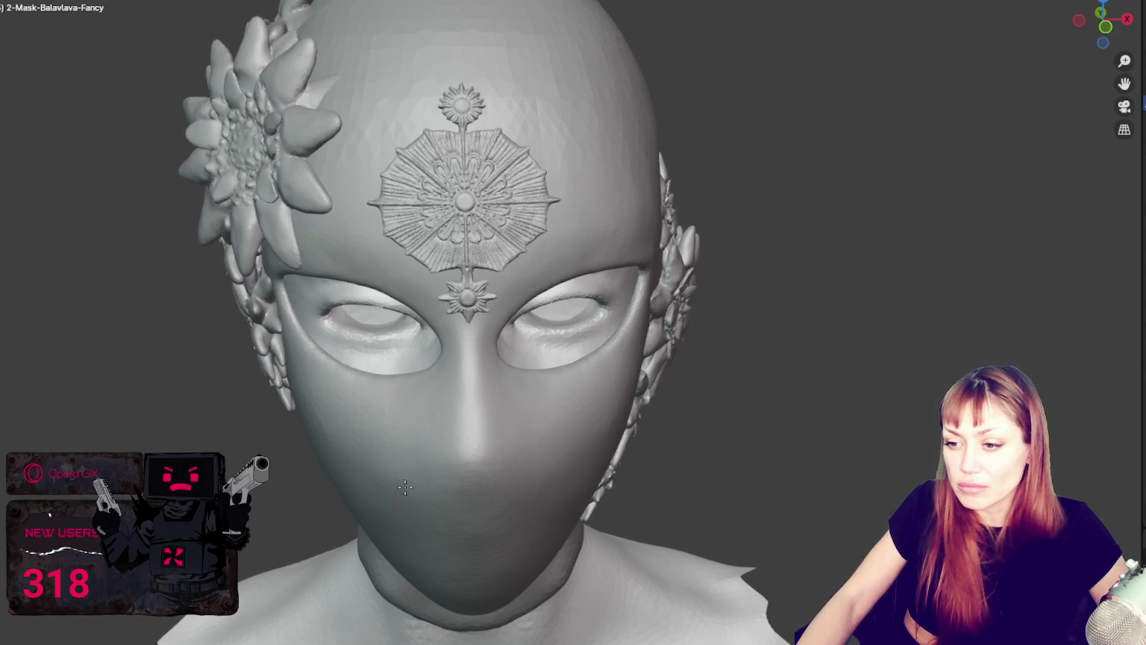
pyautogui.moveTo(445, 415)
pyautogui.mouseDown(button='middle')
pyautogui.moveTo(506, 430)
pyautogui.moveTo(499, 506)
pyautogui.mouseUp(button='middle')
pyautogui.moveTo(426, 478)
pyautogui.mouseDown(button='middle')
pyautogui.moveTo(430, 495)
pyautogui.moveTo(620, 528)
pyautogui.mouseUp(button='middle')
pyautogui.scroll(2, 620, 528)
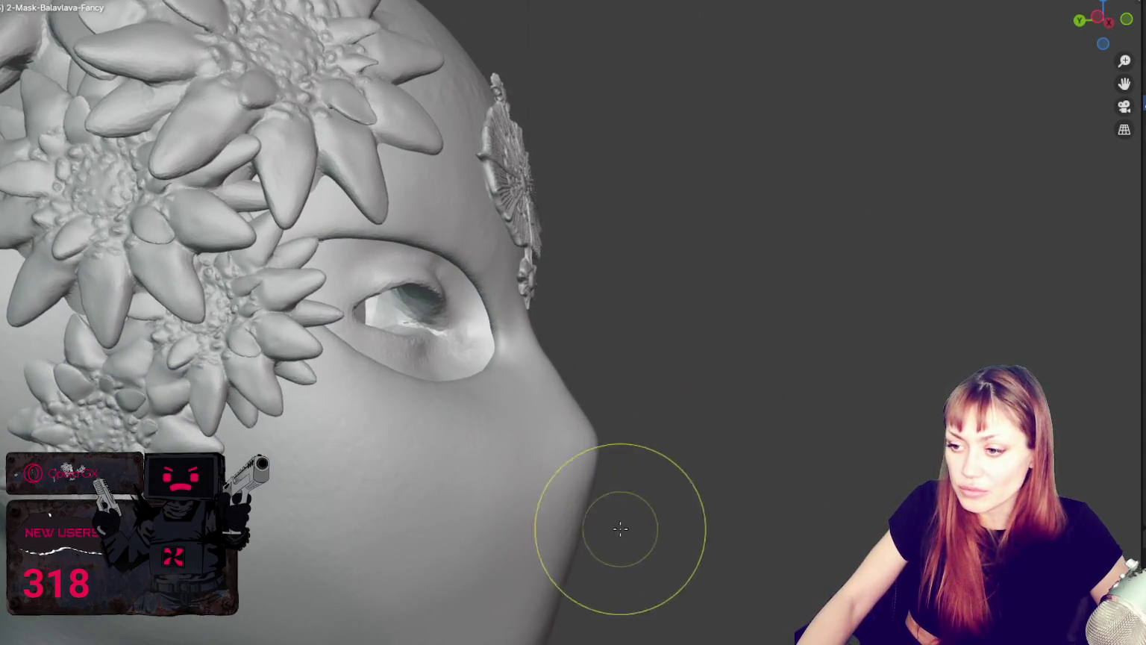
pyautogui.scroll(-3, 525, 473)
pyautogui.moveTo(645, 558)
pyautogui.mouseDown(button='middle')
pyautogui.moveTo(525, 473)
pyautogui.moveTo(622, 471)
pyautogui.moveTo(612, 451)
pyautogui.mouseUp(button='middle')
pyautogui.scroll(2, 583, 464)
pyautogui.moveTo(465, 486); pyautogui.dragTo(568, 473, button='middle')
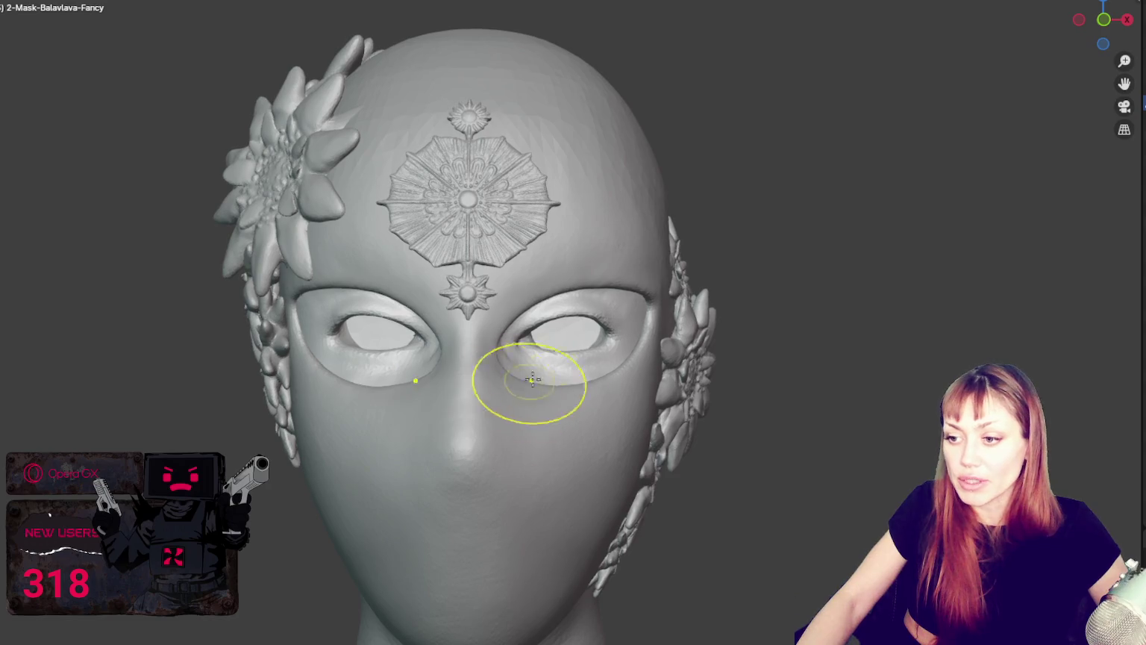
pyautogui.moveTo(518, 391)
pyautogui.mouseDown(button='middle')
pyautogui.moveTo(525, 430)
pyautogui.moveTo(554, 367)
pyautogui.mouseUp(button='middle')
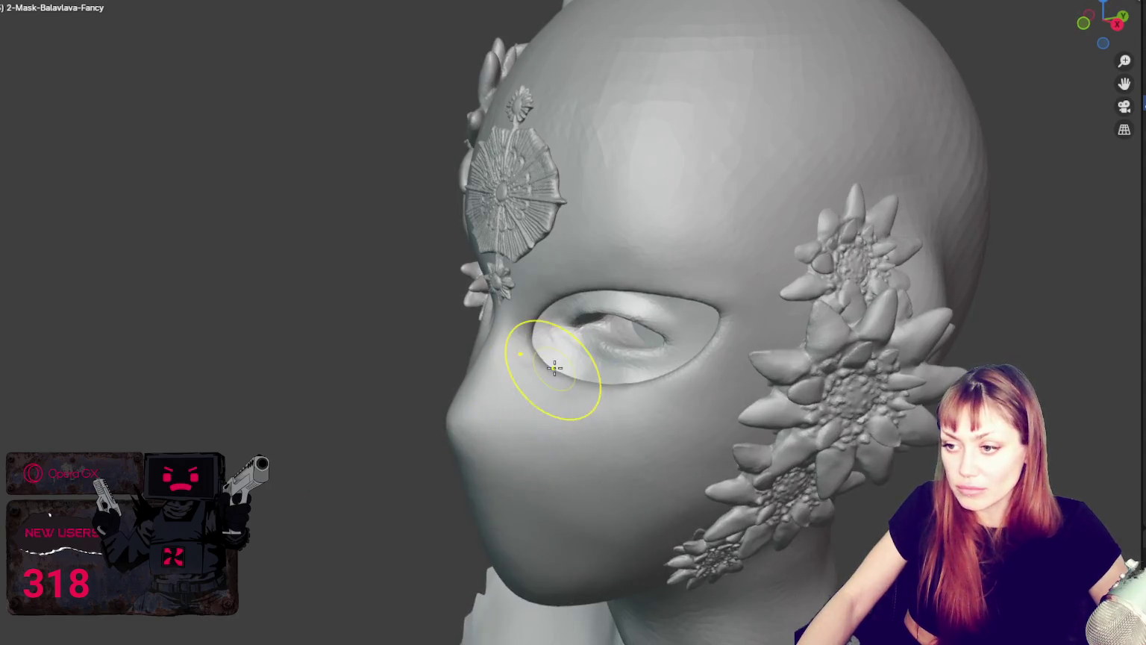
pyautogui.press('KP_1')
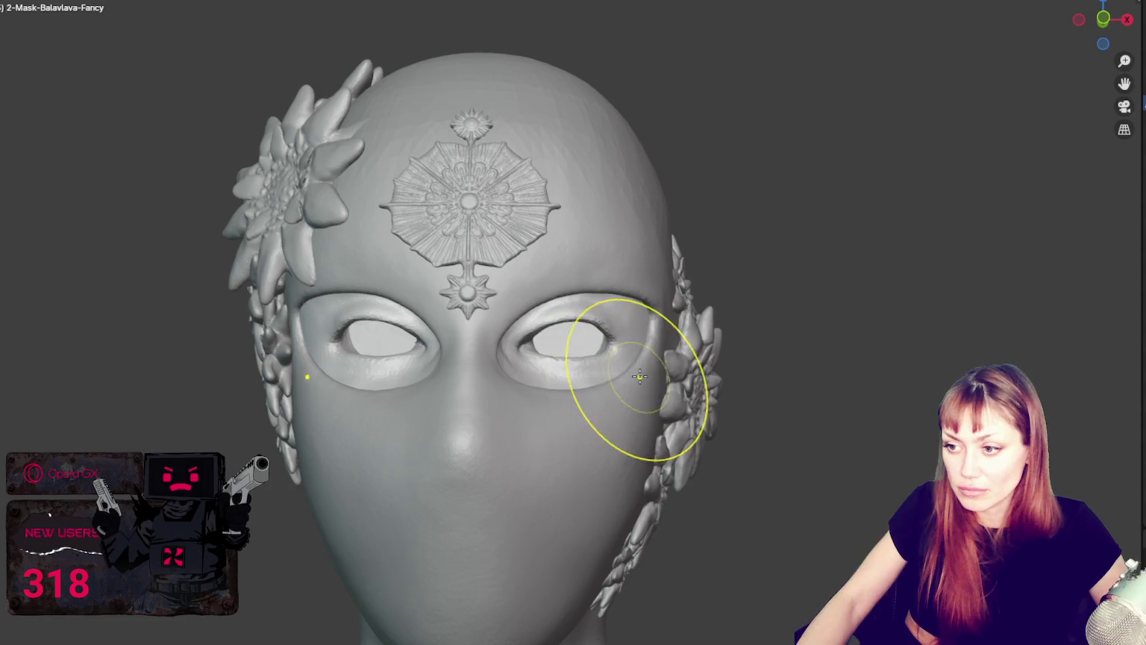
pyautogui.scroll(-2, 613, 382)
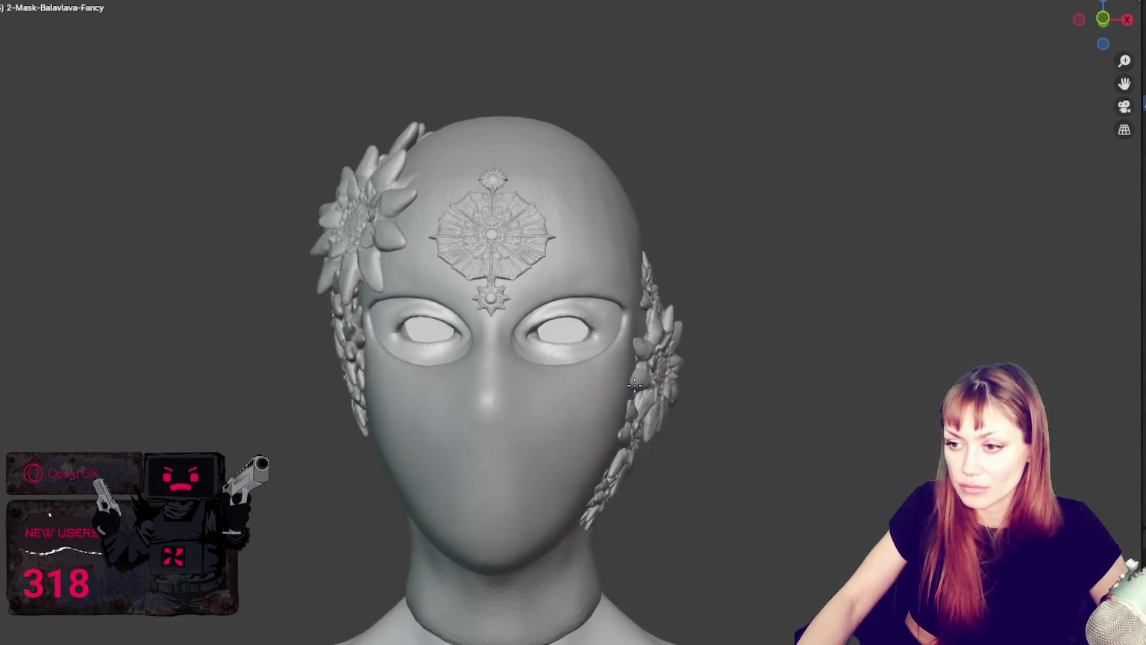
pyautogui.moveTo(634, 384)
pyautogui.mouseDown(button='middle')
pyautogui.moveTo(670, 392)
pyautogui.moveTo(648, 340)
pyautogui.moveTo(671, 331)
pyautogui.moveTo(594, 333)
pyautogui.mouseUp(button='middle')
pyautogui.scroll(2, 670, 332)
pyautogui.scroll(2, 671, 331)
pyautogui.scroll(2, 625, 335)
pyautogui.scroll(2, 550, 358)
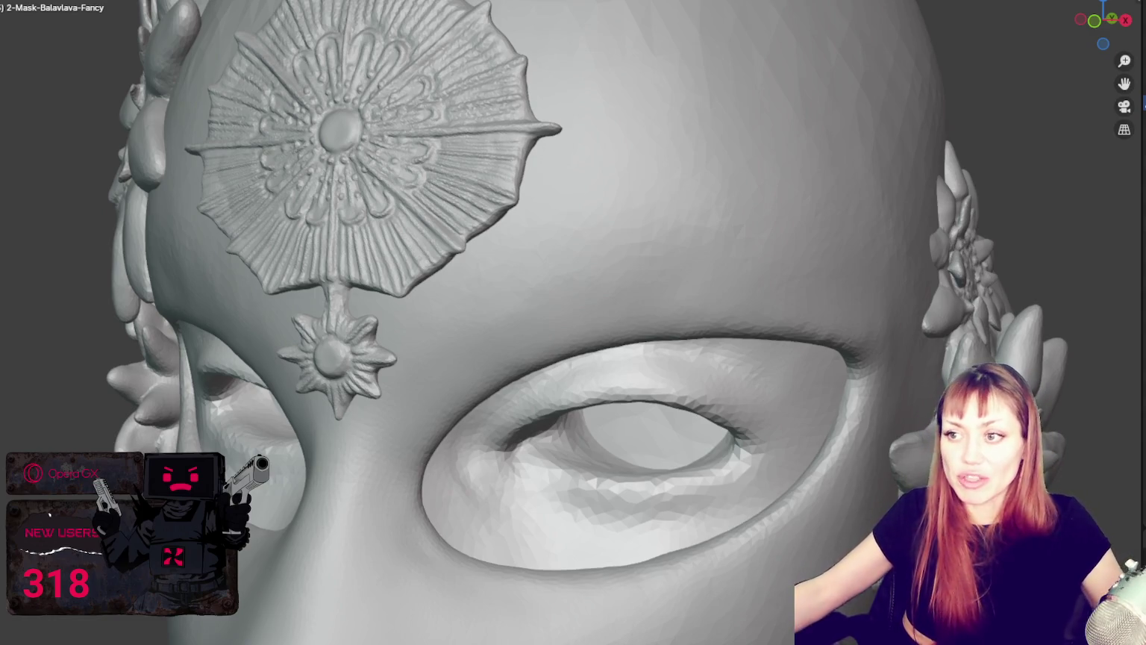
pyautogui.scroll(-5, 254, 469)
pyautogui.moveTo(254, 469); pyautogui.dragTo(627, 435, button='middle')
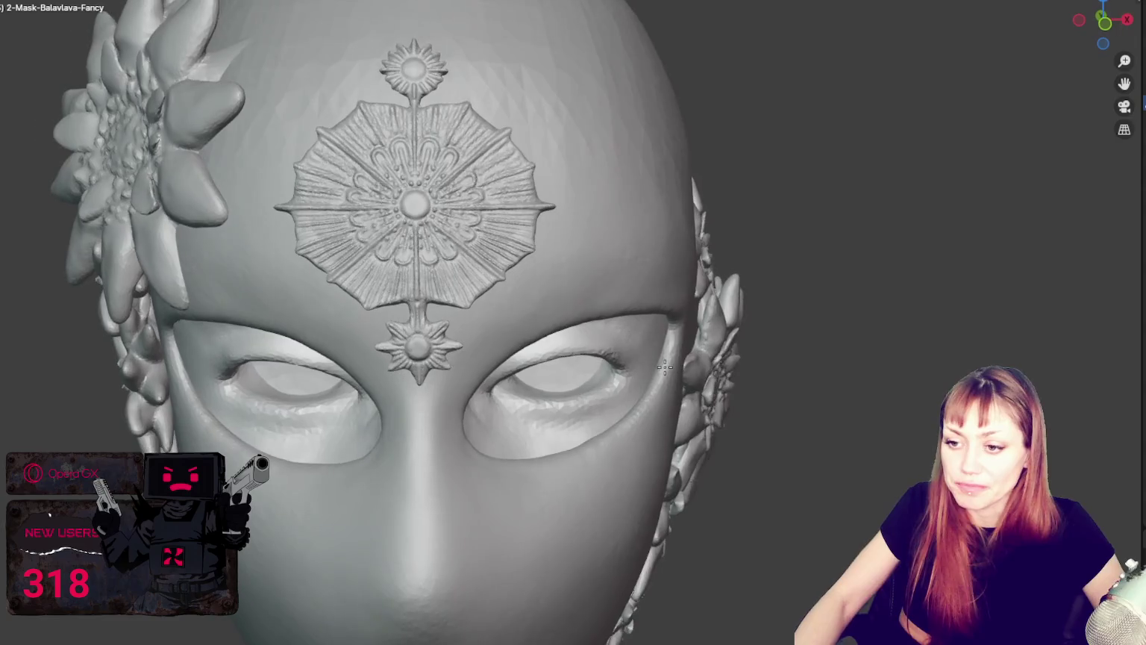
pyautogui.scroll(1, 626, 435)
pyautogui.scroll(2, 545, 477)
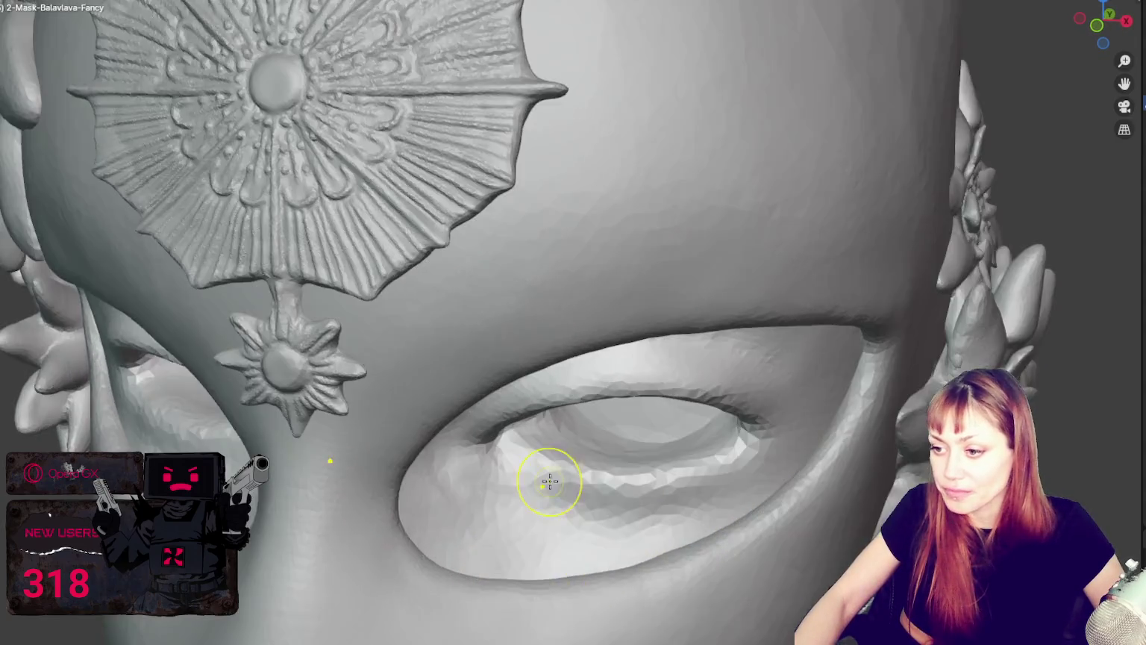
pyautogui.scroll(3, 651, 541)
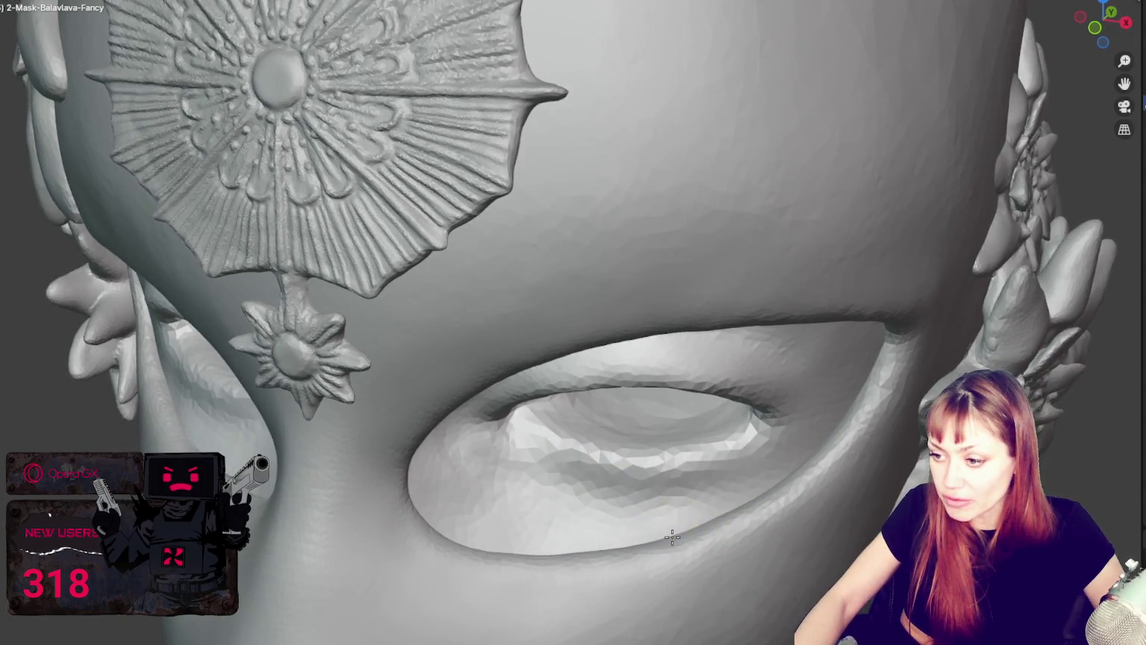
pyautogui.scroll(-3, 673, 535)
pyautogui.scroll(2, 568, 475)
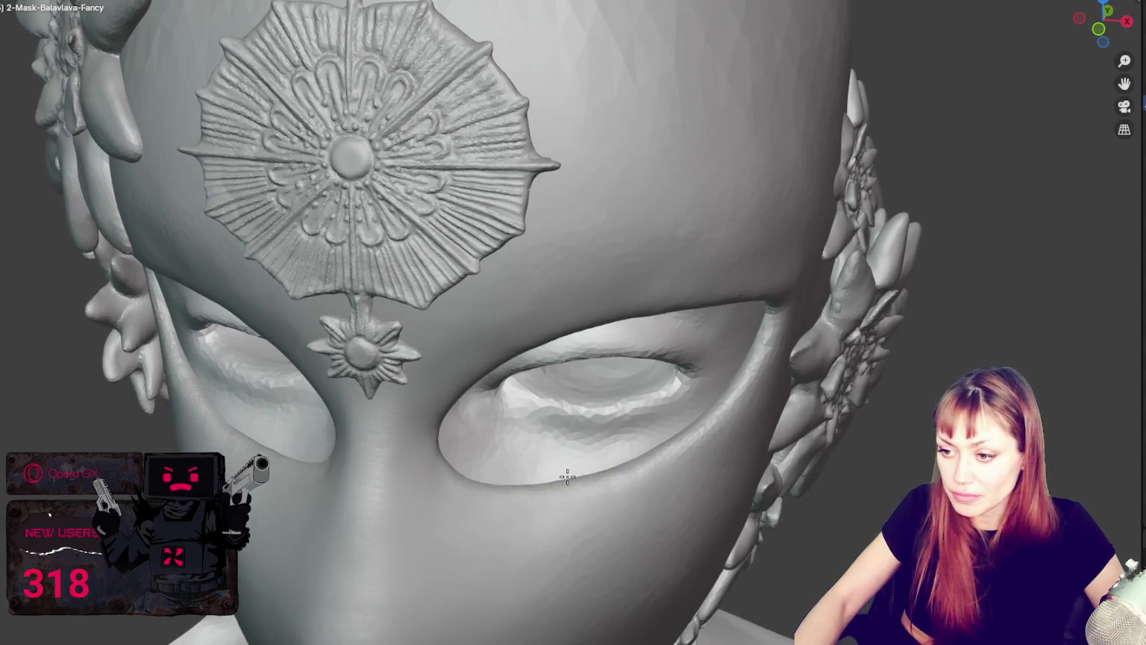
pyautogui.moveTo(567, 477); pyautogui.dragTo(584, 455, button='middle')
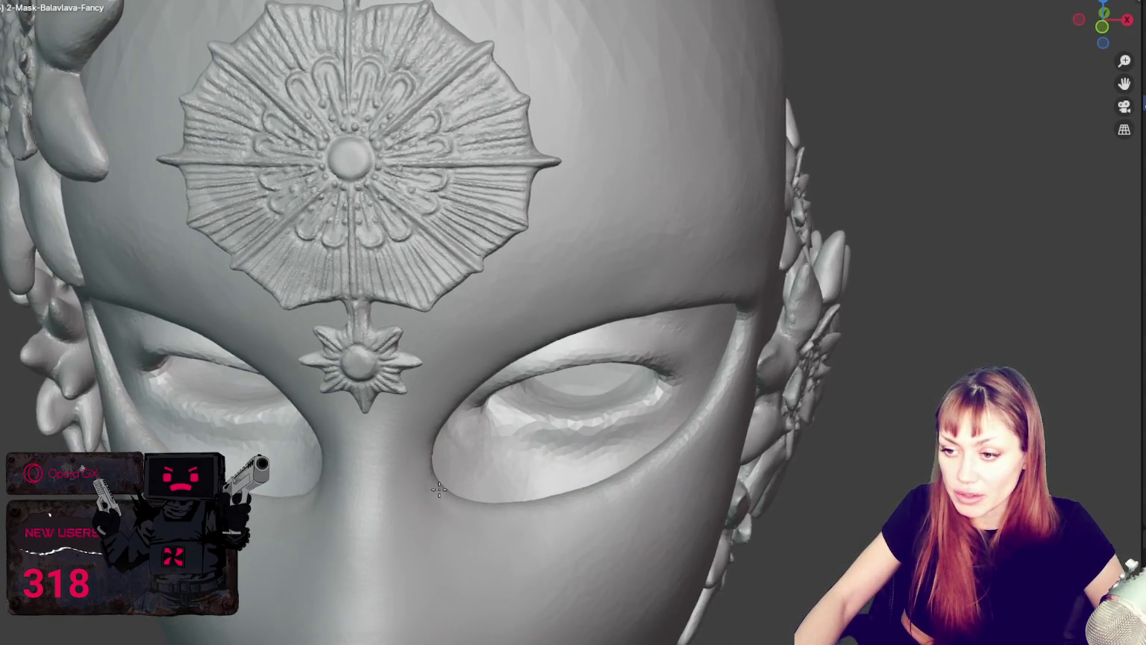
pyautogui.moveTo(438, 489); pyautogui.dragTo(730, 422, button='middle')
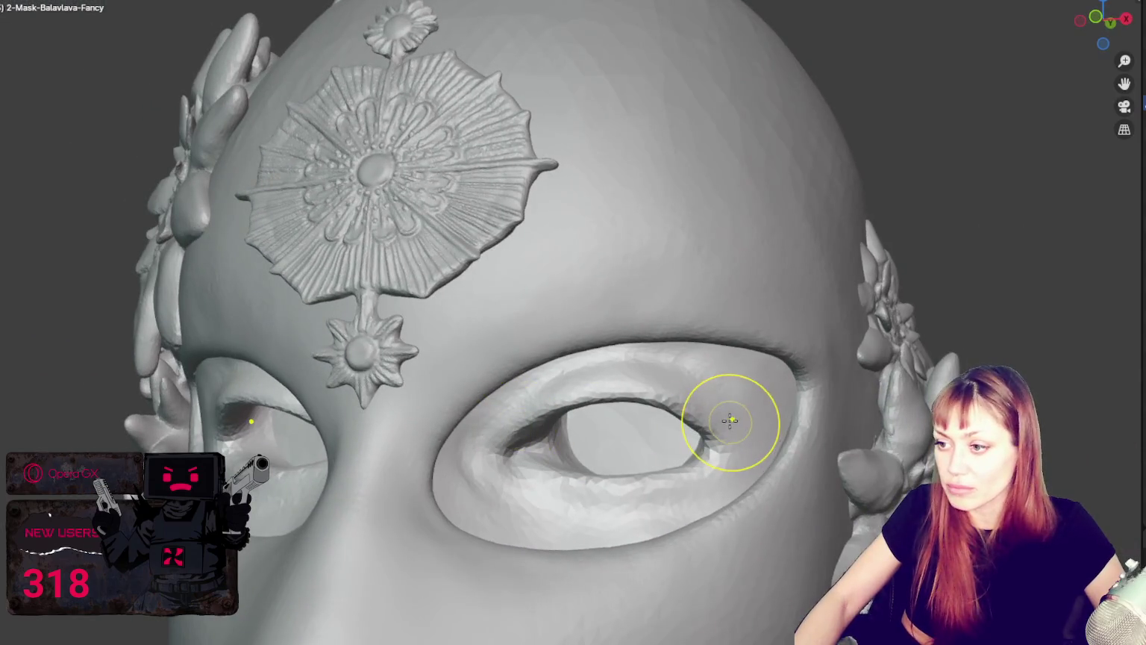
pyautogui.moveTo(568, 387); pyautogui.dragTo(589, 386, button='middle')
pyautogui.scroll(-3, 588, 386)
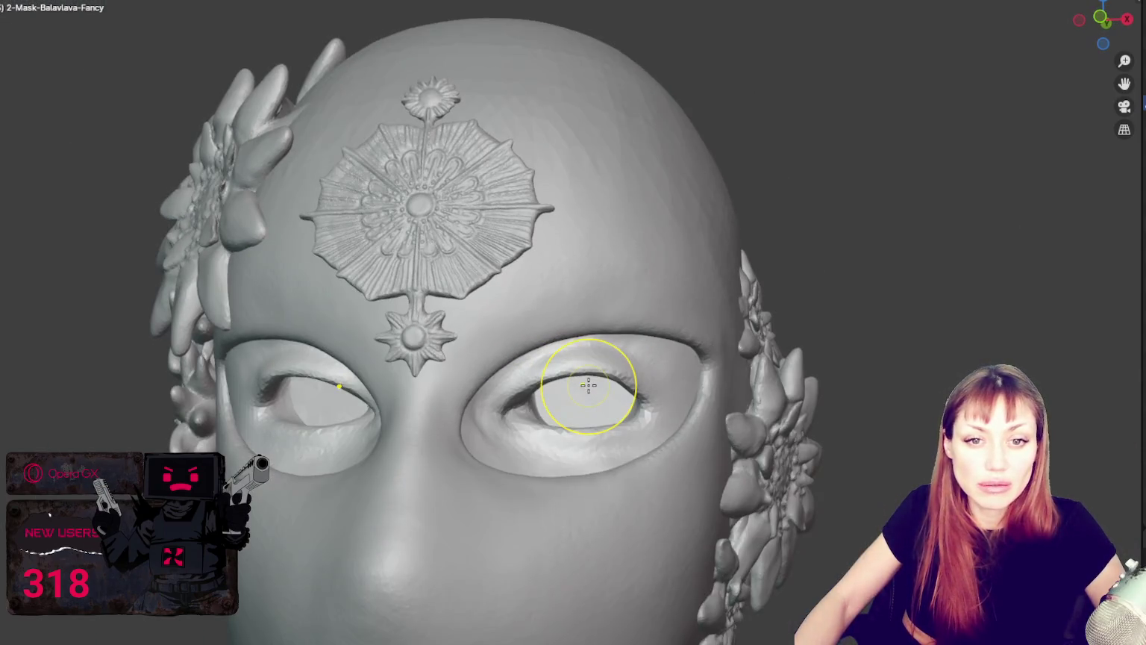
pyautogui.moveTo(629, 322); pyautogui.dragTo(717, 230, button='middle')
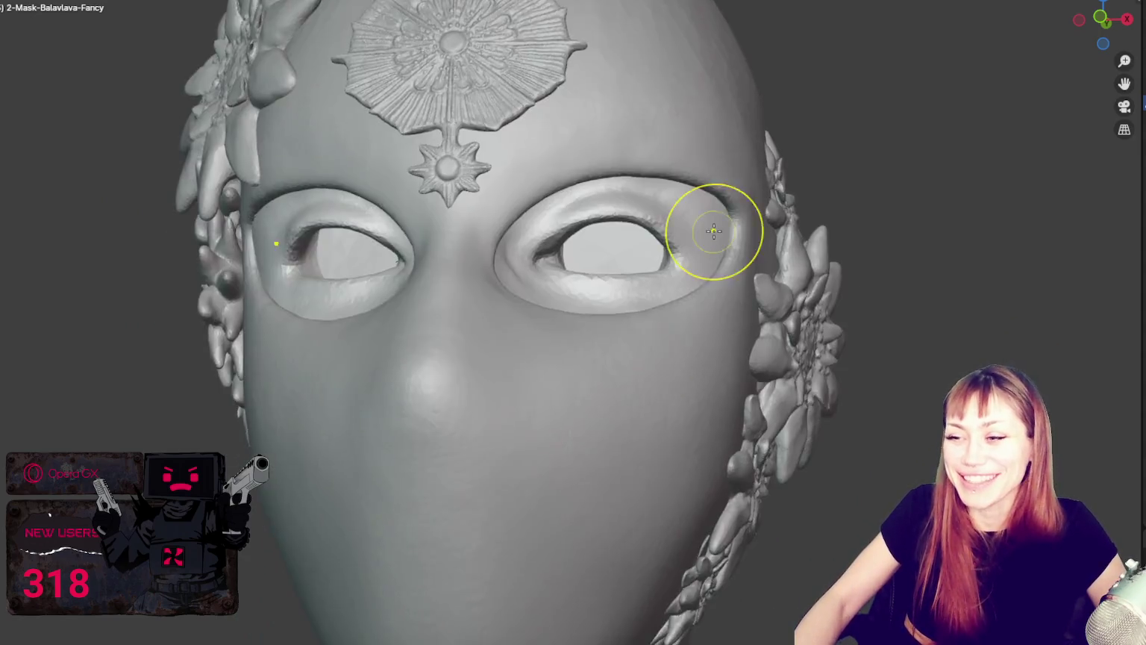
pyautogui.scroll(-3, 694, 291)
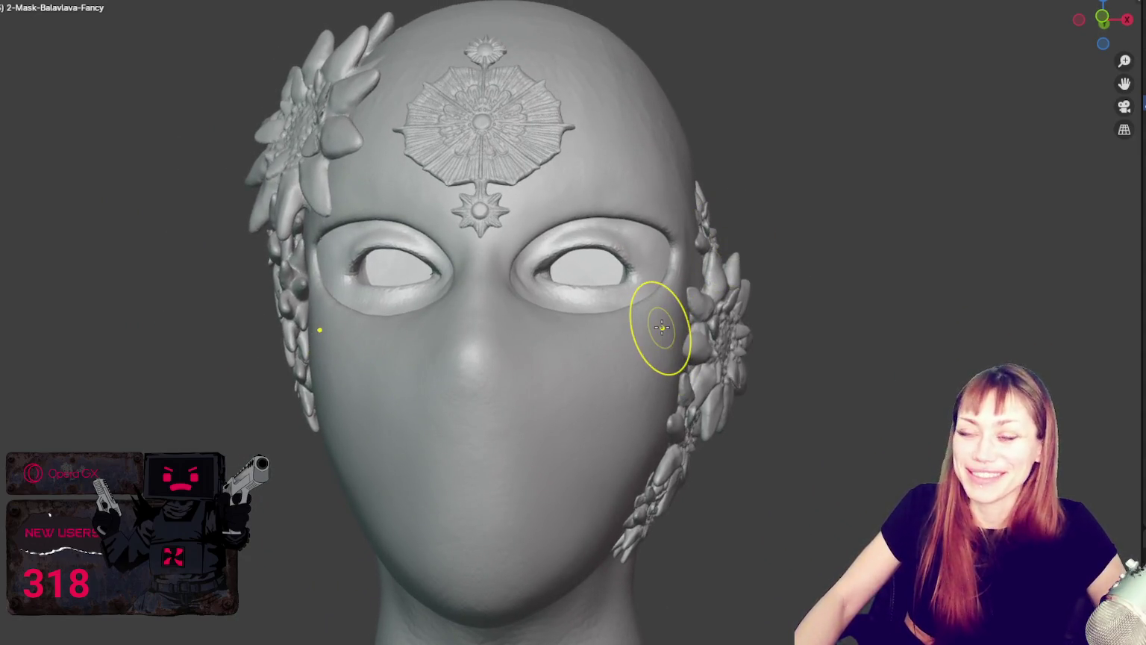
pyautogui.scroll(3, 655, 333)
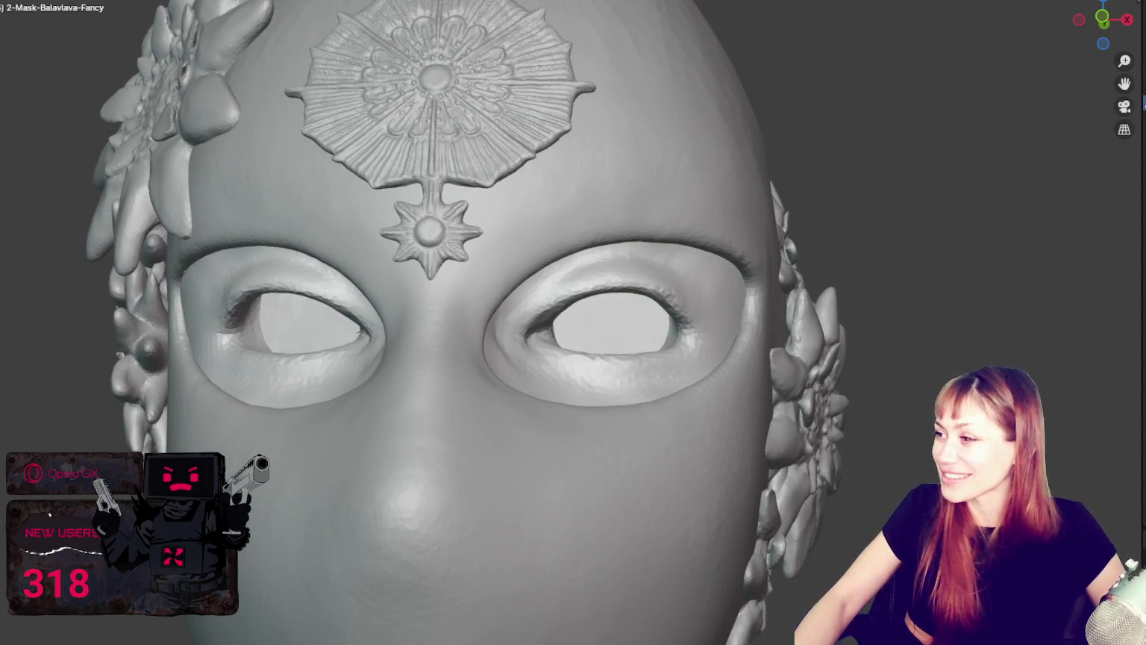
pyautogui.moveTo(706, 266)
pyautogui.mouseDown(button='middle')
pyautogui.moveTo(594, 274)
pyautogui.moveTo(573, 396)
pyautogui.moveTo(593, 345)
pyautogui.moveTo(640, 417)
pyautogui.moveTo(650, 336)
pyautogui.mouseUp(button='middle')
pyautogui.scroll(3, 585, 265)
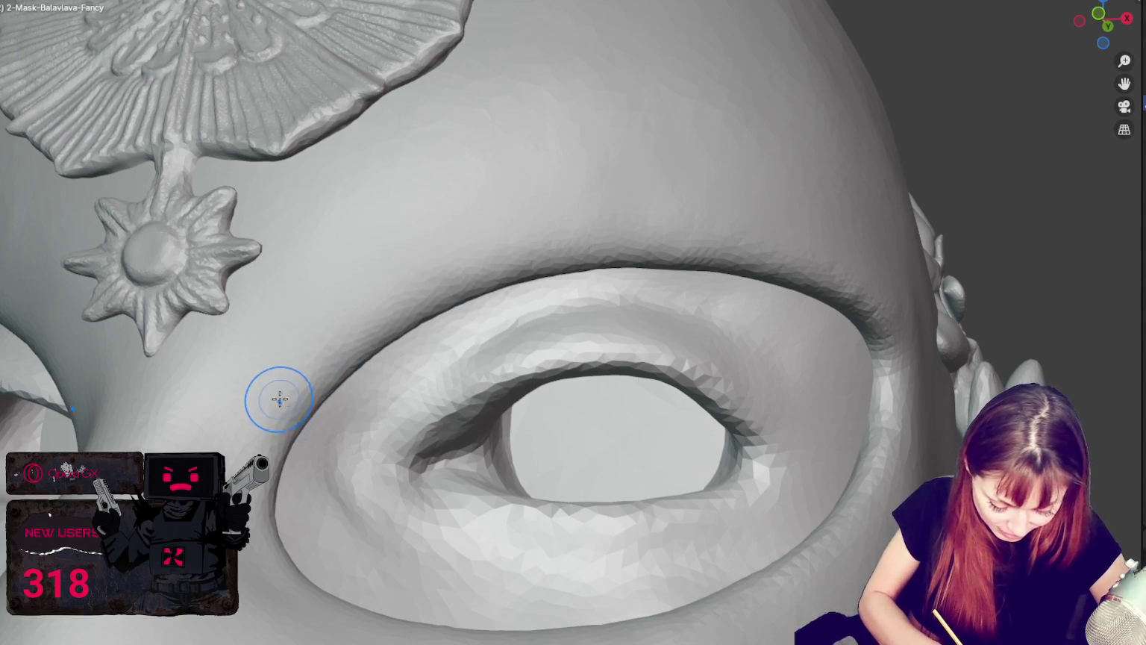
# Raise a mirrored ridge along the upper-left eye-socket rim, redoing one stroke.
pyautogui.moveTo(265, 447)
pyautogui.mouseDown()
pyautogui.moveTo(431, 285)
pyautogui.moveTo(299, 409)
pyautogui.mouseUp()
pyautogui.moveTo(299, 410); pyautogui.dragTo(285, 434, button='middle')
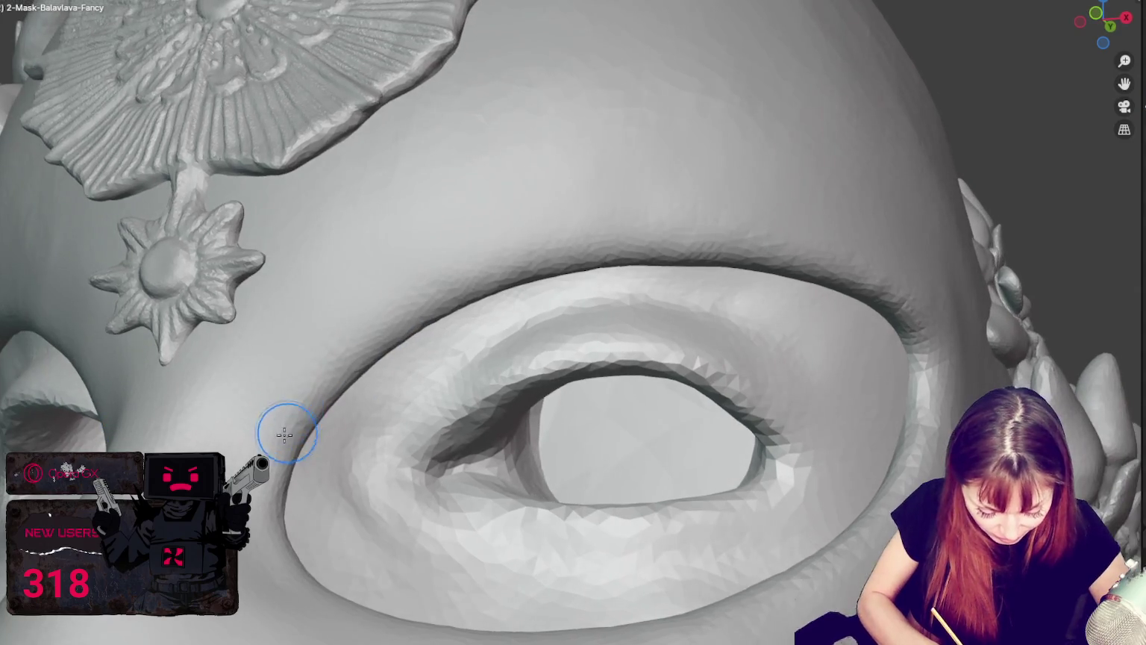
pyautogui.moveTo(382, 305); pyautogui.dragTo(335, 383)
pyautogui.hotkey('ctrl', 'z')
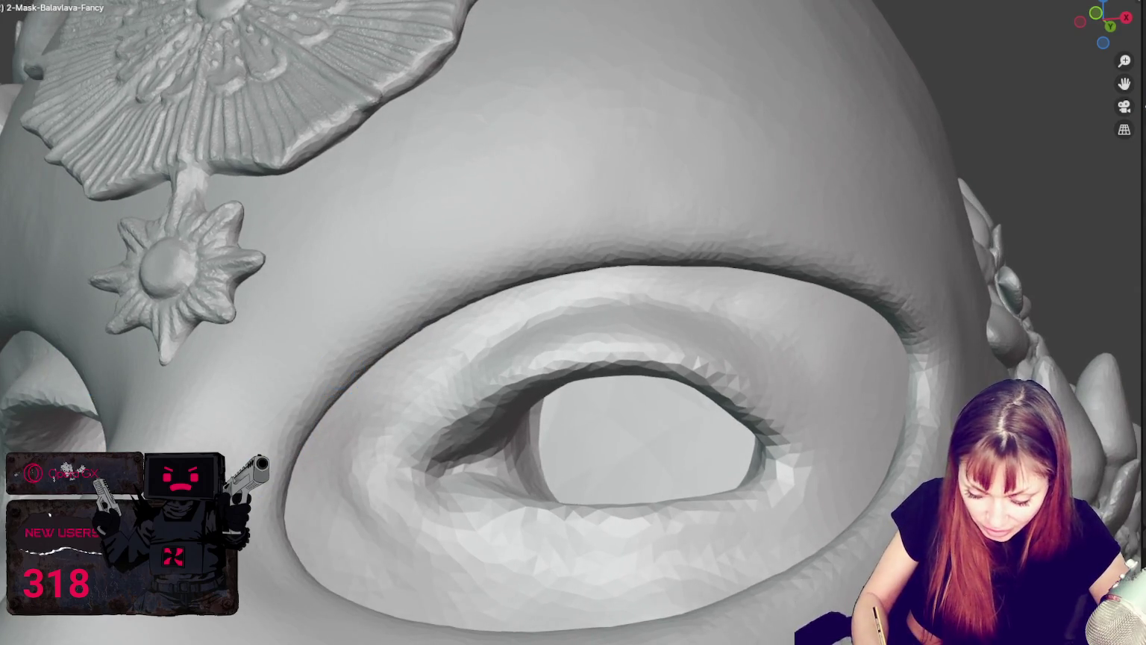
pyautogui.moveTo(299, 430); pyautogui.dragTo(419, 302)
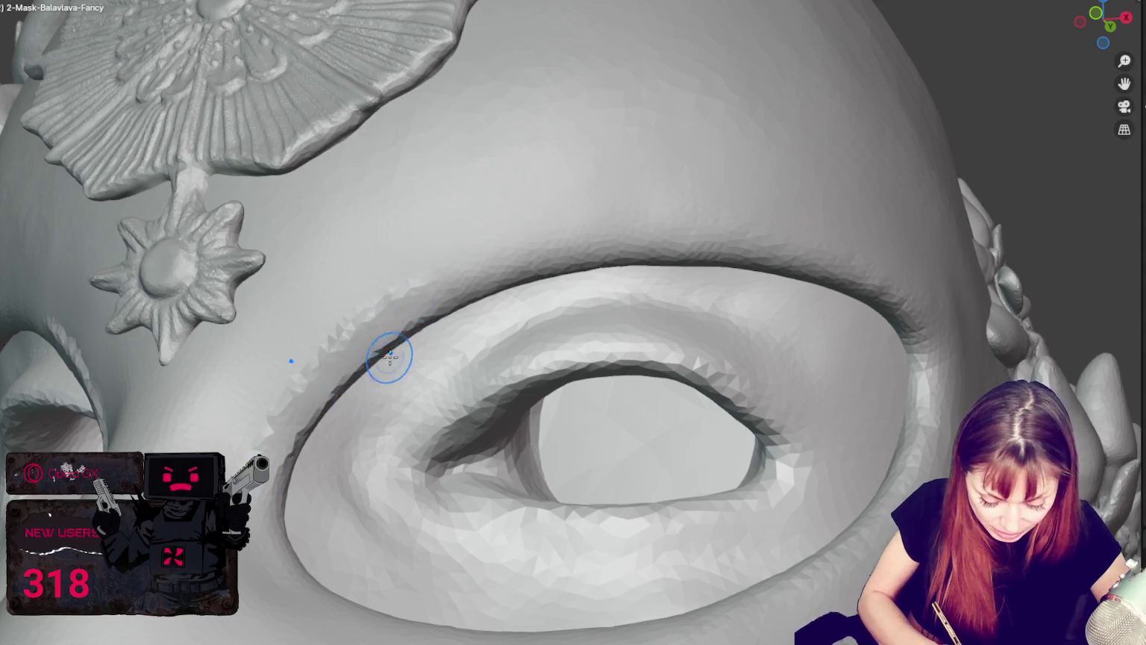
# Extend the ridge along the upper rim and down into a pronounced outer end.
pyautogui.moveTo(750, 258); pyautogui.dragTo(632, 256, button='middle')
pyautogui.moveTo(632, 256)
pyautogui.mouseDown()
pyautogui.moveTo(467, 280)
pyautogui.moveTo(768, 239)
pyautogui.mouseUp()
pyautogui.moveTo(768, 238); pyautogui.dragTo(512, 276, button='middle')
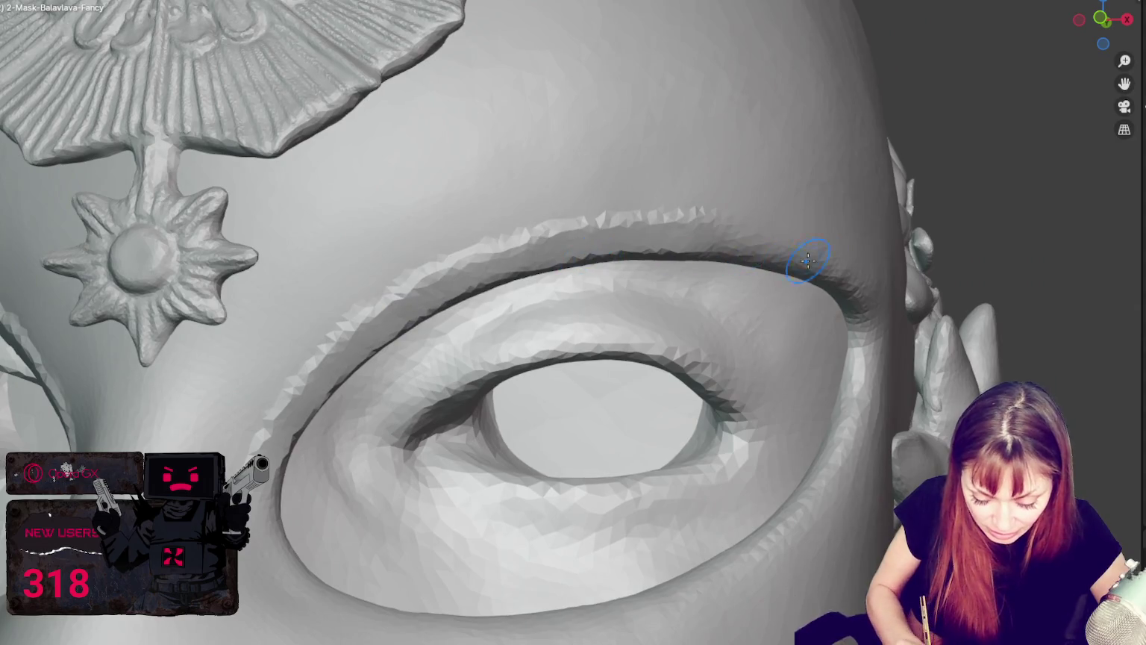
pyautogui.moveTo(808, 260); pyautogui.dragTo(696, 231, button='middle')
pyautogui.moveTo(696, 231); pyautogui.dragTo(1001, 258)
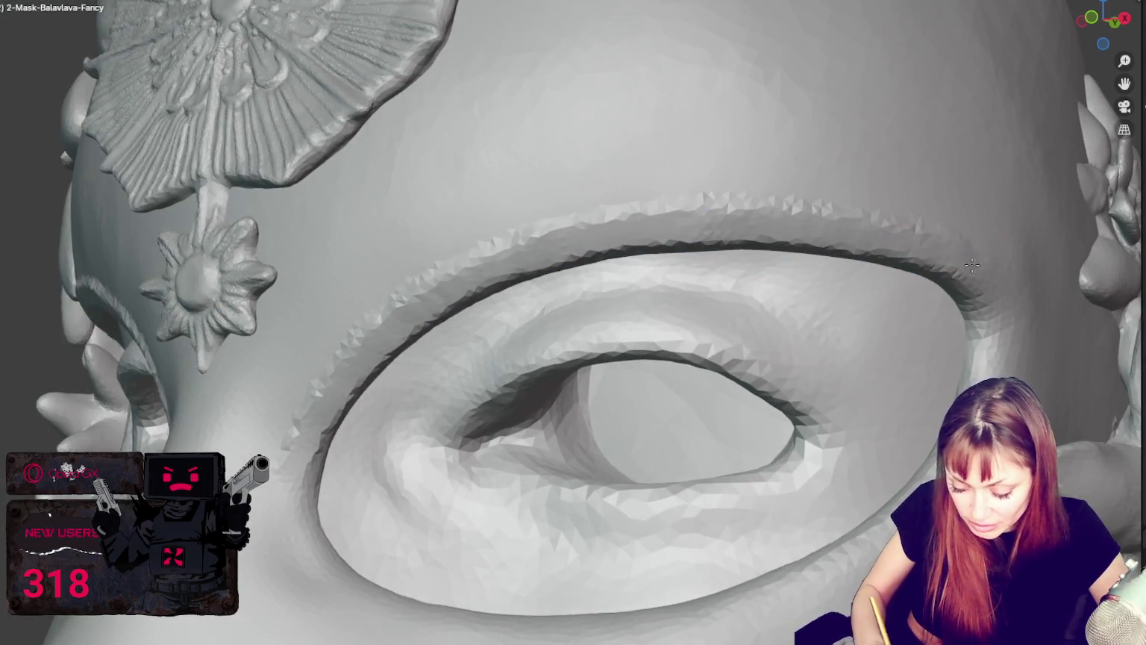
pyautogui.moveTo(933, 249); pyautogui.dragTo(1014, 350)
pyautogui.moveTo(1003, 327); pyautogui.dragTo(896, 245, button='middle')
pyautogui.moveTo(895, 246); pyautogui.dragTo(1071, 293)
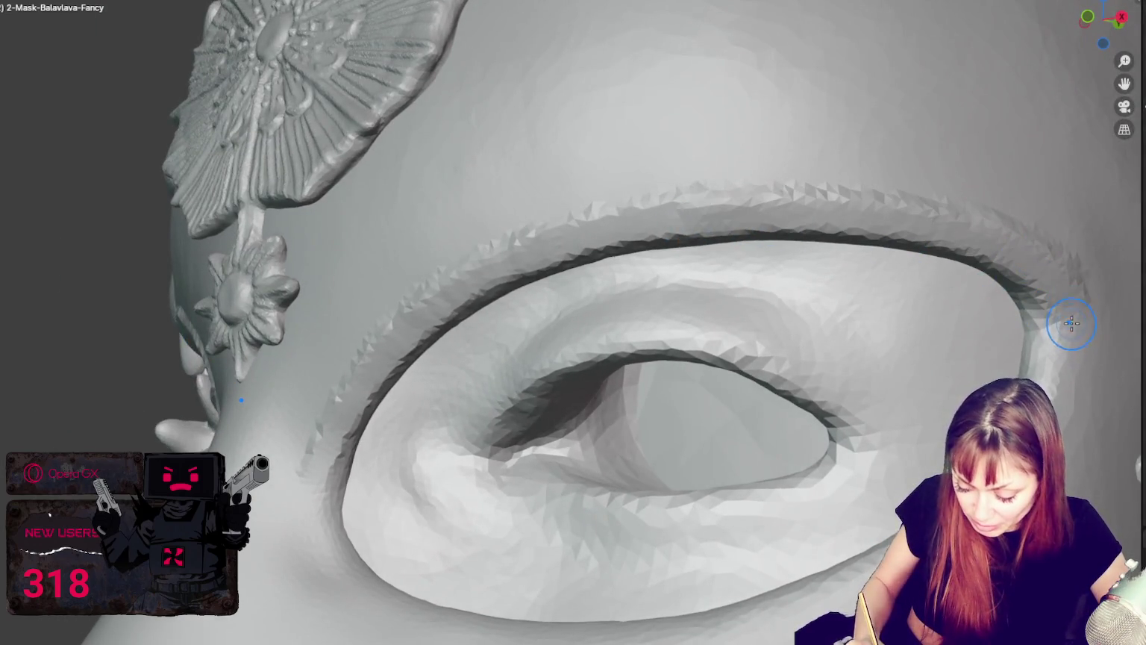
pyautogui.moveTo(1073, 338); pyautogui.dragTo(1063, 399)
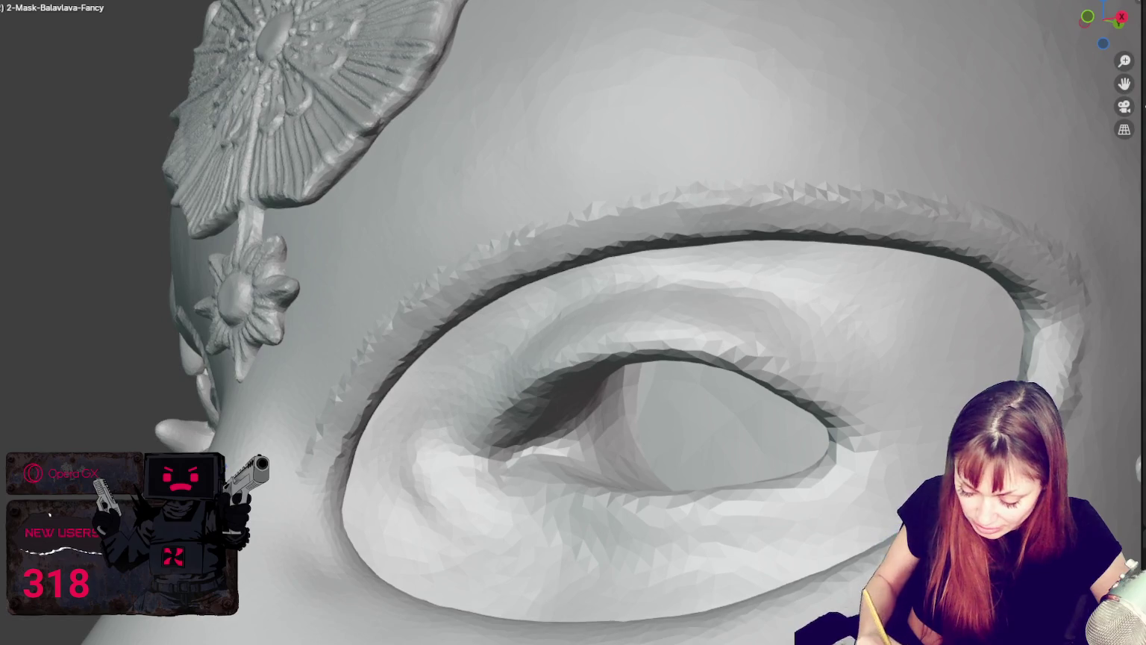
# Raise the lower and inner socket rims, then return to a front view of the head.
pyautogui.moveTo(1072, 351); pyautogui.dragTo(784, 597, button='middle')
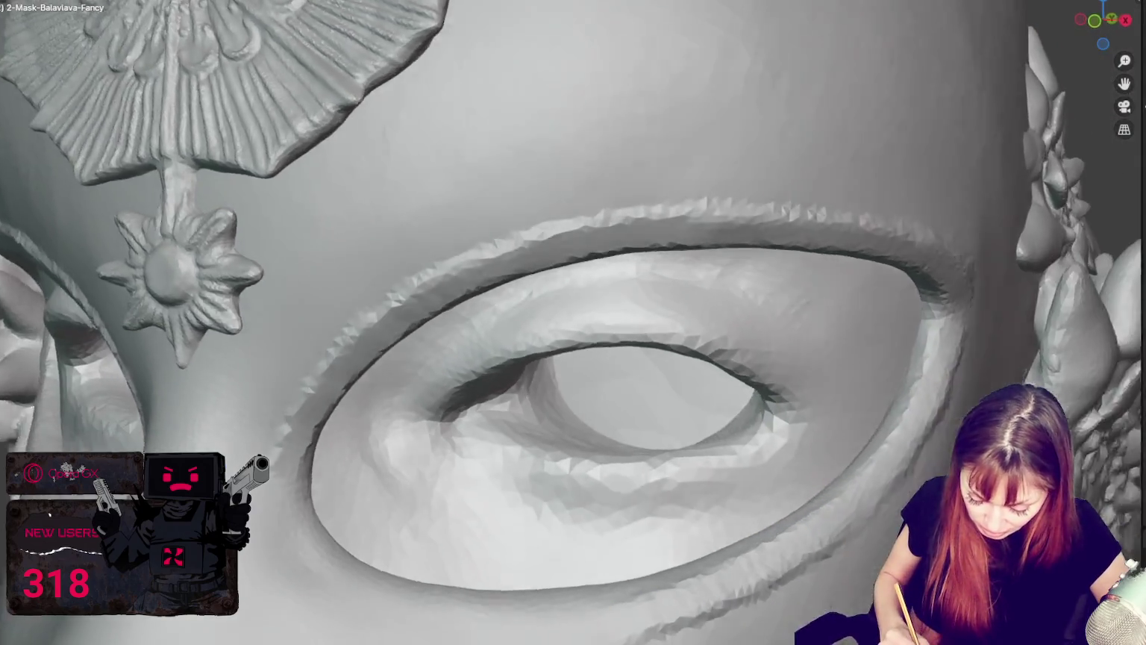
pyautogui.moveTo(672, 636); pyautogui.dragTo(396, 594, button='middle')
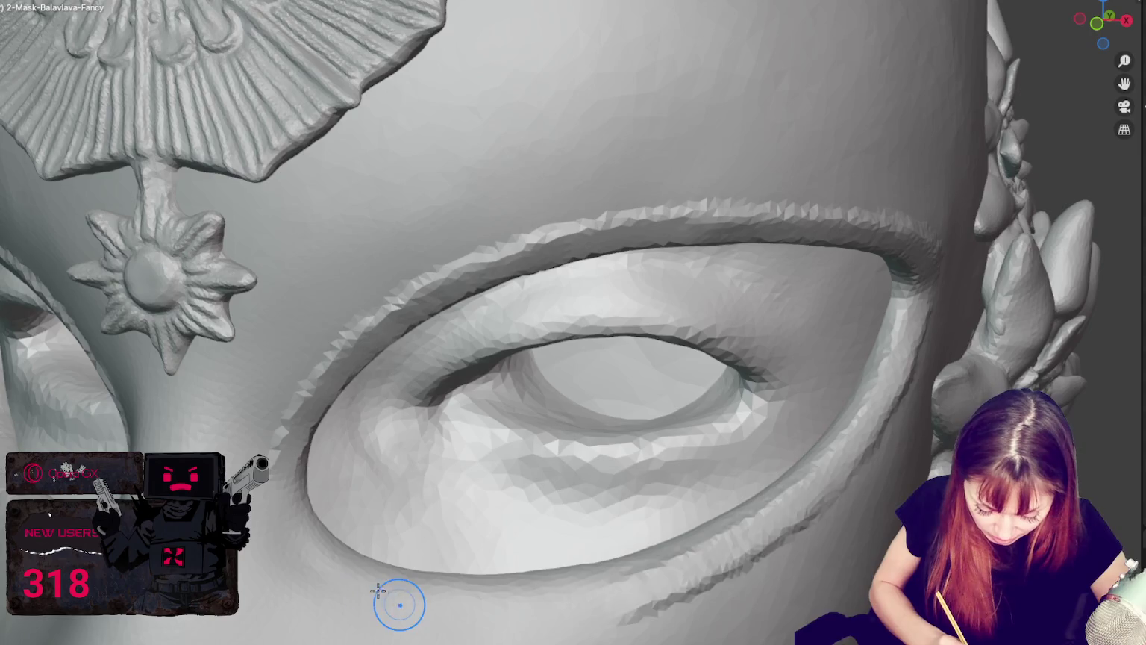
pyautogui.moveTo(564, 586); pyautogui.dragTo(567, 589)
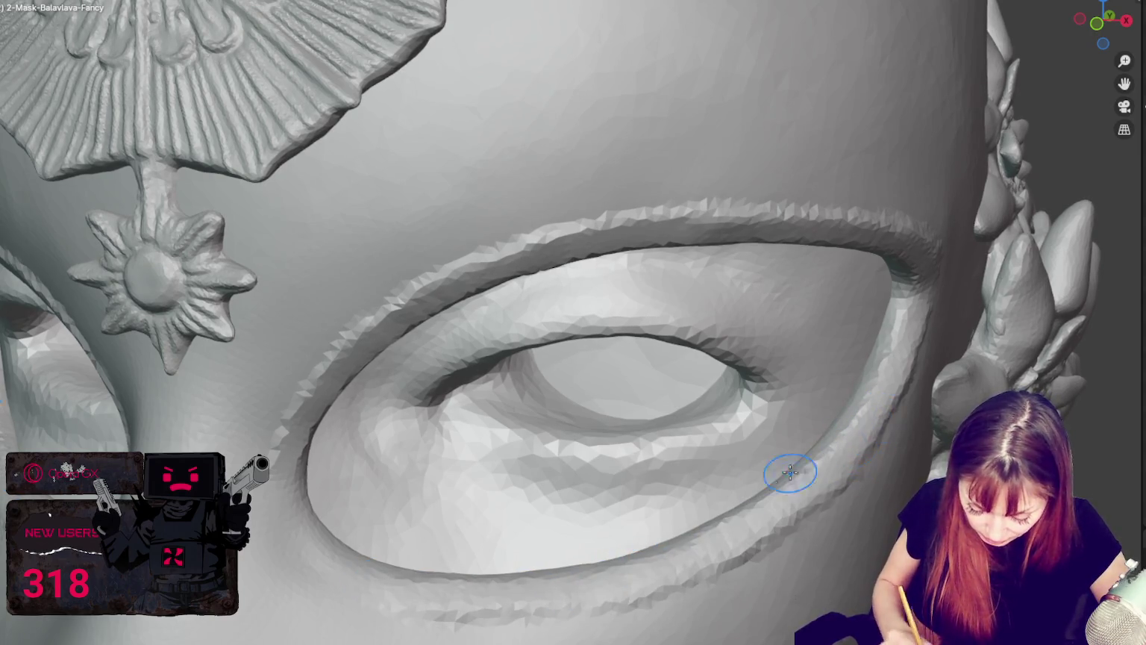
pyautogui.moveTo(791, 471); pyautogui.dragTo(597, 539, button='middle')
pyautogui.moveTo(384, 410); pyautogui.dragTo(450, 522)
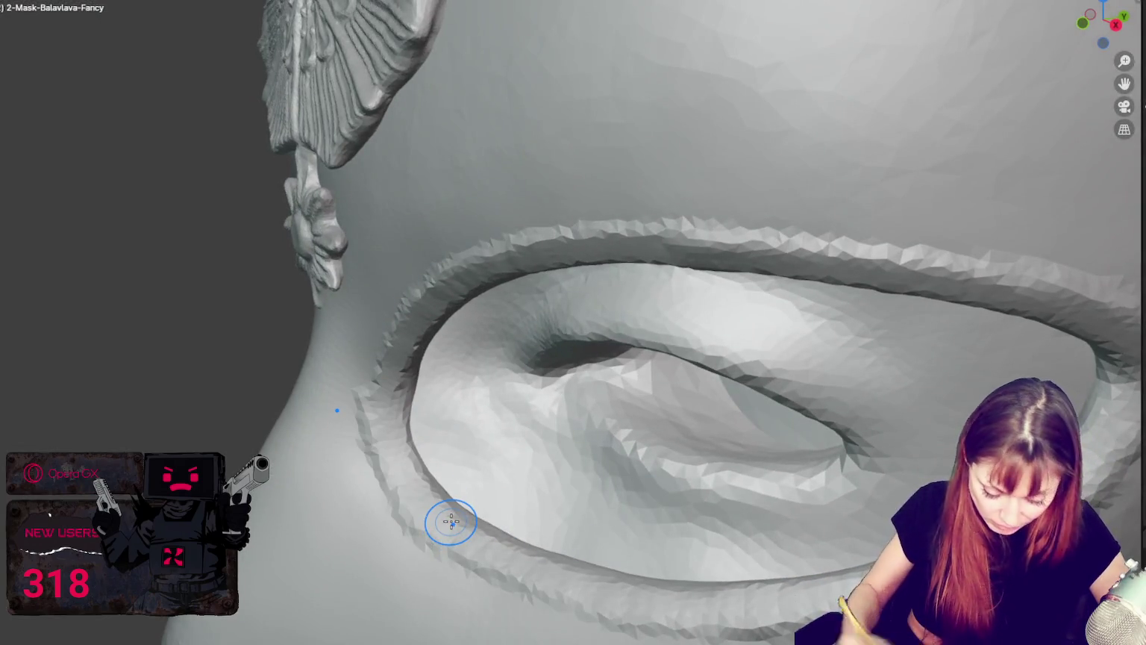
pyautogui.moveTo(450, 522); pyautogui.dragTo(591, 441, button='middle')
pyautogui.scroll(-3, 607, 456)
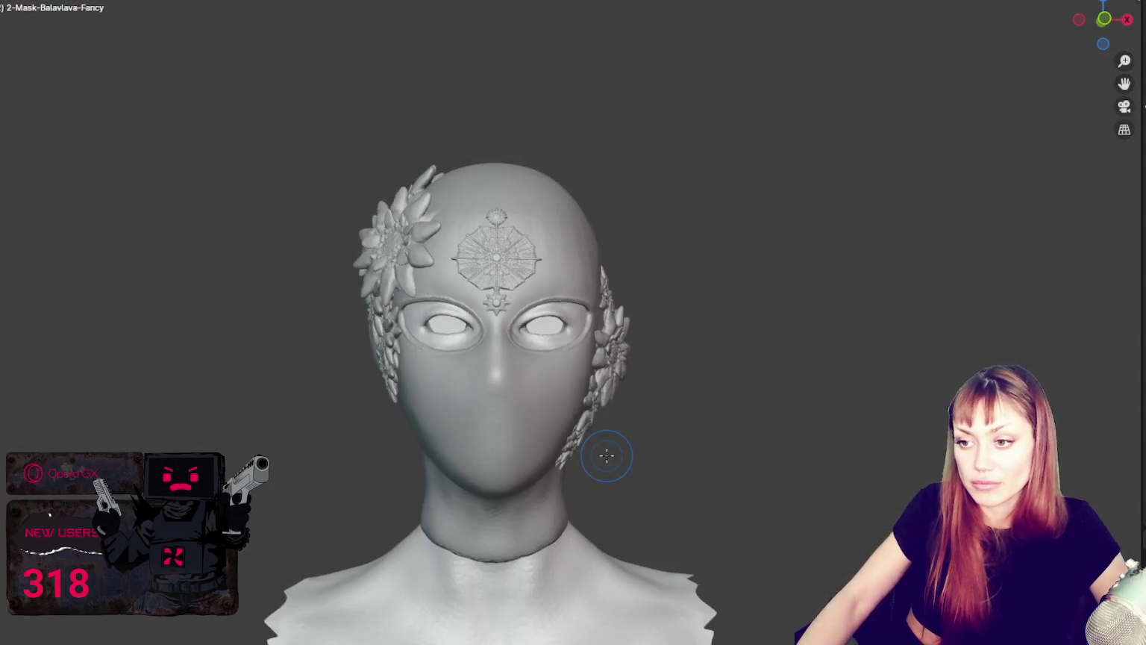
# Zoom in on the eye and smooth the inner side of the eye rim.
pyautogui.scroll(2, 601, 445)
pyautogui.scroll(2, 593, 438)
pyautogui.scroll(2, 593, 440)
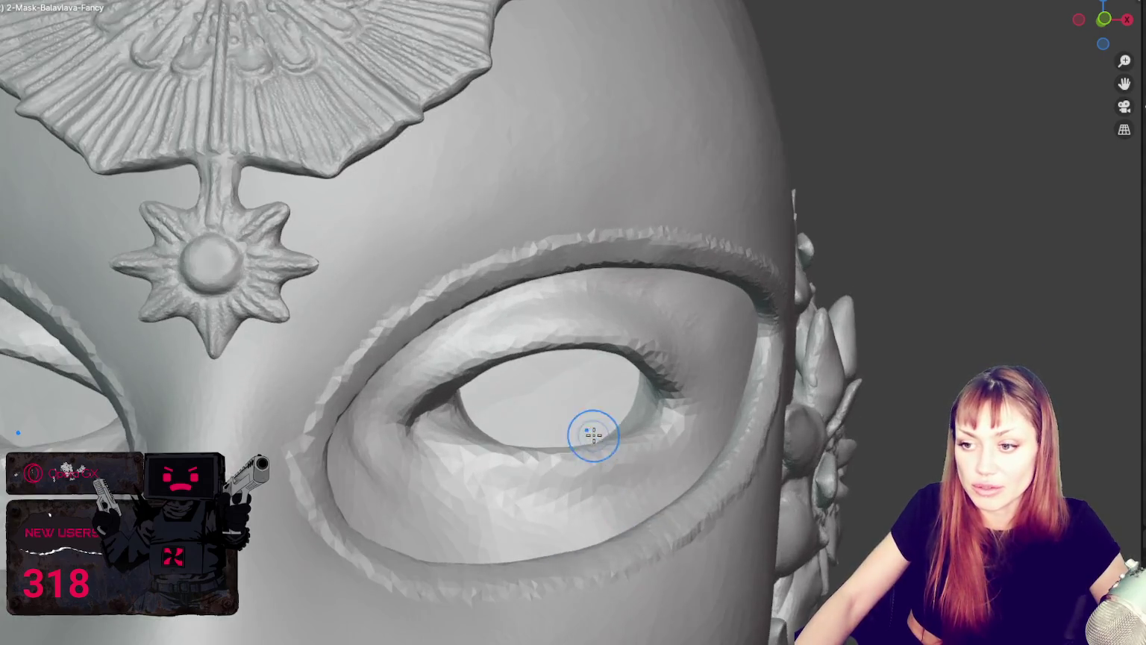
pyautogui.scroll(2, 574, 358)
pyautogui.moveTo(559, 298); pyautogui.dragTo(481, 256, button='middle')
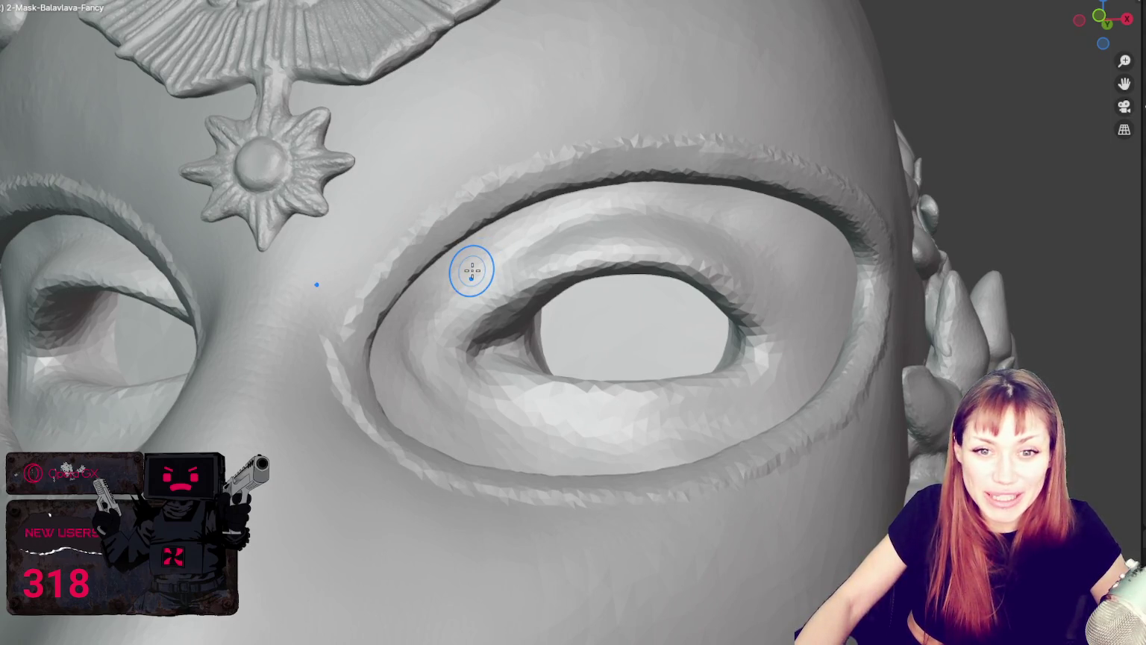
pyautogui.scroll(1, 472, 270)
pyautogui.moveTo(472, 270); pyautogui.dragTo(363, 314, button='middle')
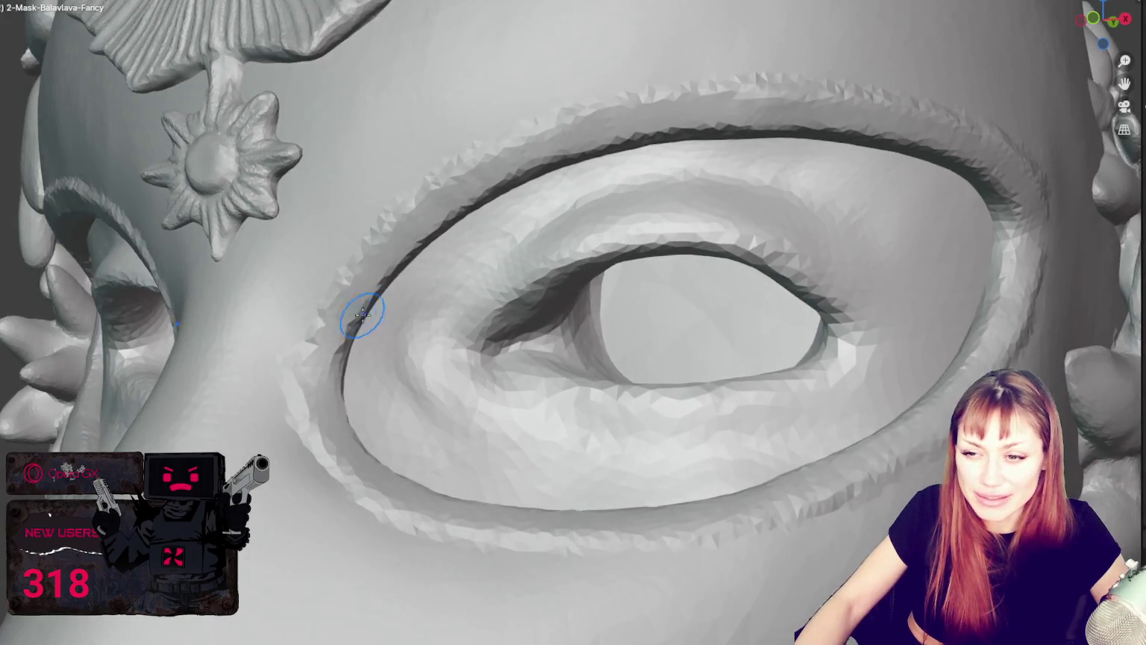
pyautogui.moveTo(315, 389); pyautogui.dragTo(396, 371, button='middle')
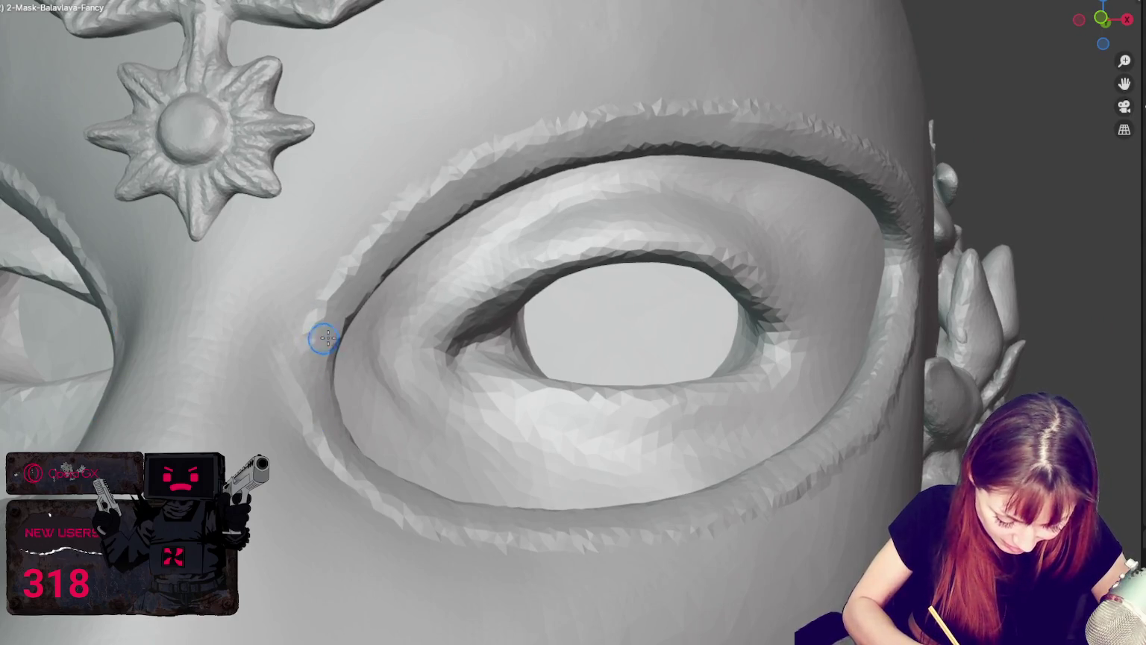
pyautogui.moveTo(323, 333)
pyautogui.mouseDown(button='middle')
pyautogui.moveTo(341, 317)
pyautogui.moveTo(350, 378)
pyautogui.mouseUp(button='middle')
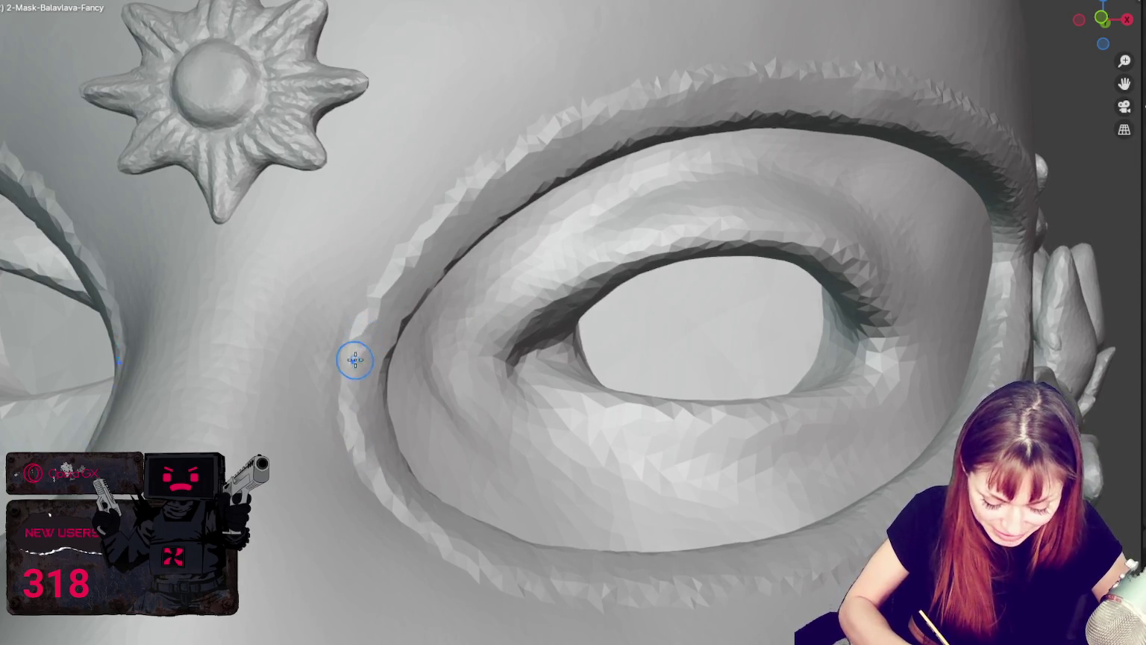
pyautogui.moveTo(387, 300); pyautogui.dragTo(500, 176)
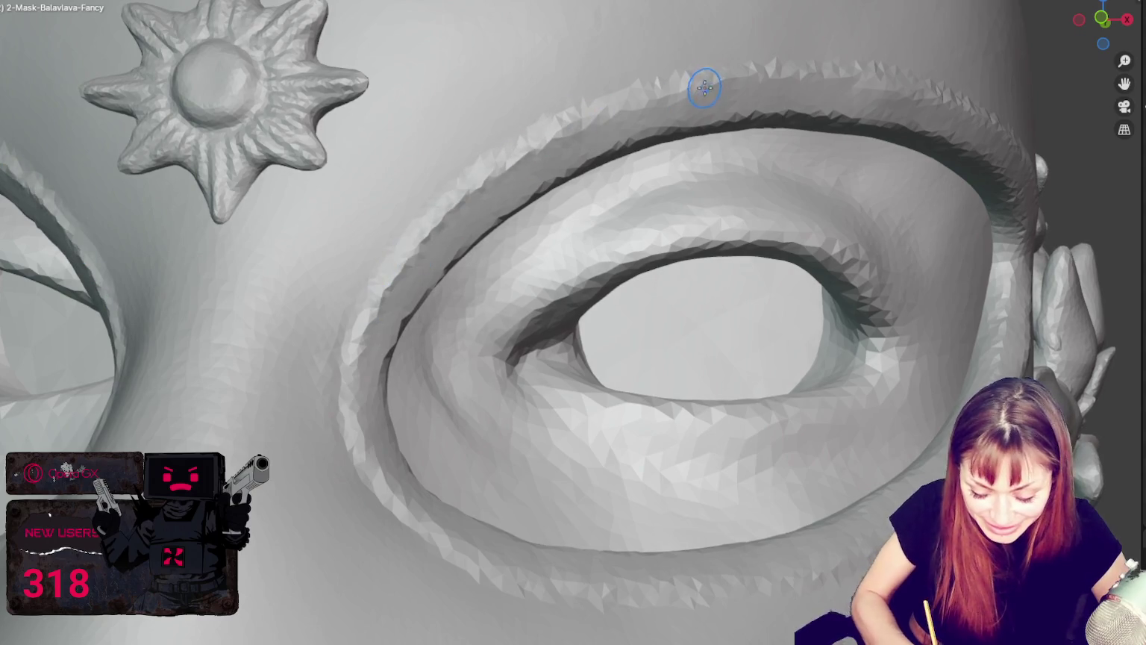
# Orbit around the eye and refine the surface along the raised rim's edge.
pyautogui.moveTo(704, 88); pyautogui.dragTo(568, 123, button='middle')
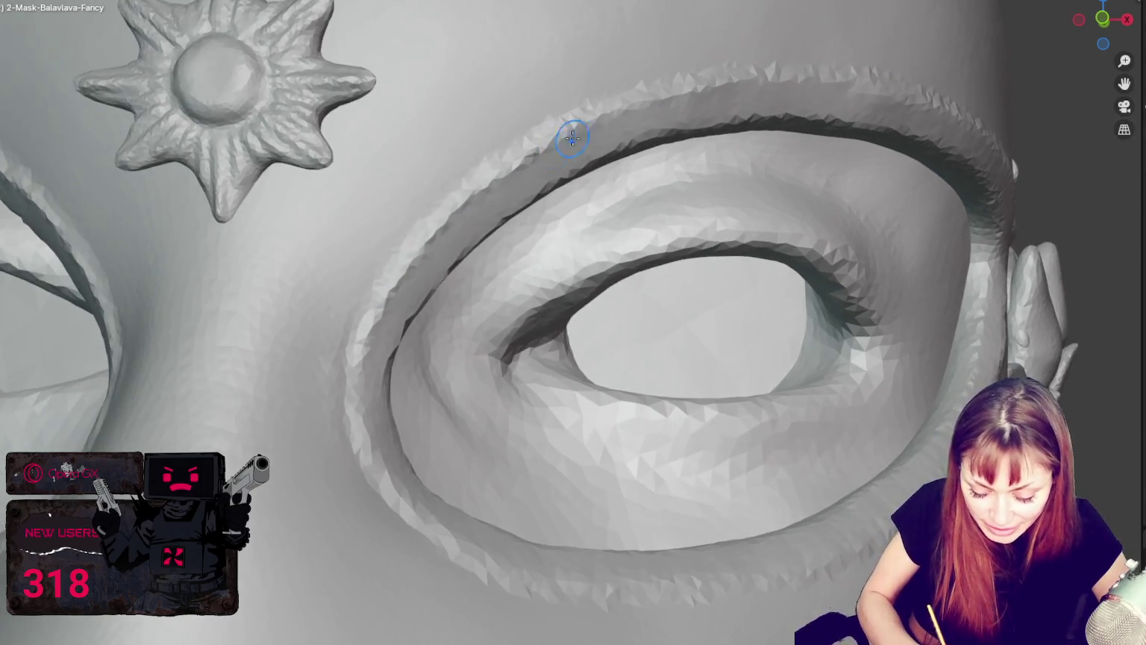
pyautogui.moveTo(819, 77); pyautogui.dragTo(545, 140, button='middle')
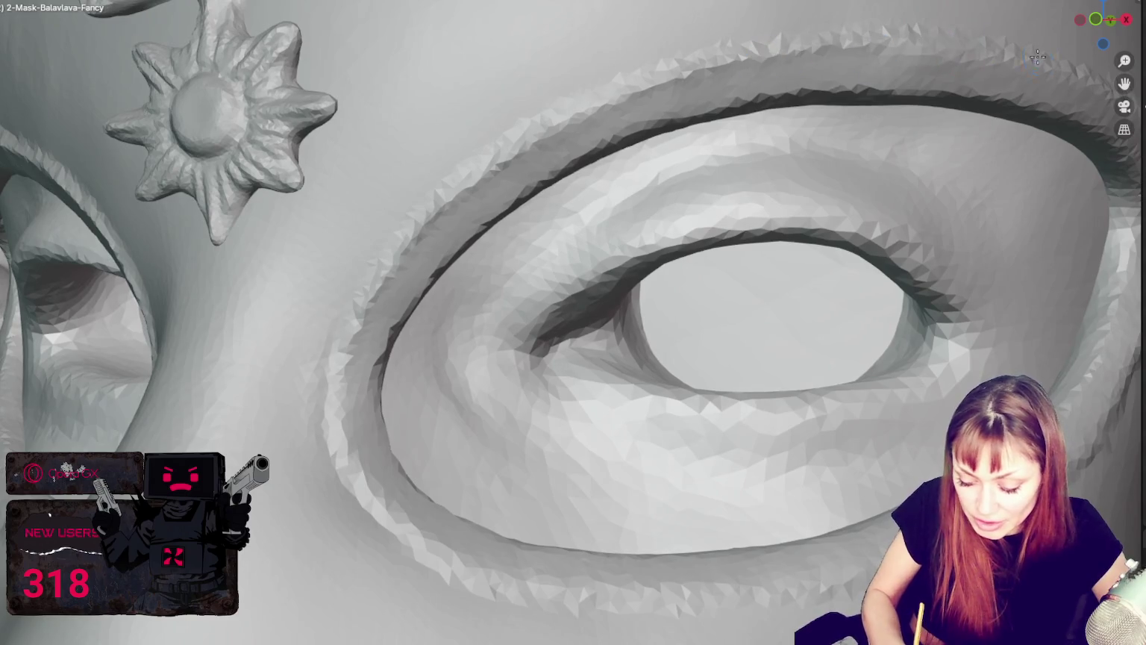
pyautogui.moveTo(1038, 58); pyautogui.dragTo(1033, 65, button='middle')
pyautogui.moveTo(1054, 35); pyautogui.dragTo(486, 560)
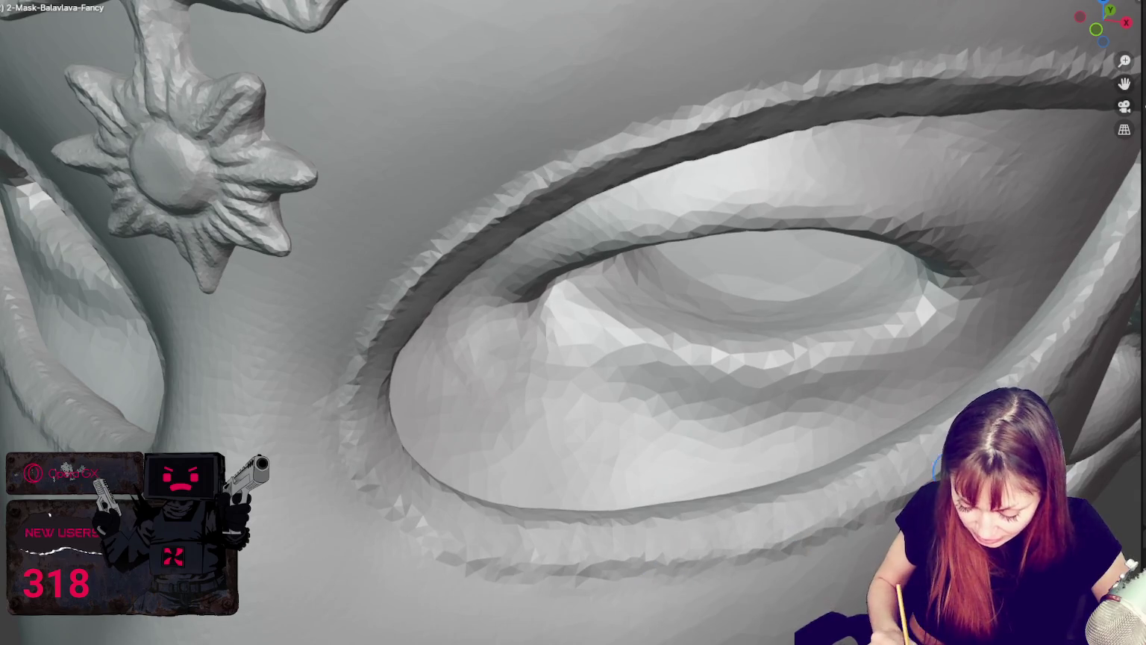
pyautogui.moveTo(604, 574)
pyautogui.mouseDown(button='middle')
pyautogui.moveTo(349, 357)
pyautogui.moveTo(504, 545)
pyautogui.mouseUp(button='middle')
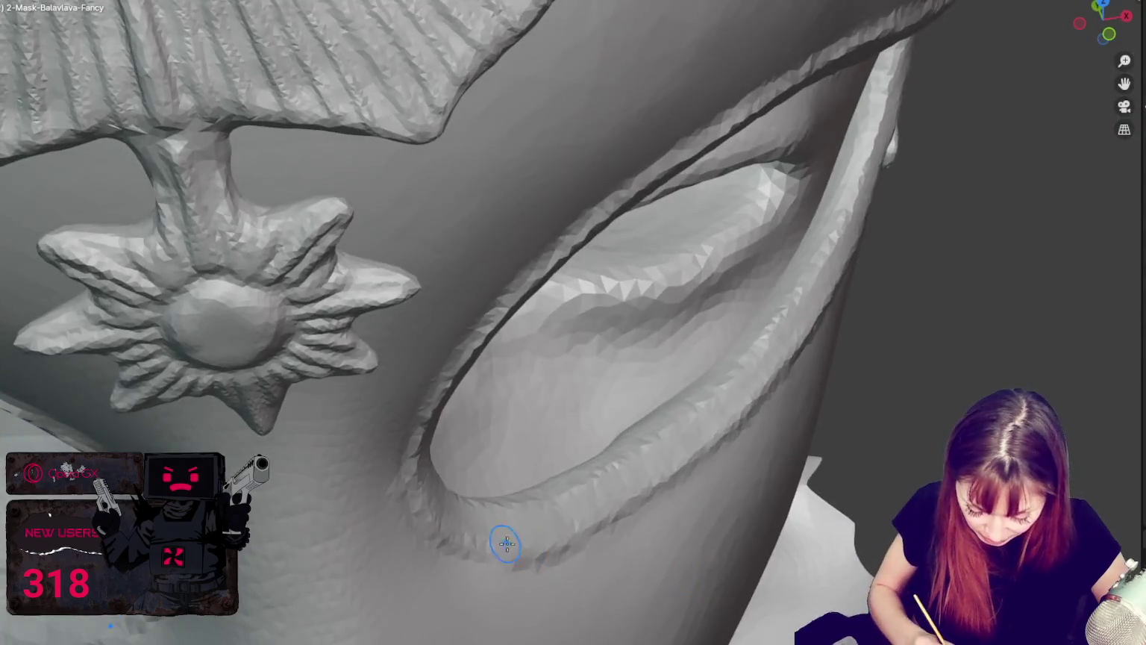
pyautogui.moveTo(753, 494)
pyautogui.mouseDown(button='middle')
pyautogui.moveTo(473, 566)
pyautogui.moveTo(787, 468)
pyautogui.mouseUp(button='middle')
pyautogui.moveTo(894, 434); pyautogui.dragTo(927, 431, button='middle')
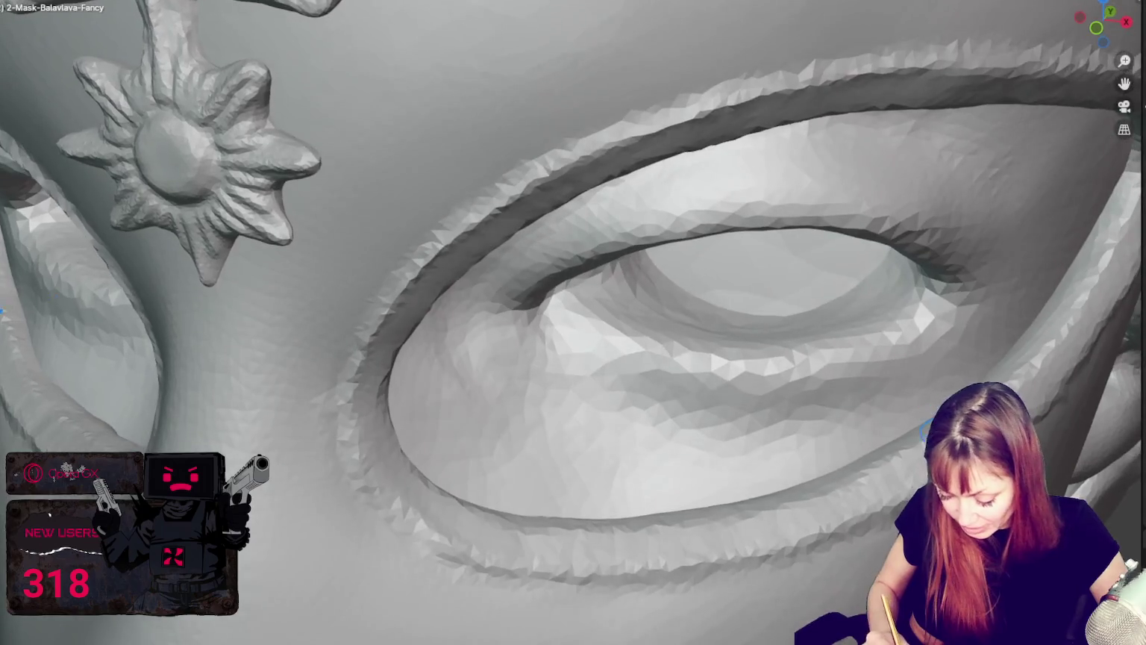
pyautogui.moveTo(870, 528)
pyautogui.mouseDown(button='middle')
pyautogui.moveTo(800, 573)
pyautogui.moveTo(815, 572)
pyautogui.mouseUp(button='middle')
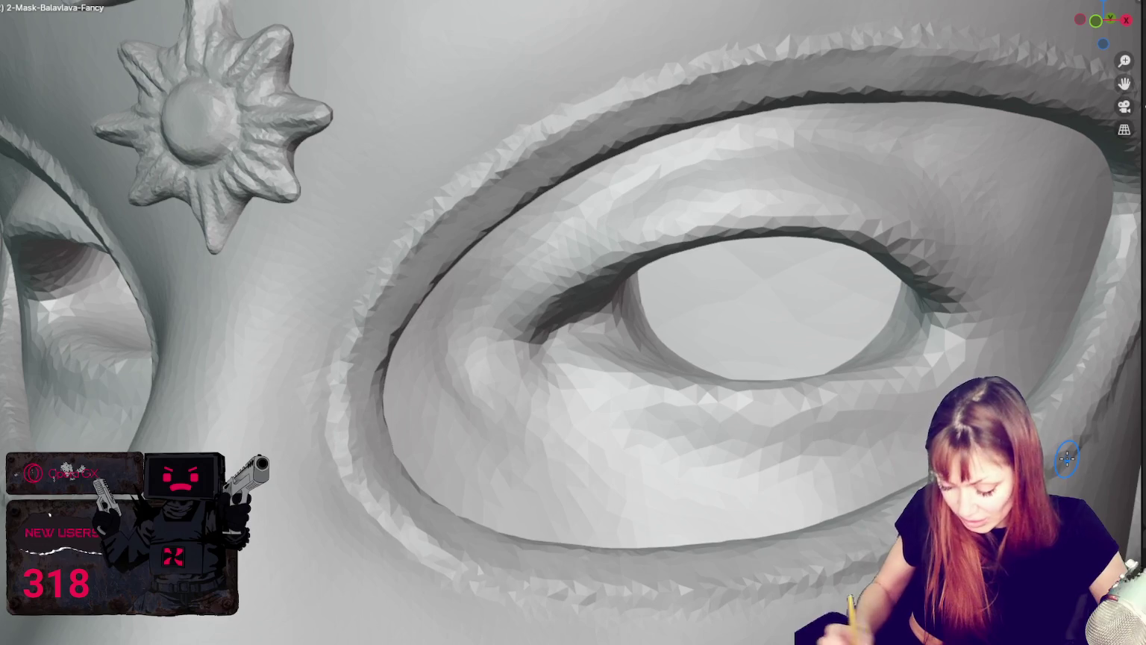
pyautogui.moveTo(712, 443)
pyautogui.mouseDown(button='middle')
pyautogui.moveTo(568, 401)
pyautogui.moveTo(507, 358)
pyautogui.moveTo(649, 324)
pyautogui.moveTo(665, 392)
pyautogui.mouseUp(button='middle')
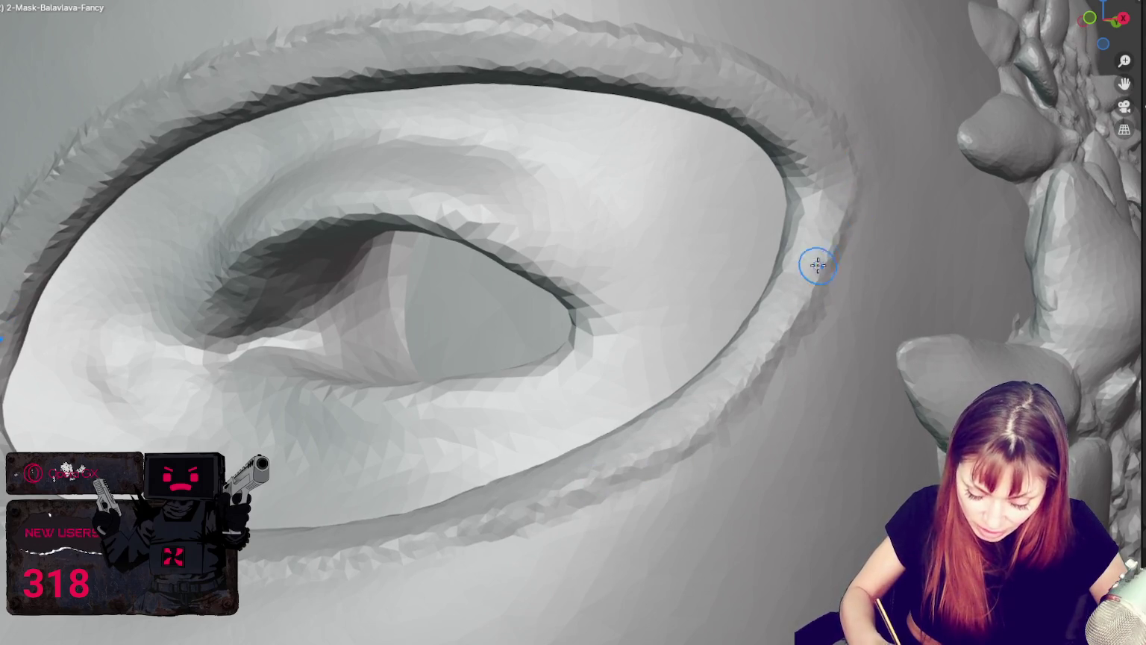
pyautogui.moveTo(826, 196); pyautogui.dragTo(900, 177, button='middle')
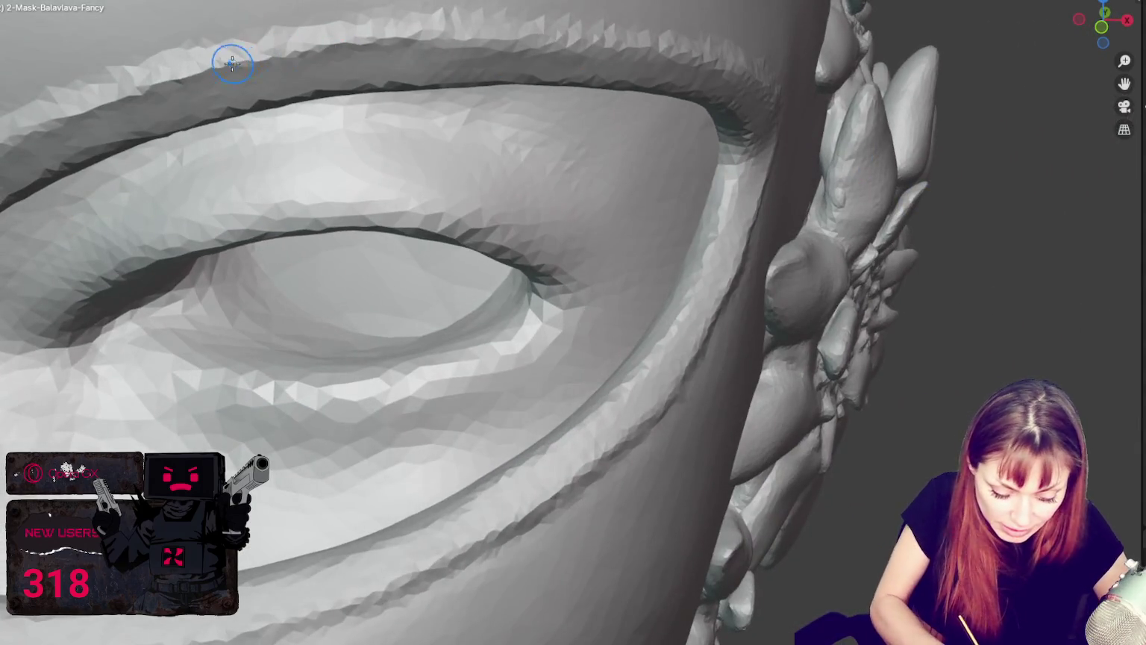
pyautogui.moveTo(684, 52); pyautogui.dragTo(447, 46, button='middle')
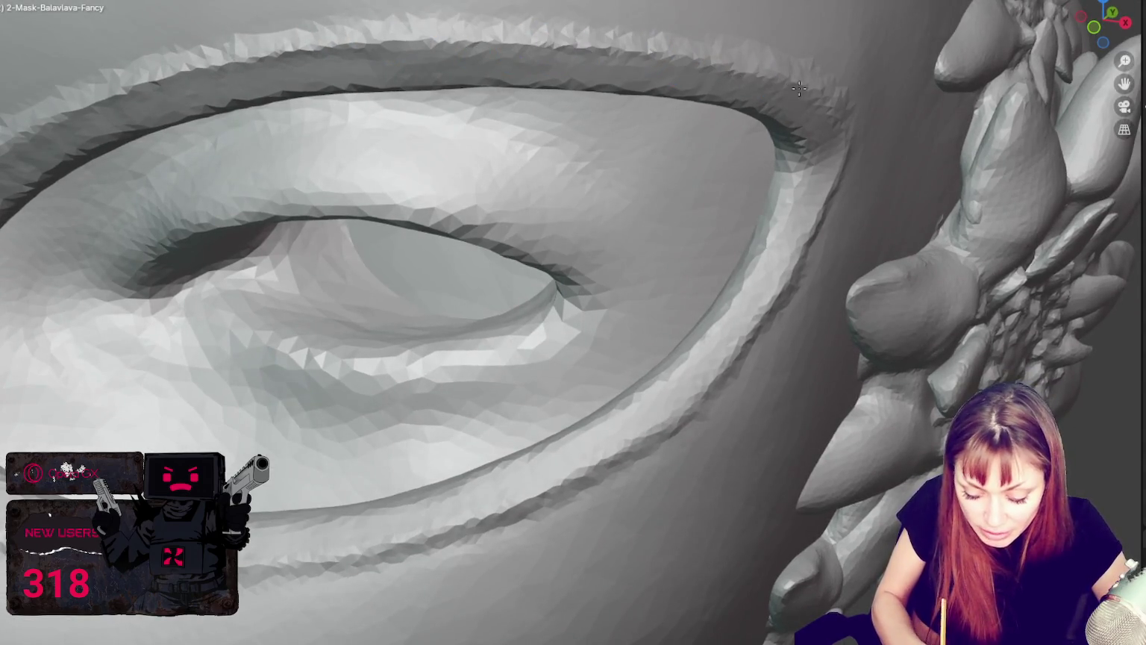
pyautogui.moveTo(799, 88); pyautogui.dragTo(866, 130, button='middle')
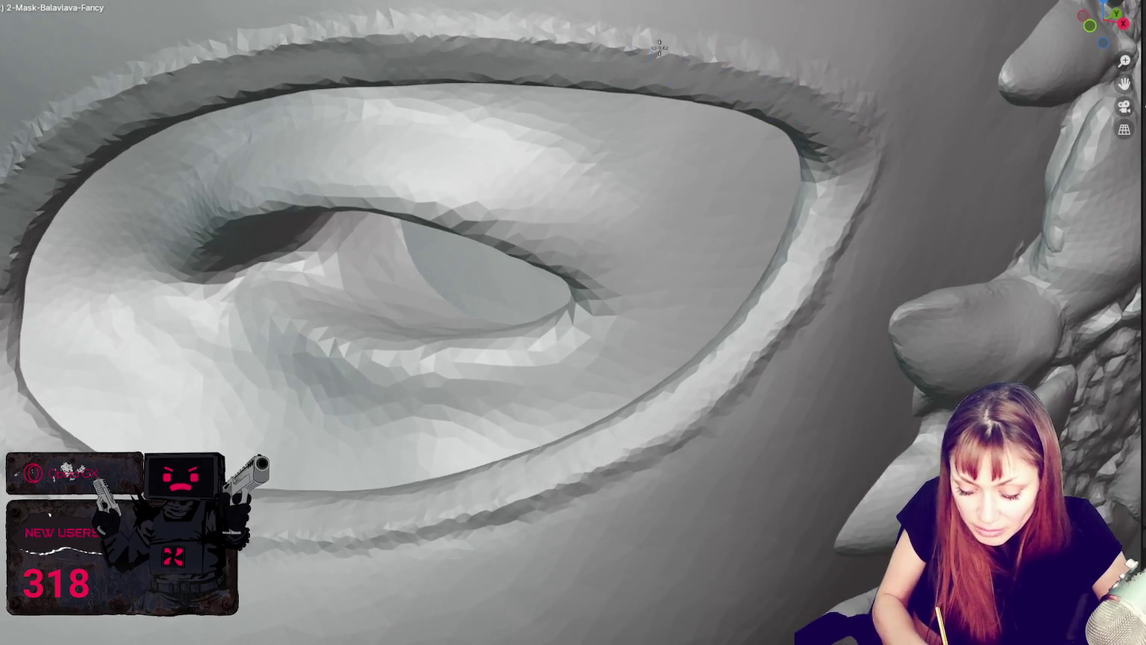
pyautogui.moveTo(935, 133); pyautogui.dragTo(909, 147, button='middle')
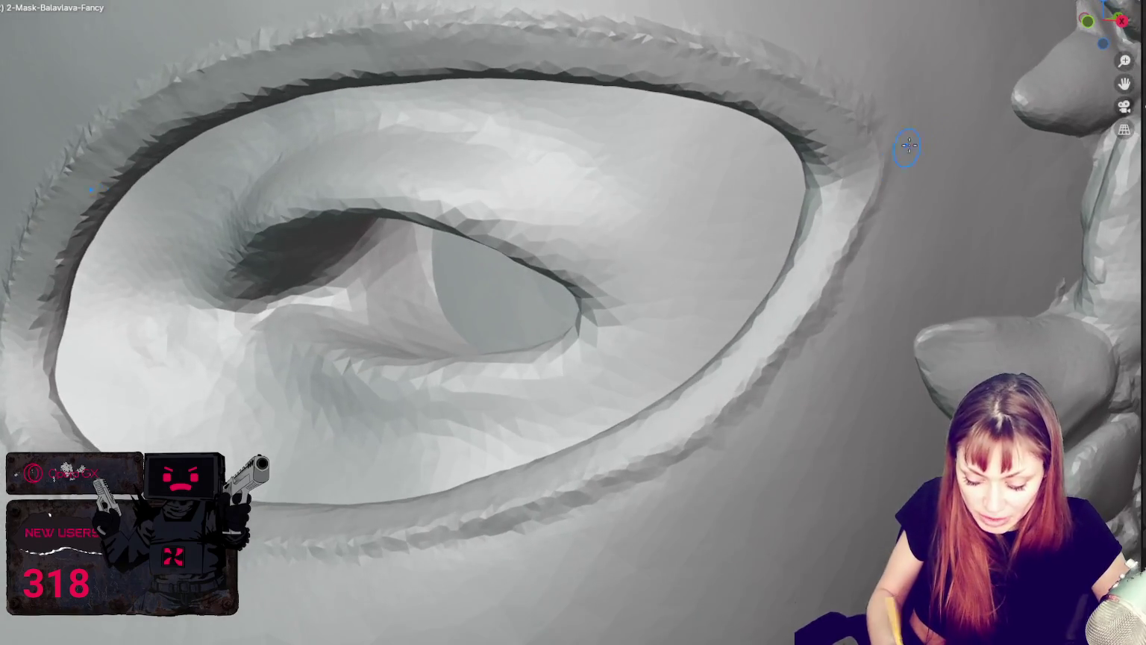
pyautogui.moveTo(709, 427)
pyautogui.mouseDown()
pyautogui.moveTo(860, 199)
pyautogui.moveTo(733, 412)
pyautogui.mouseUp()
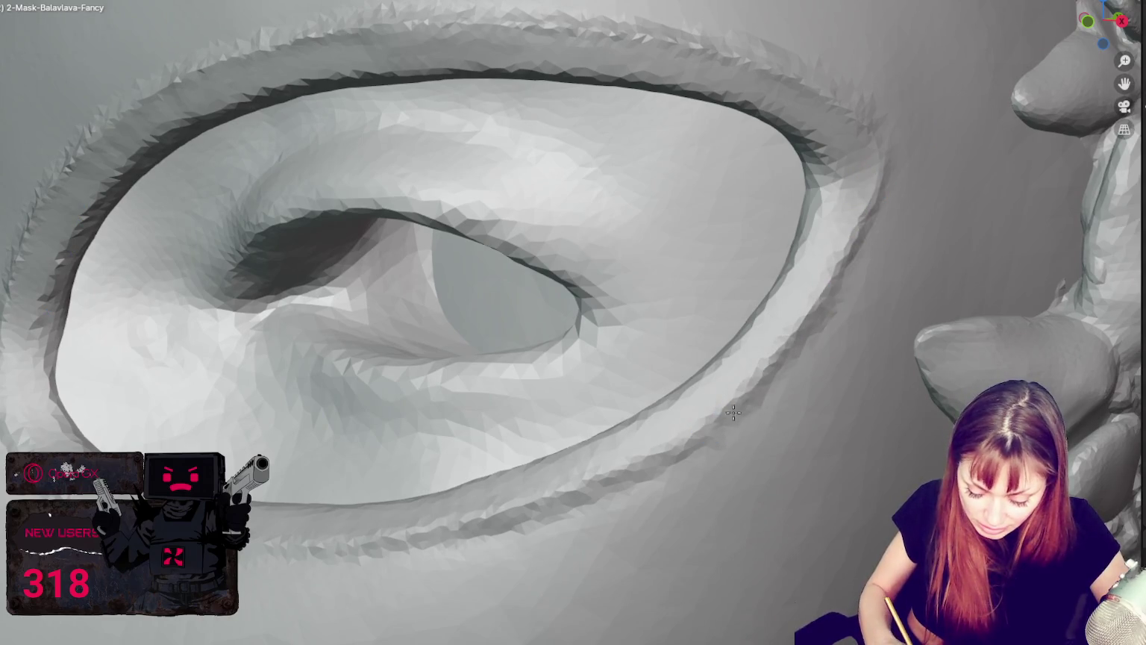
# Orbit around the eye to inspect the refined rim from several sides.
pyautogui.moveTo(777, 400); pyautogui.dragTo(670, 435, button='middle')
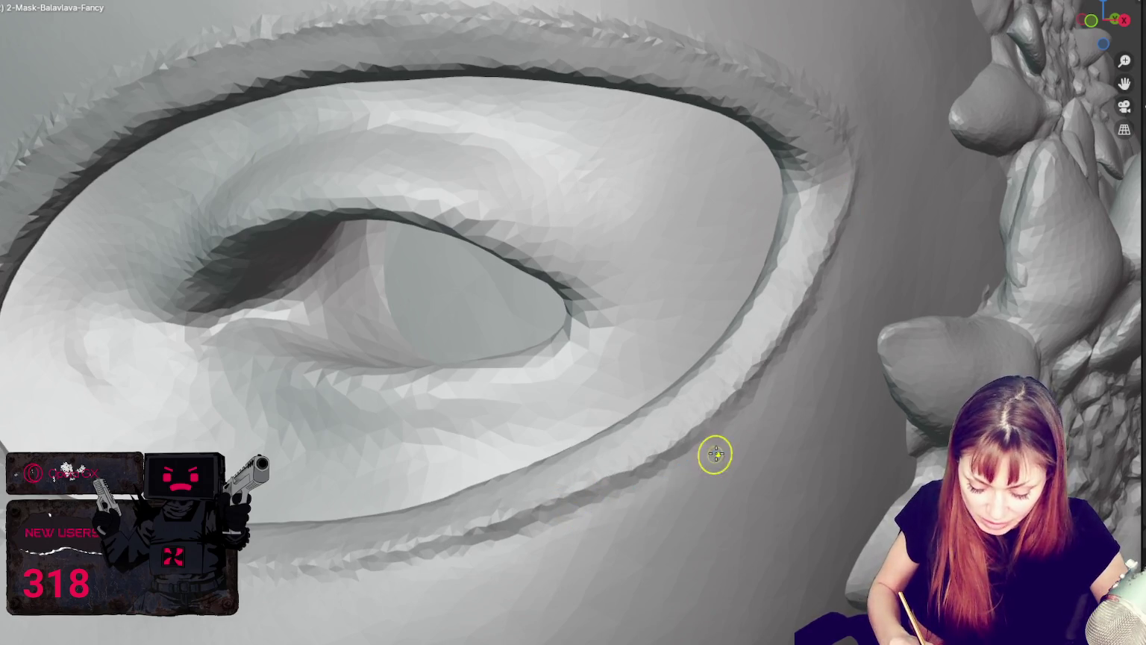
pyautogui.moveTo(715, 454); pyautogui.dragTo(730, 425, button='middle')
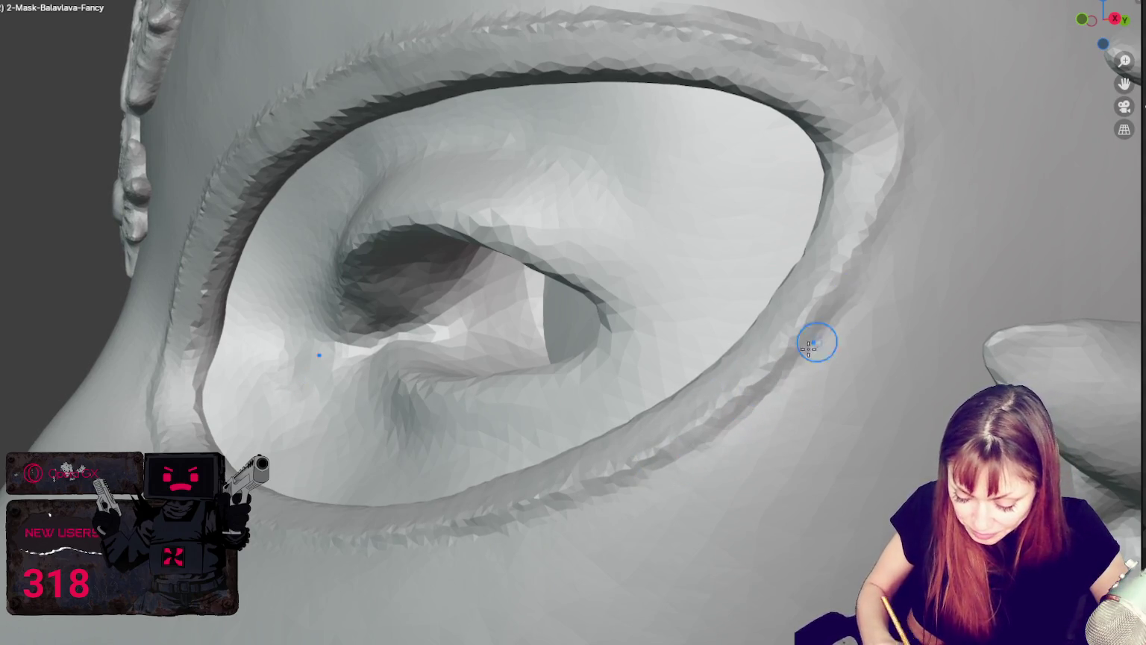
pyautogui.moveTo(869, 260); pyautogui.dragTo(842, 375, button='middle')
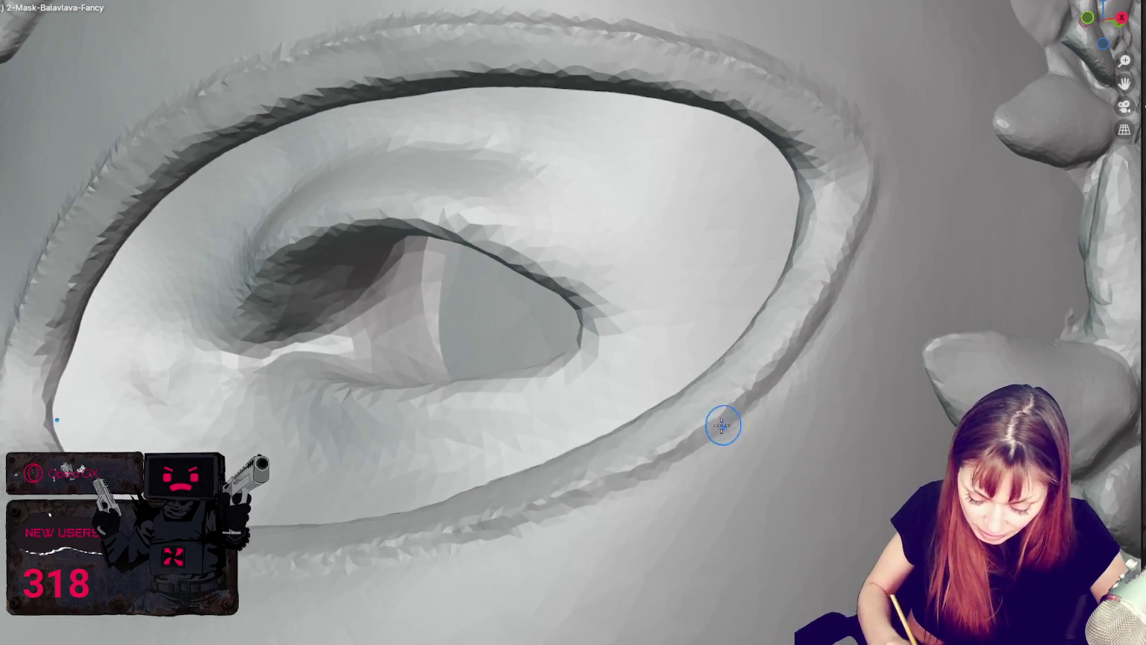
pyautogui.moveTo(722, 425); pyautogui.dragTo(835, 307, button='middle')
pyautogui.moveTo(755, 423); pyautogui.dragTo(776, 385, button='middle')
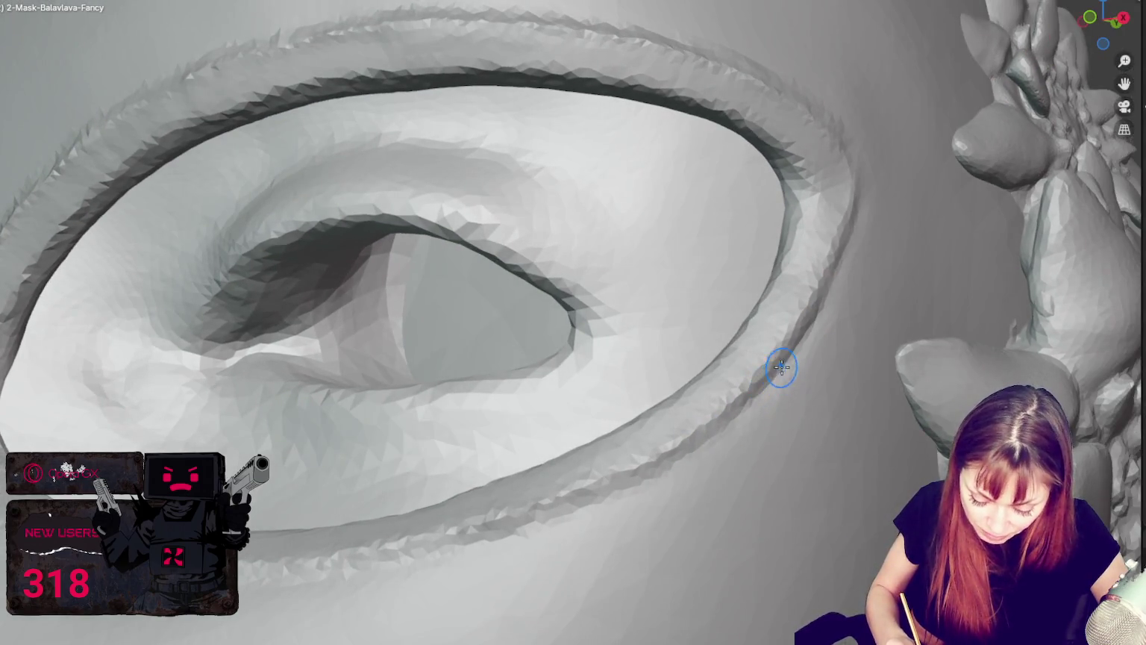
pyautogui.moveTo(631, 494); pyautogui.dragTo(459, 545, button='middle')
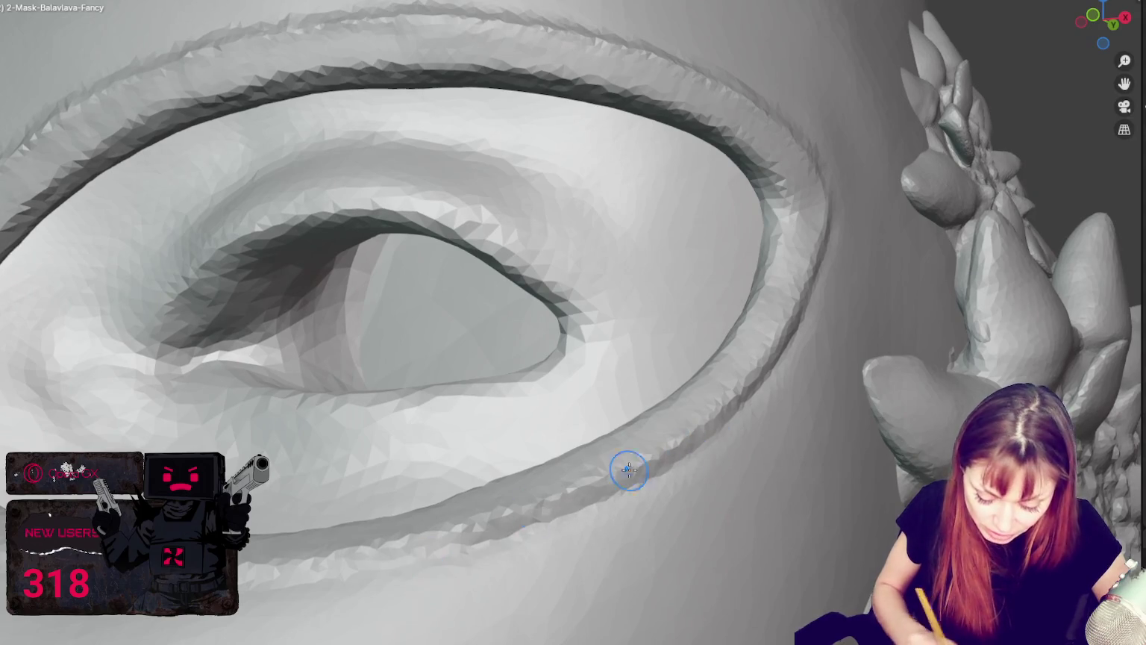
pyautogui.moveTo(627, 468); pyautogui.dragTo(750, 435, button='middle')
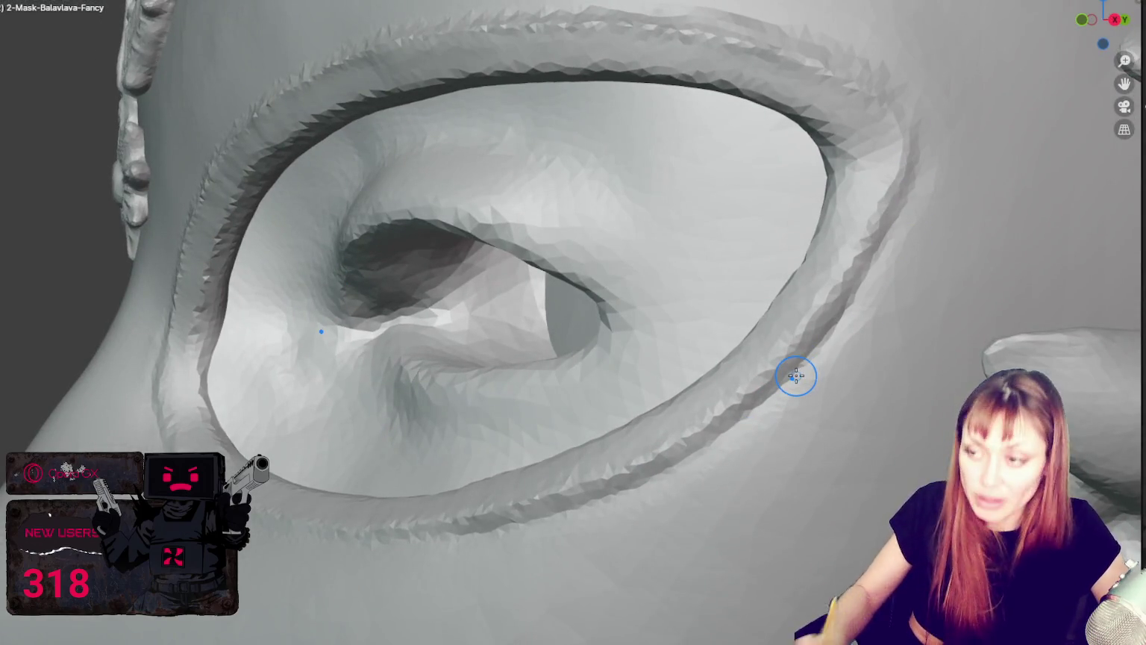
pyautogui.moveTo(796, 373)
pyautogui.mouseDown(button='middle')
pyautogui.moveTo(641, 453)
pyautogui.moveTo(660, 489)
pyautogui.mouseUp(button='middle')
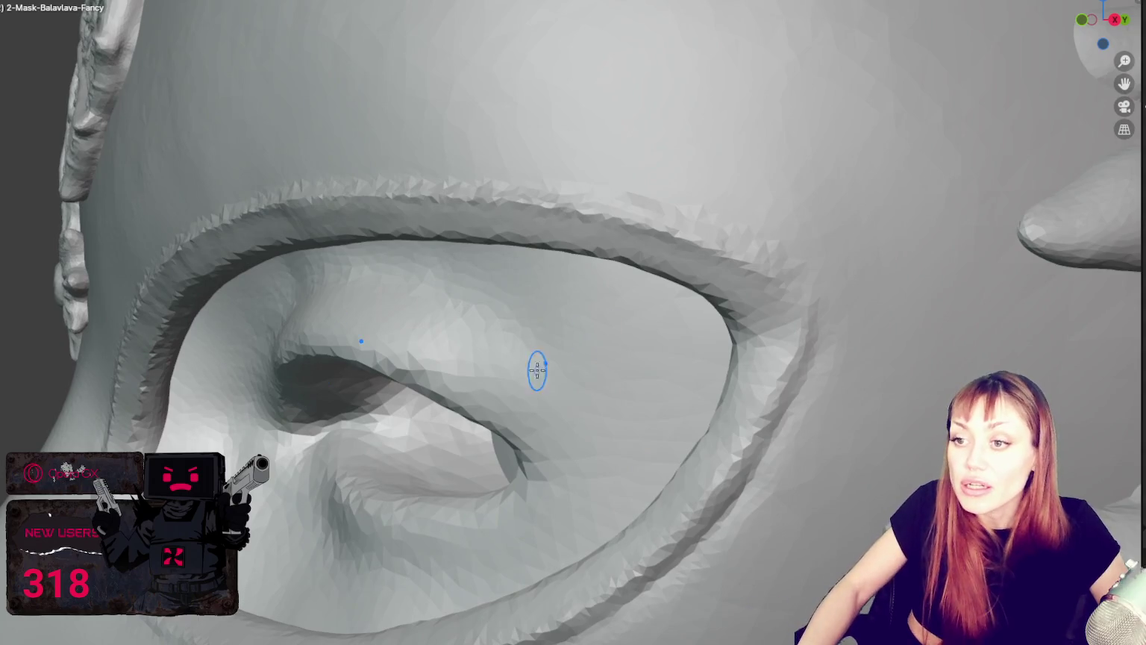
# Turn the upper lid toward the camera and sculpt along the rim's upper edge.
pyautogui.moveTo(538, 232); pyautogui.dragTo(586, 292, button='middle')
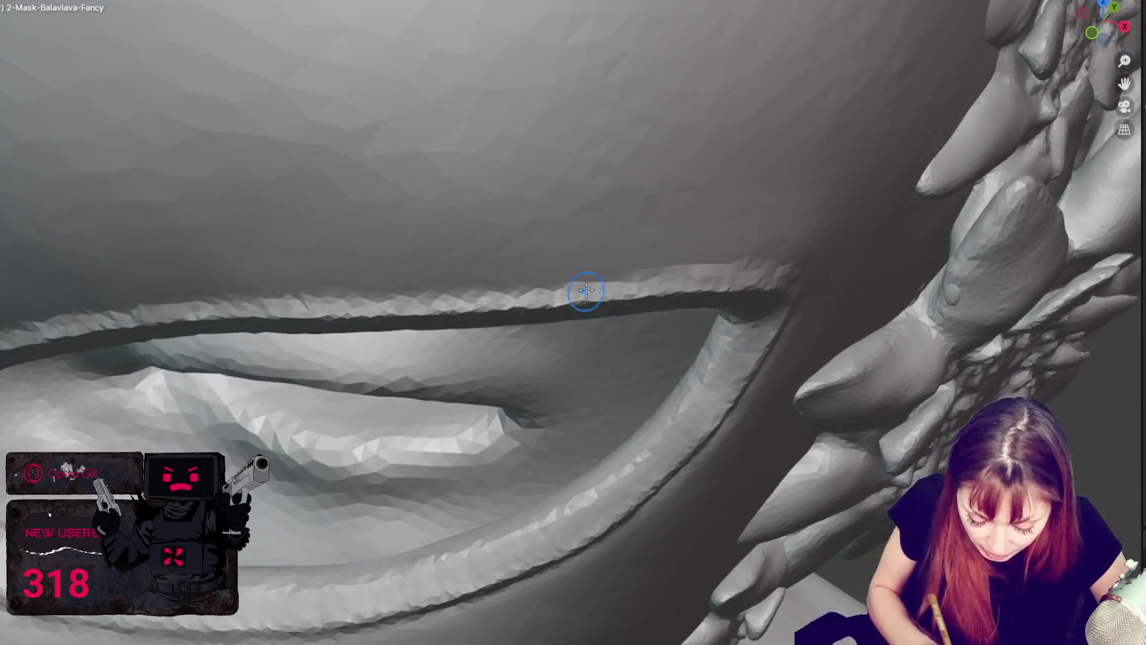
pyautogui.moveTo(765, 277); pyautogui.dragTo(634, 307, button='middle')
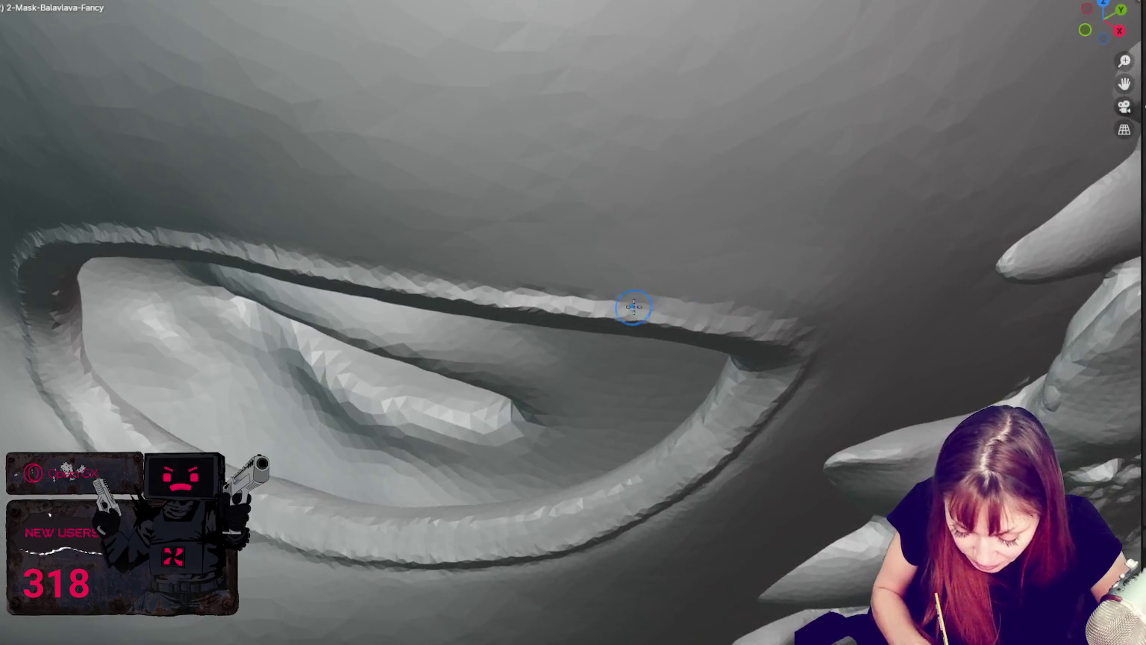
pyautogui.moveTo(806, 339)
pyautogui.mouseDown(button='middle')
pyautogui.moveTo(772, 329)
pyautogui.moveTo(835, 351)
pyautogui.mouseUp(button='middle')
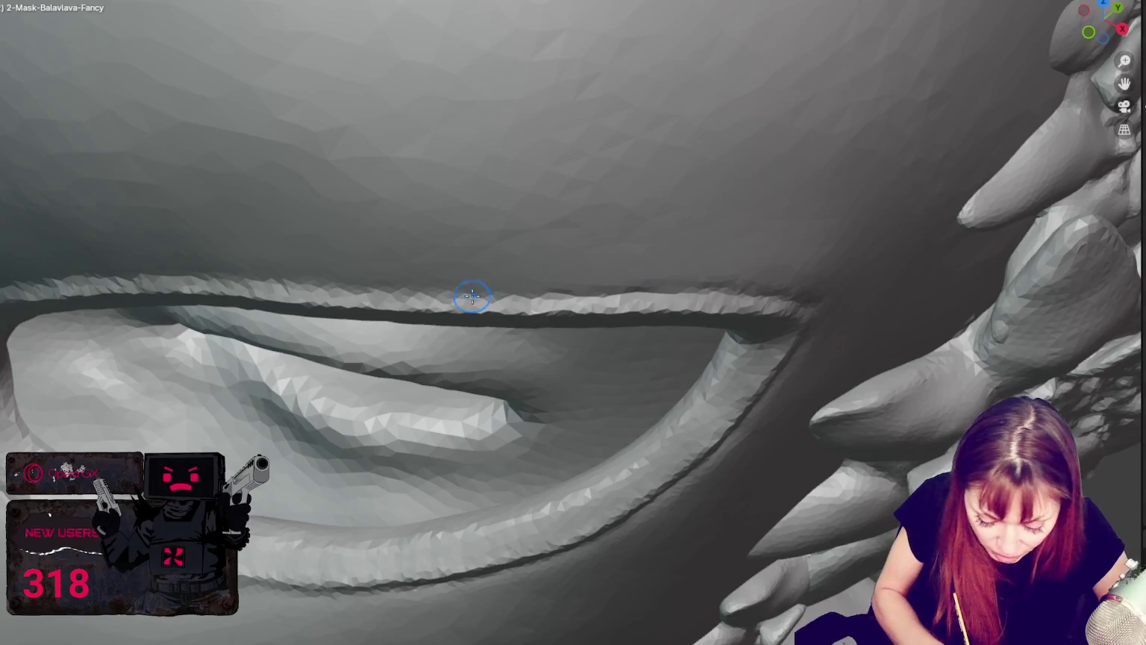
pyautogui.moveTo(532, 289); pyautogui.dragTo(338, 343, button='middle')
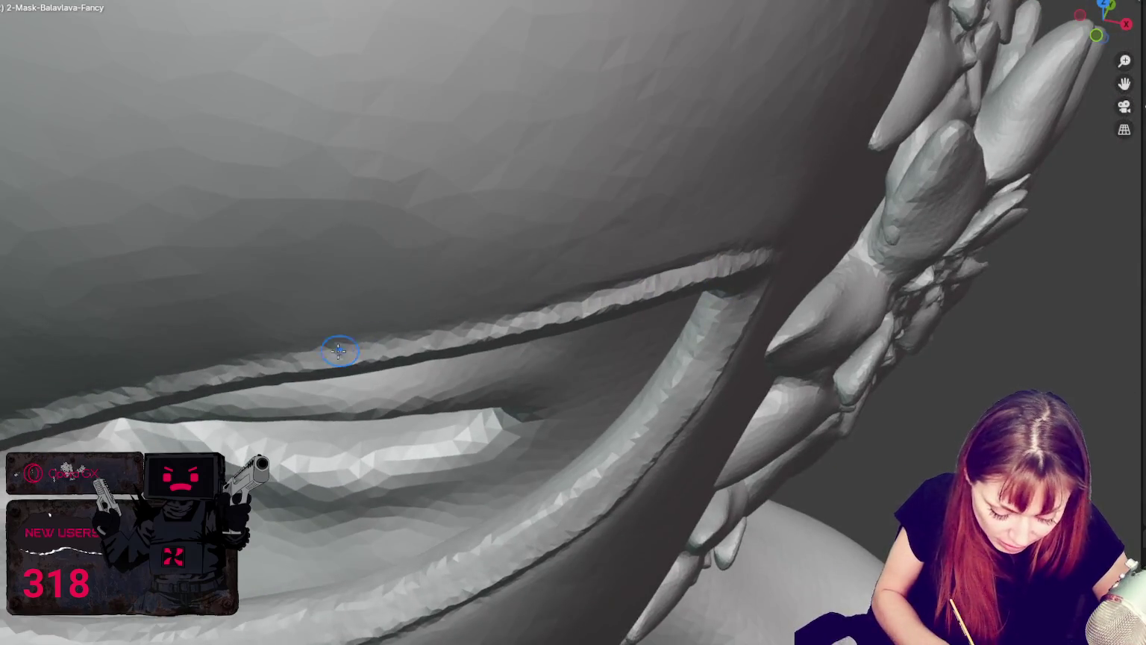
pyautogui.moveTo(715, 254)
pyautogui.mouseDown(button='middle')
pyautogui.moveTo(614, 281)
pyautogui.moveTo(617, 339)
pyautogui.moveTo(590, 344)
pyautogui.mouseUp(button='middle')
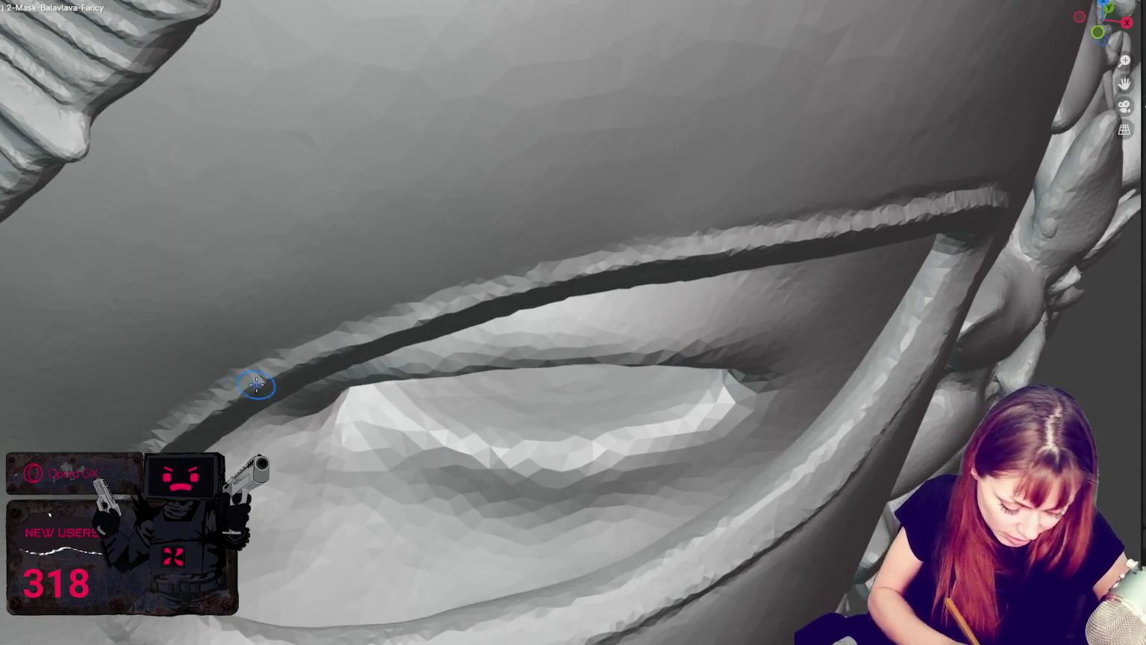
pyautogui.moveTo(170, 418)
pyautogui.mouseDown()
pyautogui.moveTo(460, 283)
pyautogui.moveTo(888, 238)
pyautogui.mouseUp()
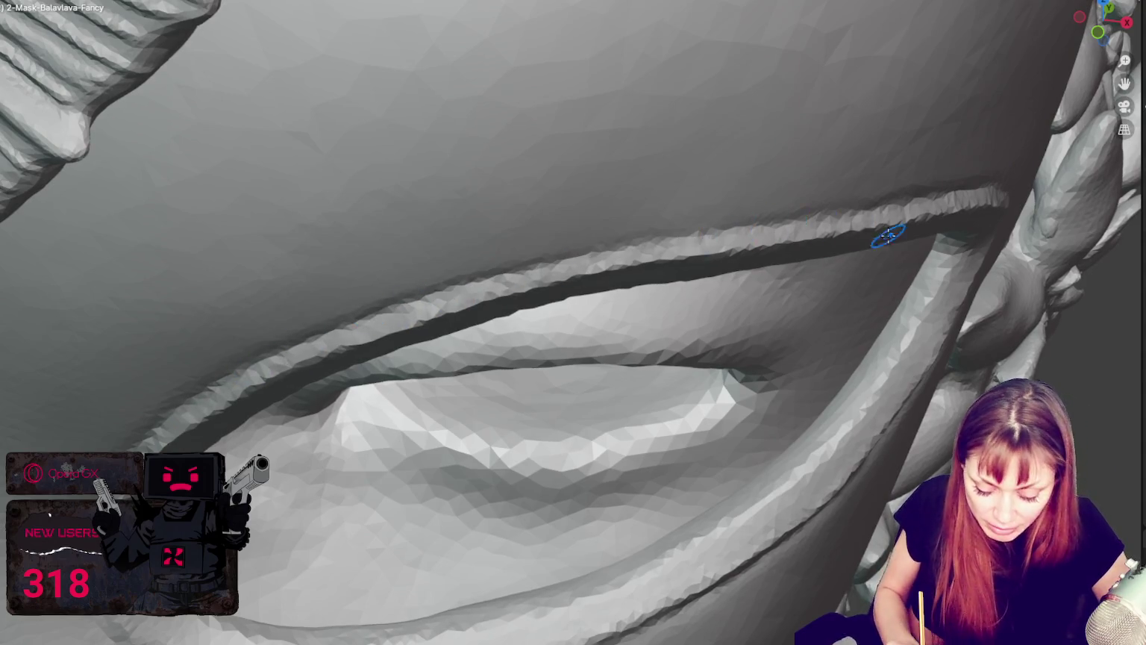
pyautogui.moveTo(888, 238); pyautogui.dragTo(892, 235, button='middle')
# Deepen the groove along the upper eye rim with one long stroke.
pyautogui.moveTo(284, 425)
pyautogui.mouseDown(button='middle')
pyautogui.moveTo(660, 256)
pyautogui.moveTo(974, 188)
pyautogui.moveTo(336, 377)
pyautogui.moveTo(307, 294)
pyautogui.moveTo(265, 278)
pyautogui.moveTo(291, 271)
pyautogui.mouseUp(button='middle')
pyautogui.moveTo(217, 337)
pyautogui.mouseDown()
pyautogui.moveTo(231, 299)
pyautogui.moveTo(192, 350)
pyautogui.moveTo(307, 231)
pyautogui.moveTo(430, 170)
pyautogui.moveTo(672, 111)
pyautogui.moveTo(873, 121)
pyautogui.moveTo(1060, 182)
pyautogui.mouseUp()
pyautogui.moveTo(1073, 224)
pyautogui.mouseDown(button='middle')
pyautogui.moveTo(1085, 273)
pyautogui.moveTo(1062, 284)
pyautogui.mouseUp(button='middle')
# Deepen the rim groove on the eye's outer side, then review the eye and brow.
pyautogui.moveTo(1083, 194); pyautogui.dragTo(1082, 279)
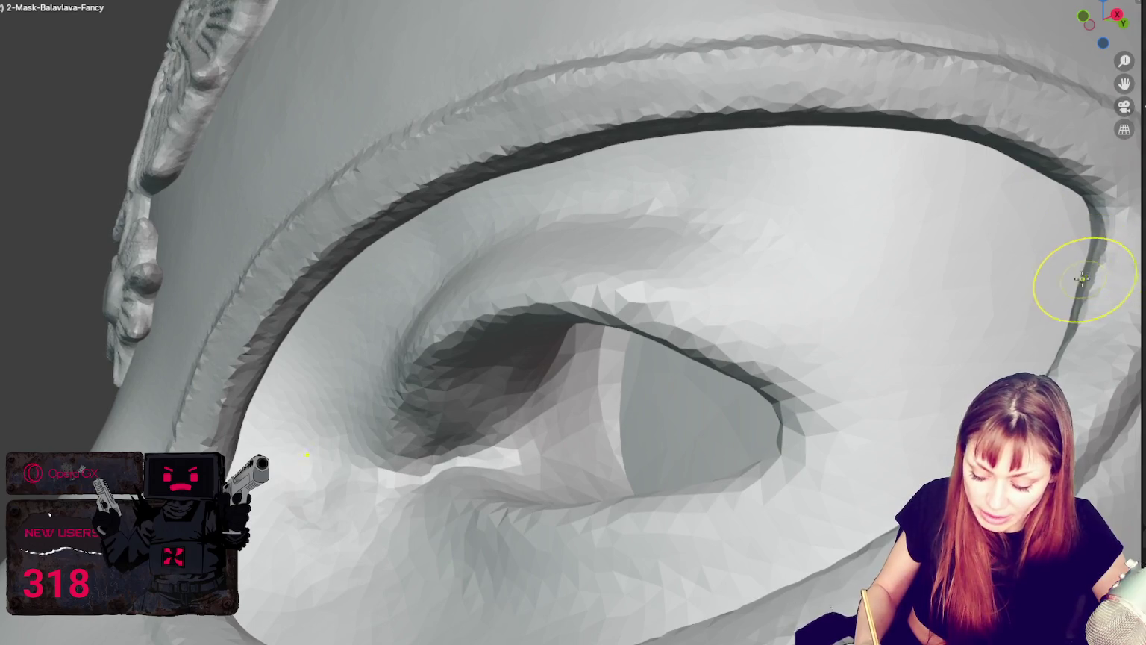
pyautogui.moveTo(1075, 342); pyautogui.dragTo(1049, 459, button='middle')
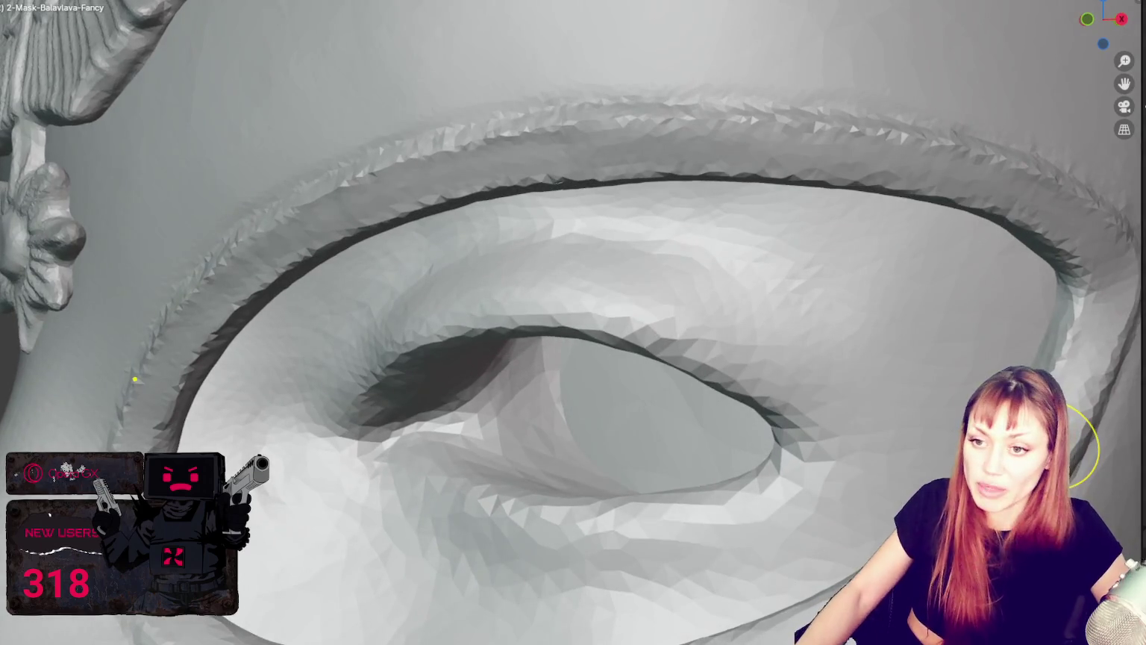
pyautogui.moveTo(520, 332)
pyautogui.mouseDown(button='middle')
pyautogui.moveTo(691, 264)
pyautogui.moveTo(661, 276)
pyautogui.mouseUp(button='middle')
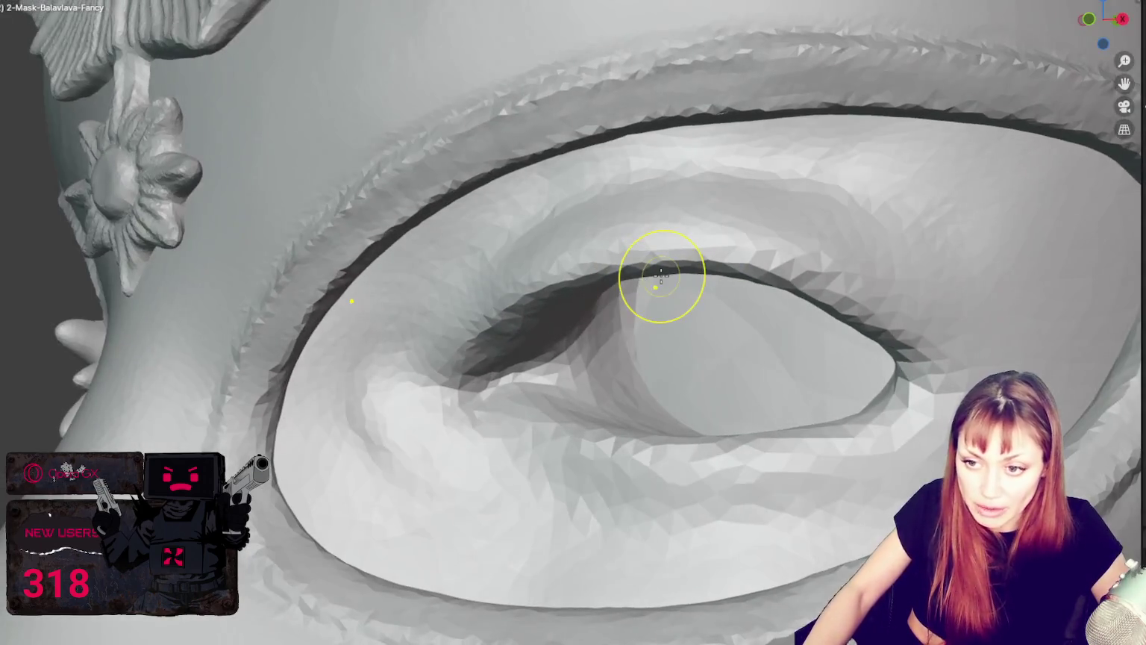
pyautogui.moveTo(274, 414); pyautogui.dragTo(295, 409, button='middle')
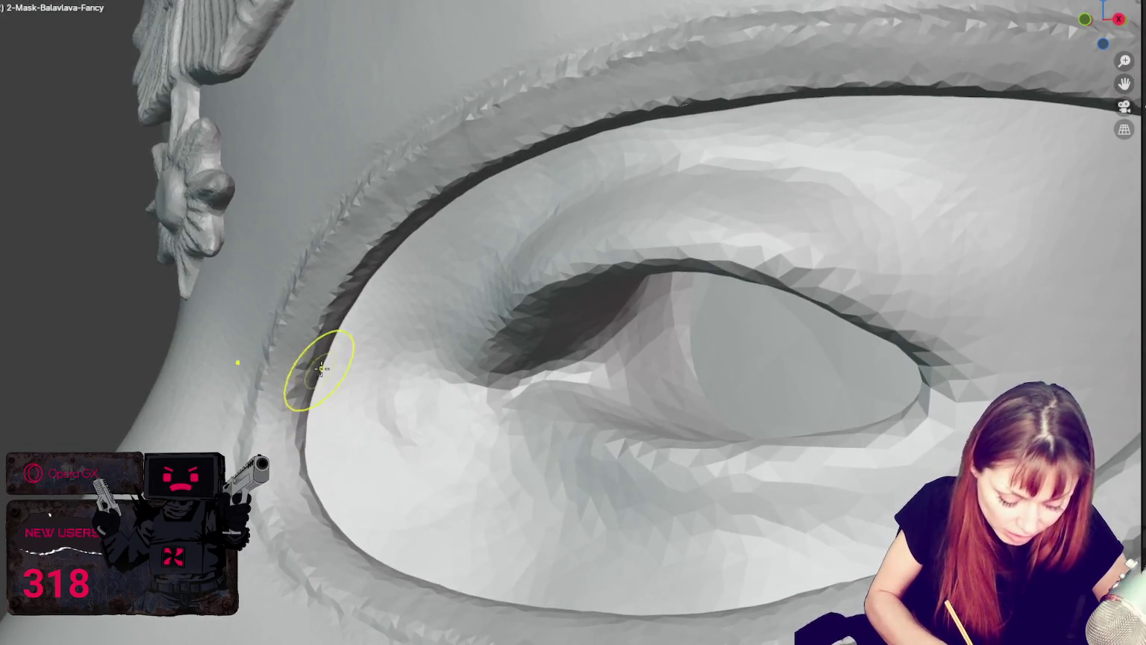
pyautogui.moveTo(354, 272); pyautogui.dragTo(402, 263, button='middle')
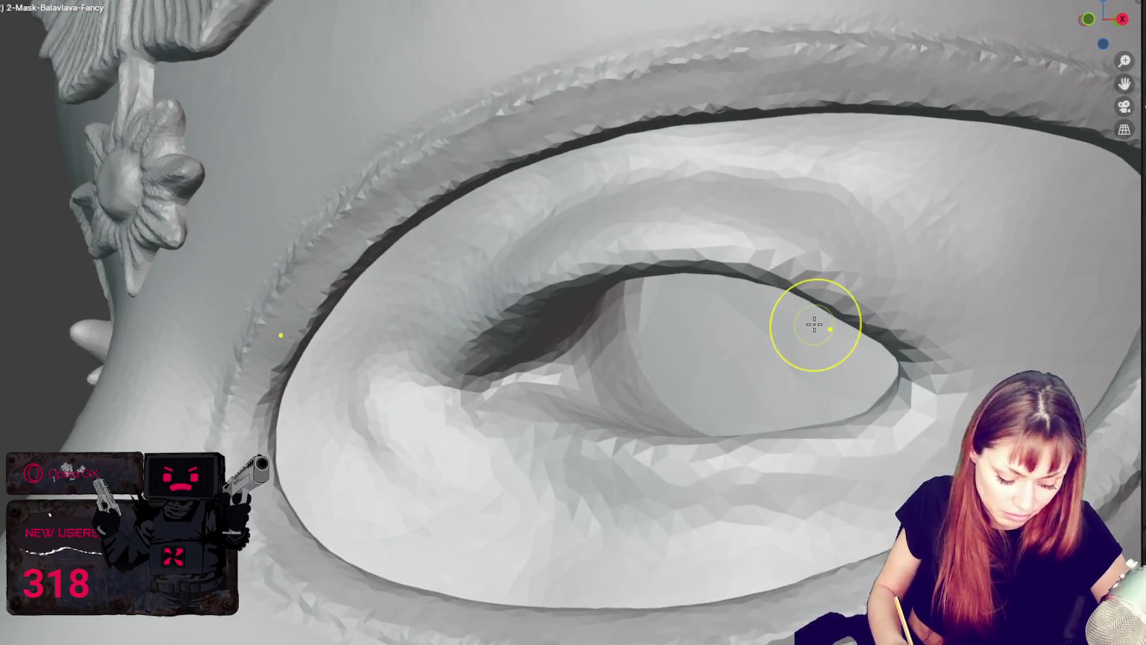
pyautogui.moveTo(504, 476); pyautogui.dragTo(468, 517, button='middle')
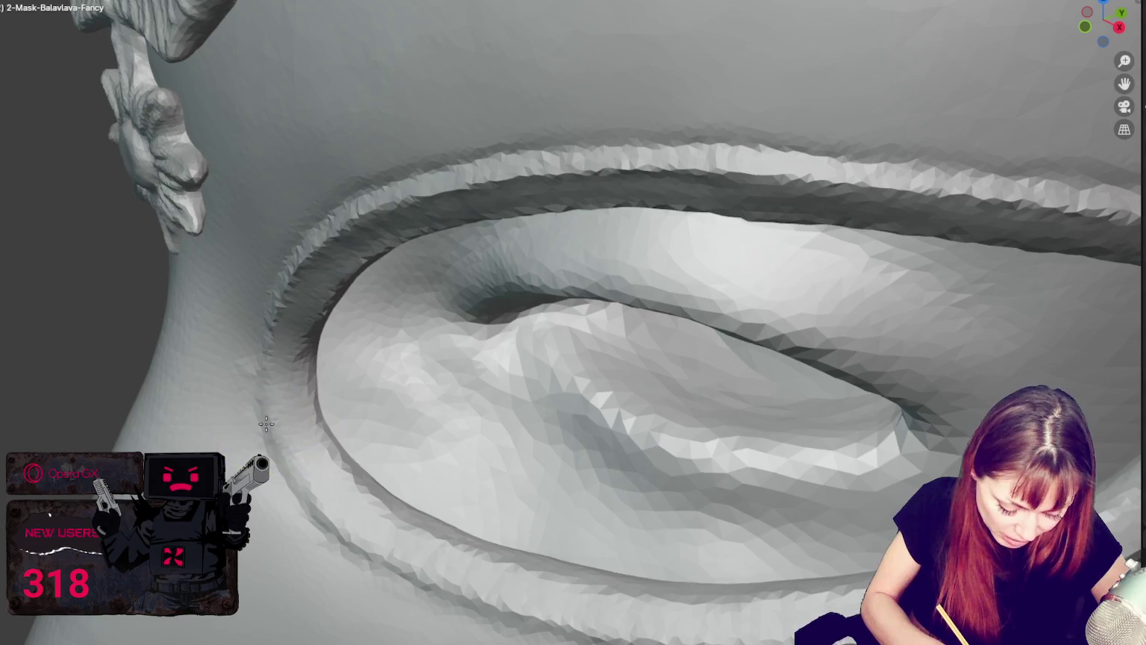
# Orbit around the eye socket to check the groove, including the lower rim.
pyautogui.moveTo(289, 472)
pyautogui.mouseDown(button='middle')
pyautogui.moveTo(560, 526)
pyautogui.moveTo(794, 499)
pyautogui.moveTo(821, 477)
pyautogui.mouseUp(button='middle')
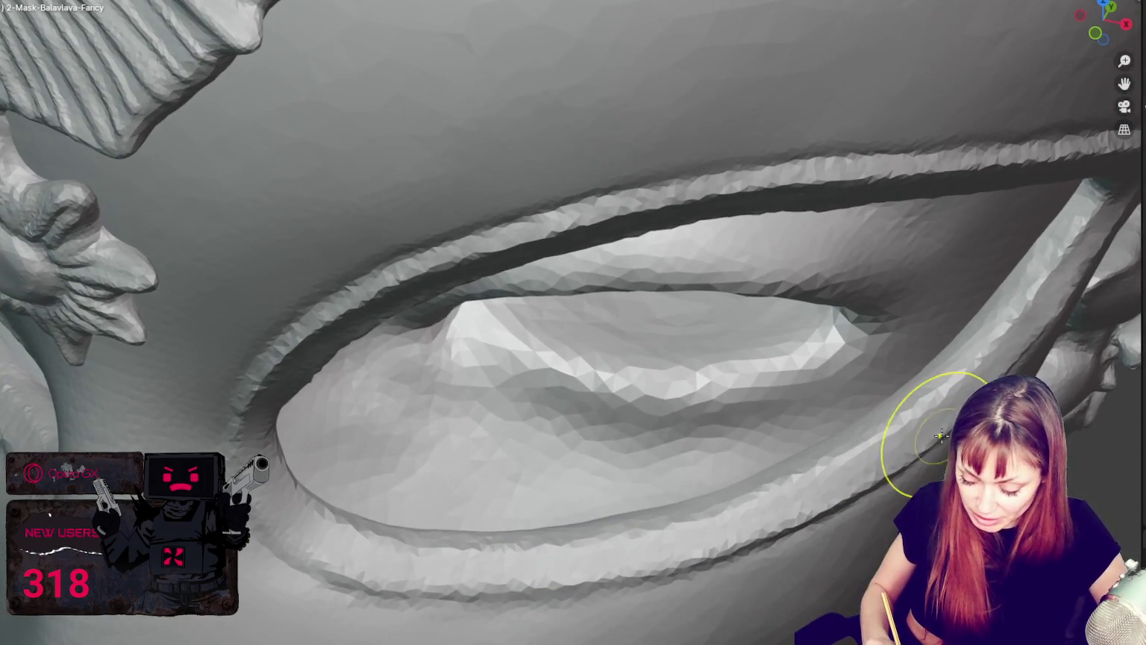
pyautogui.moveTo(1062, 307); pyautogui.dragTo(1062, 335, button='middle')
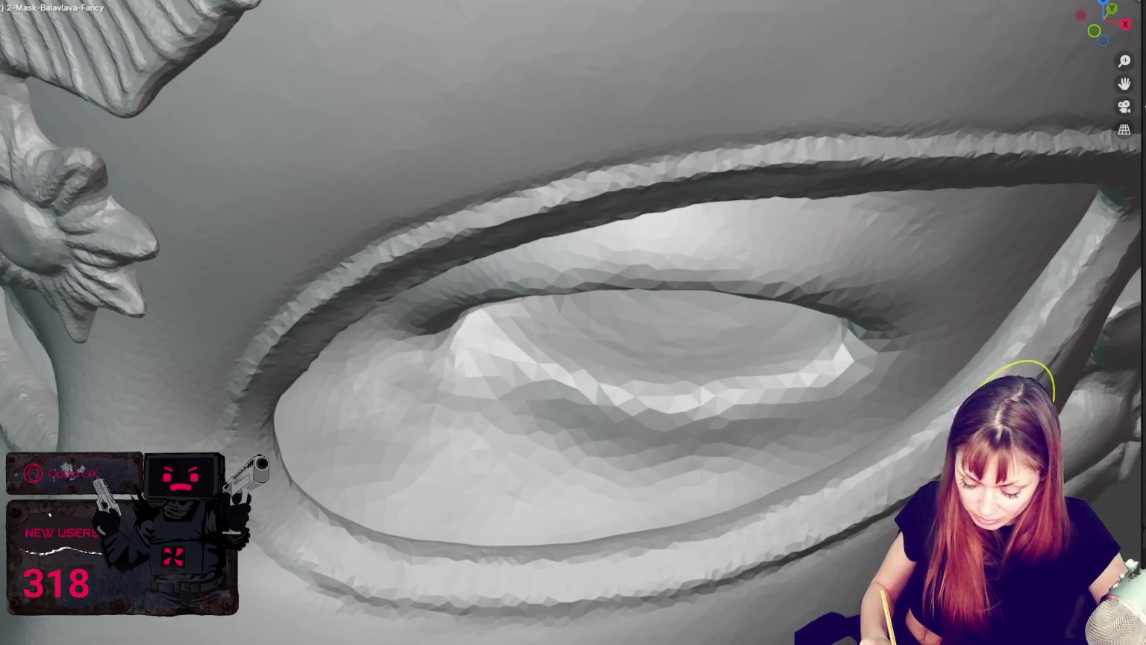
pyautogui.moveTo(759, 545); pyautogui.dragTo(486, 593, button='middle')
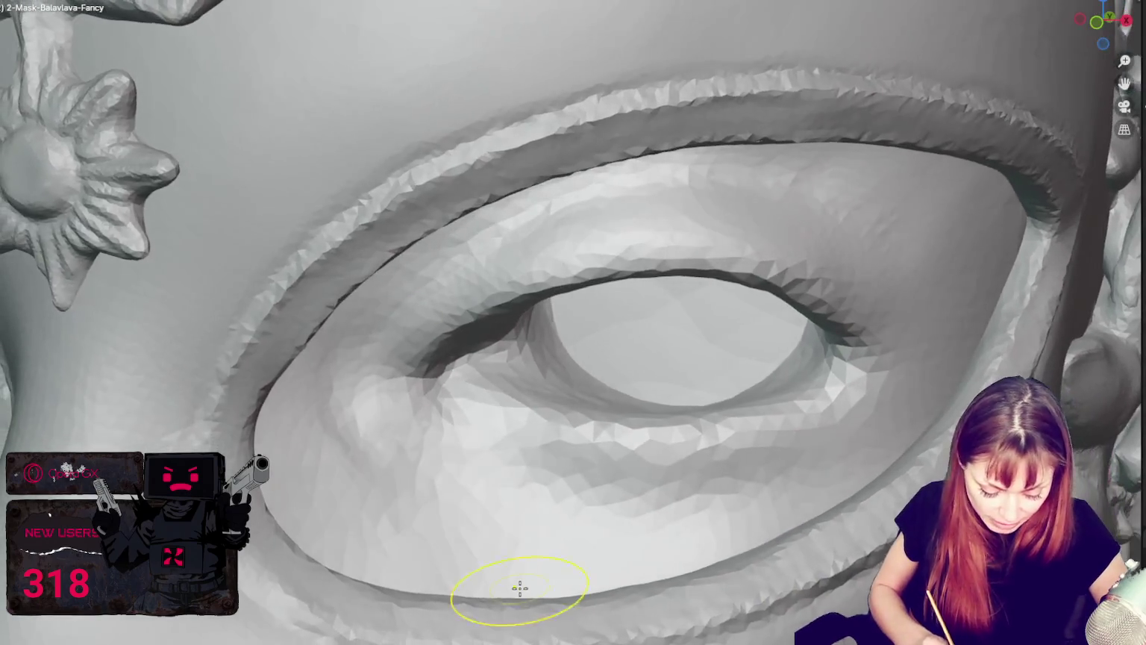
pyautogui.moveTo(191, 430); pyautogui.dragTo(197, 399, button='middle')
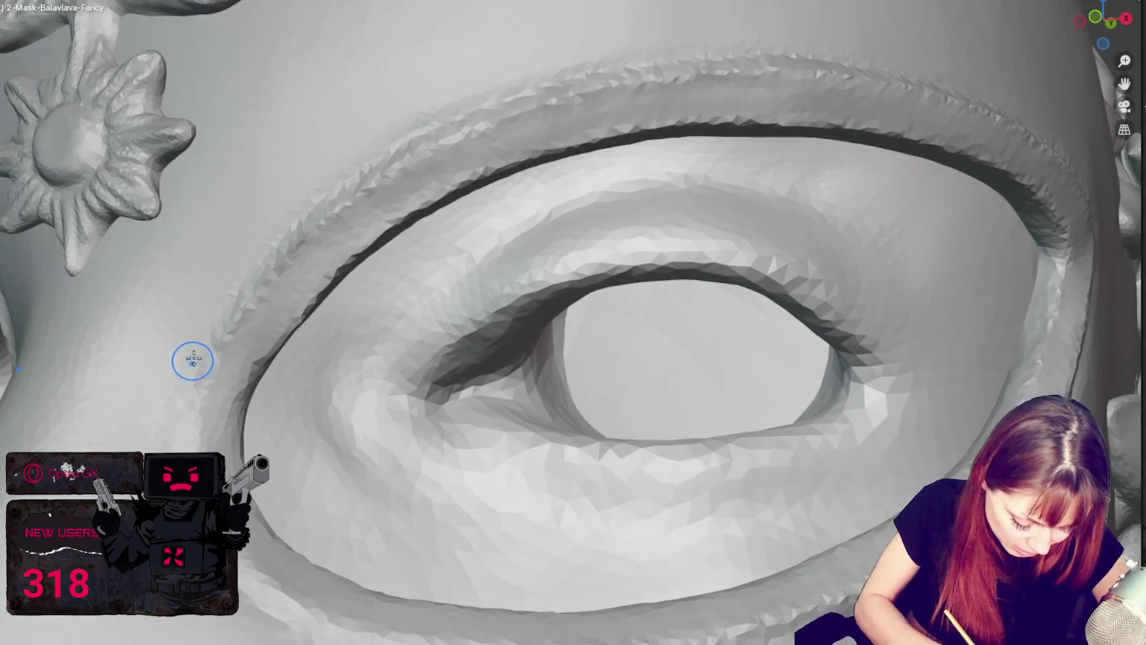
pyautogui.moveTo(301, 359)
pyautogui.mouseDown(button='middle')
pyautogui.moveTo(310, 378)
pyautogui.moveTo(379, 352)
pyautogui.mouseUp(button='middle')
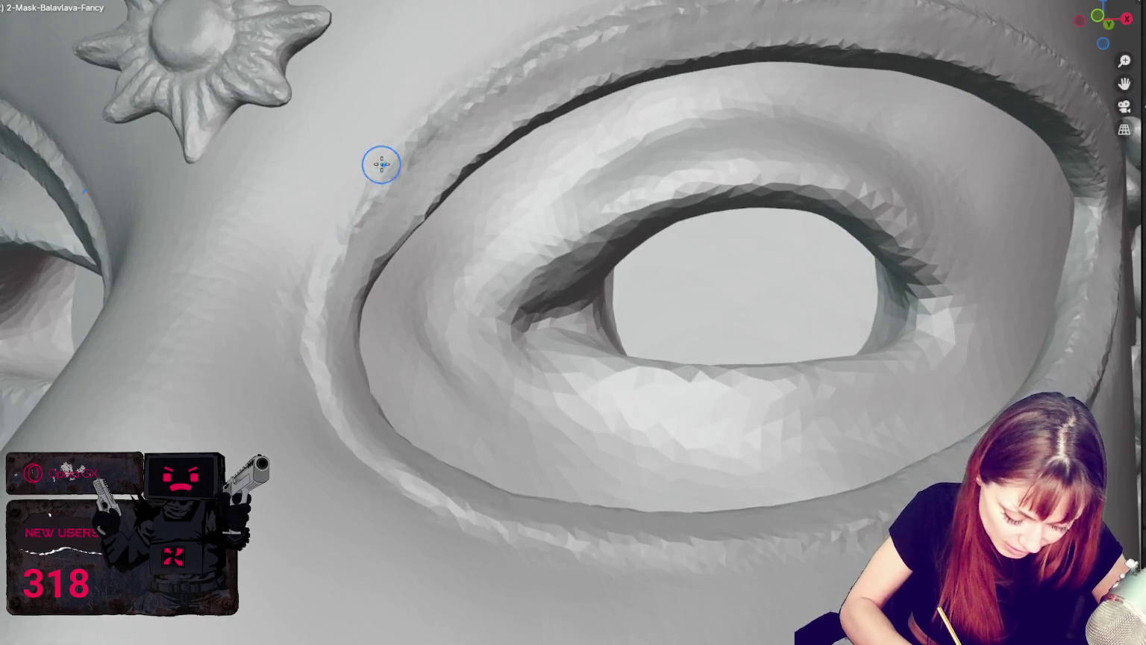
pyautogui.moveTo(306, 373); pyautogui.dragTo(316, 355, button='middle')
pyautogui.moveTo(356, 504)
pyautogui.mouseDown(button='middle')
pyautogui.moveTo(597, 550)
pyautogui.moveTo(537, 582)
pyautogui.mouseUp(button='middle')
pyautogui.moveTo(710, 509); pyautogui.dragTo(531, 591, button='middle')
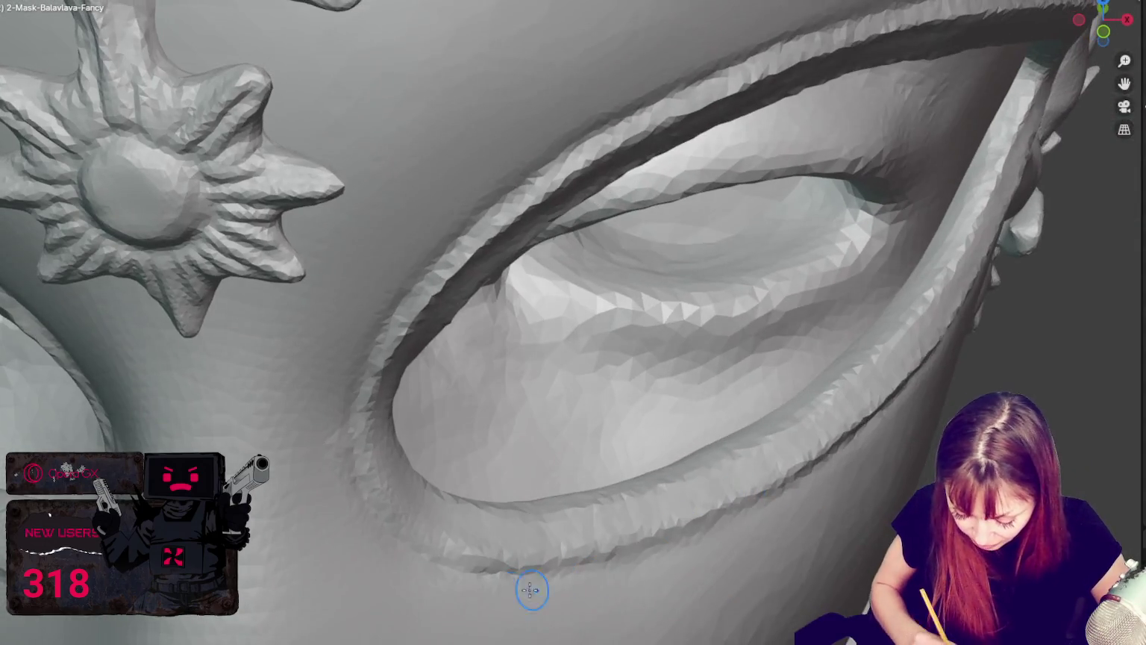
pyautogui.moveTo(815, 486); pyautogui.dragTo(680, 556, button='middle')
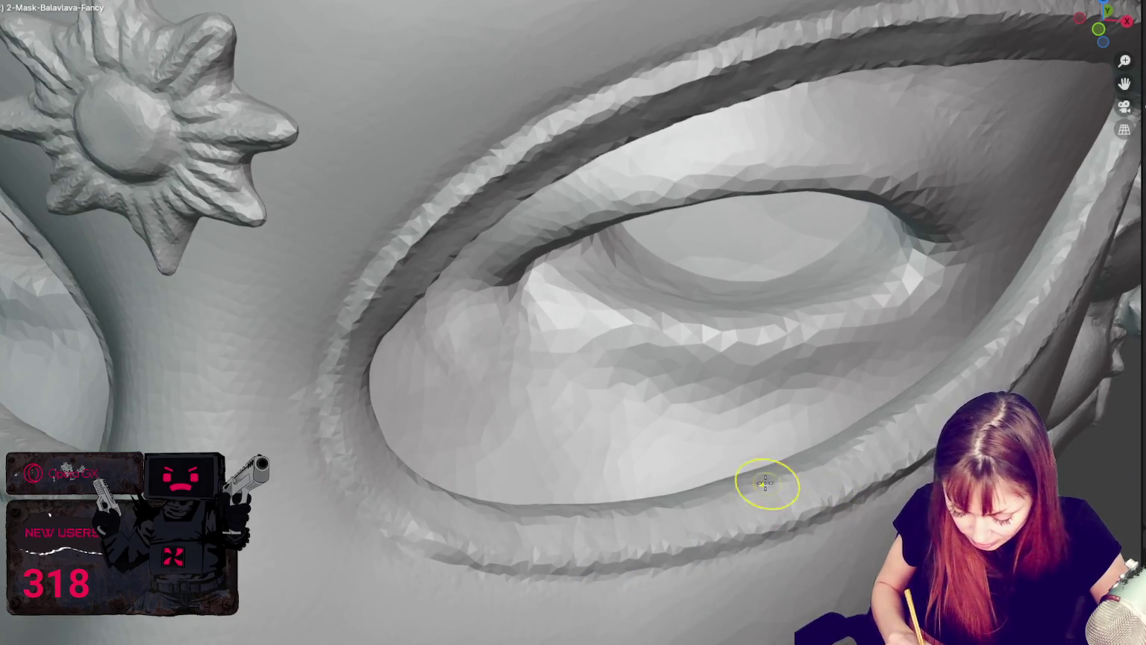
pyautogui.scroll(-5, 550, 213)
pyautogui.scroll(-3, 597, 202)
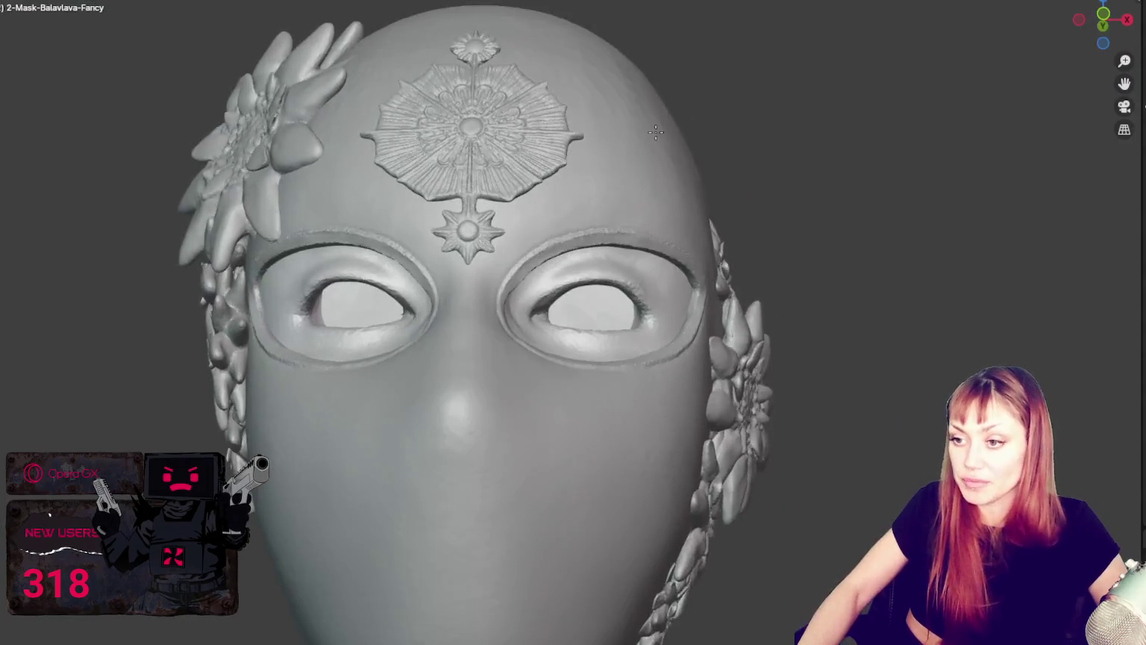
pyautogui.scroll(-2, 648, 187)
pyautogui.scroll(2, 553, 199)
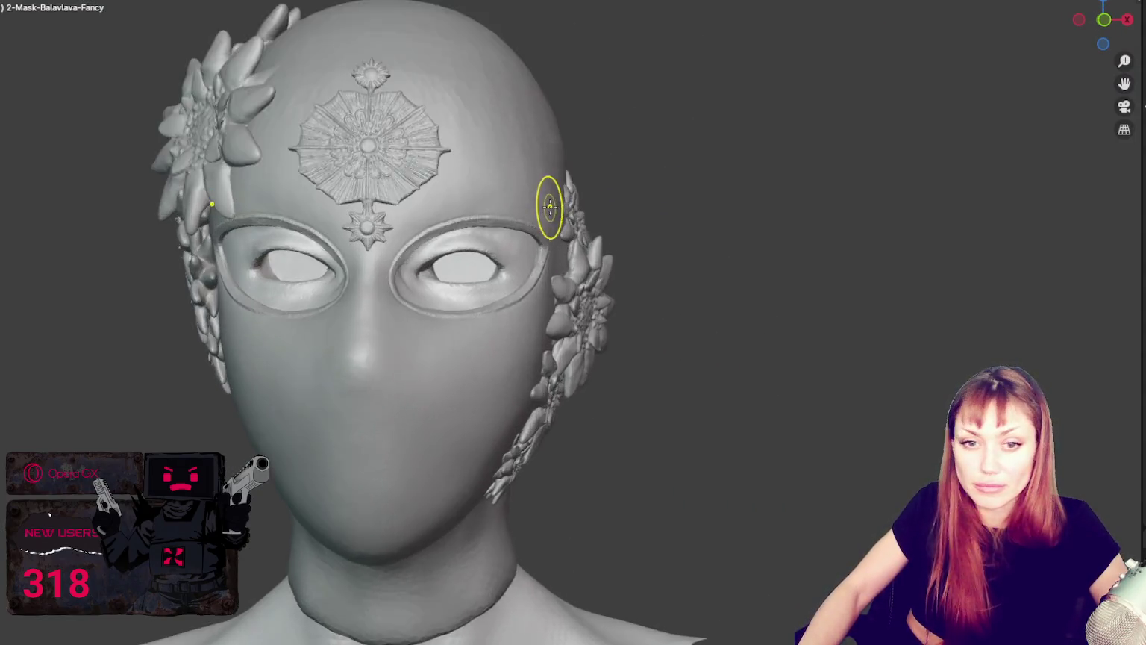
pyautogui.scroll(2, 553, 192)
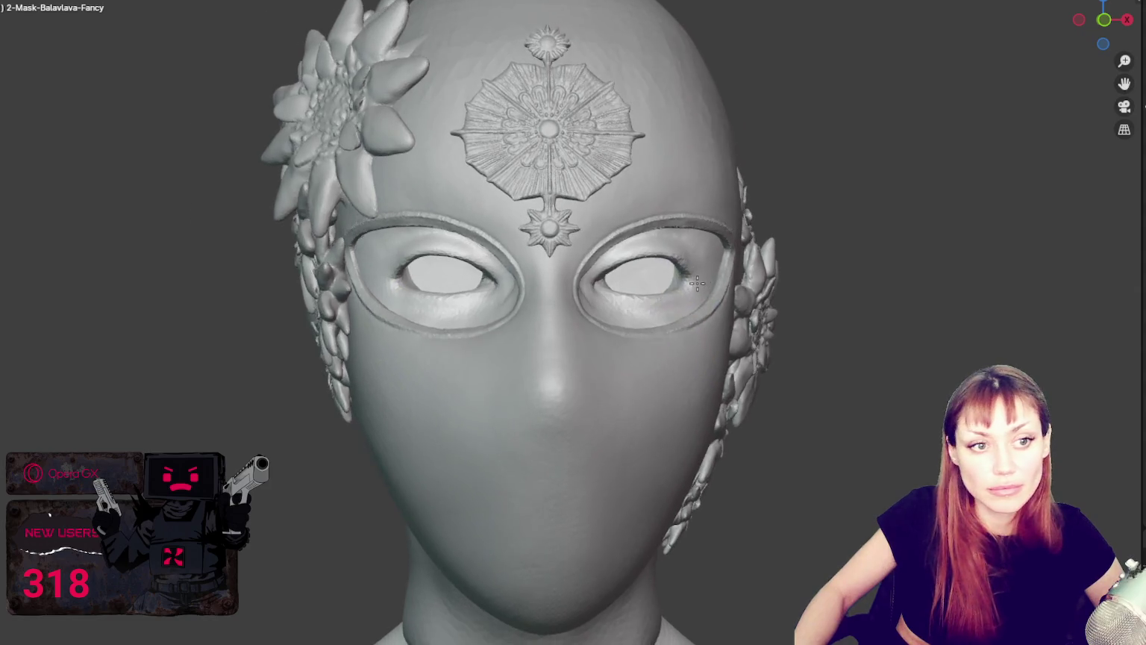
pyautogui.moveTo(609, 376)
pyautogui.mouseDown(button='middle')
pyautogui.moveTo(790, 269)
pyautogui.moveTo(747, 270)
pyautogui.moveTo(826, 258)
pyautogui.mouseUp(button='middle')
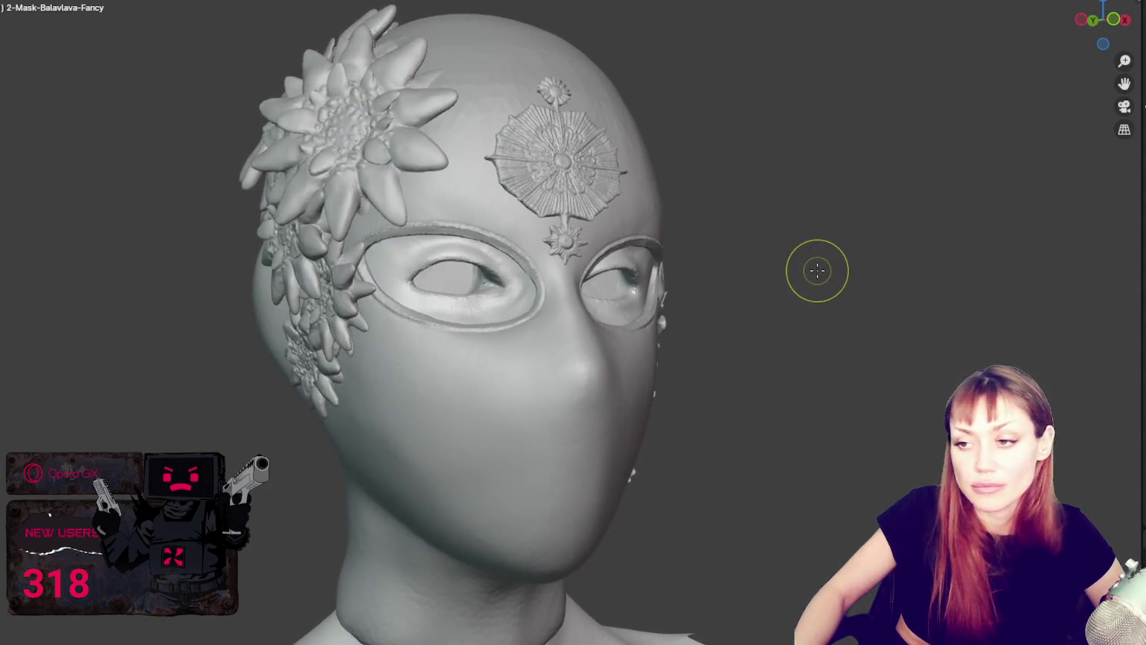
pyautogui.scroll(5, 813, 271)
pyautogui.scroll(3, 385, 127)
pyautogui.moveTo(430, 258); pyautogui.dragTo(506, 204, button='middle')
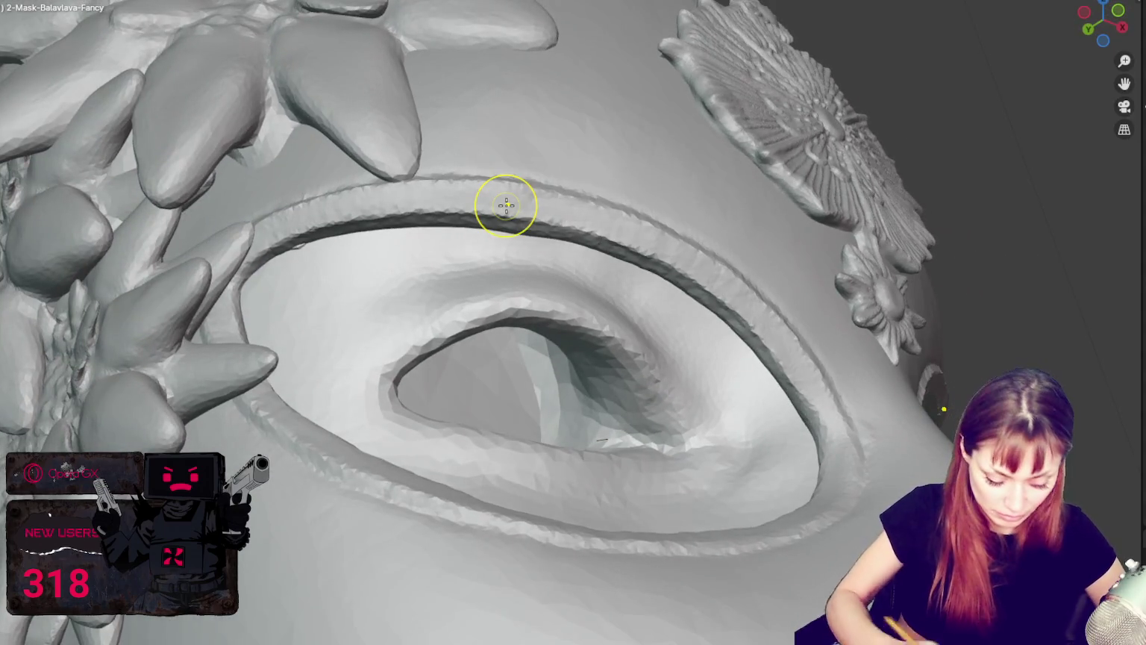
pyautogui.moveTo(311, 174)
pyautogui.mouseDown(button='middle')
pyautogui.moveTo(379, 166)
pyautogui.moveTo(494, 205)
pyautogui.mouseUp(button='middle')
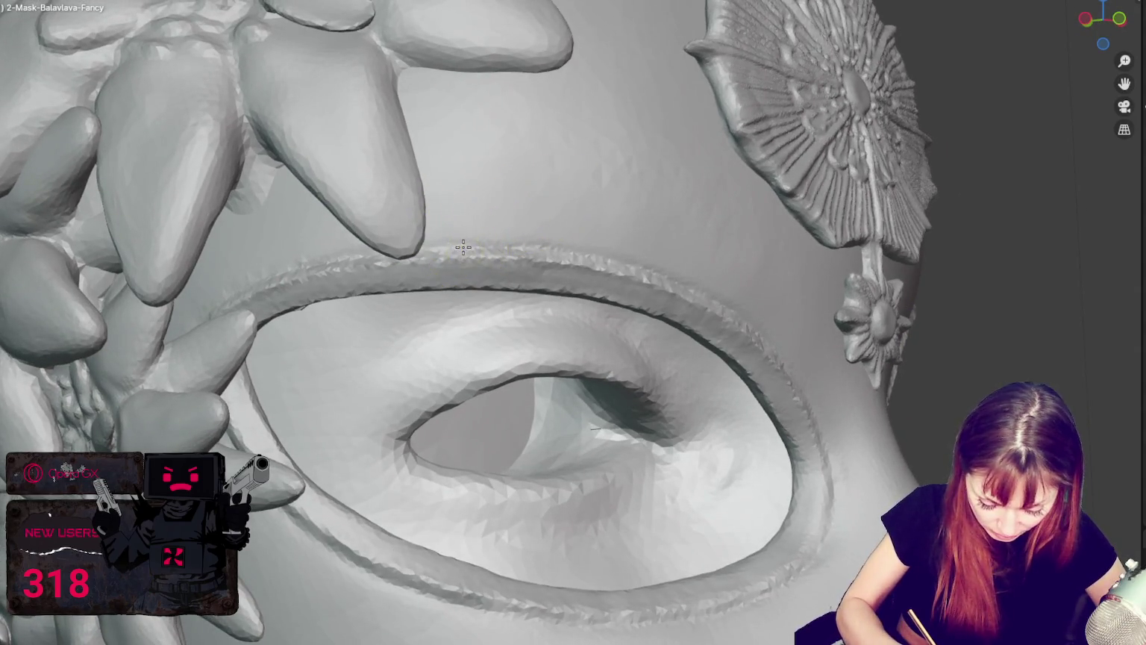
pyautogui.middleClick(355, 259)
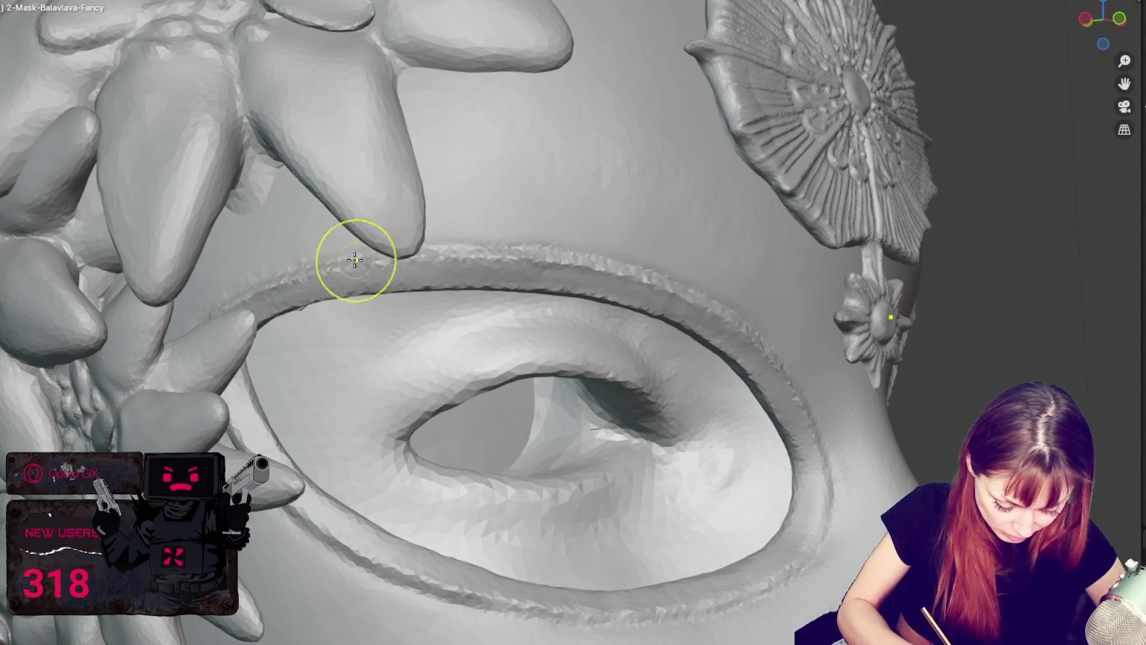
pyautogui.moveTo(481, 248); pyautogui.dragTo(520, 248, button='middle')
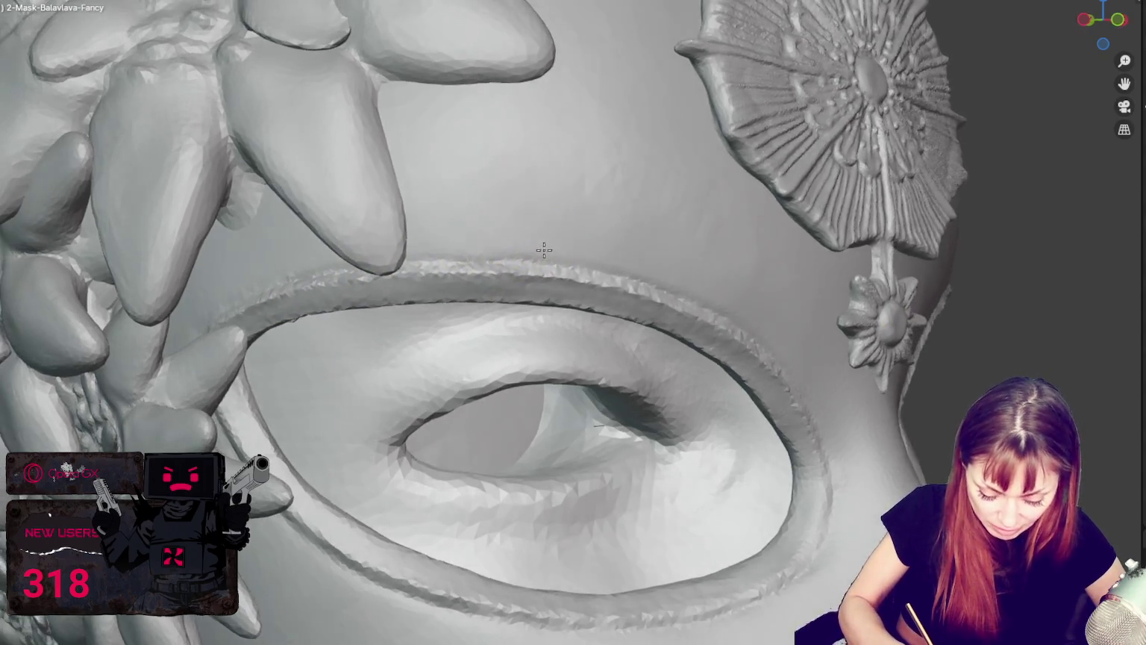
pyautogui.moveTo(759, 255)
pyautogui.mouseDown(button='middle')
pyautogui.moveTo(734, 318)
pyautogui.moveTo(632, 366)
pyautogui.mouseUp(button='middle')
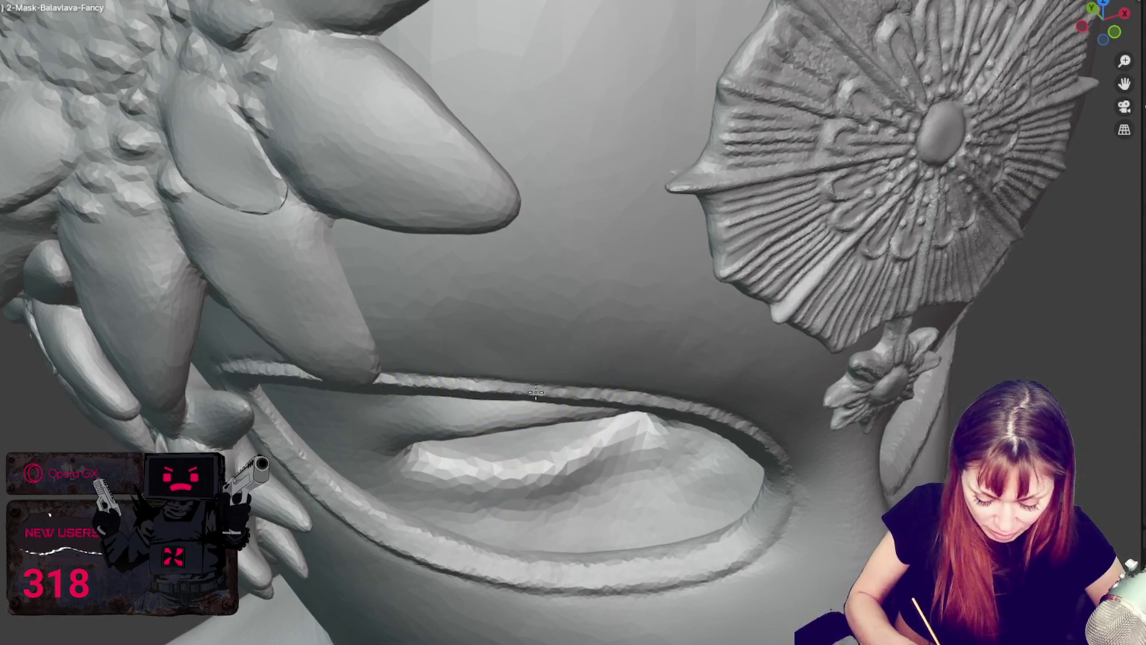
pyautogui.moveTo(625, 390)
pyautogui.mouseDown(button='middle')
pyautogui.moveTo(703, 385)
pyautogui.moveTo(691, 379)
pyautogui.mouseUp(button='middle')
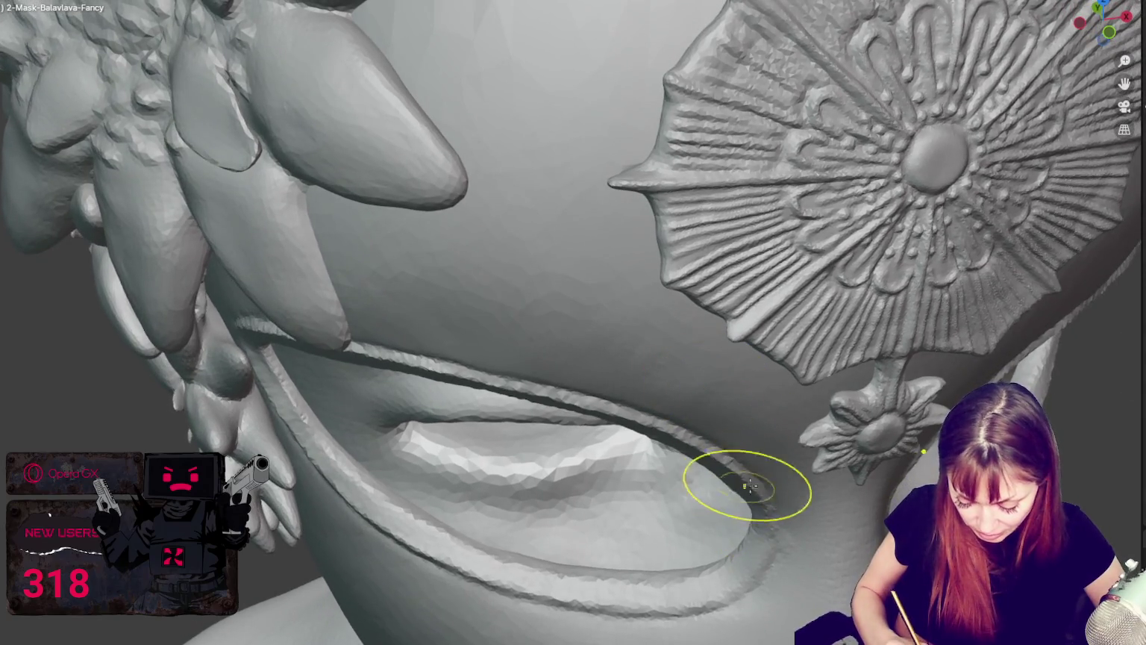
pyautogui.moveTo(749, 486); pyautogui.dragTo(728, 485, button='middle')
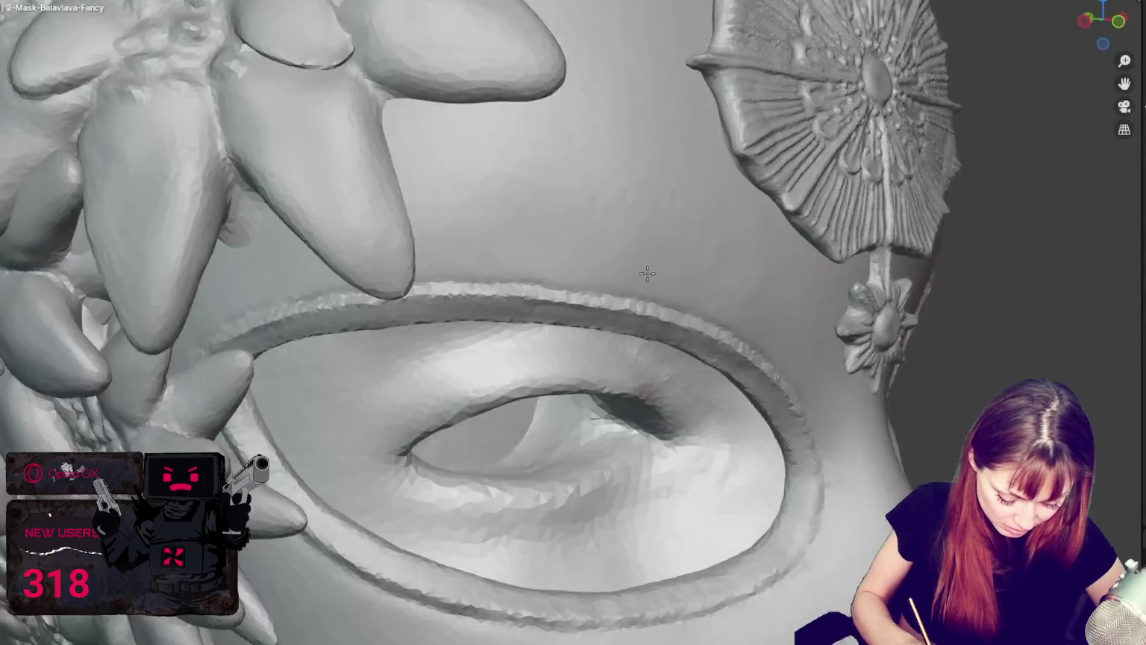
pyautogui.moveTo(614, 328); pyautogui.dragTo(636, 229, button='middle')
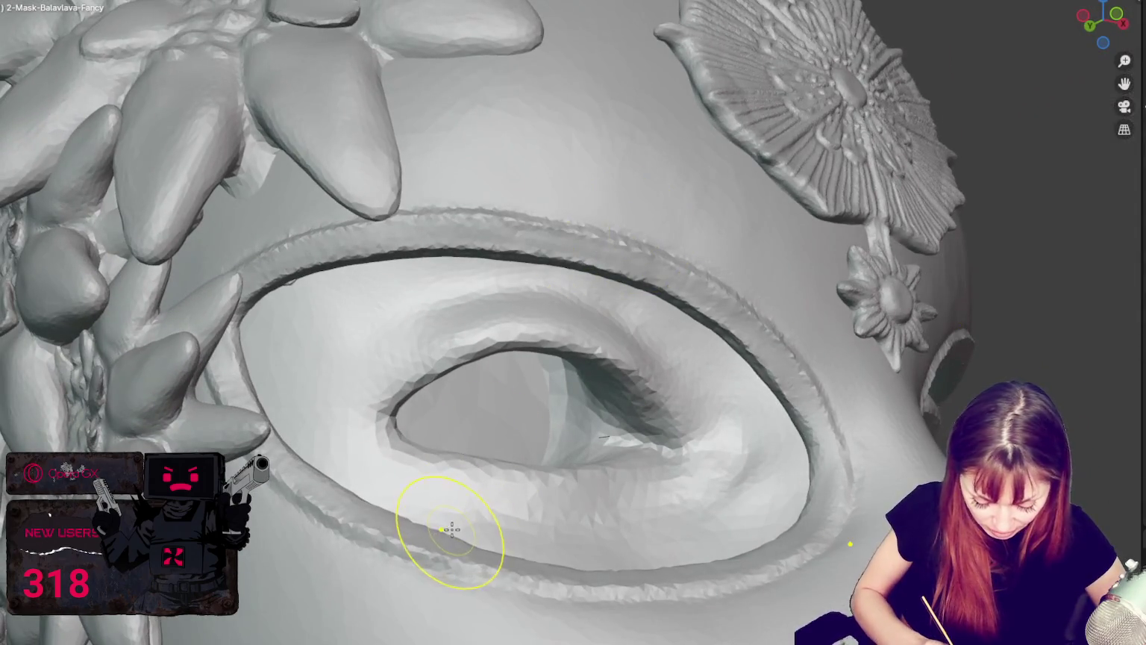
pyautogui.moveTo(461, 476); pyautogui.dragTo(471, 478, button='middle')
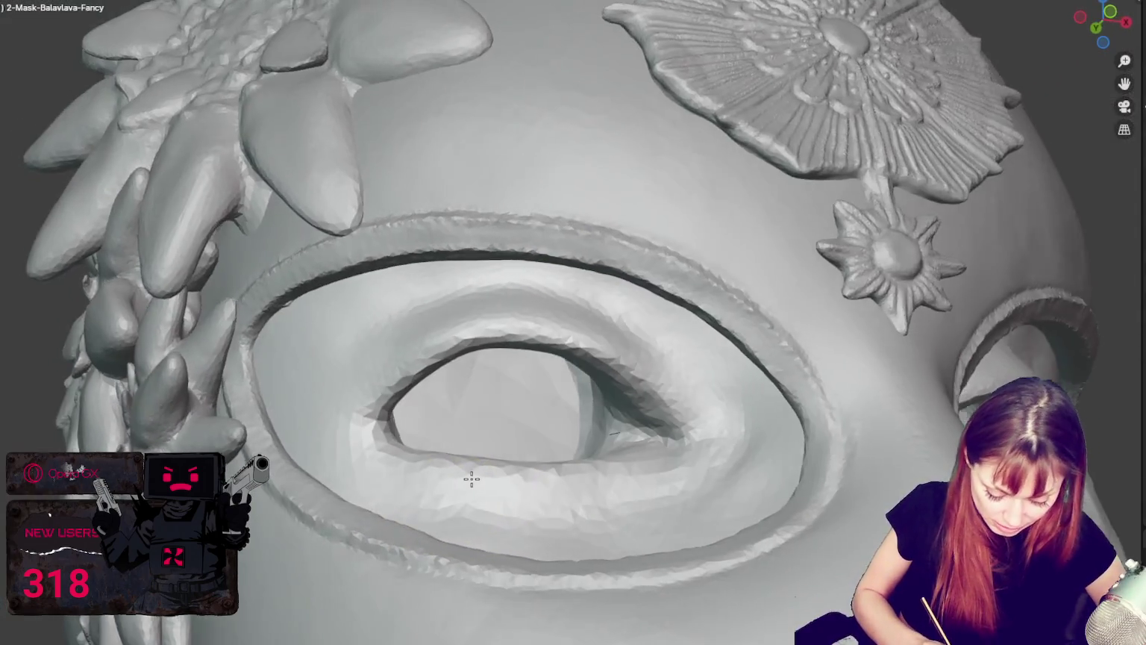
pyautogui.moveTo(427, 558); pyautogui.dragTo(456, 563, button='middle')
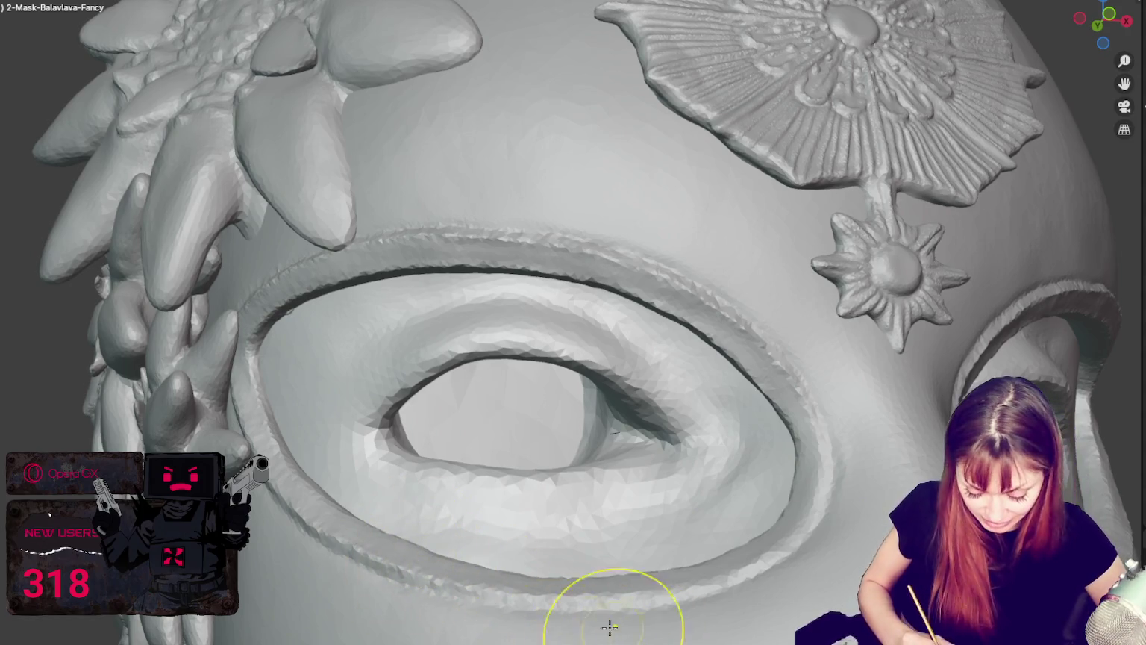
pyautogui.moveTo(729, 575)
pyautogui.mouseDown(button='middle')
pyautogui.moveTo(808, 598)
pyautogui.moveTo(626, 328)
pyautogui.mouseUp(button='middle')
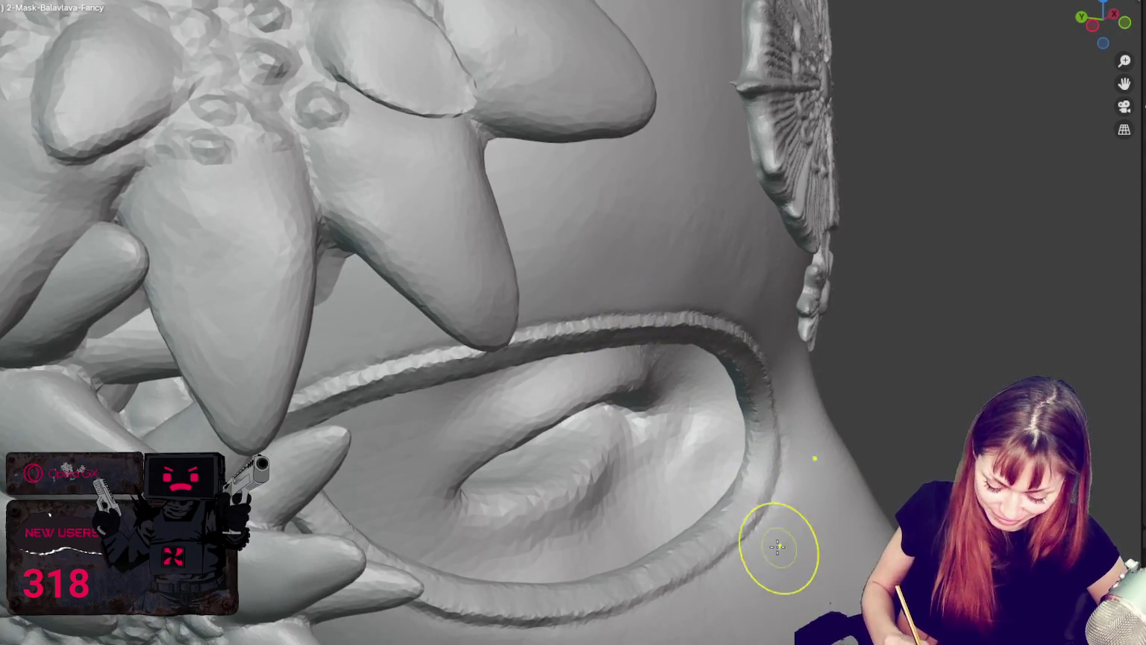
pyautogui.moveTo(709, 563); pyautogui.dragTo(808, 542, button='middle')
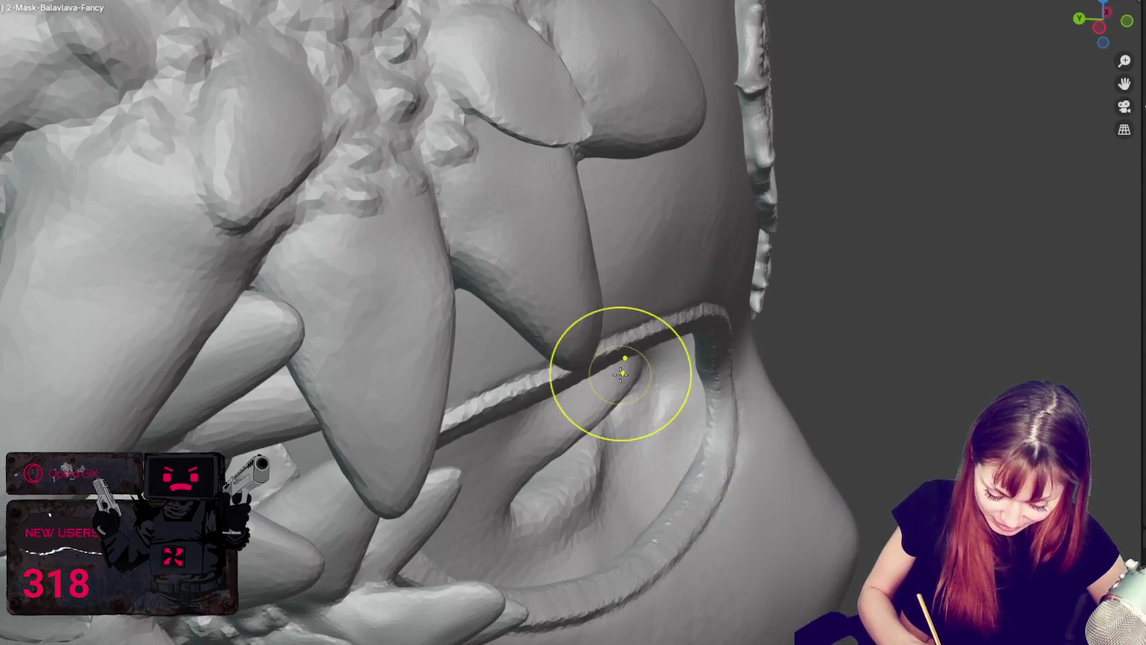
pyautogui.moveTo(660, 388); pyautogui.dragTo(640, 306, button='middle')
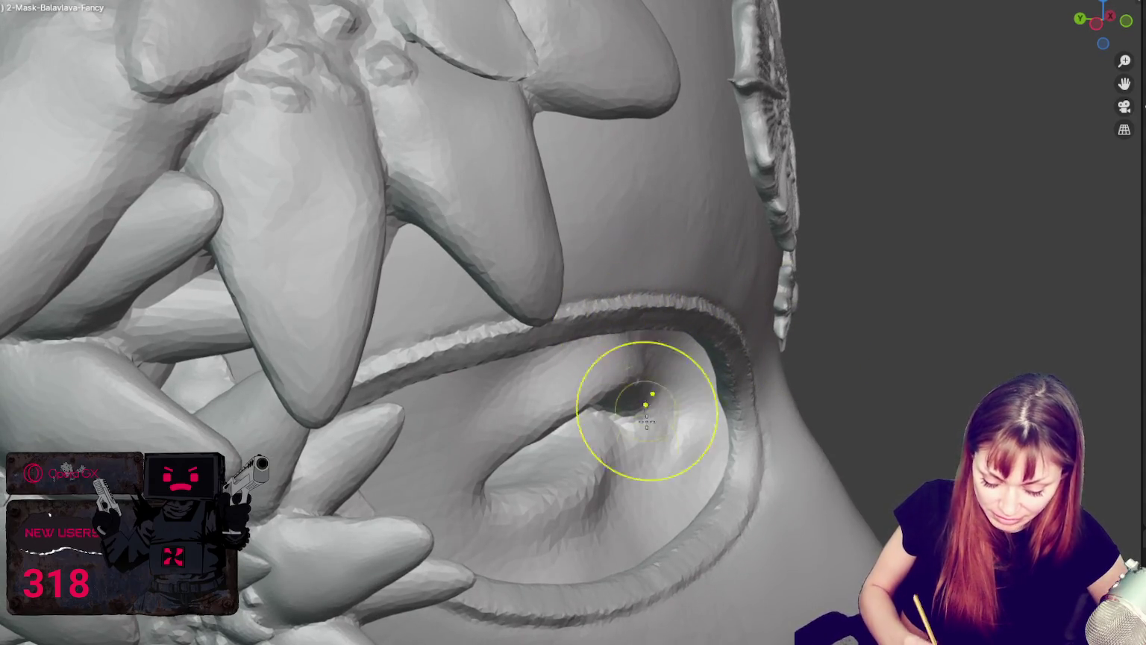
pyautogui.moveTo(646, 422); pyautogui.dragTo(781, 494, button='middle')
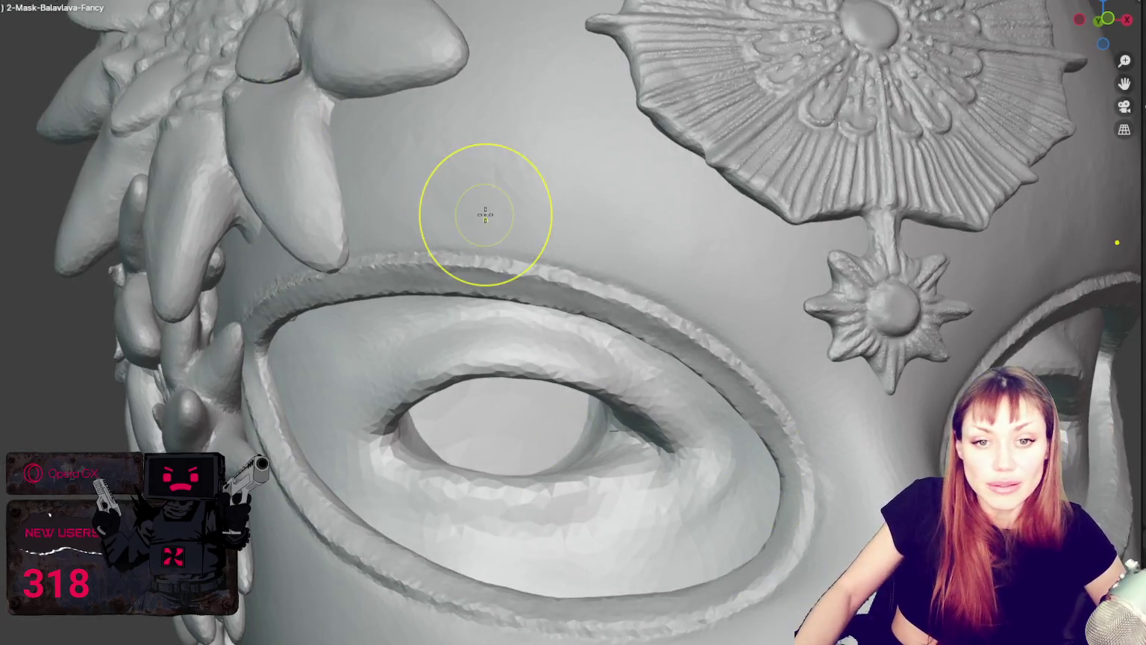
pyautogui.press('KP_Decimal')
pyautogui.moveTo(702, 428)
pyautogui.mouseDown(button='middle')
pyautogui.moveTo(600, 422)
pyautogui.moveTo(817, 411)
pyautogui.moveTo(742, 417)
pyautogui.mouseUp(button='middle')
pyautogui.moveTo(486, 524); pyautogui.dragTo(644, 368, button='middle')
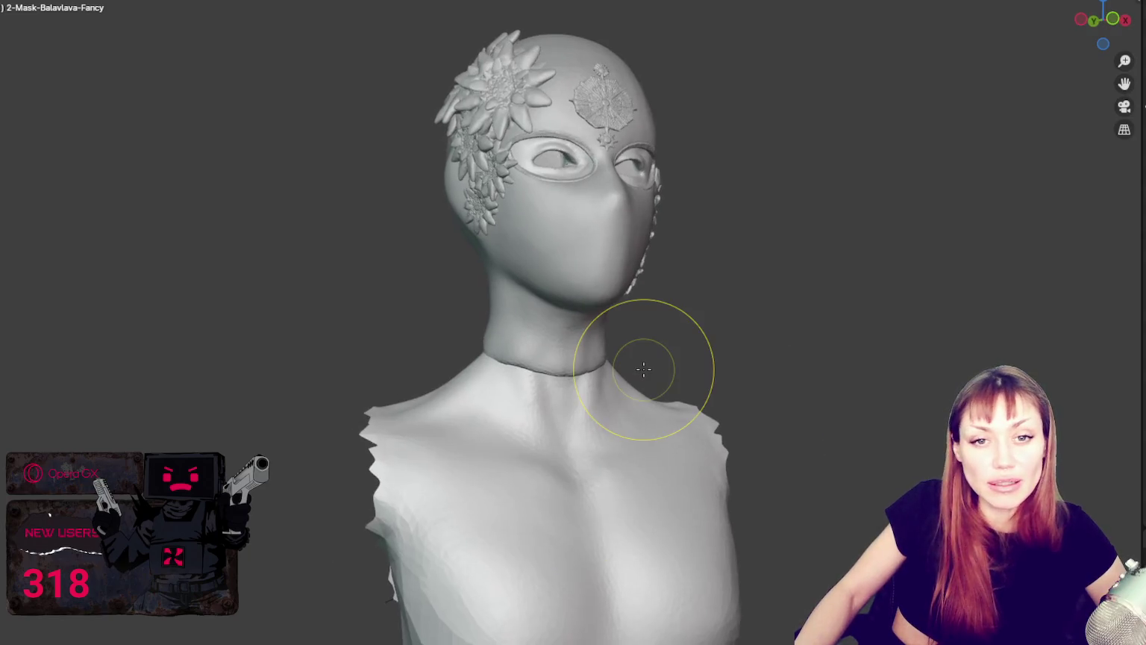
pyautogui.scroll(1, 644, 369)
pyautogui.scroll(3, 645, 366)
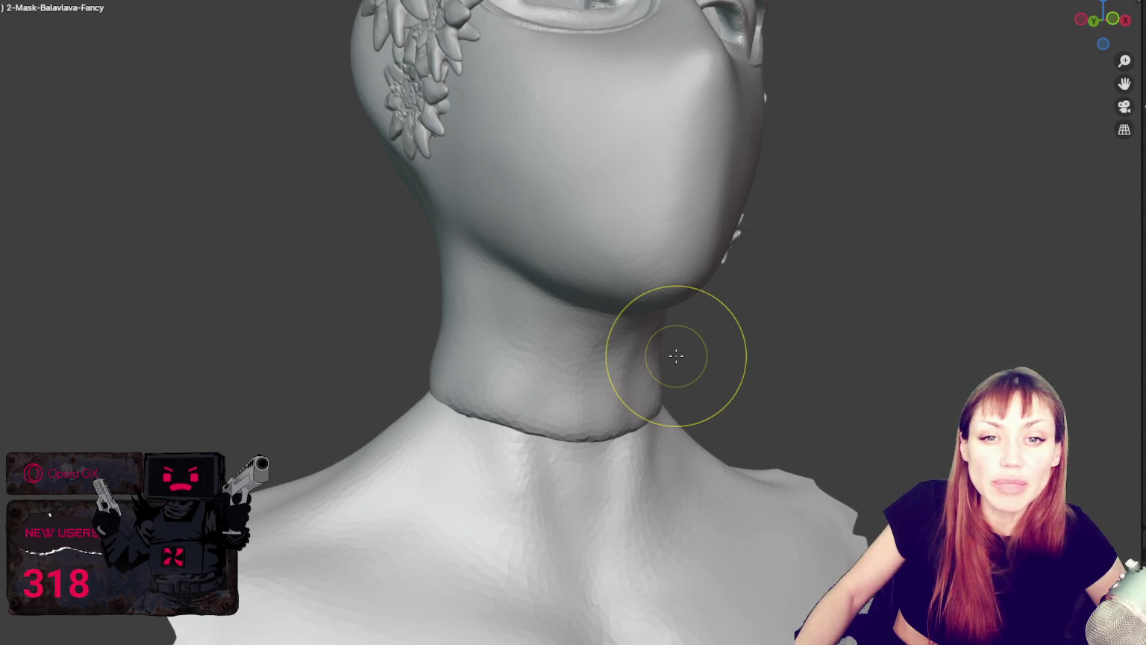
pyautogui.moveTo(676, 356); pyautogui.dragTo(584, 376, button='middle')
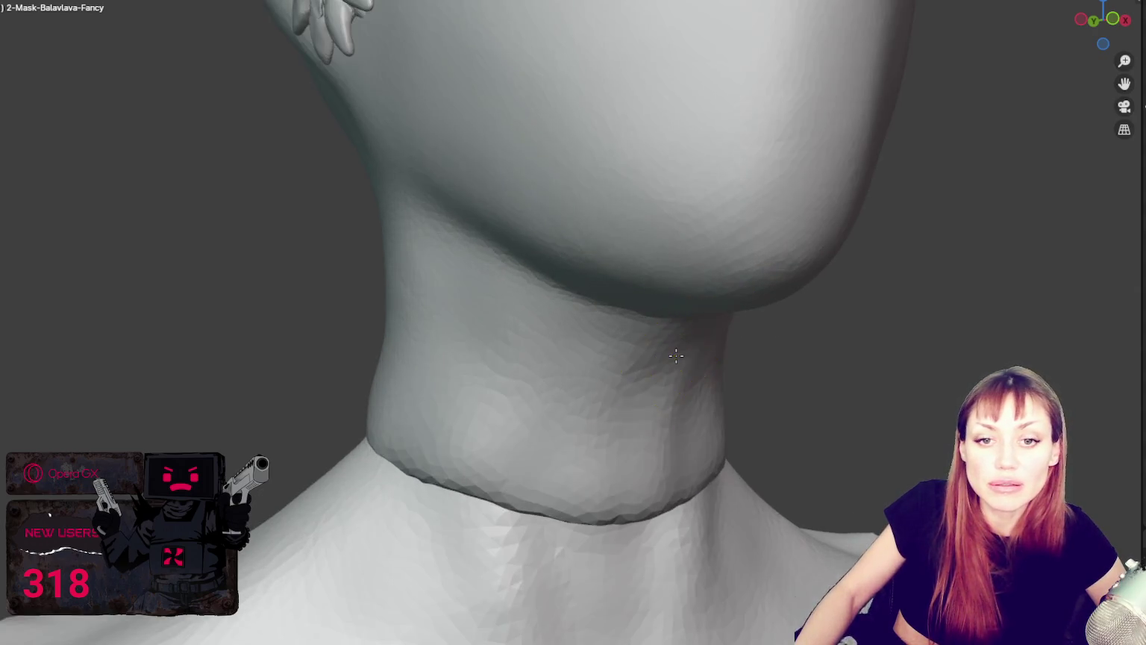
# Reshape the collar edge at the neck and soften the front of the hem.
pyautogui.scroll(3, 675, 251)
pyautogui.moveTo(674, 251)
pyautogui.mouseDown(button='middle')
pyautogui.moveTo(801, 251)
pyautogui.moveTo(781, 312)
pyautogui.mouseUp(button='middle')
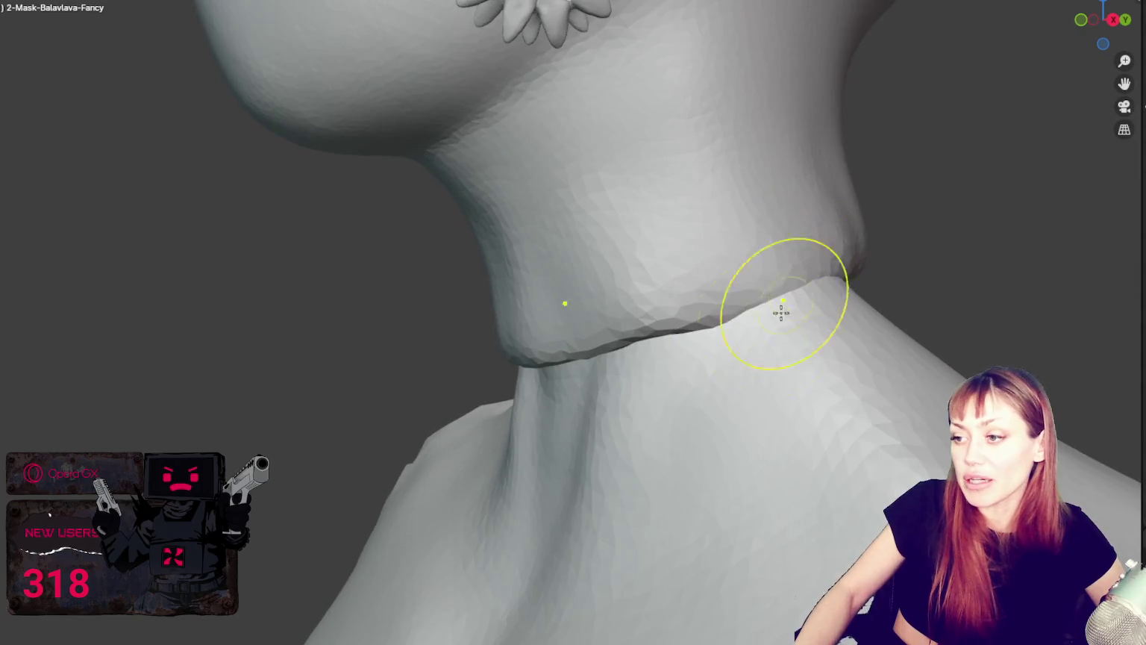
pyautogui.moveTo(750, 325); pyautogui.dragTo(709, 268)
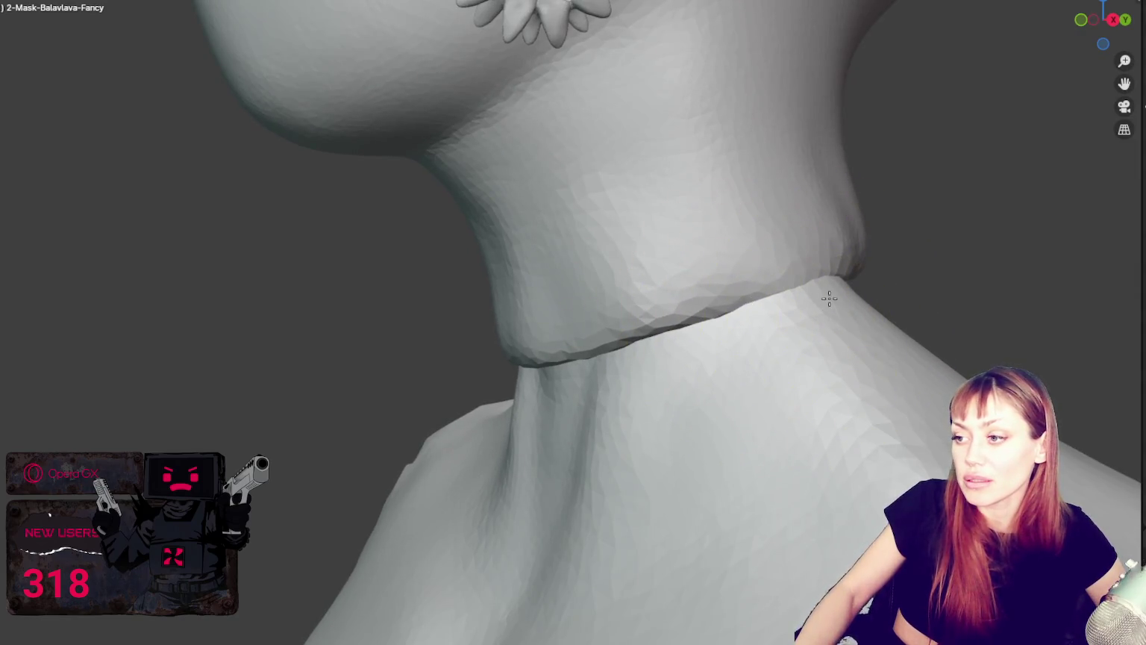
pyautogui.moveTo(827, 274); pyautogui.dragTo(802, 311, button='middle')
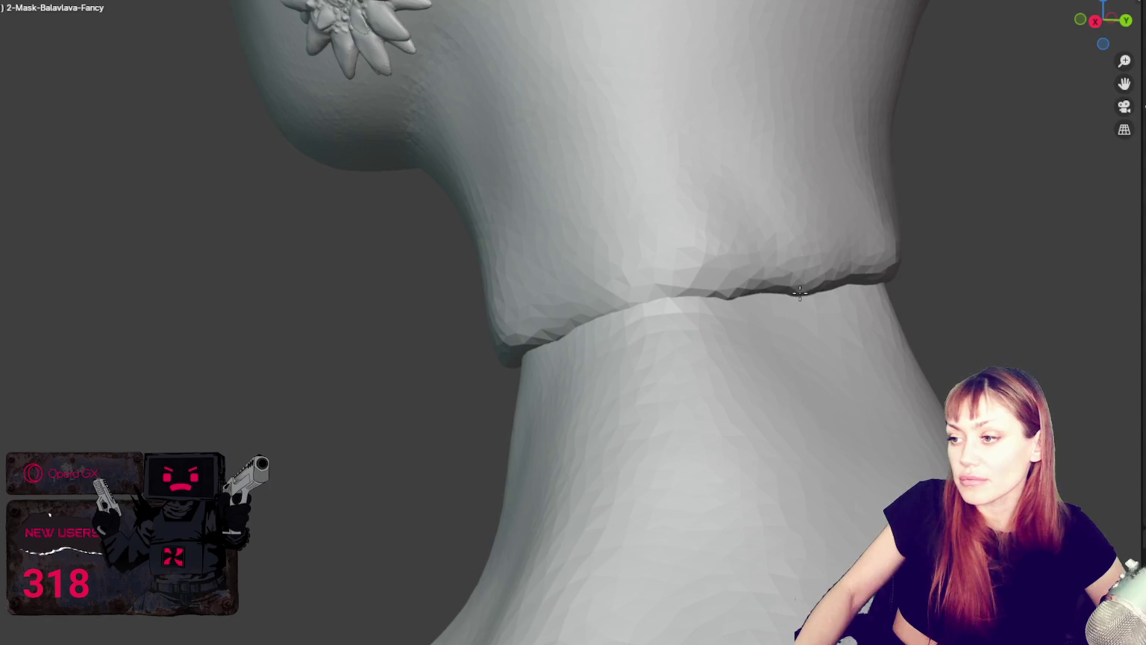
pyautogui.moveTo(929, 294); pyautogui.dragTo(629, 299, button='middle')
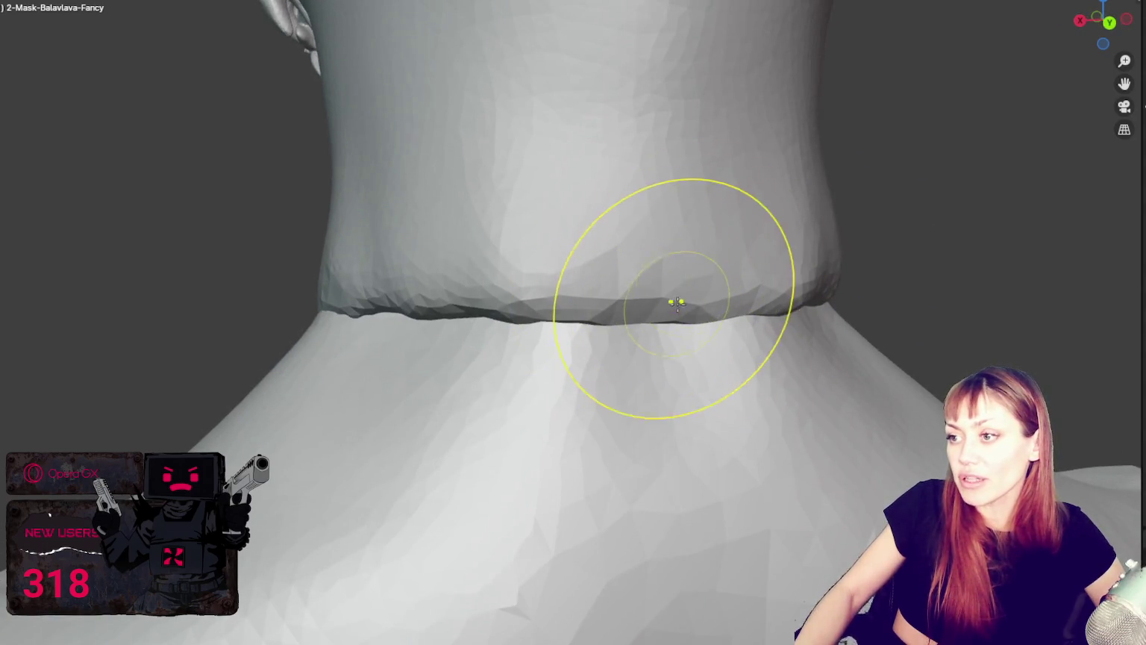
pyautogui.keyDown('ctrl'); pyautogui.moveTo(742, 294); pyautogui.dragTo(673, 299); pyautogui.keyUp('ctrl')
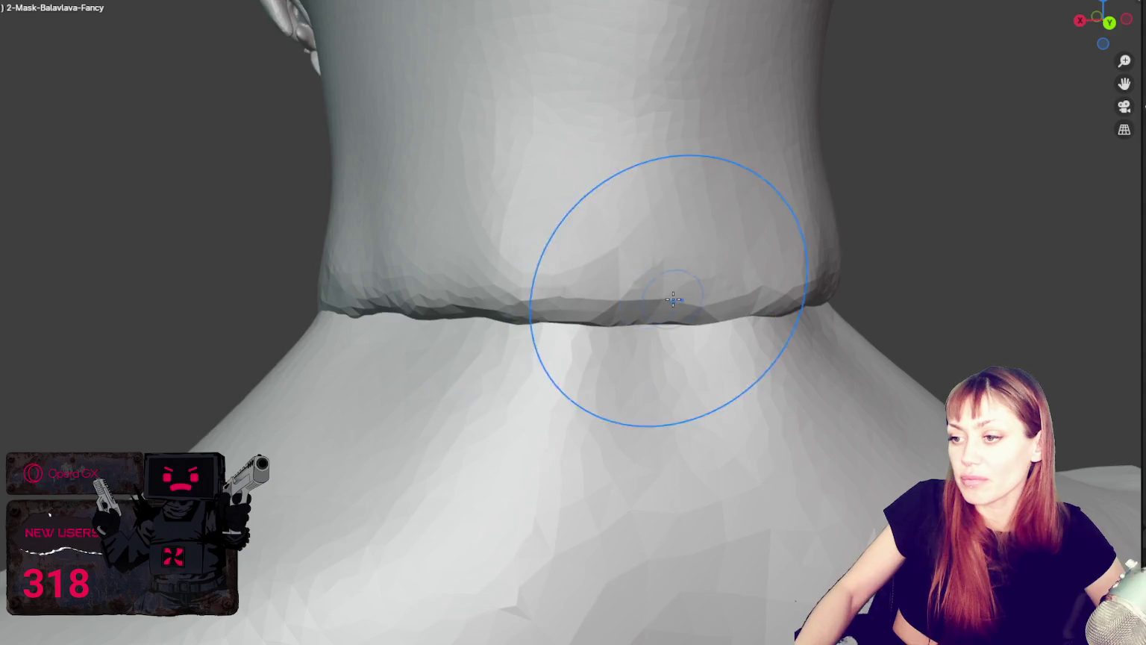
# Sculpt along the collar's lower edge at the side of the neck.
pyautogui.moveTo(640, 269); pyautogui.dragTo(721, 289, button='middle')
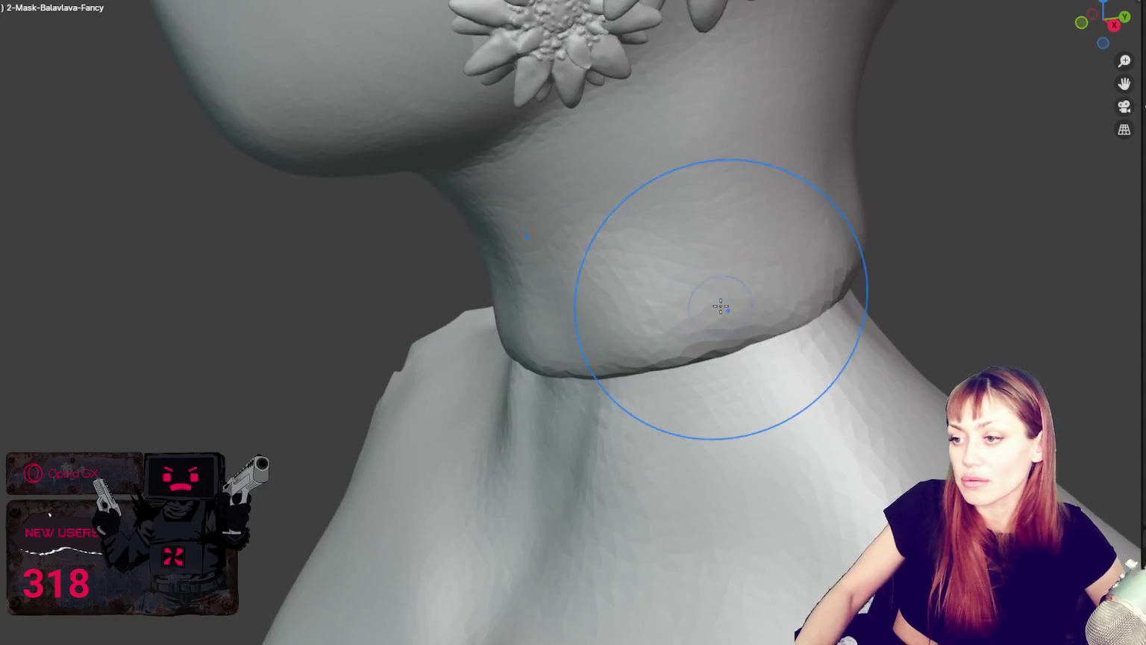
pyautogui.moveTo(858, 276); pyautogui.dragTo(865, 297, button='middle')
pyautogui.moveTo(447, 358); pyautogui.dragTo(594, 320, button='middle')
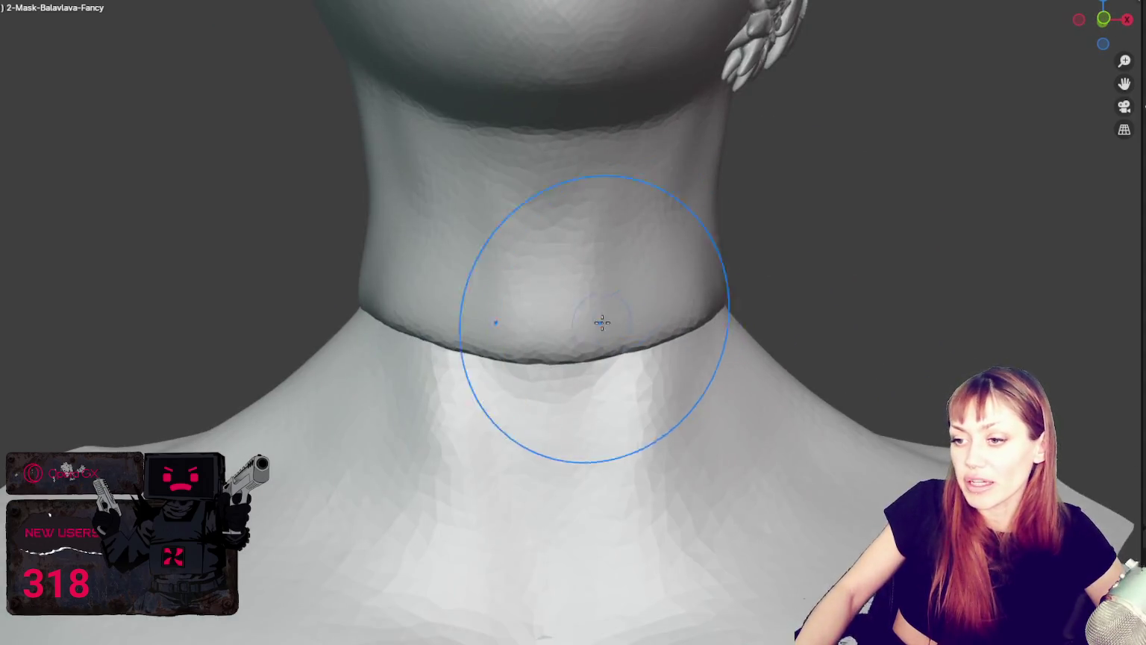
pyautogui.moveTo(499, 320); pyautogui.dragTo(496, 329, button='middle')
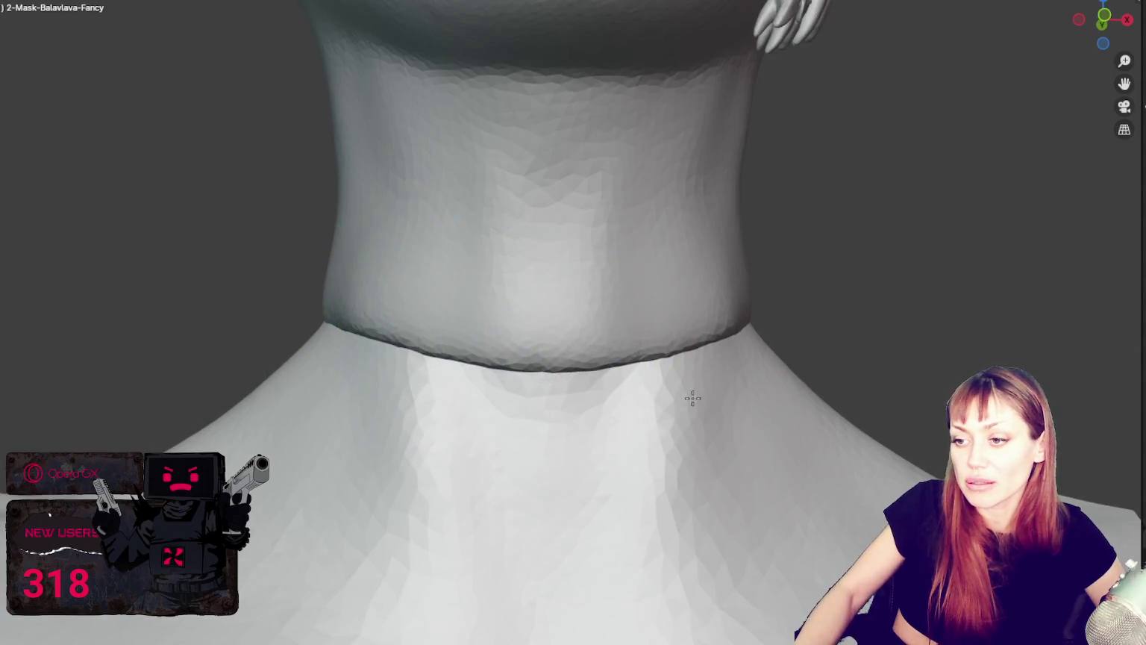
pyautogui.moveTo(691, 397); pyautogui.dragTo(680, 384, button='middle')
pyautogui.moveTo(310, 259)
pyautogui.mouseDown(button='middle')
pyautogui.moveTo(245, 264)
pyautogui.moveTo(341, 281)
pyautogui.mouseUp(button='middle')
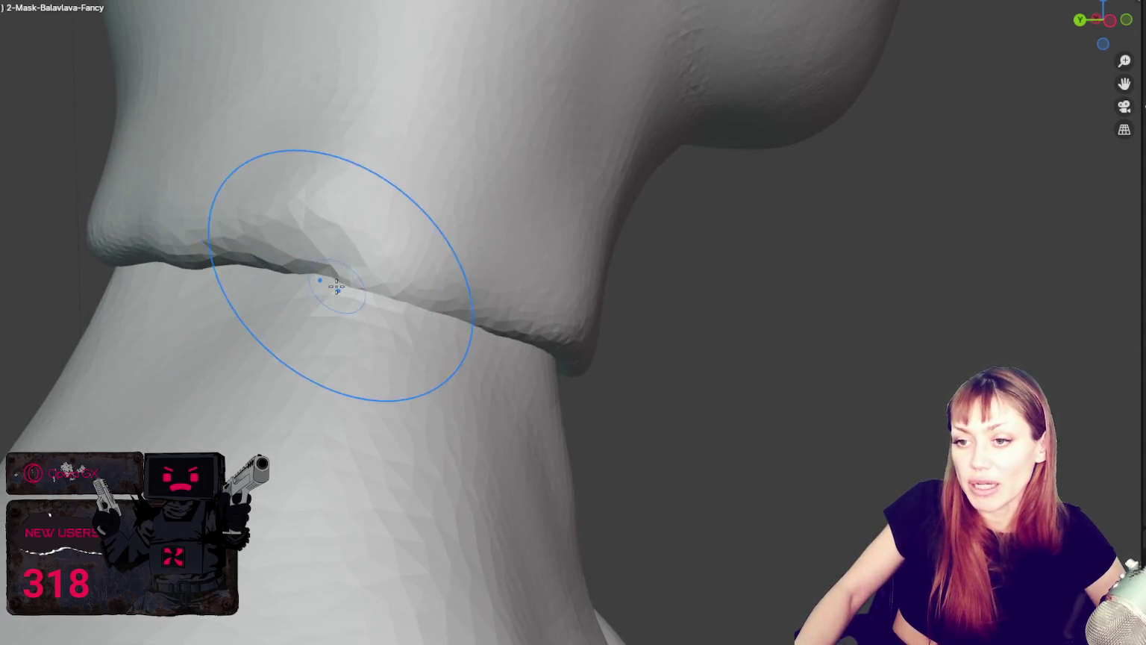
pyautogui.moveTo(256, 230)
pyautogui.mouseDown(button='middle')
pyautogui.moveTo(396, 303)
pyautogui.moveTo(545, 333)
pyautogui.mouseUp(button='middle')
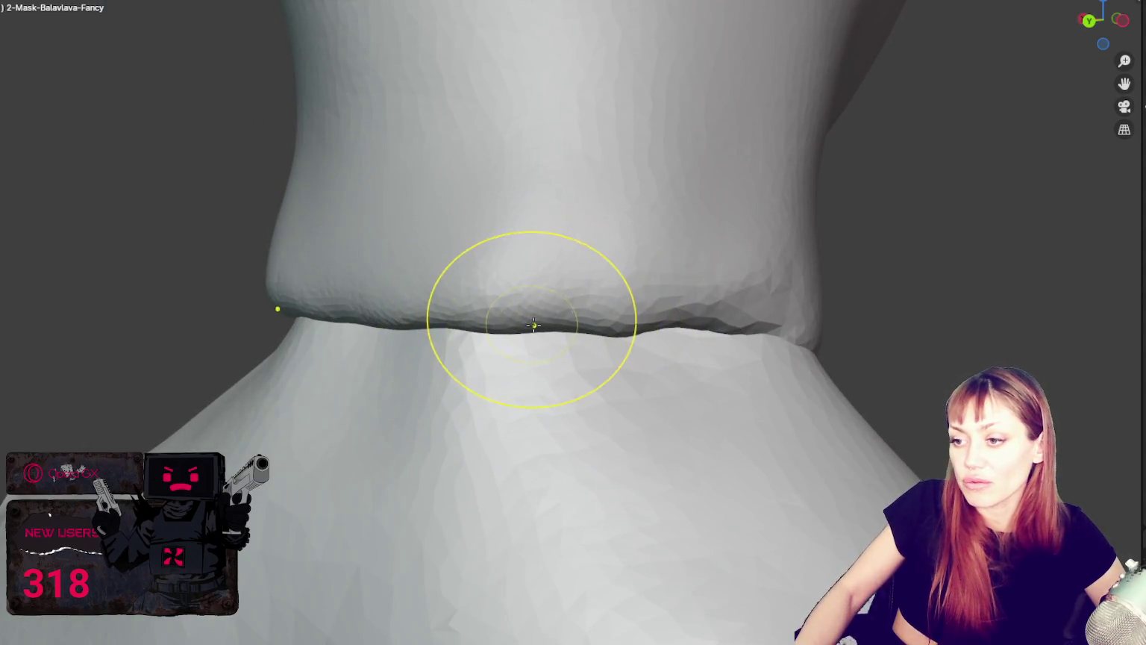
pyautogui.moveTo(618, 329)
pyautogui.mouseDown(button='middle')
pyautogui.moveTo(506, 327)
pyautogui.moveTo(630, 374)
pyautogui.moveTo(661, 356)
pyautogui.moveTo(539, 314)
pyautogui.moveTo(548, 335)
pyautogui.moveTo(521, 346)
pyautogui.mouseUp(button='middle')
pyautogui.moveTo(530, 320); pyautogui.dragTo(550, 351)
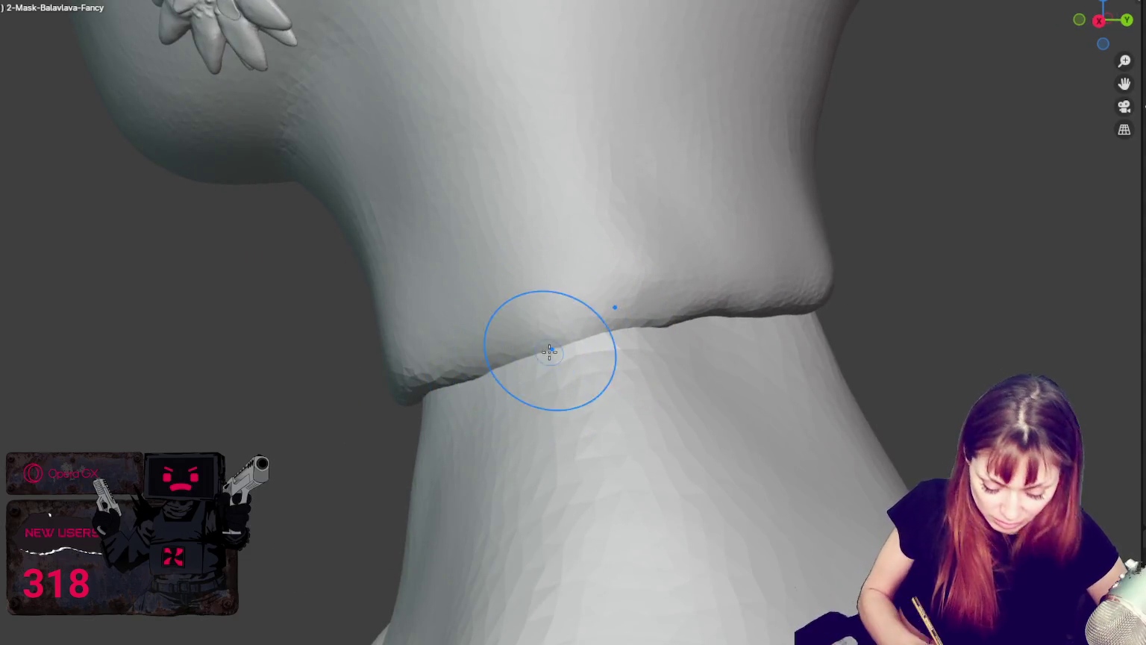
# Refine the collar's lower edge on the right side.
pyautogui.moveTo(709, 321); pyautogui.dragTo(621, 363, button='middle')
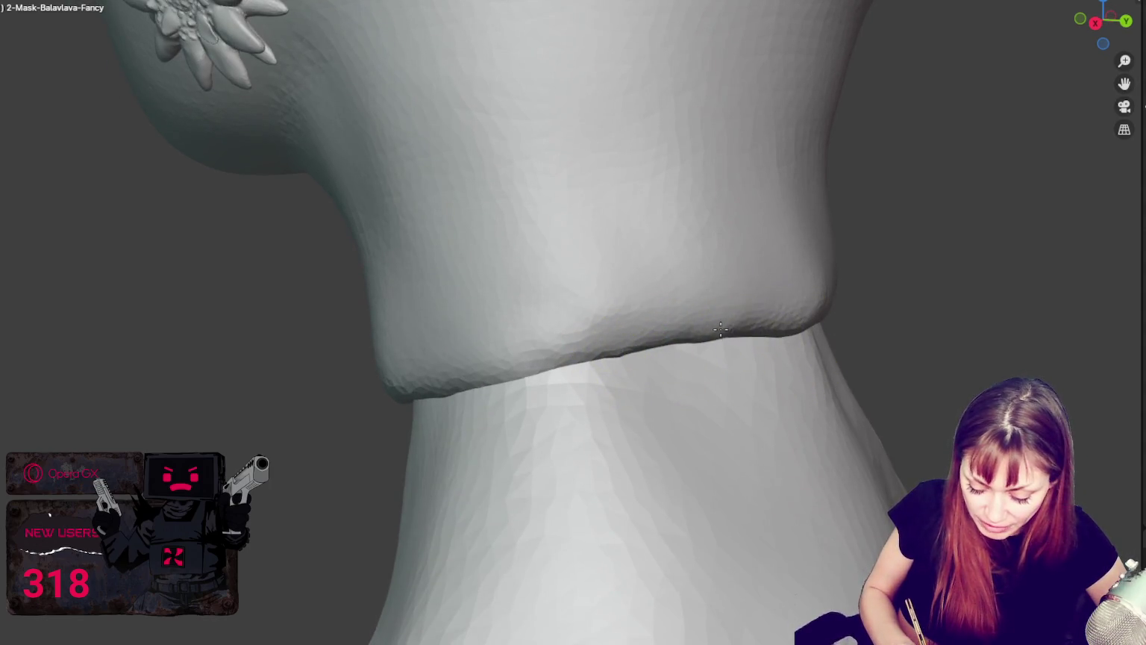
pyautogui.moveTo(808, 329)
pyautogui.mouseDown(button='middle')
pyautogui.moveTo(750, 341)
pyautogui.moveTo(877, 312)
pyautogui.moveTo(711, 297)
pyautogui.mouseUp(button='middle')
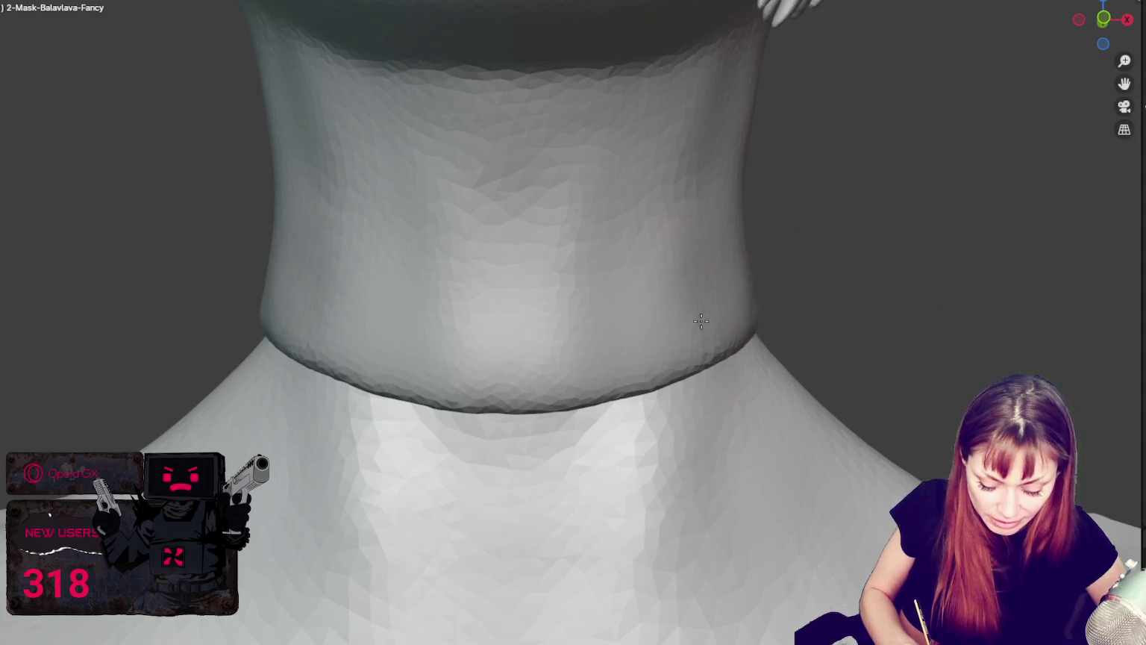
pyautogui.moveTo(577, 354)
pyautogui.mouseDown(button='middle')
pyautogui.moveTo(709, 356)
pyautogui.moveTo(567, 351)
pyautogui.moveTo(313, 312)
pyautogui.moveTo(320, 269)
pyautogui.moveTo(235, 287)
pyautogui.moveTo(324, 289)
pyautogui.mouseUp(button='middle')
pyautogui.moveTo(264, 320)
pyautogui.mouseDown(button='middle')
pyautogui.moveTo(329, 314)
pyautogui.moveTo(321, 246)
pyautogui.moveTo(342, 228)
pyautogui.moveTo(313, 244)
pyautogui.moveTo(348, 245)
pyautogui.moveTo(352, 279)
pyautogui.mouseUp(button='middle')
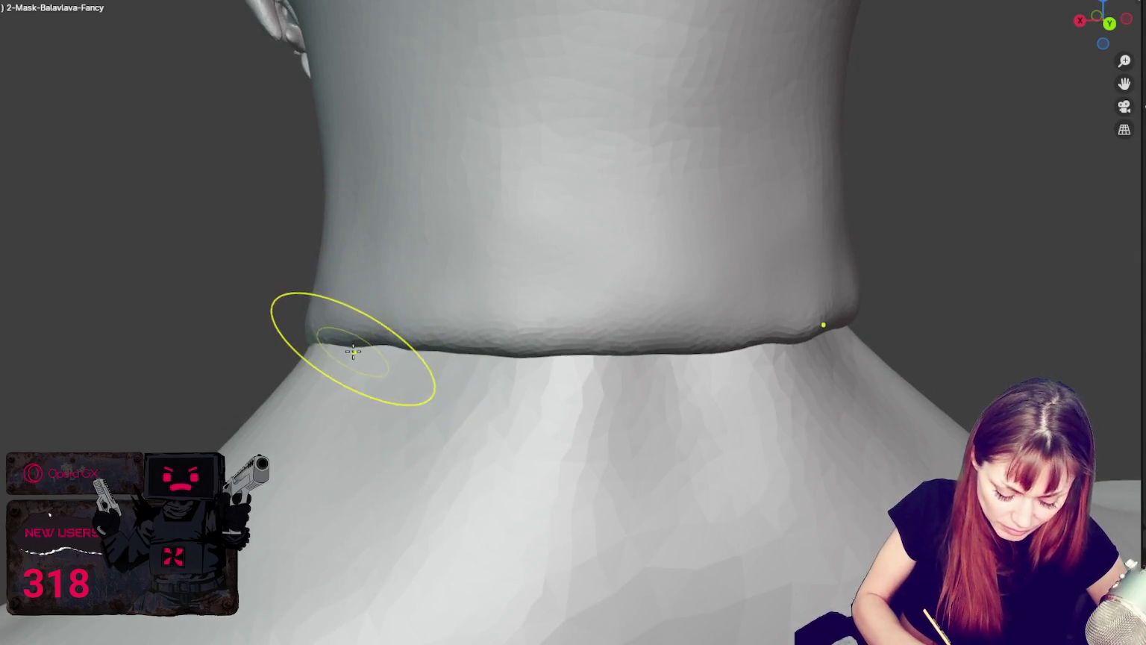
pyautogui.moveTo(436, 348)
pyautogui.mouseDown()
pyautogui.moveTo(647, 386)
pyautogui.moveTo(773, 345)
pyautogui.mouseUp()
# Orbit around the neck to review the tucked collar edge from side and front.
pyautogui.moveTo(773, 345); pyautogui.dragTo(725, 381, button='middle')
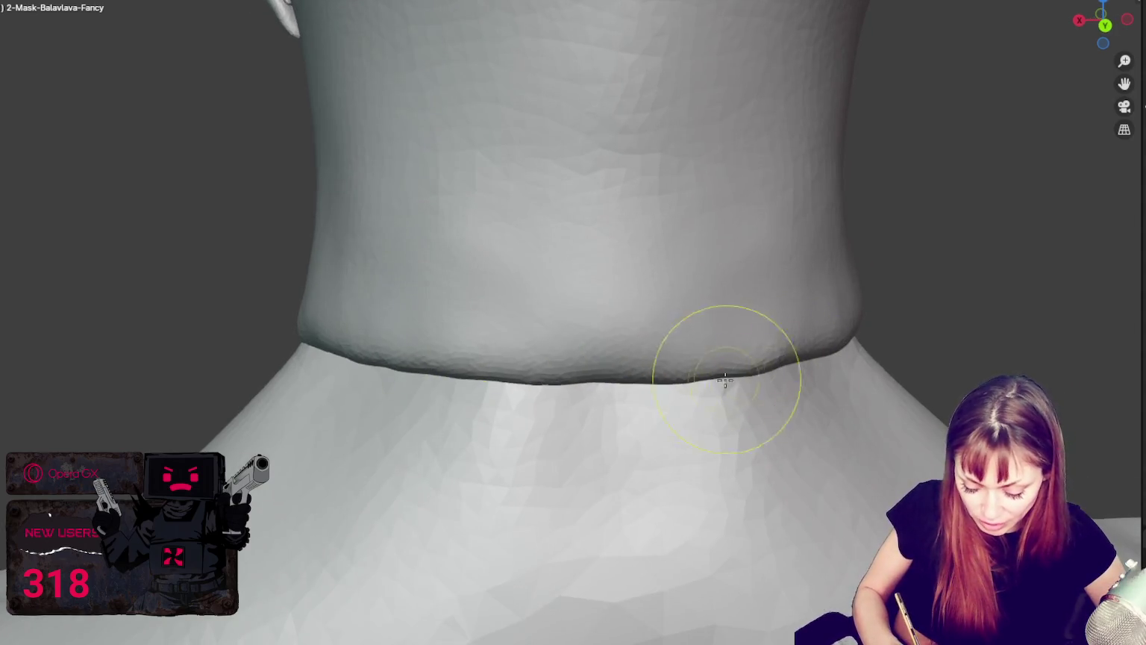
pyautogui.moveTo(647, 397); pyautogui.dragTo(738, 395, button='middle')
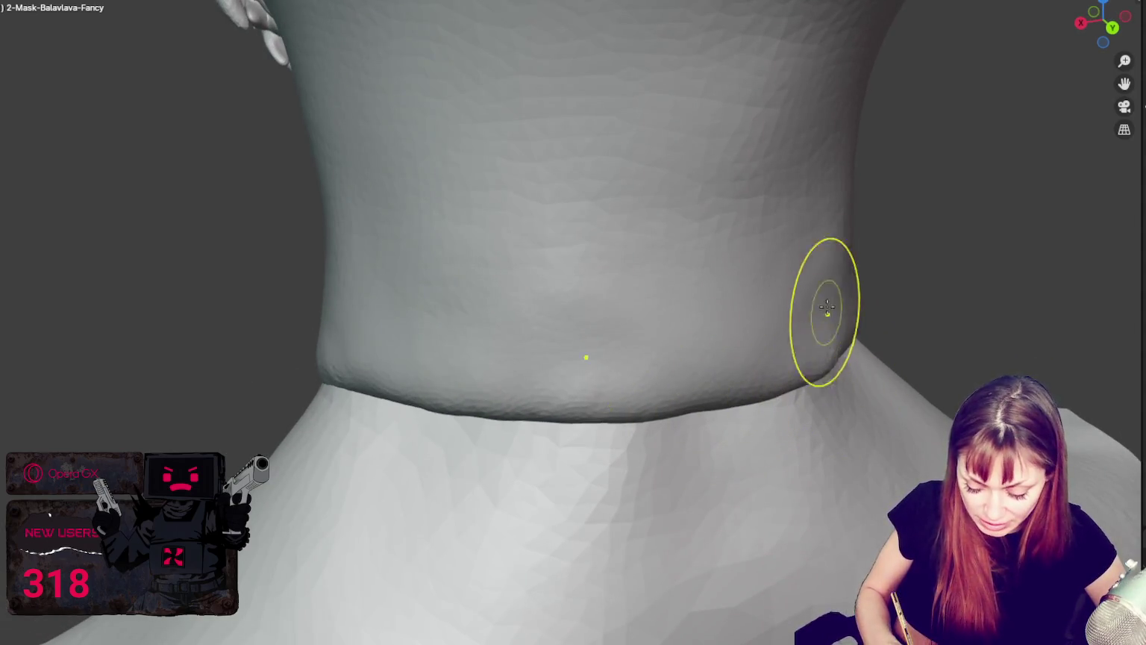
pyautogui.moveTo(814, 354); pyautogui.dragTo(908, 320, button='middle')
pyautogui.moveTo(824, 297)
pyautogui.mouseDown(button='middle')
pyautogui.moveTo(813, 263)
pyautogui.moveTo(834, 254)
pyautogui.mouseUp(button='middle')
pyautogui.moveTo(756, 329); pyautogui.dragTo(806, 324, button='middle')
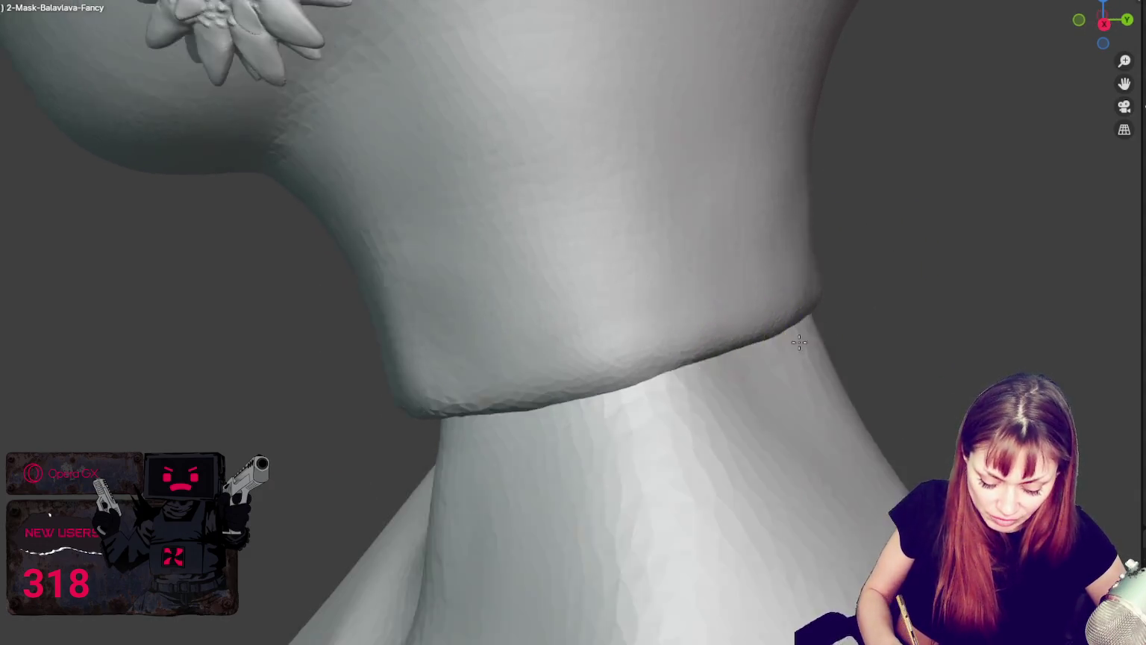
pyautogui.moveTo(680, 359)
pyautogui.mouseDown(button='middle')
pyautogui.moveTo(815, 365)
pyautogui.moveTo(602, 400)
pyautogui.mouseUp(button='middle')
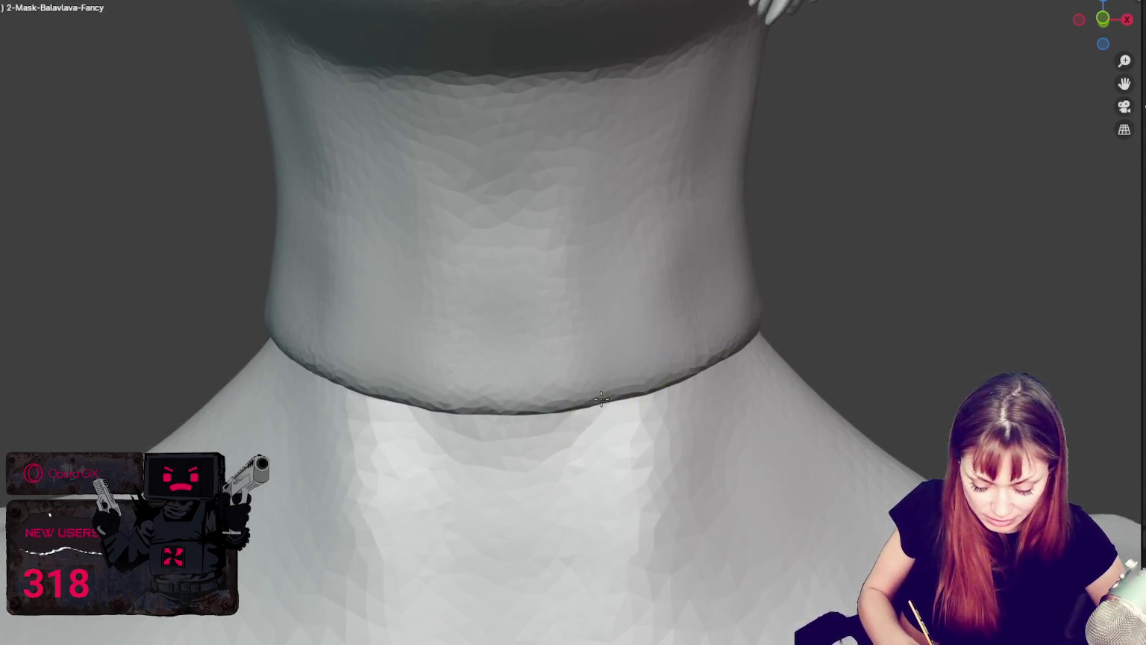
pyautogui.moveTo(708, 368)
pyautogui.mouseDown(button='middle')
pyautogui.moveTo(750, 358)
pyautogui.moveTo(743, 333)
pyautogui.moveTo(699, 327)
pyautogui.moveTo(701, 354)
pyautogui.moveTo(871, 333)
pyautogui.moveTo(686, 306)
pyautogui.moveTo(801, 294)
pyautogui.mouseUp(button='middle')
pyautogui.scroll(-3, 872, 325)
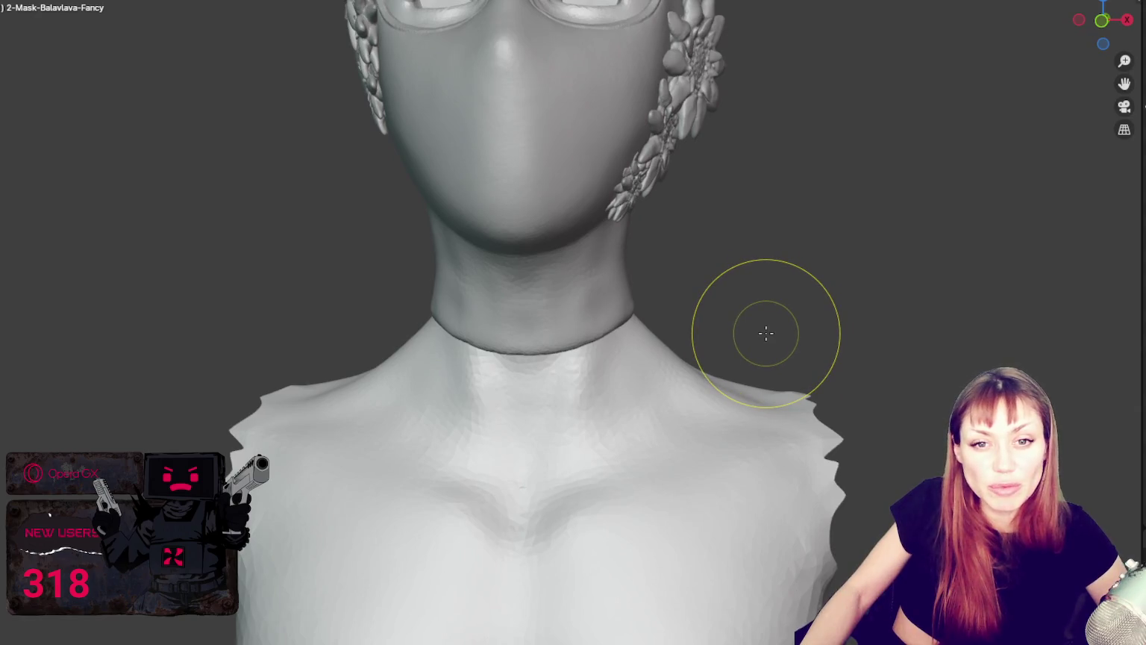
pyautogui.scroll(2, 791, 342)
pyautogui.scroll(1, 793, 339)
pyautogui.scroll(1, 797, 331)
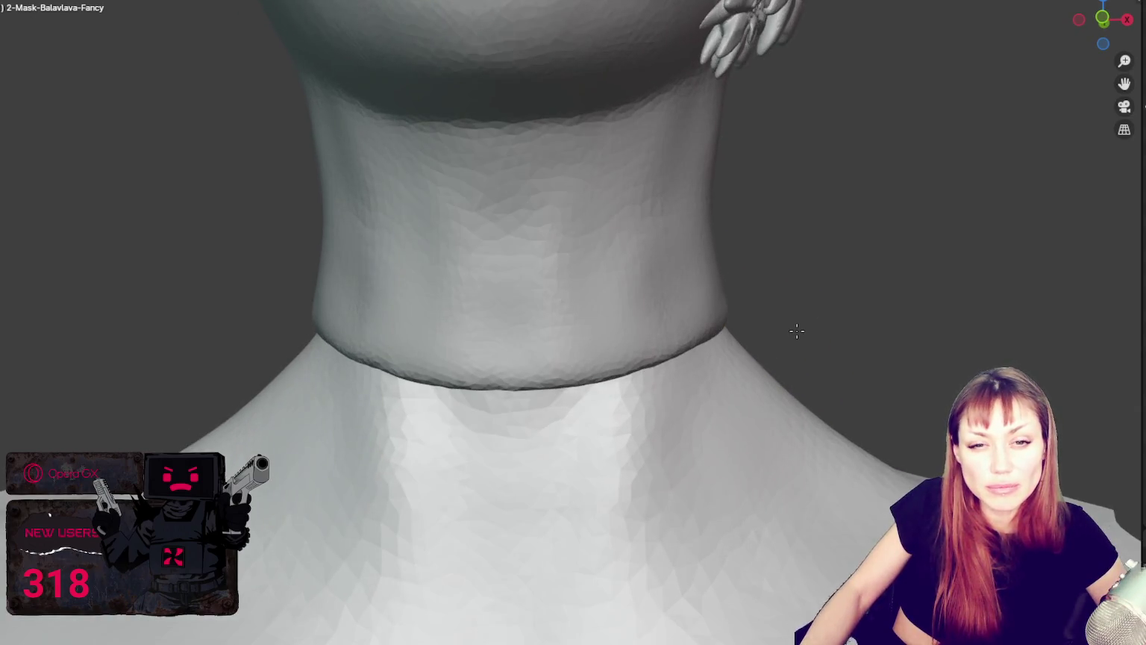
pyautogui.scroll(1, 798, 324)
pyautogui.moveTo(806, 315)
pyautogui.mouseDown(button='middle')
pyautogui.moveTo(800, 254)
pyautogui.moveTo(768, 243)
pyautogui.moveTo(883, 274)
pyautogui.moveTo(965, 333)
pyautogui.moveTo(1094, 325)
pyautogui.moveTo(958, 340)
pyautogui.moveTo(799, 312)
pyautogui.moveTo(820, 322)
pyautogui.moveTo(781, 351)
pyautogui.moveTo(767, 310)
pyautogui.moveTo(777, 313)
pyautogui.mouseUp(button='middle')
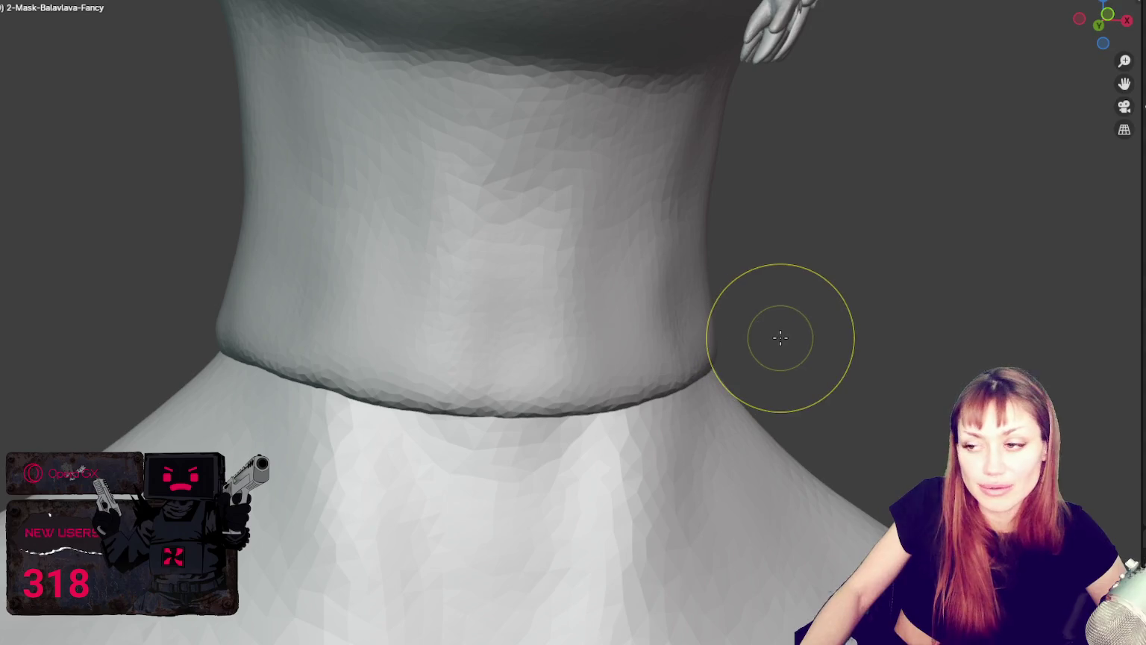
pyautogui.moveTo(806, 348)
pyautogui.mouseDown(button='middle')
pyautogui.moveTo(751, 347)
pyautogui.moveTo(785, 346)
pyautogui.mouseUp(button='middle')
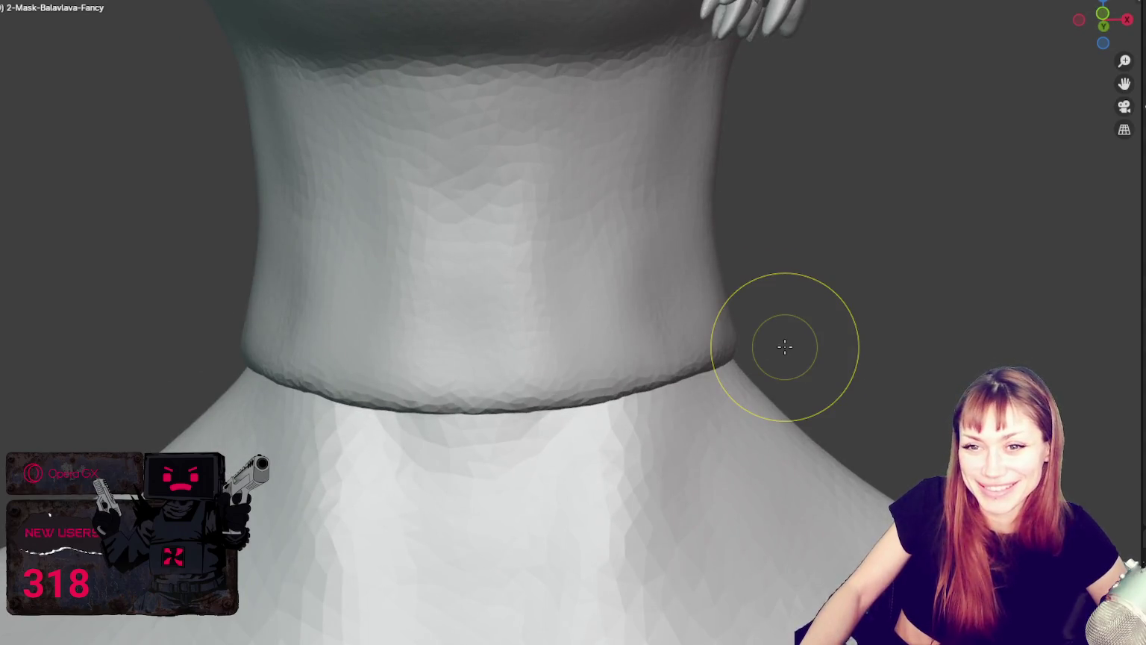
pyautogui.press('s')
# Shrink the brush with F and draw a raised rim along the front collar edge.
pyautogui.press('f')
pyautogui.click(496, 396)
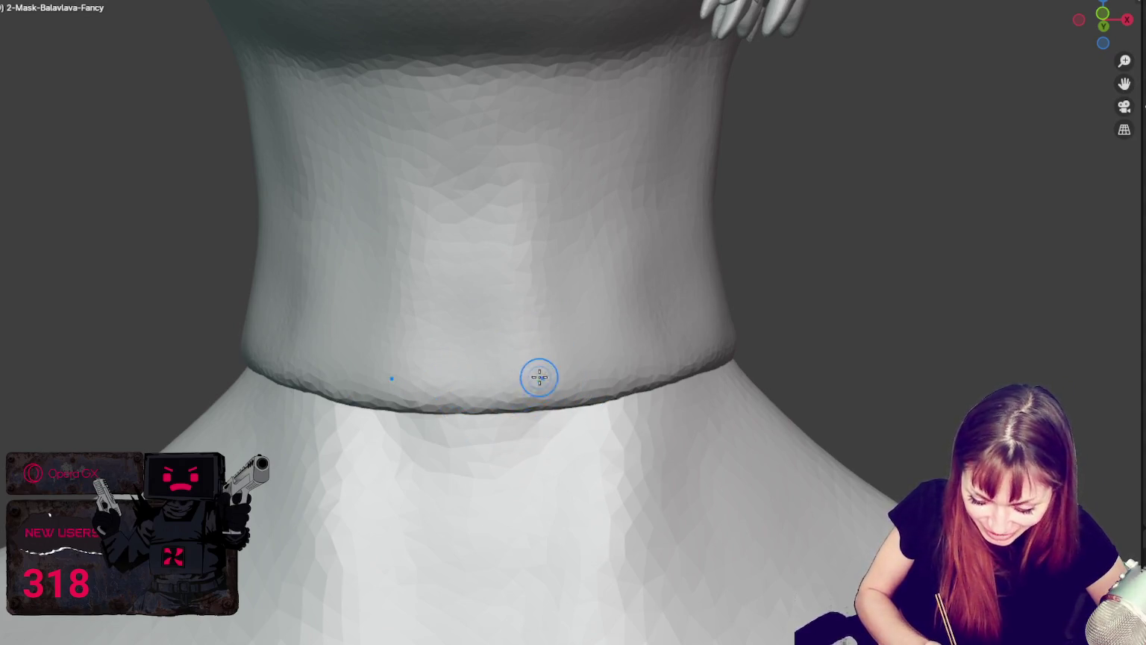
pyautogui.moveTo(539, 378); pyautogui.dragTo(499, 401, button='middle')
pyautogui.moveTo(500, 402); pyautogui.dragTo(643, 384)
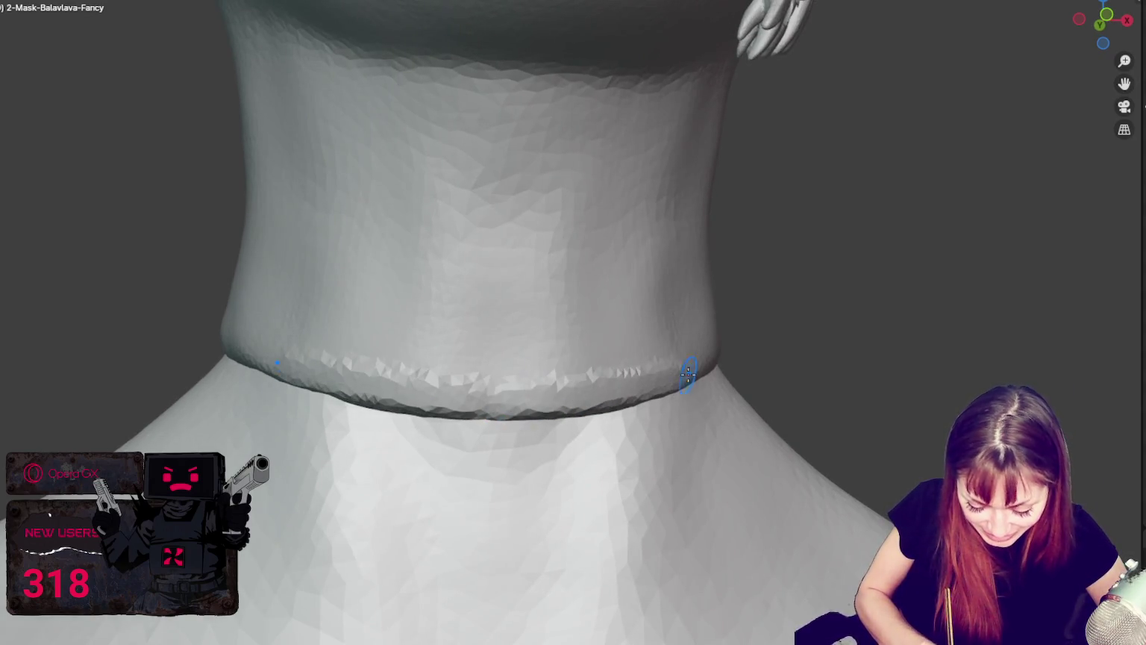
pyautogui.moveTo(688, 372); pyautogui.dragTo(492, 407, button='middle')
pyautogui.moveTo(464, 408); pyautogui.dragTo(691, 352)
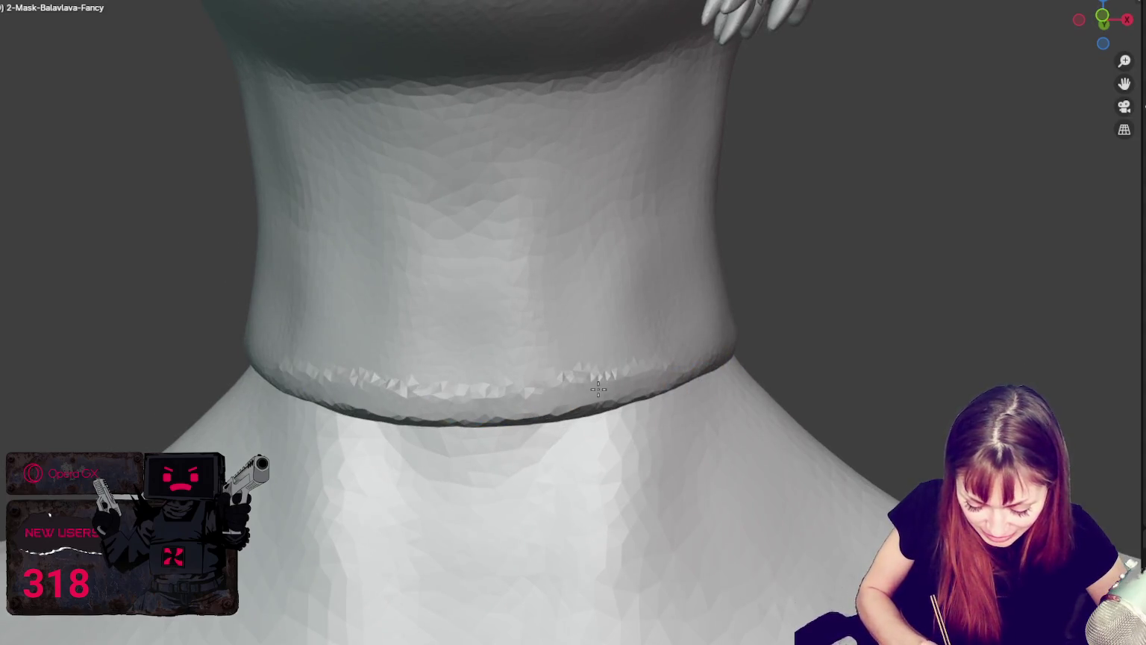
pyautogui.moveTo(691, 352); pyautogui.dragTo(671, 369, button='middle')
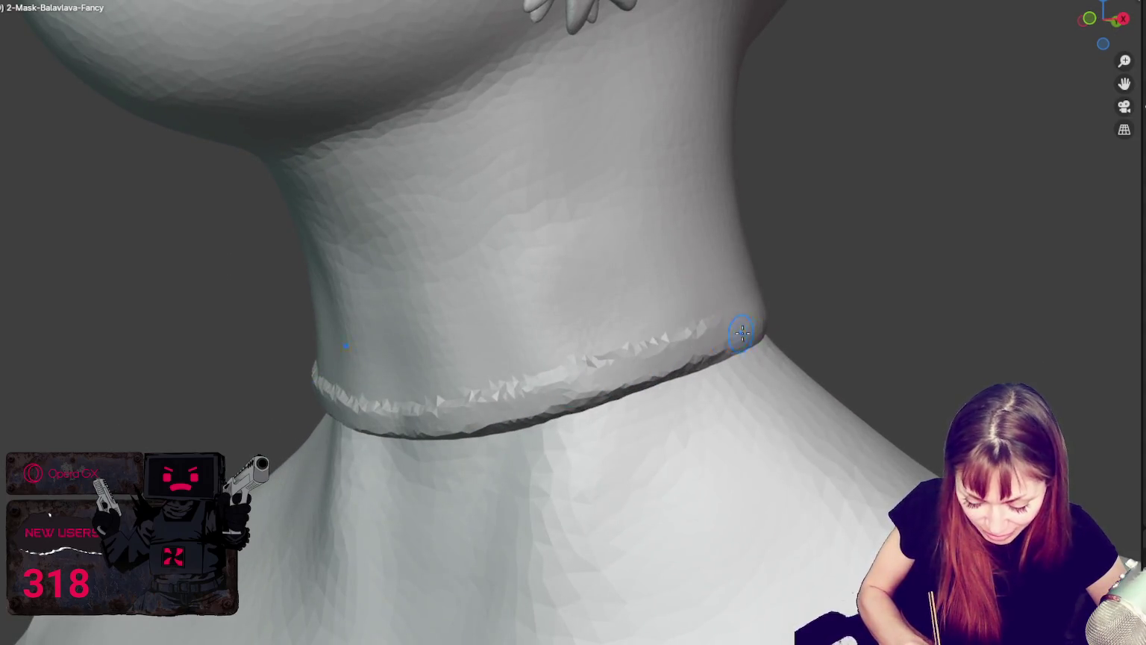
# Carry the rim around the collar's side, undoing the jagged upper-edge stroke.
pyautogui.moveTo(743, 332); pyautogui.dragTo(634, 351, button='middle')
pyautogui.moveTo(634, 351); pyautogui.dragTo(709, 321)
pyautogui.moveTo(709, 321); pyautogui.dragTo(562, 363, button='middle')
pyautogui.moveTo(562, 363); pyautogui.dragTo(790, 309)
pyautogui.hotkey('ctrl', 'z')
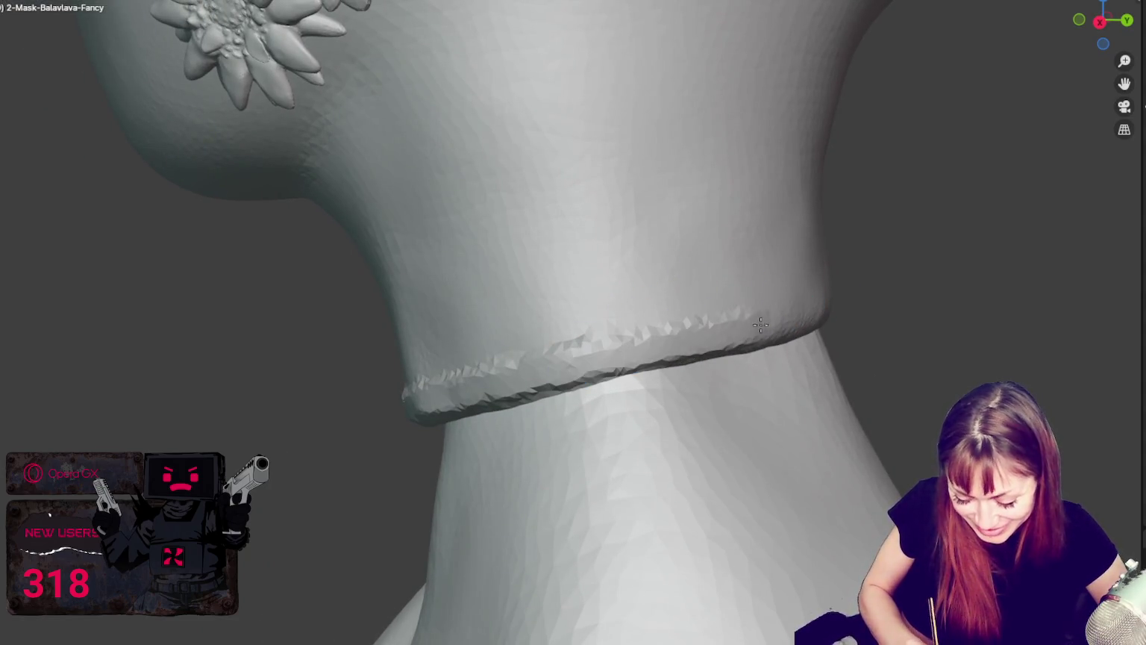
pyautogui.moveTo(761, 323); pyautogui.dragTo(759, 317, button='middle')
pyautogui.moveTo(684, 331); pyautogui.dragTo(702, 344, button='middle')
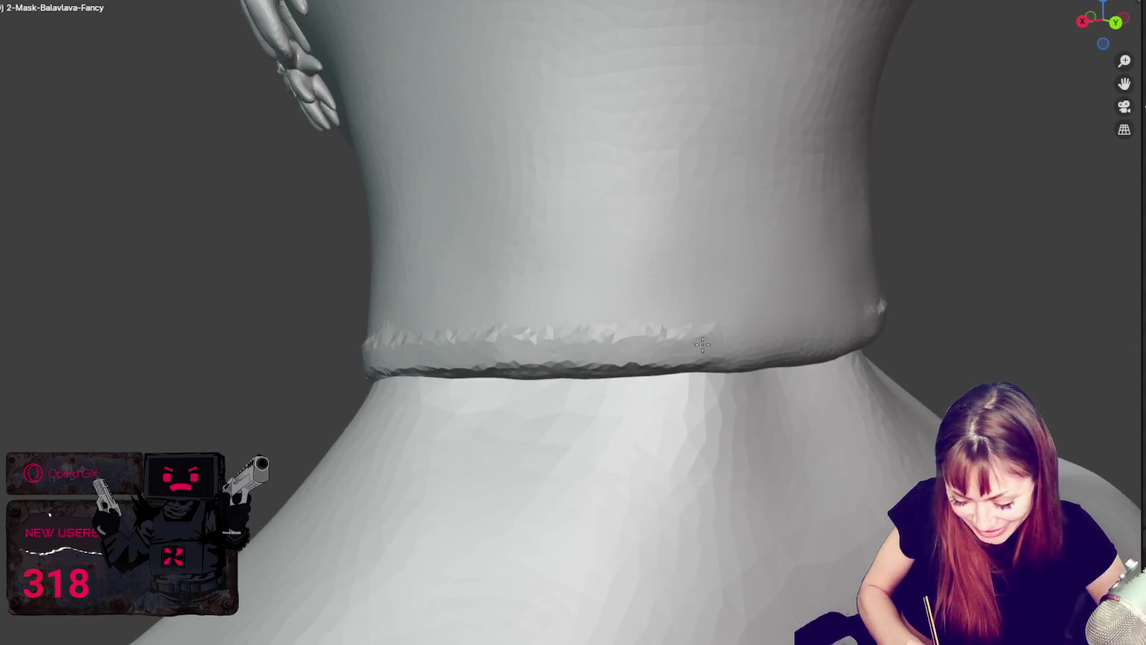
pyautogui.moveTo(866, 329); pyautogui.dragTo(851, 329, button='middle')
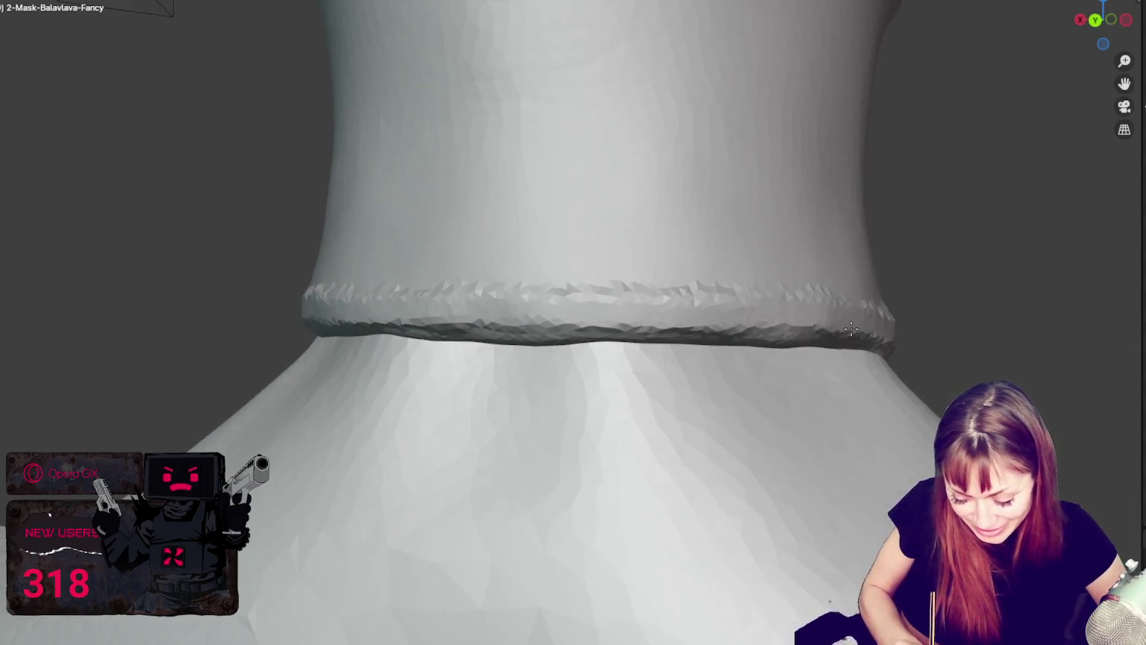
pyautogui.moveTo(747, 321); pyautogui.dragTo(634, 295, button='middle')
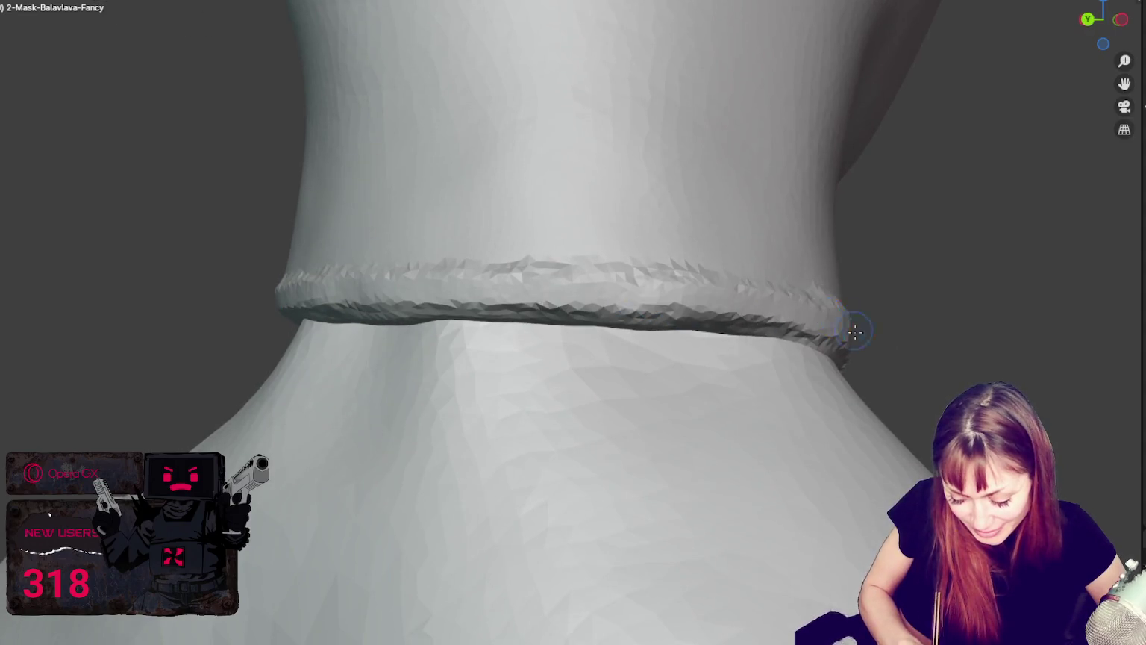
pyautogui.moveTo(855, 330); pyautogui.dragTo(708, 326, button='middle')
pyautogui.moveTo(744, 361); pyautogui.dragTo(475, 401, button='middle')
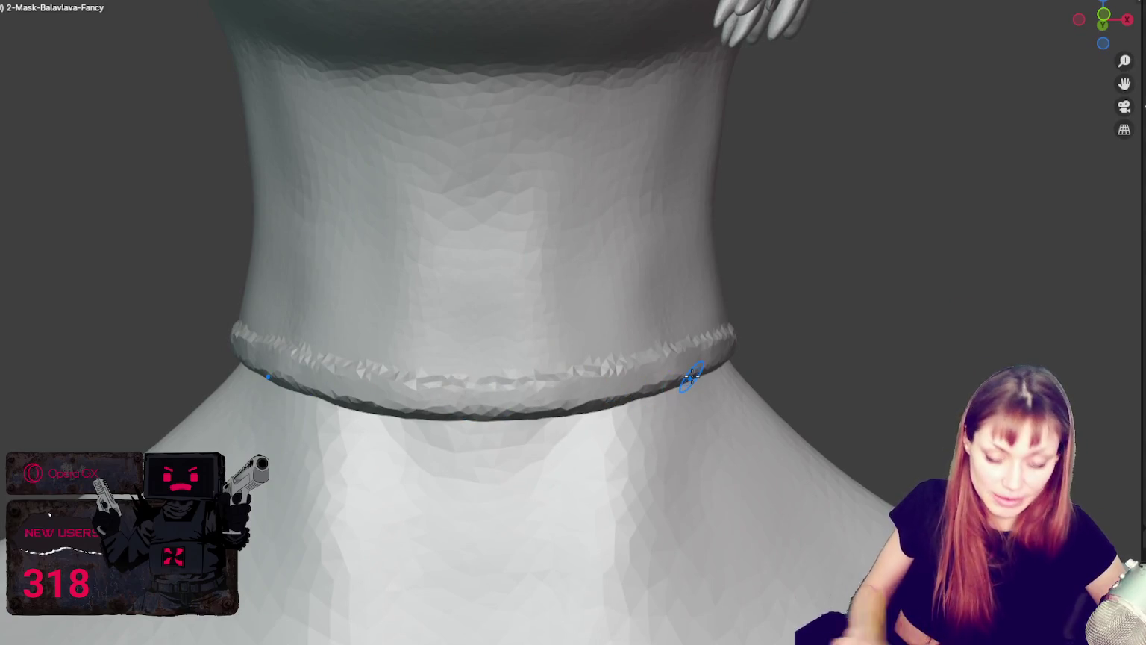
# Smooth the raised collar rim from a lower frontal view.
pyautogui.scroll(-4, 721, 305)
pyautogui.scroll(-3, 713, 299)
pyautogui.scroll(-2, 694, 268)
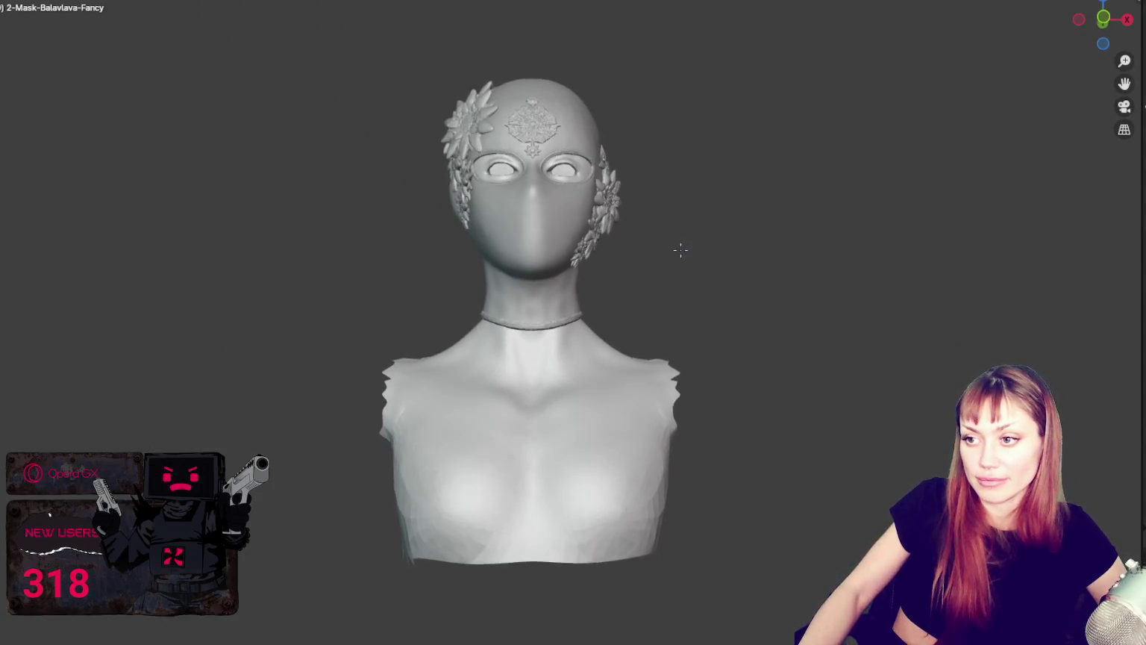
pyautogui.moveTo(677, 287)
pyautogui.mouseDown(button='middle')
pyautogui.moveTo(448, 269)
pyautogui.moveTo(697, 261)
pyautogui.mouseUp(button='middle')
pyautogui.scroll(2, 661, 290)
pyautogui.scroll(1, 658, 292)
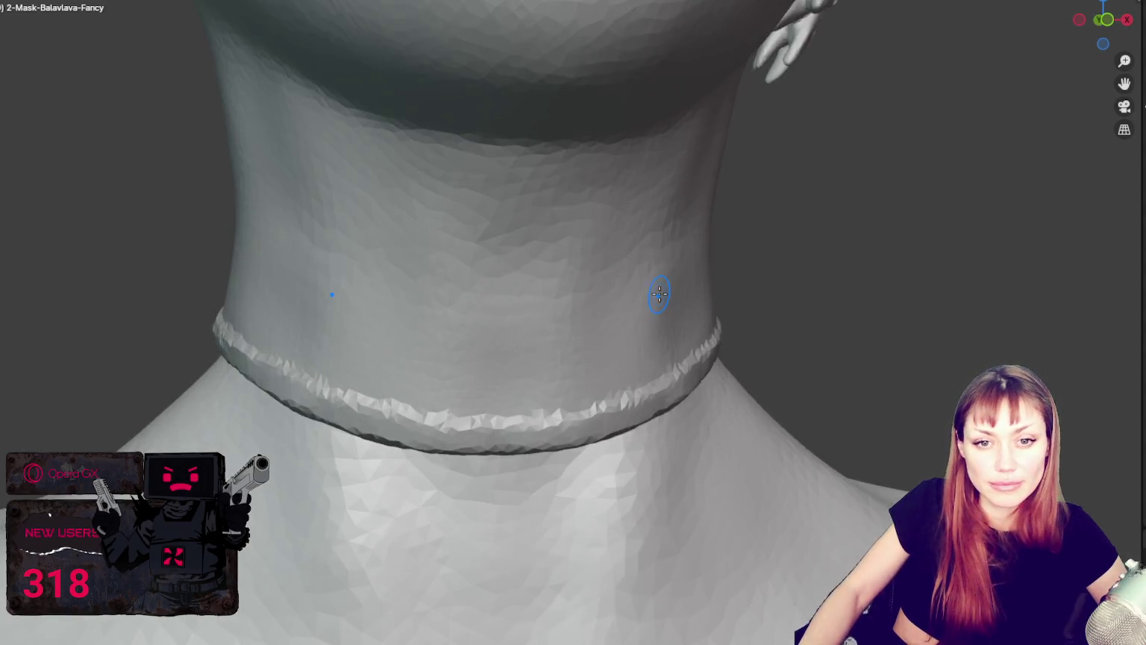
pyautogui.scroll(1, 660, 289)
pyautogui.scroll(1, 656, 264)
pyautogui.moveTo(657, 255)
pyautogui.mouseDown(button='middle')
pyautogui.moveTo(686, 346)
pyautogui.moveTo(691, 321)
pyautogui.mouseUp(button='middle')
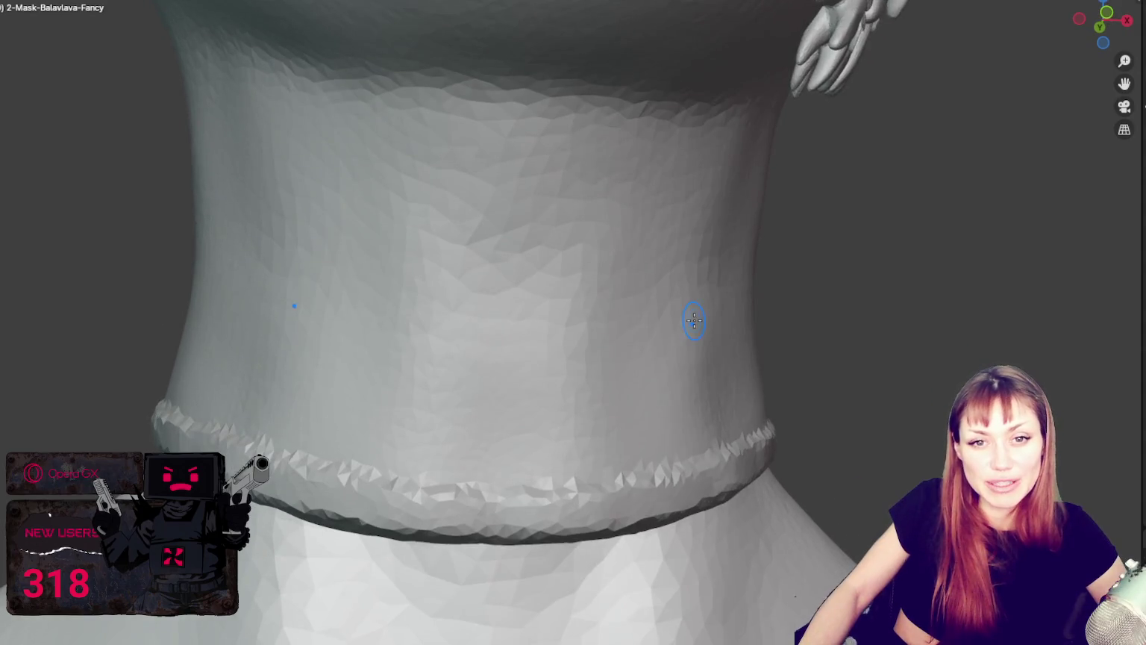
pyautogui.moveTo(373, 477); pyautogui.dragTo(756, 470)
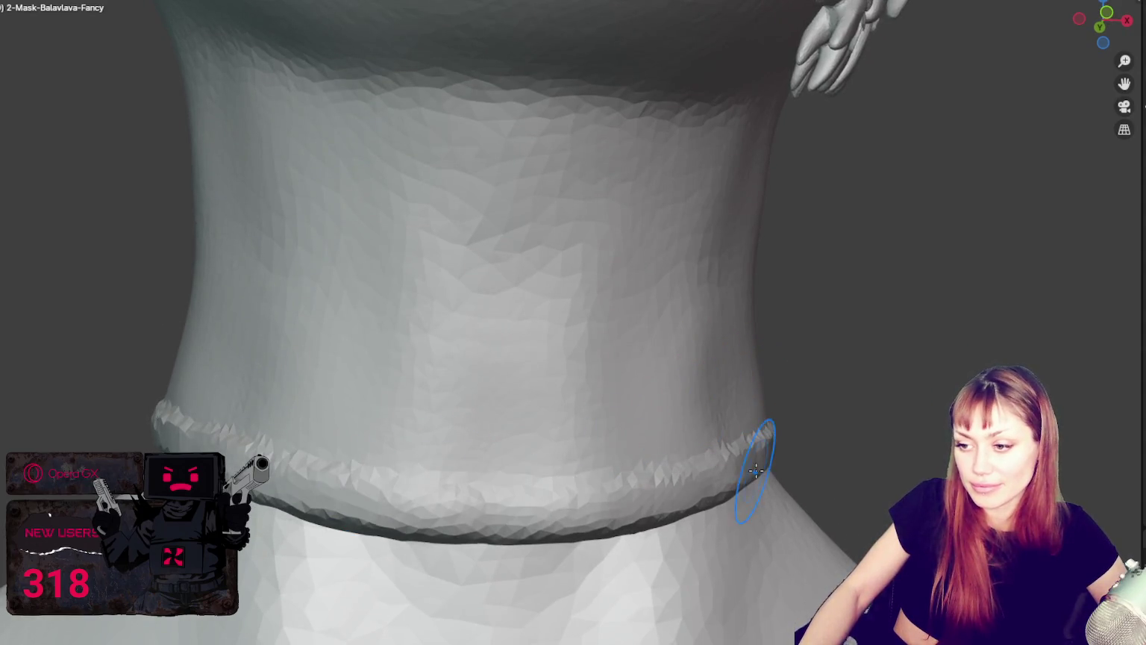
# Smooth the lower-left part of the collar rim.
pyautogui.moveTo(480, 505)
pyautogui.mouseDown(button='middle')
pyautogui.moveTo(925, 366)
pyautogui.moveTo(720, 392)
pyautogui.mouseUp(button='middle')
pyautogui.moveTo(482, 398)
pyautogui.mouseDown(button='middle')
pyautogui.moveTo(1023, 346)
pyautogui.moveTo(895, 345)
pyautogui.moveTo(844, 256)
pyautogui.moveTo(550, 333)
pyautogui.moveTo(849, 389)
pyautogui.mouseUp(button='middle')
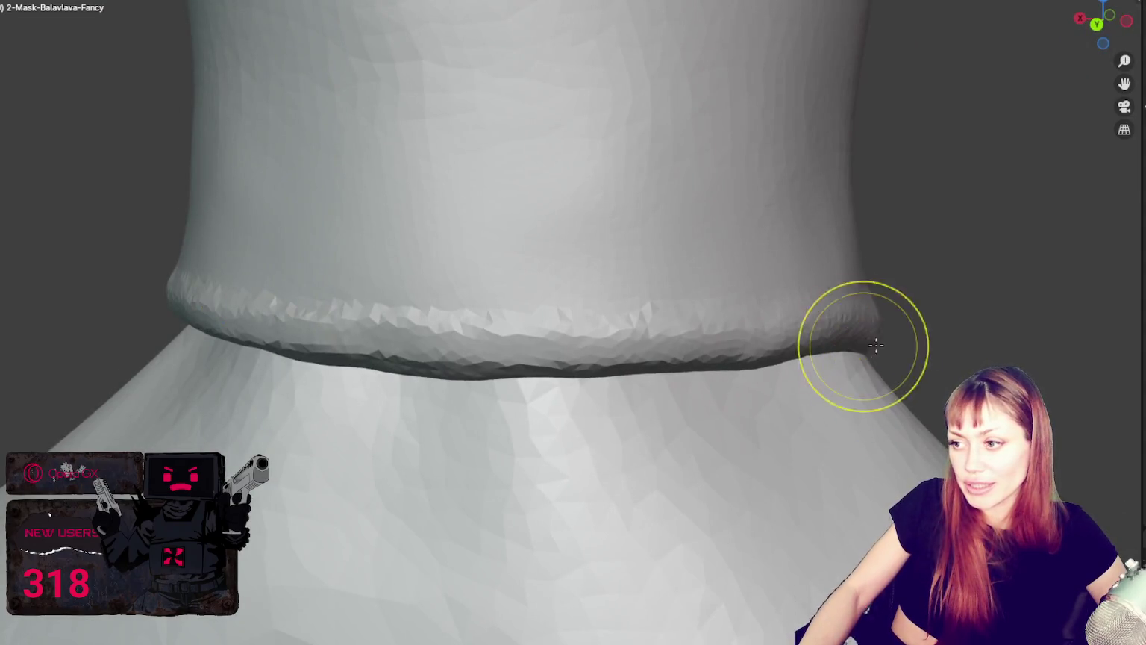
pyautogui.moveTo(863, 346); pyautogui.dragTo(393, 432, button='middle')
pyautogui.moveTo(371, 420); pyautogui.dragTo(418, 410)
pyautogui.moveTo(340, 299)
pyautogui.mouseDown(button='middle')
pyautogui.moveTo(512, 302)
pyautogui.moveTo(545, 289)
pyautogui.moveTo(588, 424)
pyautogui.mouseUp(button='middle')
pyautogui.press('f')
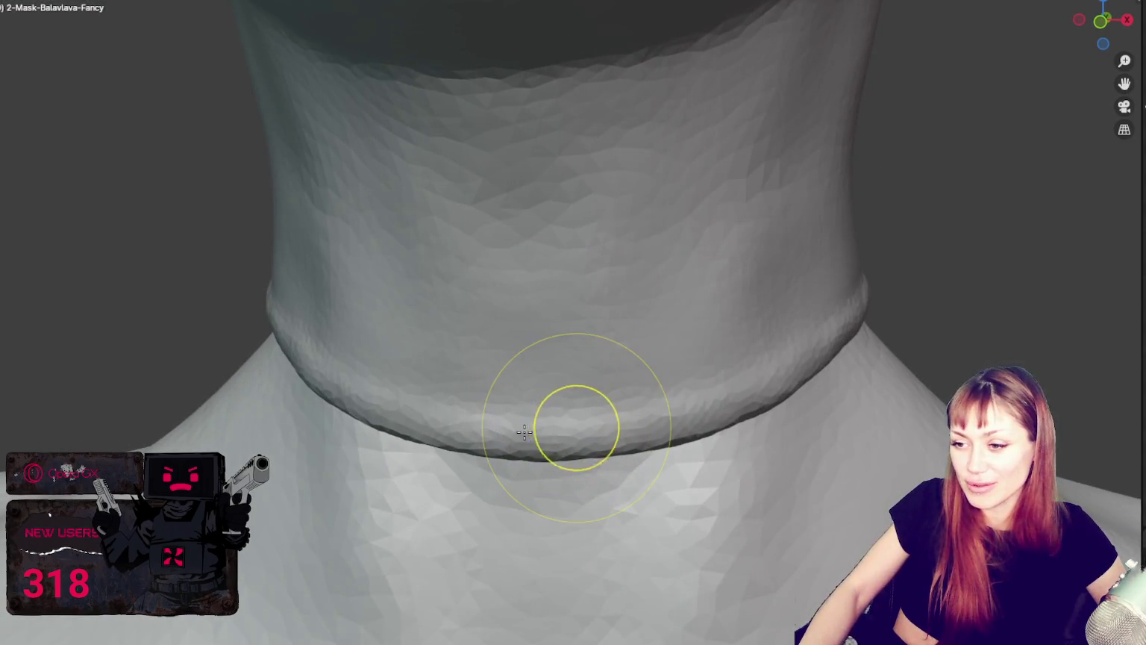
pyautogui.click(578, 424)
pyautogui.scroll(2, 578, 425)
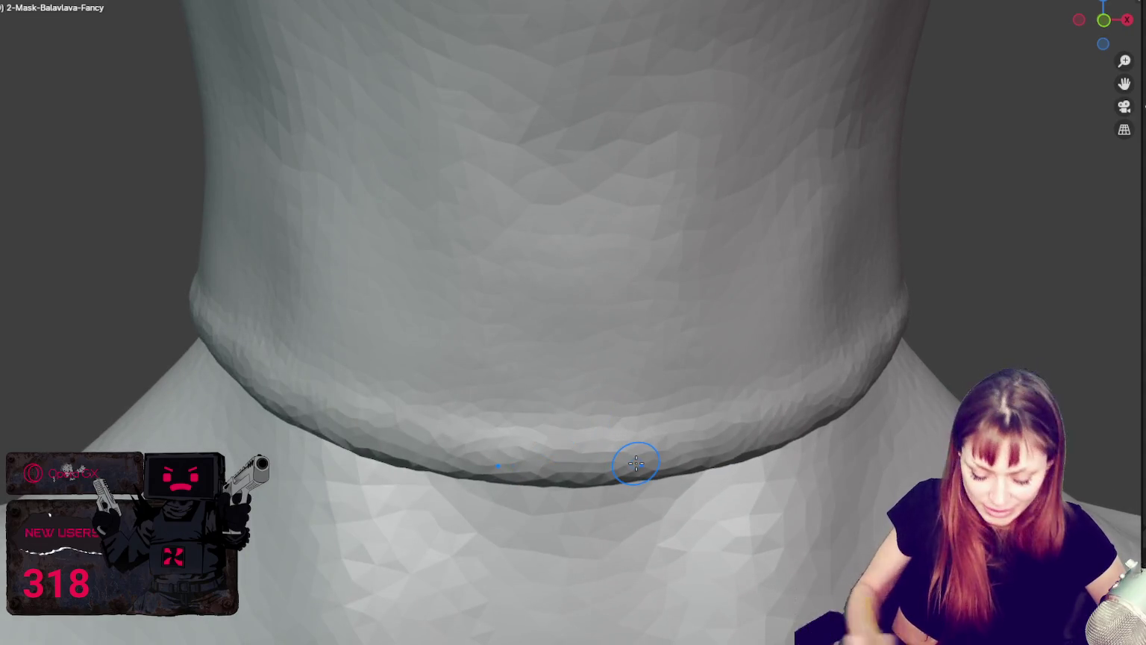
pyautogui.moveTo(635, 461); pyautogui.dragTo(657, 410, button='middle')
pyautogui.moveTo(798, 415)
pyautogui.mouseDown(button='middle')
pyautogui.moveTo(694, 423)
pyautogui.moveTo(835, 378)
pyautogui.mouseUp(button='middle')
pyautogui.moveTo(939, 321); pyautogui.dragTo(865, 340, button='middle')
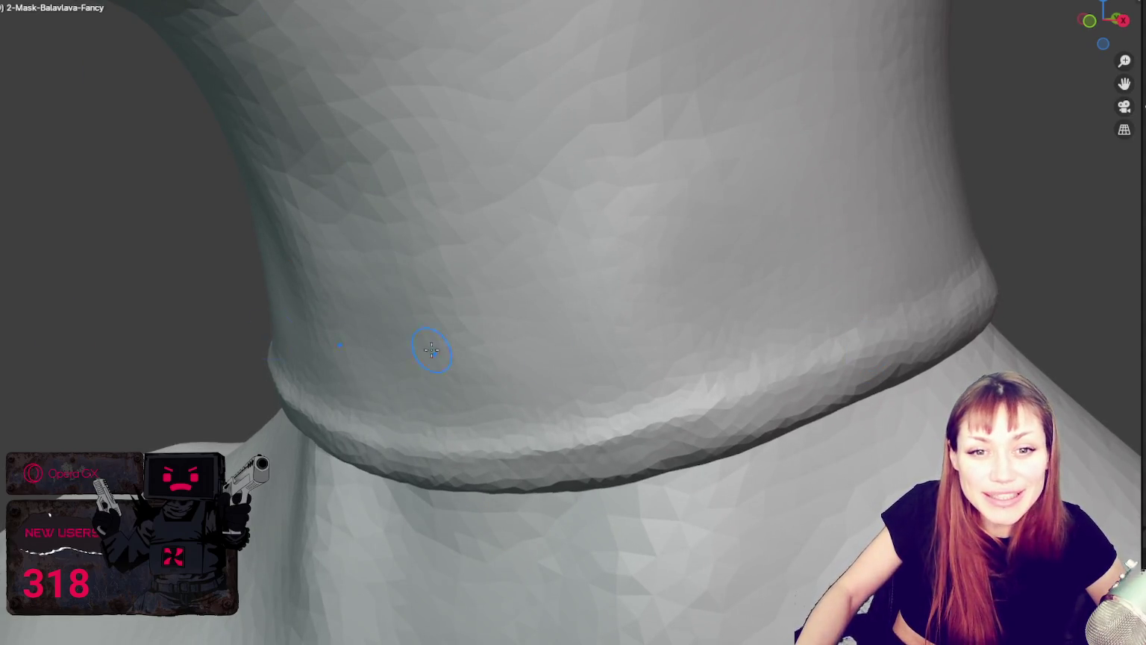
pyautogui.moveTo(432, 349); pyautogui.dragTo(760, 373, button='middle')
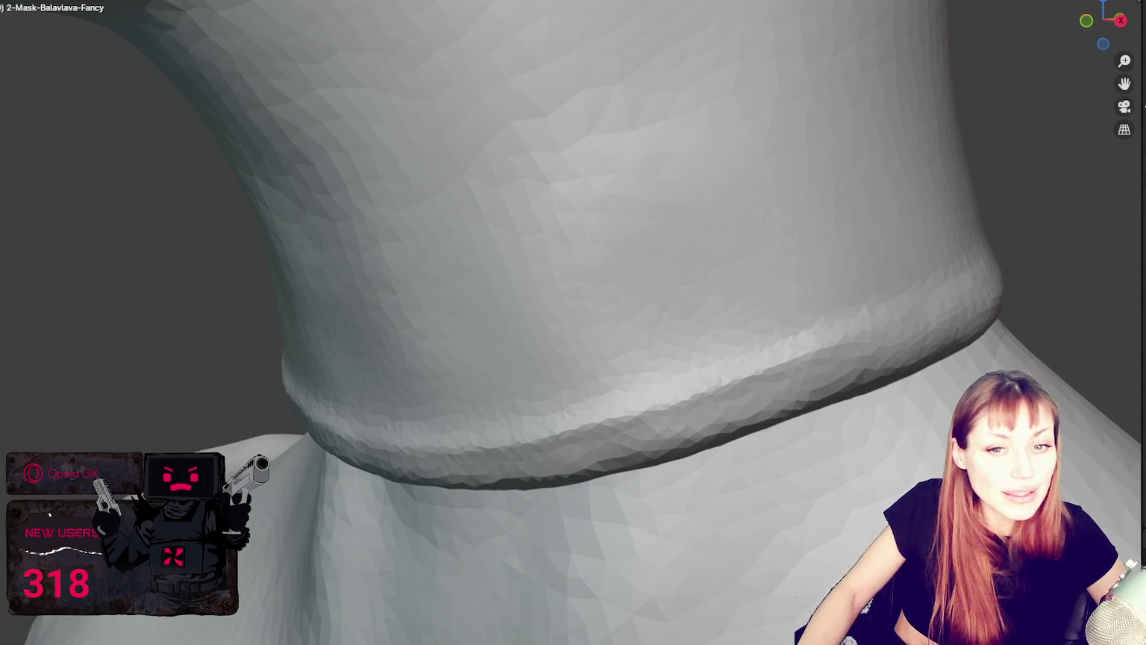
pyautogui.moveTo(33, 67); pyautogui.dragTo(224, 11)
# Page through the MR FARMBOY store screenshots, including the village farm shot, before returning to Blender.
pyautogui.click(342, 530)
pyautogui.click(433, 531)
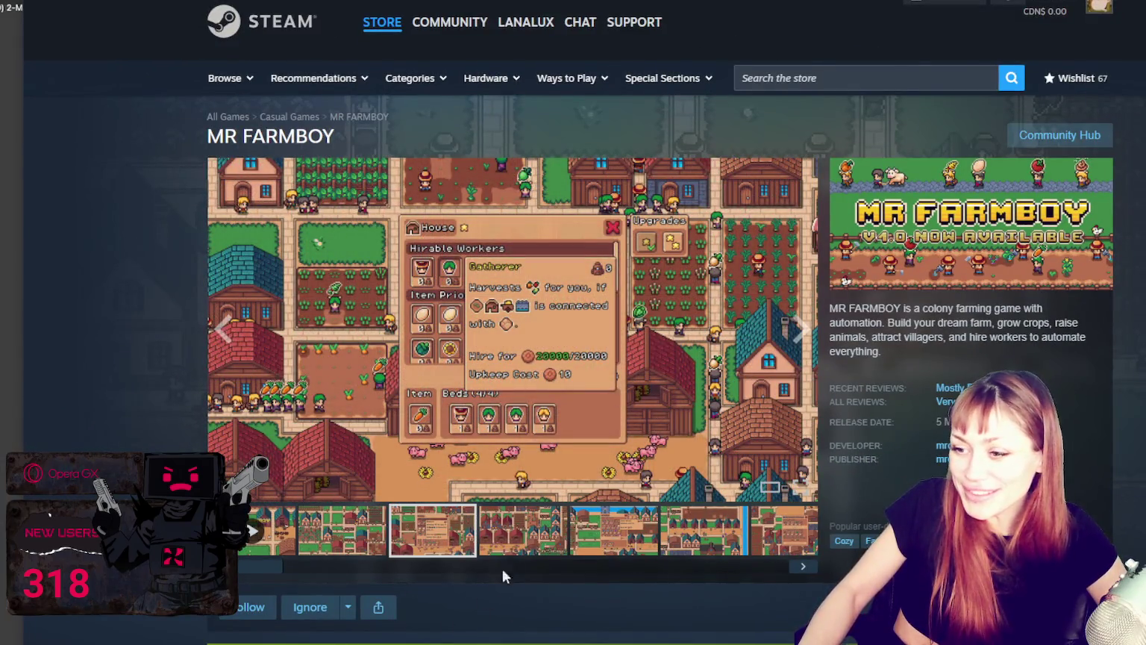
pyautogui.click(493, 549)
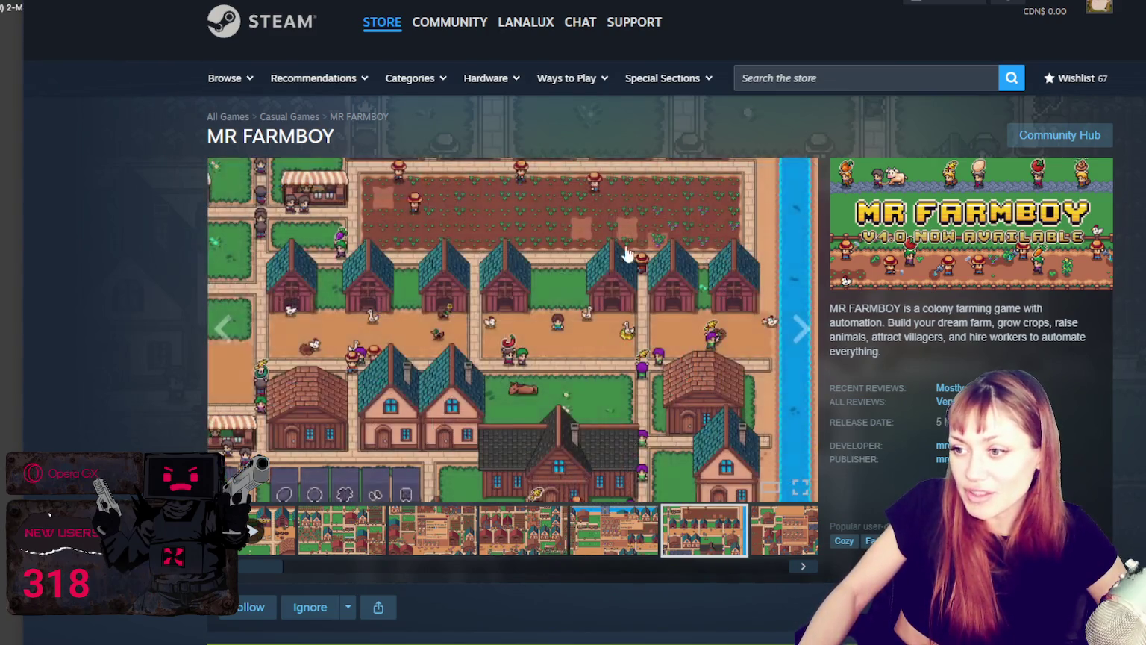
pyautogui.click(751, 542)
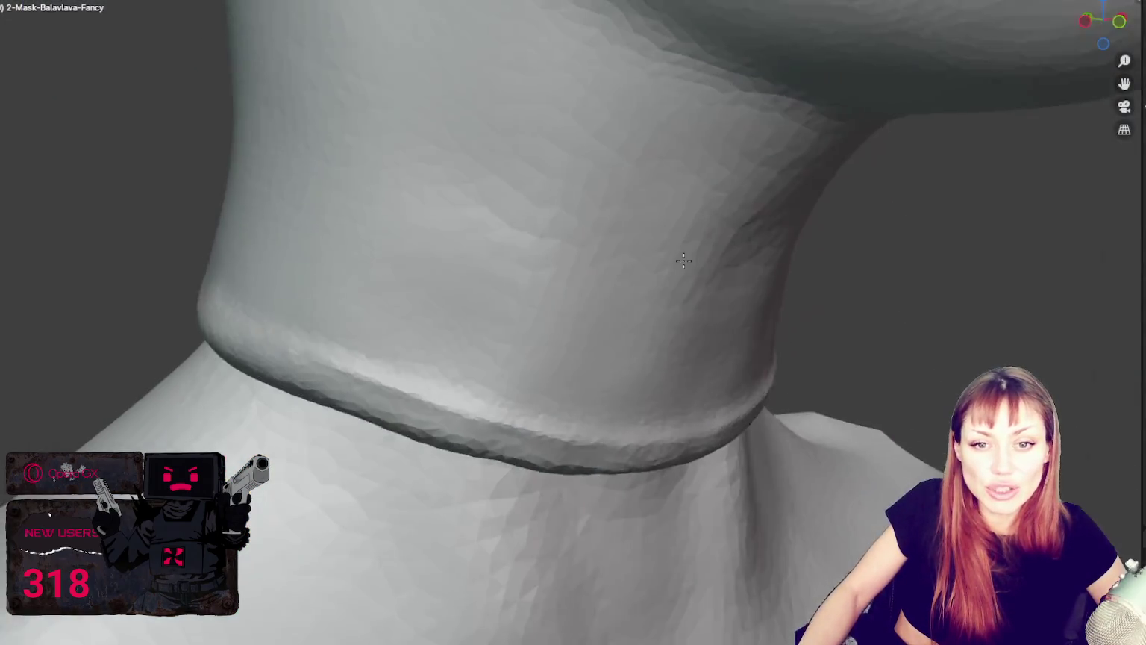
pyautogui.moveTo(683, 260); pyautogui.dragTo(623, 241, button='middle')
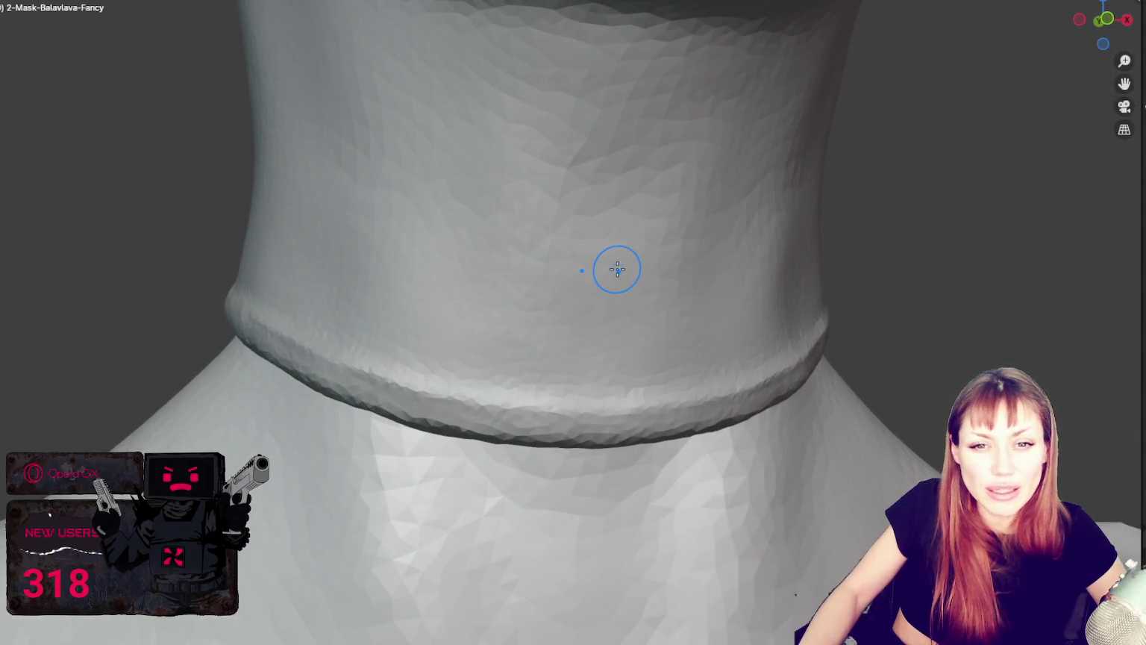
pyautogui.moveTo(619, 276)
pyautogui.mouseDown(button='middle')
pyautogui.moveTo(683, 263)
pyautogui.moveTo(573, 279)
pyautogui.moveTo(652, 274)
pyautogui.moveTo(670, 405)
pyautogui.moveTo(654, 415)
pyautogui.mouseUp(button='middle')
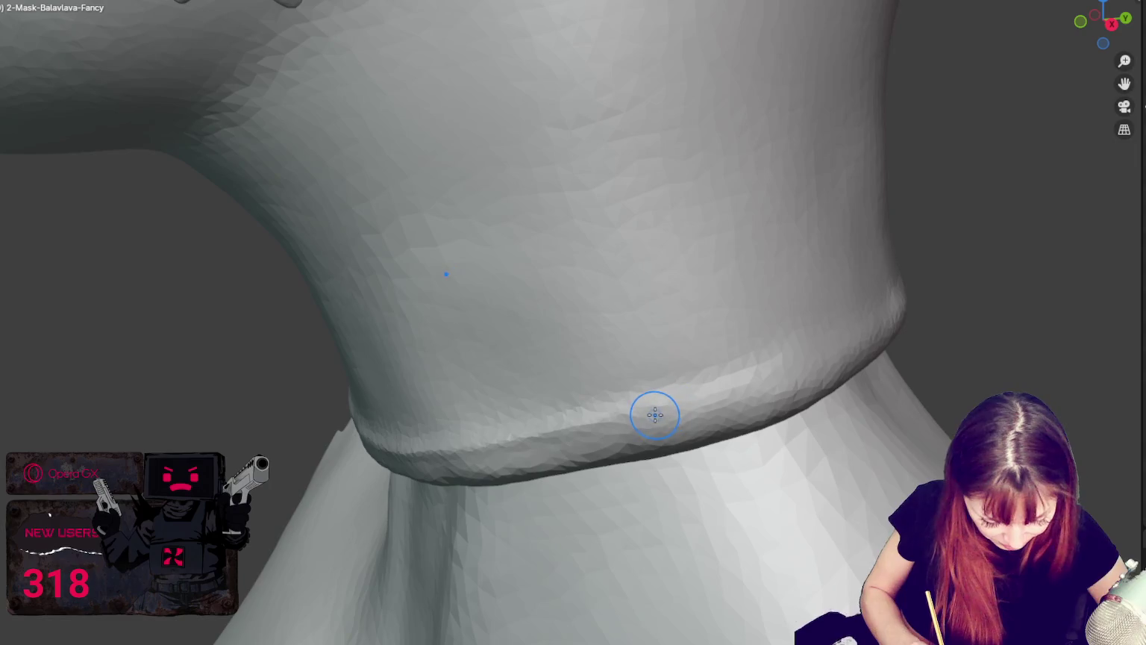
pyautogui.moveTo(731, 375)
pyautogui.mouseDown(button='middle')
pyautogui.moveTo(793, 368)
pyautogui.moveTo(802, 354)
pyautogui.mouseUp(button='middle')
pyautogui.moveTo(715, 393); pyautogui.dragTo(862, 344, button='middle')
pyautogui.moveTo(794, 390)
pyautogui.mouseDown(button='middle')
pyautogui.moveTo(863, 343)
pyautogui.moveTo(955, 335)
pyautogui.moveTo(807, 370)
pyautogui.mouseUp(button='middle')
pyautogui.moveTo(666, 417)
pyautogui.mouseDown(button='middle')
pyautogui.moveTo(681, 394)
pyautogui.moveTo(721, 395)
pyautogui.mouseUp(button='middle')
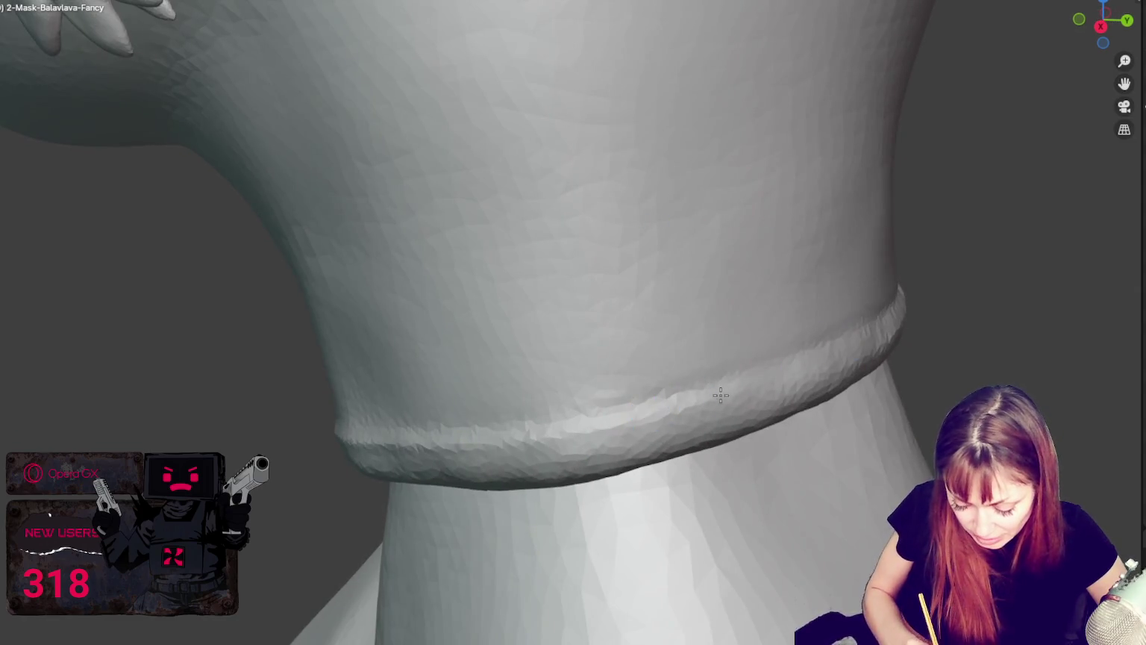
pyautogui.moveTo(828, 353)
pyautogui.mouseDown(button='middle')
pyautogui.moveTo(844, 353)
pyautogui.moveTo(742, 381)
pyautogui.moveTo(763, 354)
pyautogui.moveTo(741, 305)
pyautogui.moveTo(913, 302)
pyautogui.moveTo(755, 282)
pyautogui.moveTo(765, 192)
pyautogui.moveTo(852, 446)
pyautogui.moveTo(861, 403)
pyautogui.mouseUp(button='middle')
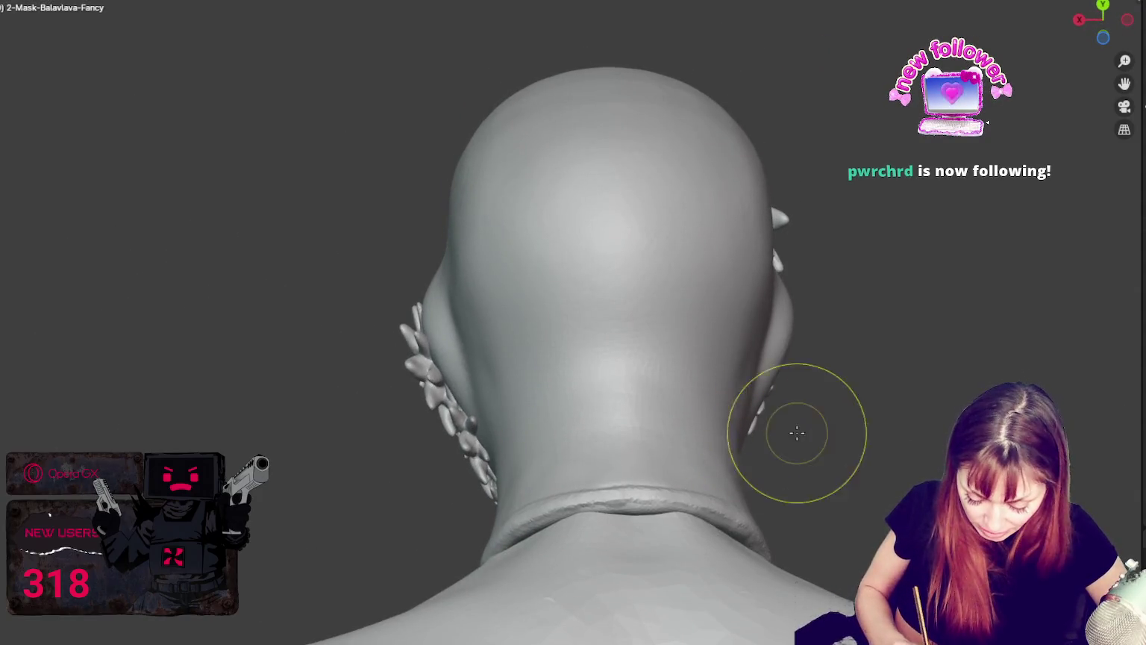
pyautogui.moveTo(797, 432); pyautogui.dragTo(811, 402, button='middle')
pyautogui.moveTo(736, 498)
pyautogui.mouseDown(button='middle')
pyautogui.moveTo(729, 523)
pyautogui.moveTo(808, 512)
pyautogui.mouseUp(button='middle')
pyautogui.moveTo(645, 494); pyautogui.dragTo(704, 524, button='middle')
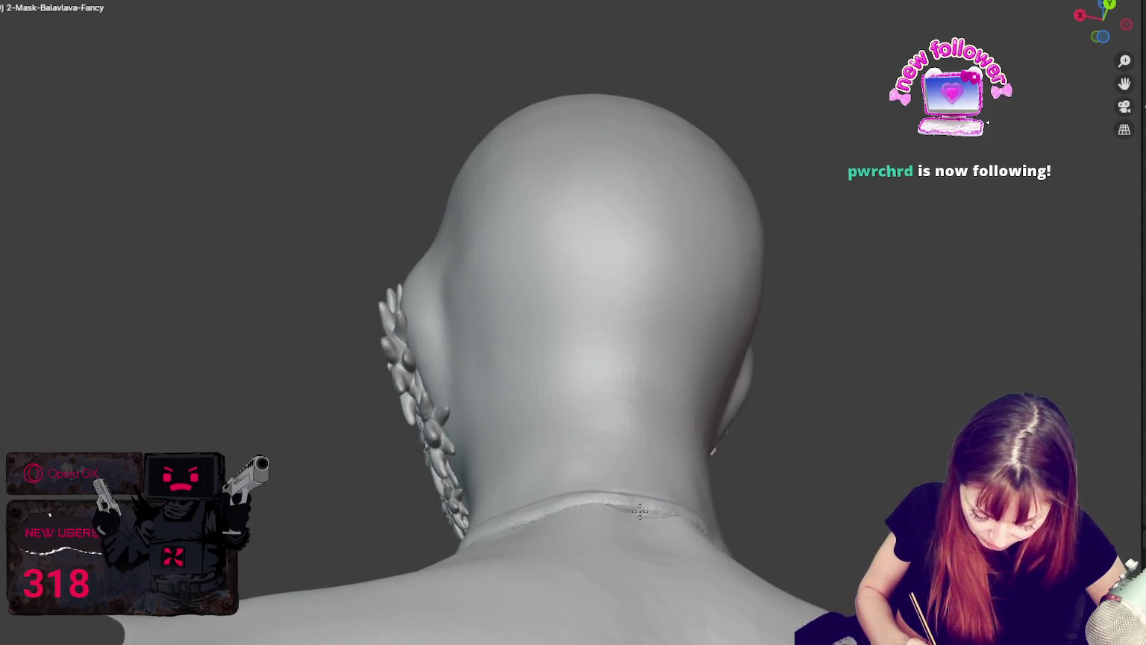
pyautogui.moveTo(631, 556)
pyautogui.mouseDown(button='middle')
pyautogui.moveTo(742, 550)
pyautogui.moveTo(592, 556)
pyautogui.moveTo(553, 573)
pyautogui.moveTo(674, 571)
pyautogui.moveTo(530, 561)
pyautogui.mouseUp(button='middle')
pyautogui.moveTo(569, 521); pyautogui.dragTo(634, 504, button='middle')
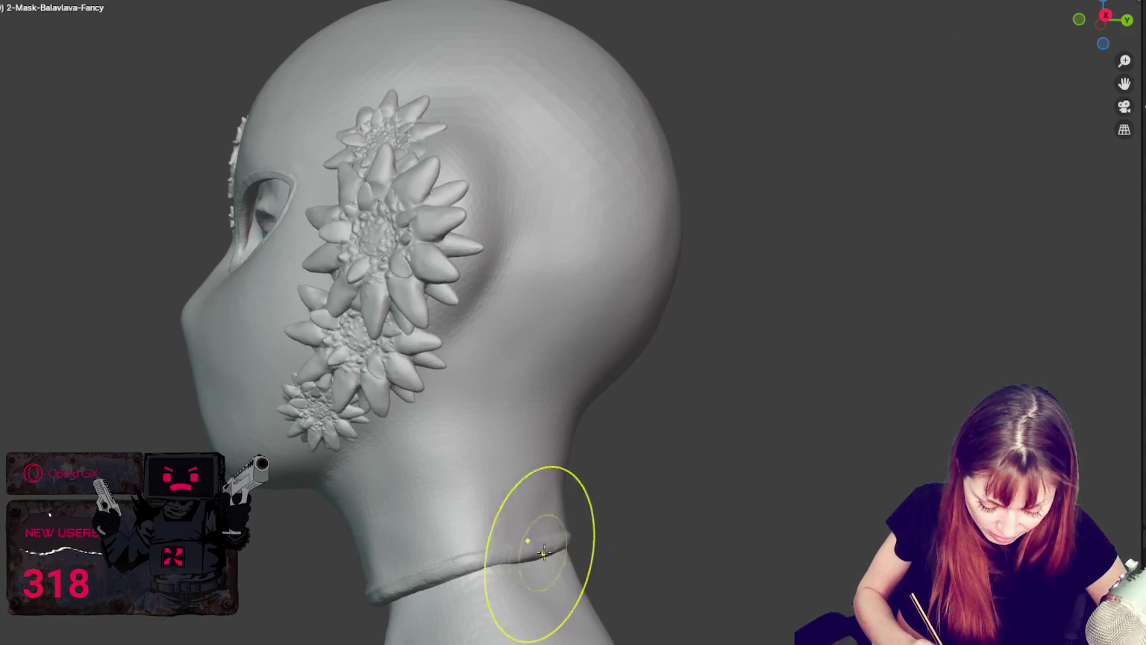
pyautogui.scroll(3, 595, 528)
pyautogui.moveTo(593, 524)
pyautogui.mouseDown(button='middle')
pyautogui.moveTo(793, 177)
pyautogui.moveTo(847, 281)
pyautogui.moveTo(736, 273)
pyautogui.moveTo(597, 294)
pyautogui.mouseUp(button='middle')
pyautogui.moveTo(332, 293)
pyautogui.mouseDown(button='middle')
pyautogui.moveTo(696, 348)
pyautogui.moveTo(541, 304)
pyautogui.mouseUp(button='middle')
# Smooth the dip and the left part of the collar hem's lower edge.
pyautogui.moveTo(562, 283); pyautogui.dragTo(559, 279)
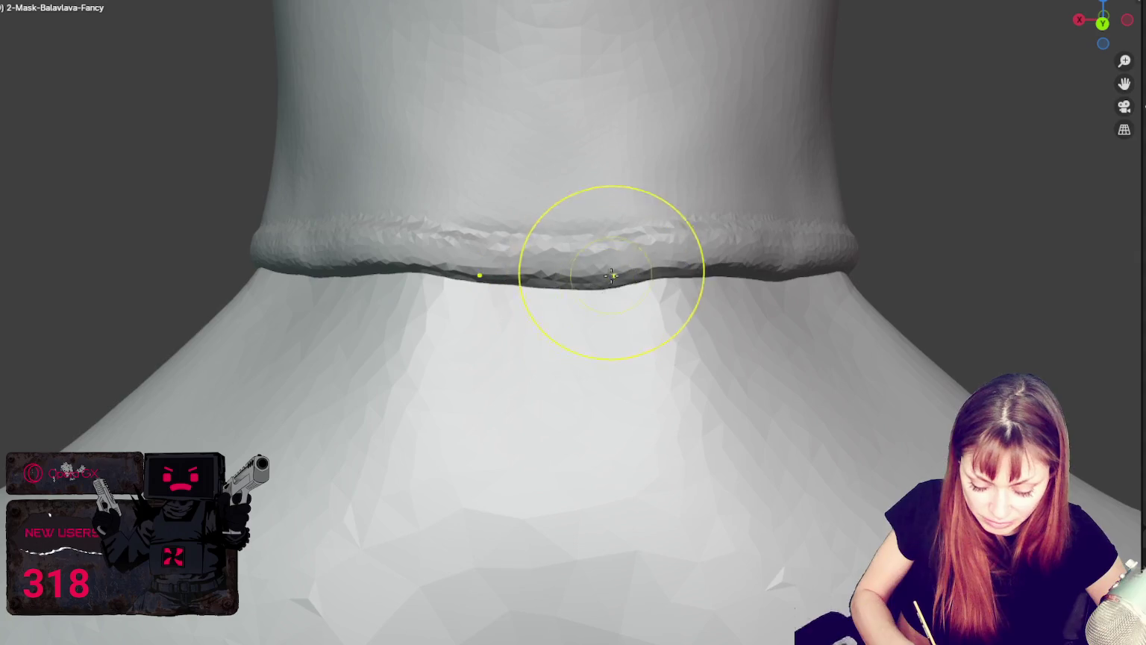
pyautogui.moveTo(781, 294); pyautogui.dragTo(627, 328, button='middle')
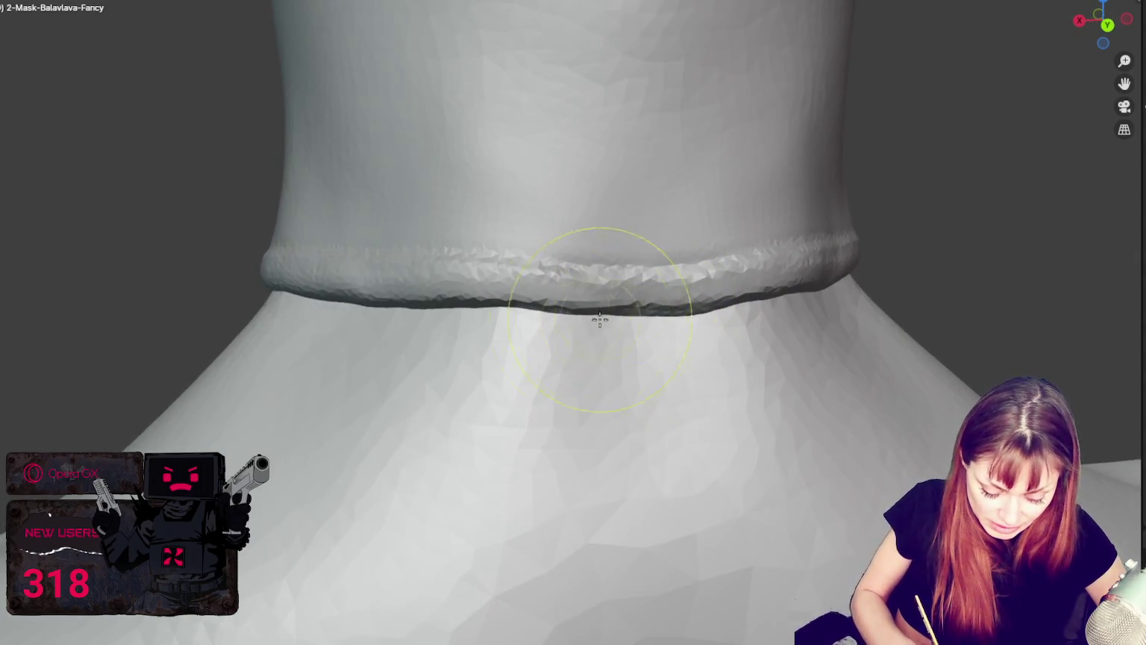
pyautogui.moveTo(422, 256)
pyautogui.mouseDown()
pyautogui.moveTo(373, 263)
pyautogui.moveTo(648, 285)
pyautogui.mouseUp()
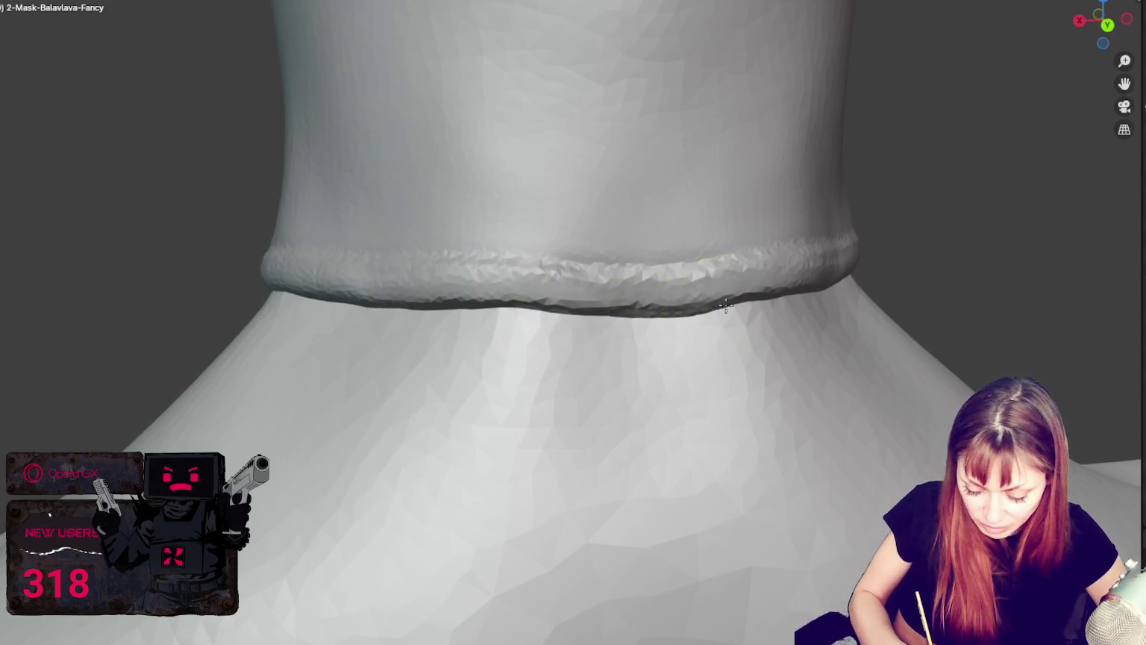
pyautogui.moveTo(747, 294); pyautogui.dragTo(711, 294, button='middle')
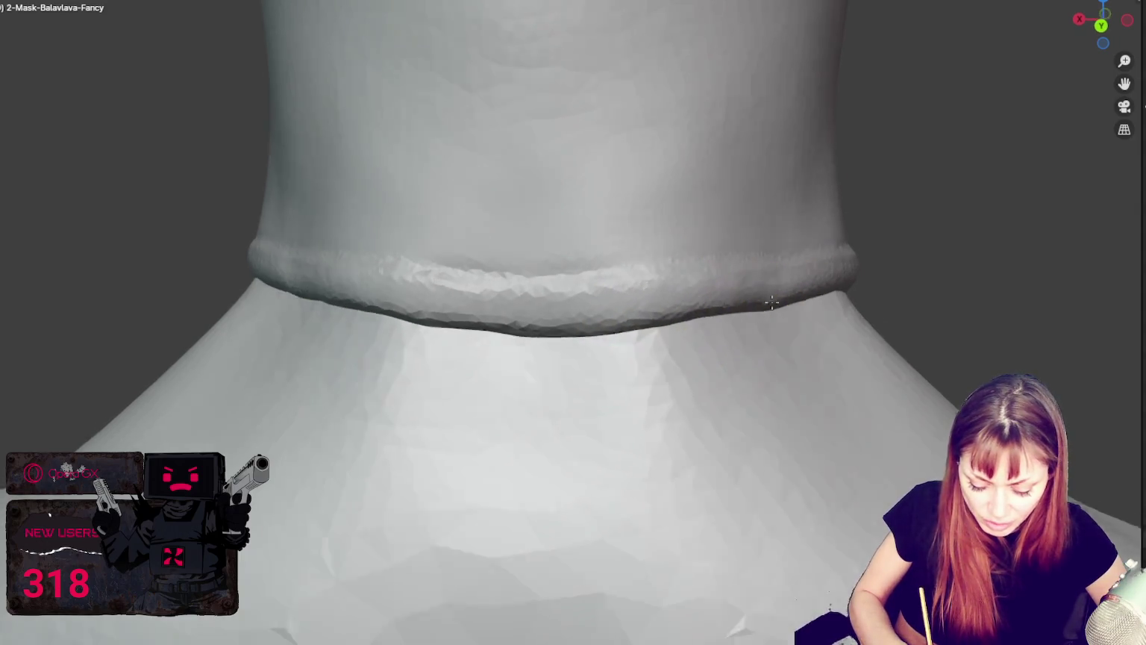
pyautogui.moveTo(758, 300); pyautogui.dragTo(686, 286, button='middle')
pyautogui.moveTo(755, 294)
pyautogui.mouseDown(button='middle')
pyautogui.moveTo(690, 319)
pyautogui.moveTo(729, 264)
pyautogui.mouseUp(button='middle')
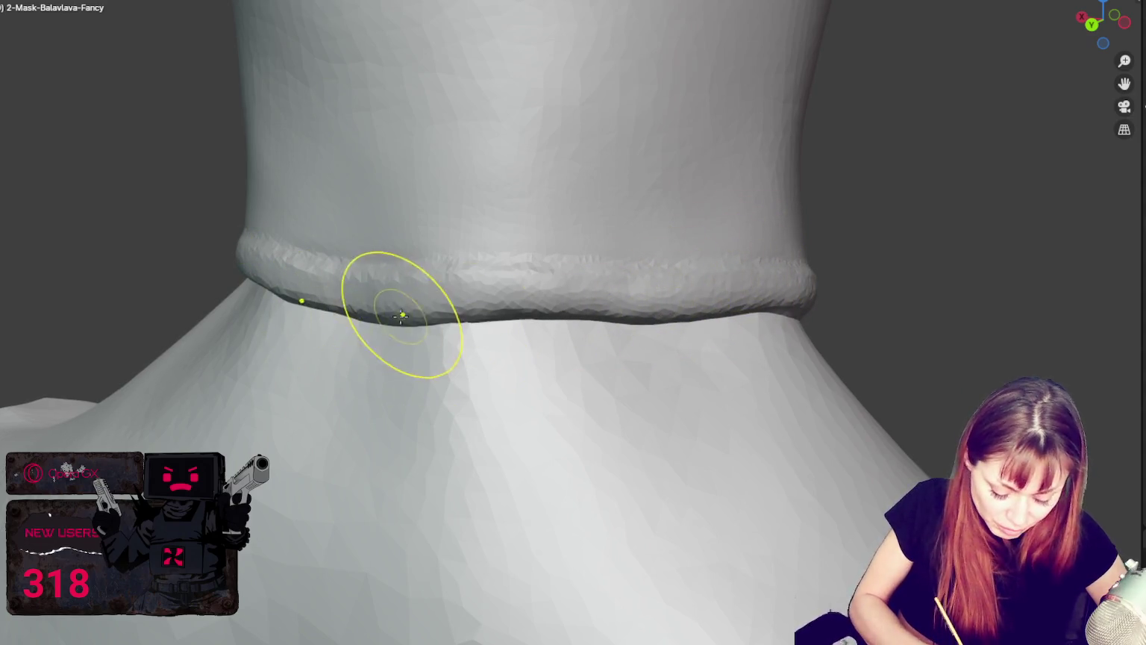
pyautogui.moveTo(387, 316); pyautogui.dragTo(643, 321)
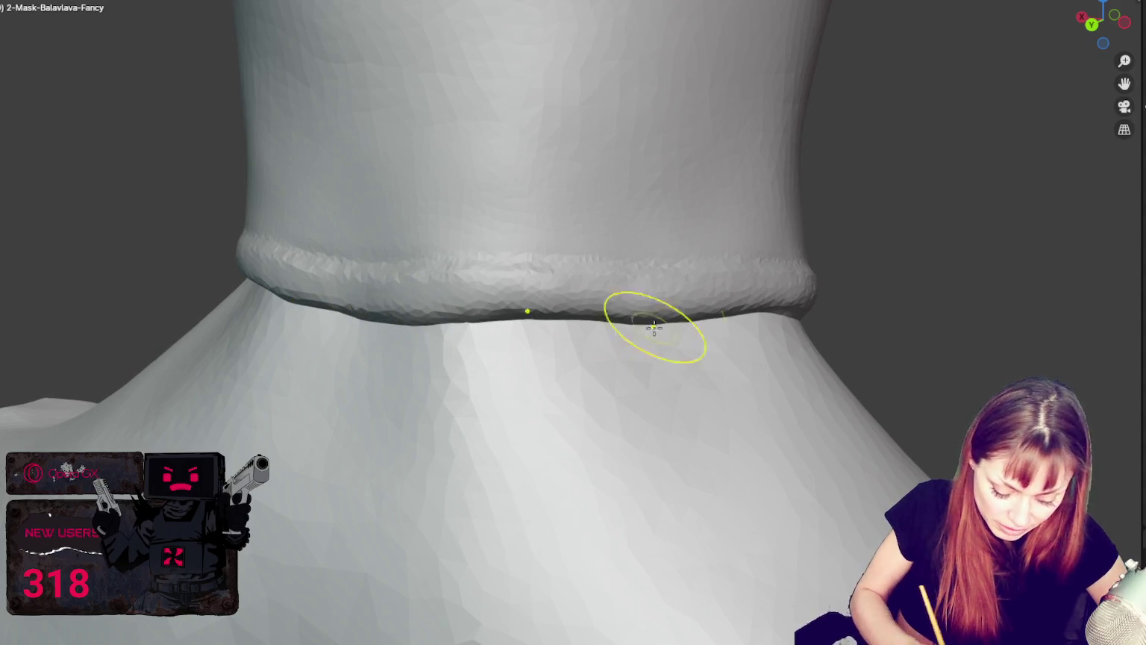
# From a higher angle, smooth the collar's lower edge toward the right until it is even.
pyautogui.moveTo(636, 319); pyautogui.dragTo(776, 283, button='middle')
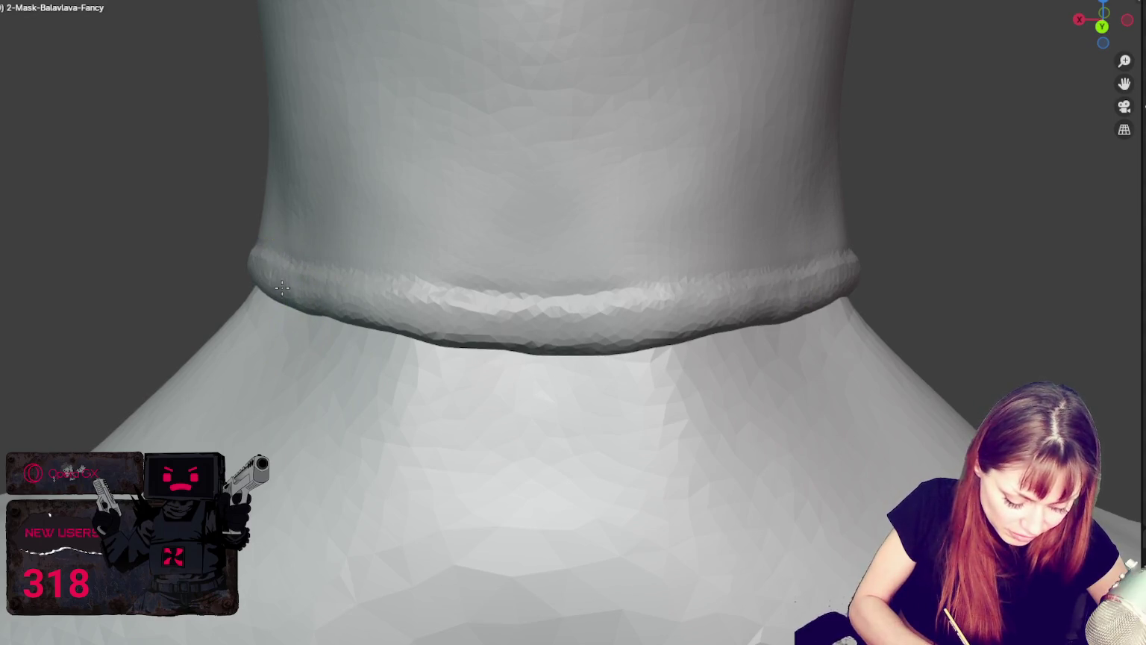
pyautogui.moveTo(277, 297); pyautogui.dragTo(661, 335)
pyautogui.moveTo(388, 334); pyautogui.dragTo(688, 340)
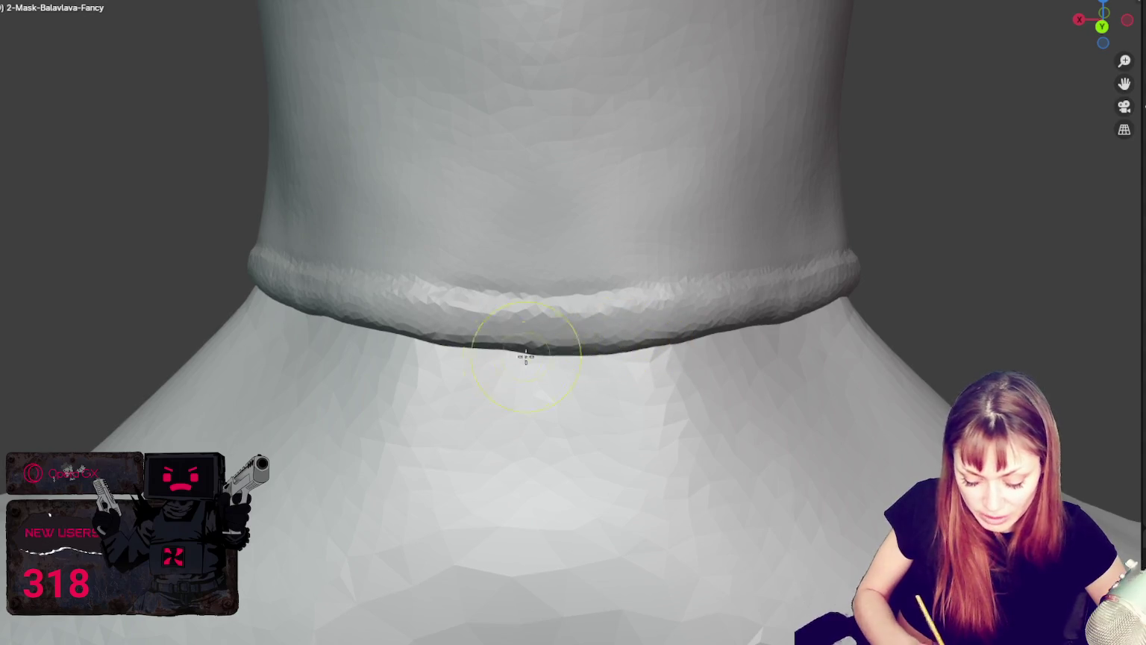
pyautogui.moveTo(513, 346); pyautogui.dragTo(761, 320)
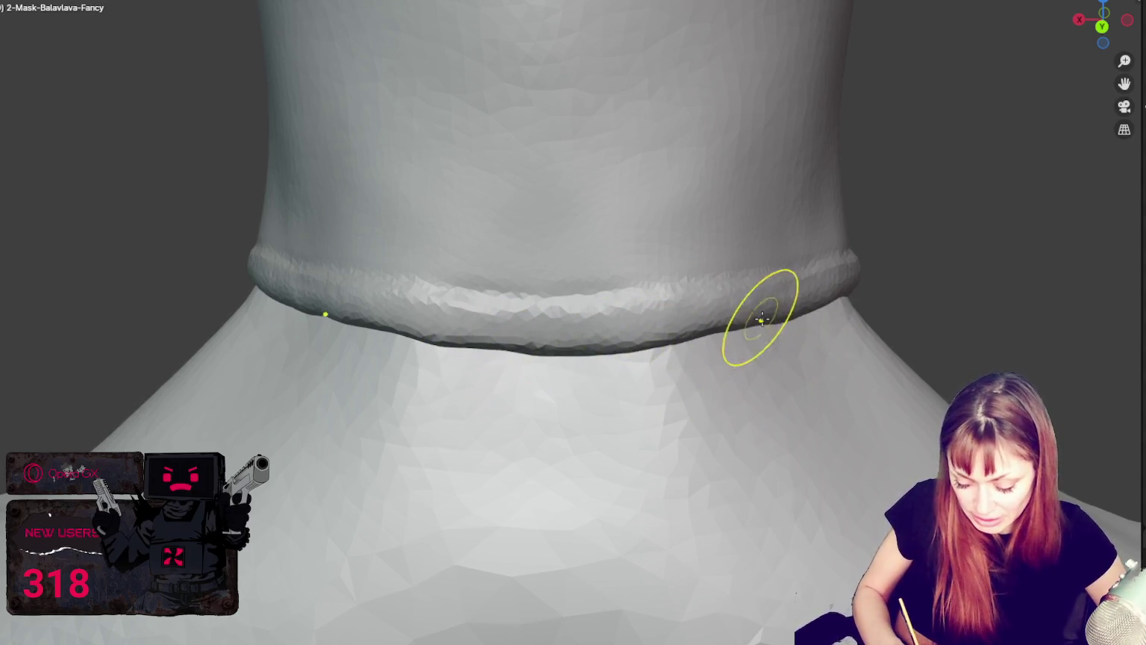
# Orbit around the collar's front and sides to inspect the hem, then pull back to show head and chest.
pyautogui.moveTo(834, 318)
pyautogui.mouseDown(button='middle')
pyautogui.moveTo(813, 328)
pyautogui.moveTo(701, 305)
pyautogui.moveTo(690, 289)
pyautogui.moveTo(754, 255)
pyautogui.moveTo(772, 294)
pyautogui.mouseUp(button='middle')
pyautogui.moveTo(677, 306); pyautogui.dragTo(753, 303, button='middle')
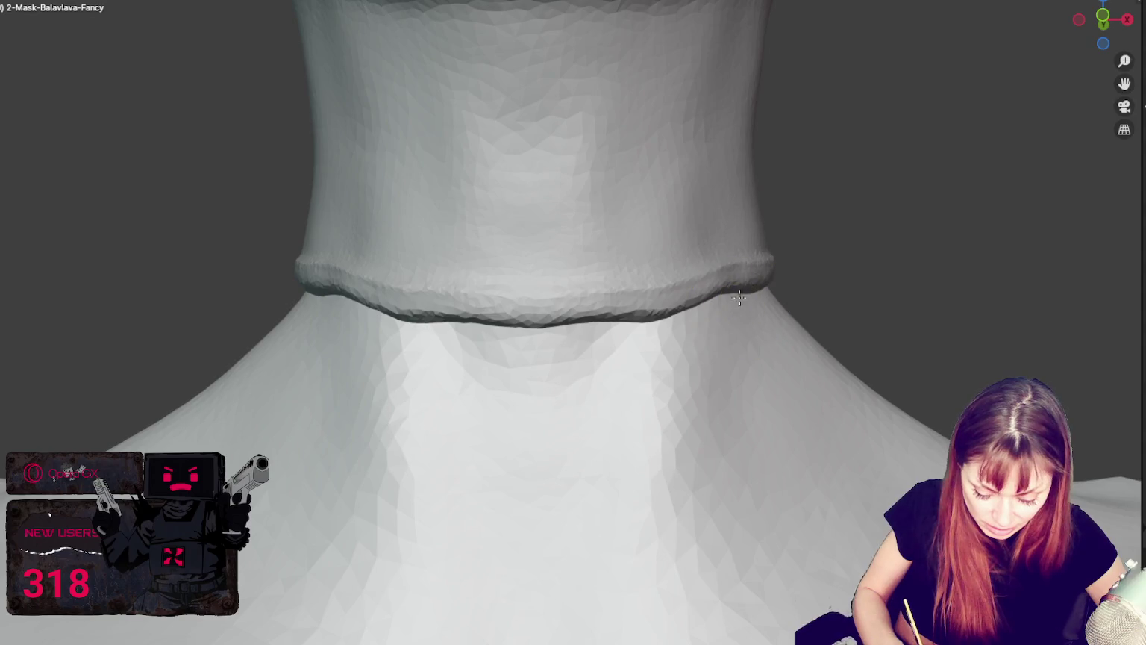
pyautogui.moveTo(765, 285)
pyautogui.mouseDown(button='middle')
pyautogui.moveTo(763, 225)
pyautogui.moveTo(732, 260)
pyautogui.moveTo(839, 266)
pyautogui.mouseUp(button='middle')
pyautogui.moveTo(289, 256); pyautogui.dragTo(319, 216, button='middle')
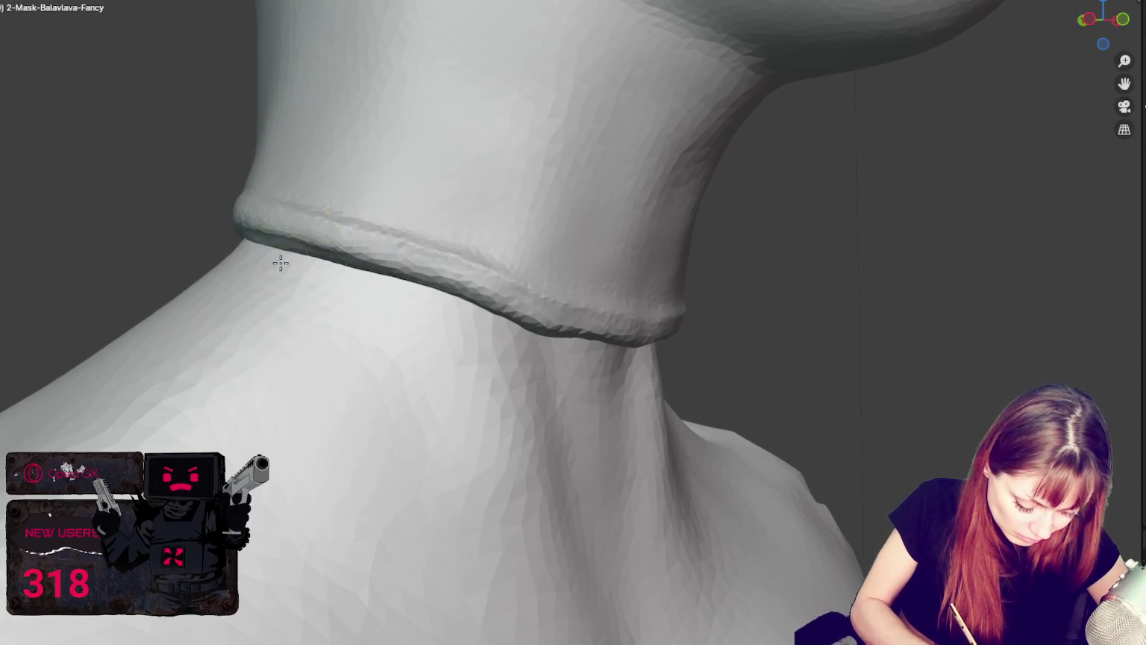
pyautogui.moveTo(294, 274); pyautogui.dragTo(286, 259, button='middle')
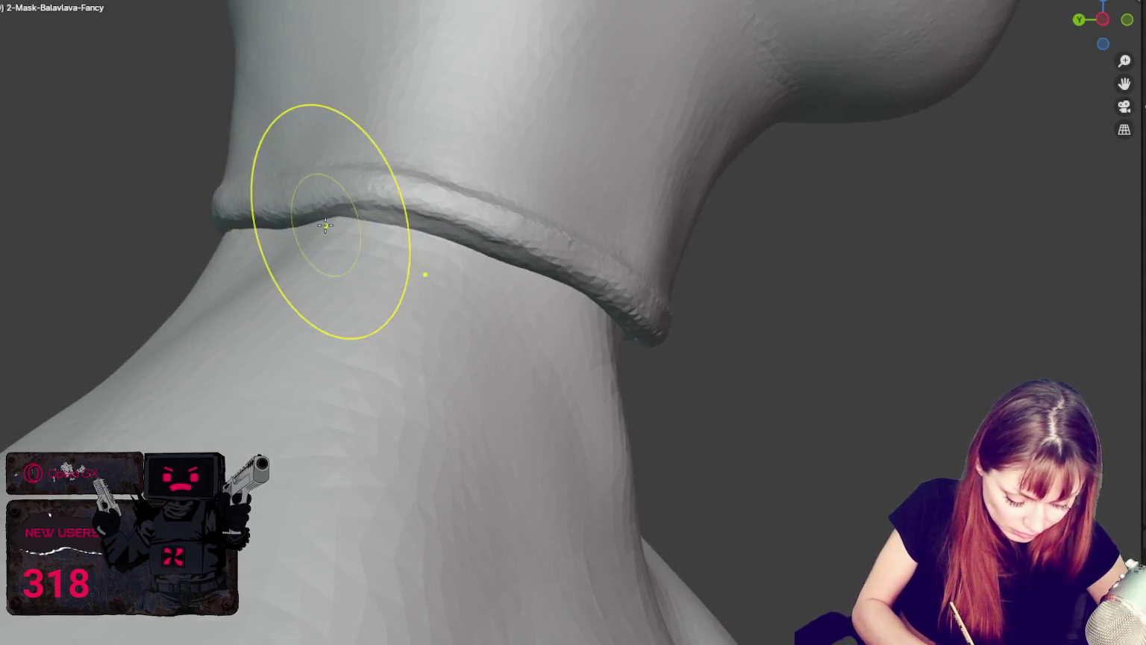
pyautogui.moveTo(326, 225); pyautogui.dragTo(294, 259, button='middle')
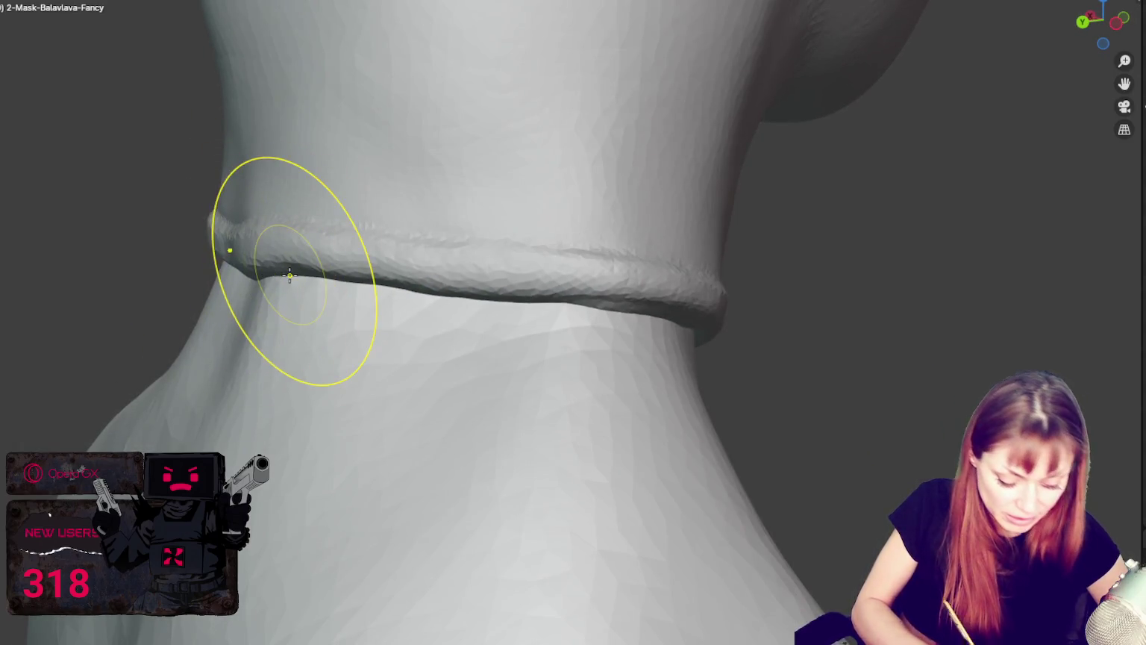
pyautogui.moveTo(627, 358); pyautogui.dragTo(644, 333, button='middle')
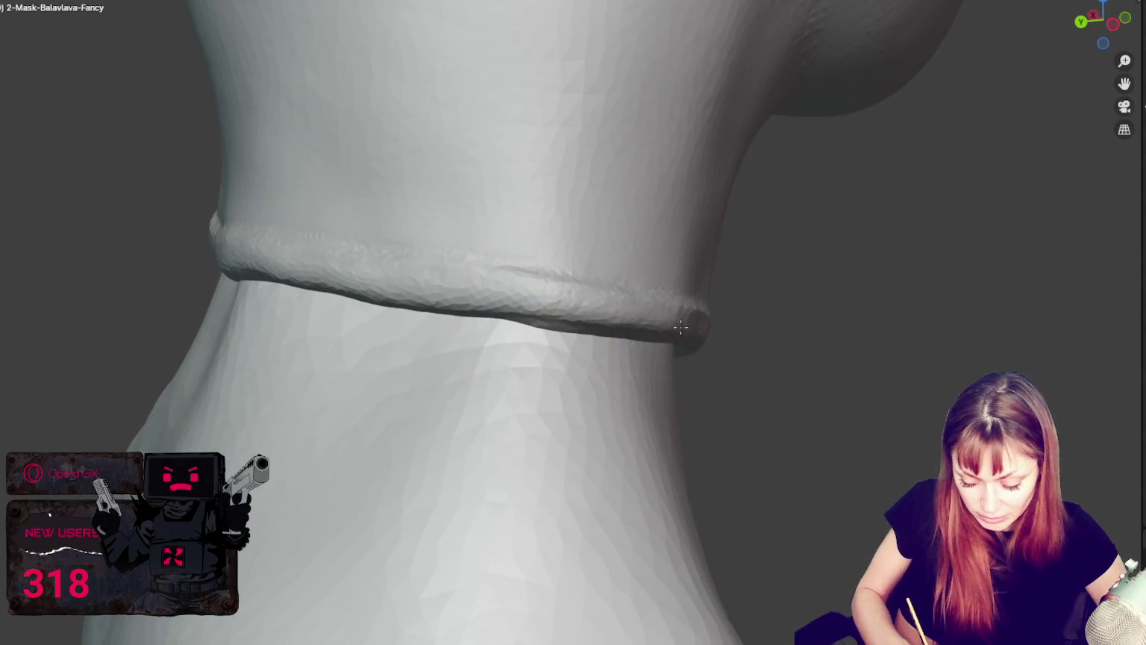
pyautogui.scroll(-3, 681, 327)
pyautogui.scroll(-4, 697, 346)
pyautogui.moveTo(696, 345); pyautogui.dragTo(809, 263, button='middle')
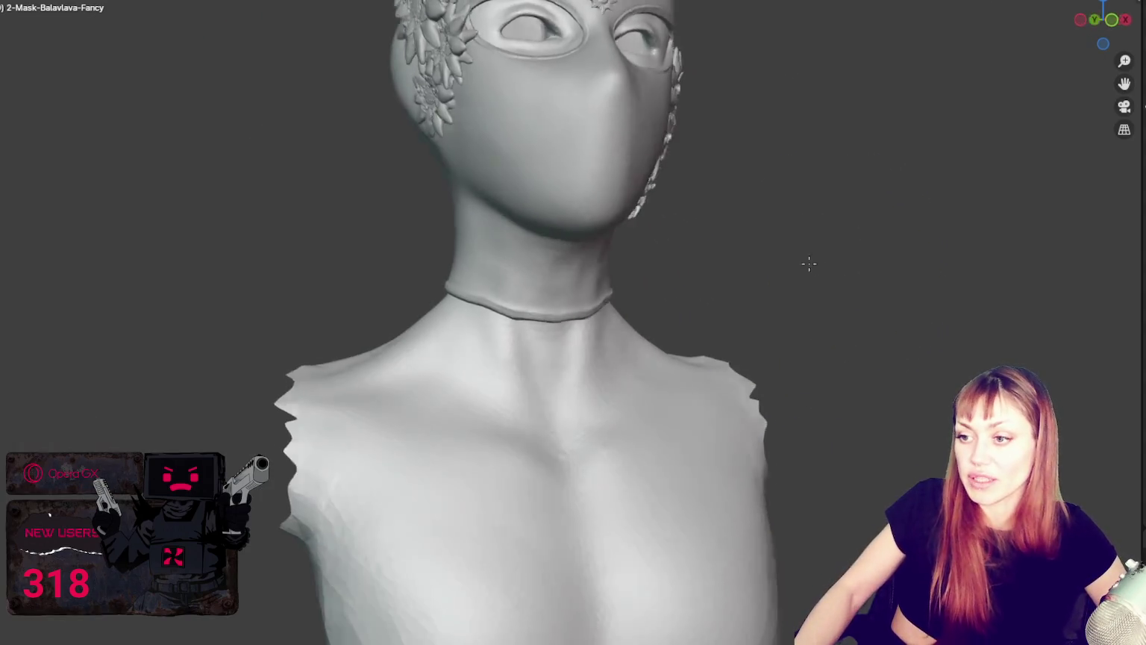
pyautogui.scroll(-2, 798, 263)
pyautogui.scroll(-3, 781, 261)
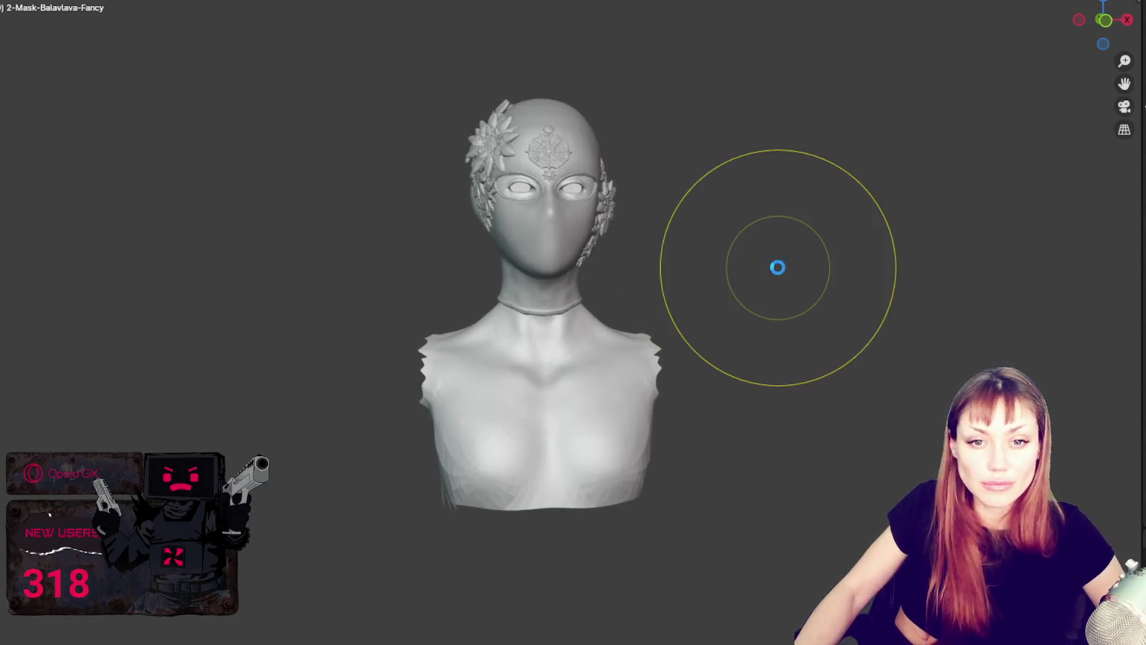
pyautogui.scroll(2, 775, 274)
pyautogui.scroll(1, 770, 249)
pyautogui.scroll(2, 729, 353)
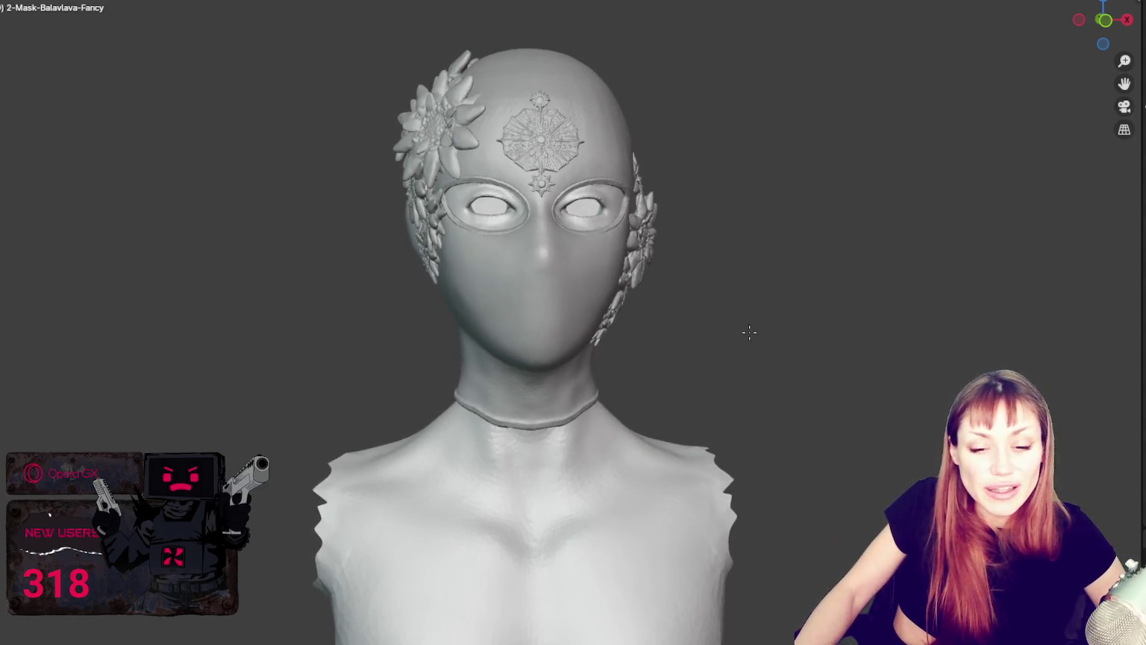
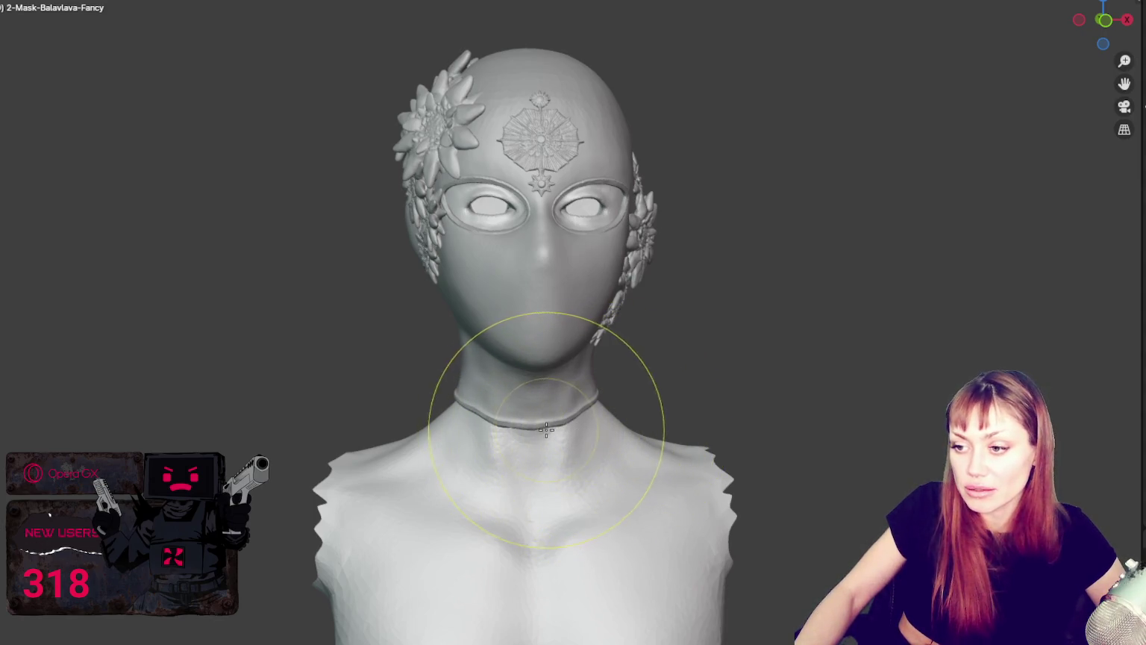
# Orbit around the bust to inspect the neck from below, behind and in profile.
pyautogui.scroll(2, 635, 436)
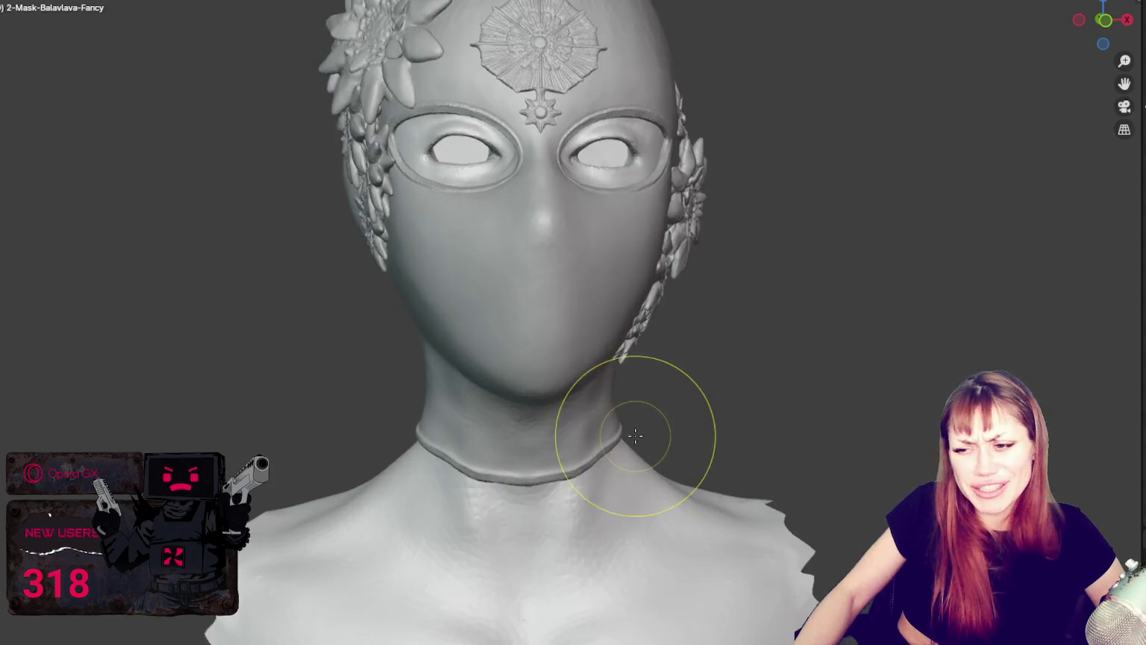
pyautogui.moveTo(636, 436); pyautogui.dragTo(634, 333, button='middle')
pyautogui.moveTo(612, 378); pyautogui.dragTo(621, 387, button='middle')
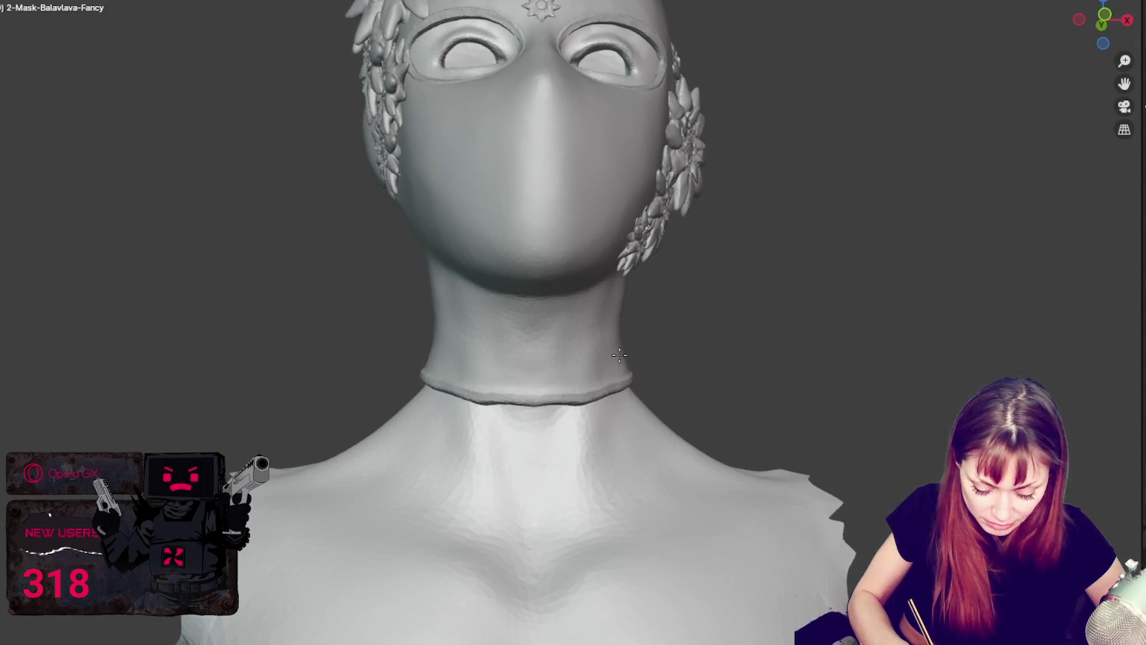
pyautogui.moveTo(617, 307)
pyautogui.mouseDown(button='middle')
pyautogui.moveTo(885, 358)
pyautogui.moveTo(764, 388)
pyautogui.mouseUp(button='middle')
pyautogui.moveTo(661, 389); pyautogui.dragTo(661, 460, button='middle')
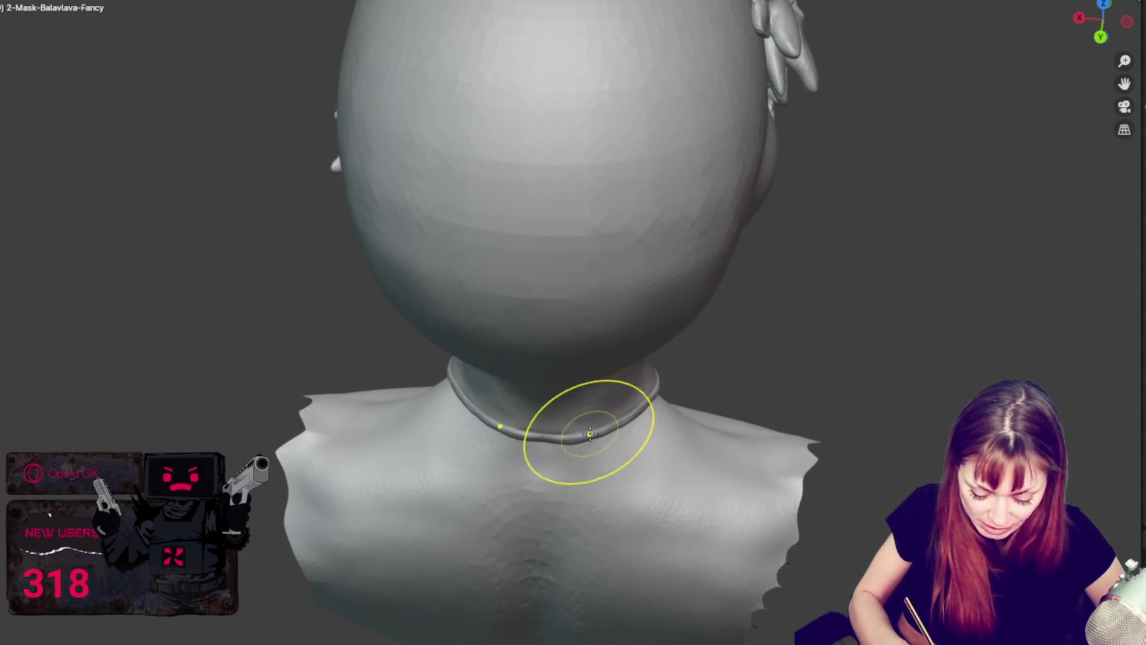
pyautogui.moveTo(563, 440)
pyautogui.mouseDown(button='middle')
pyautogui.moveTo(755, 360)
pyautogui.moveTo(739, 362)
pyautogui.mouseUp(button='middle')
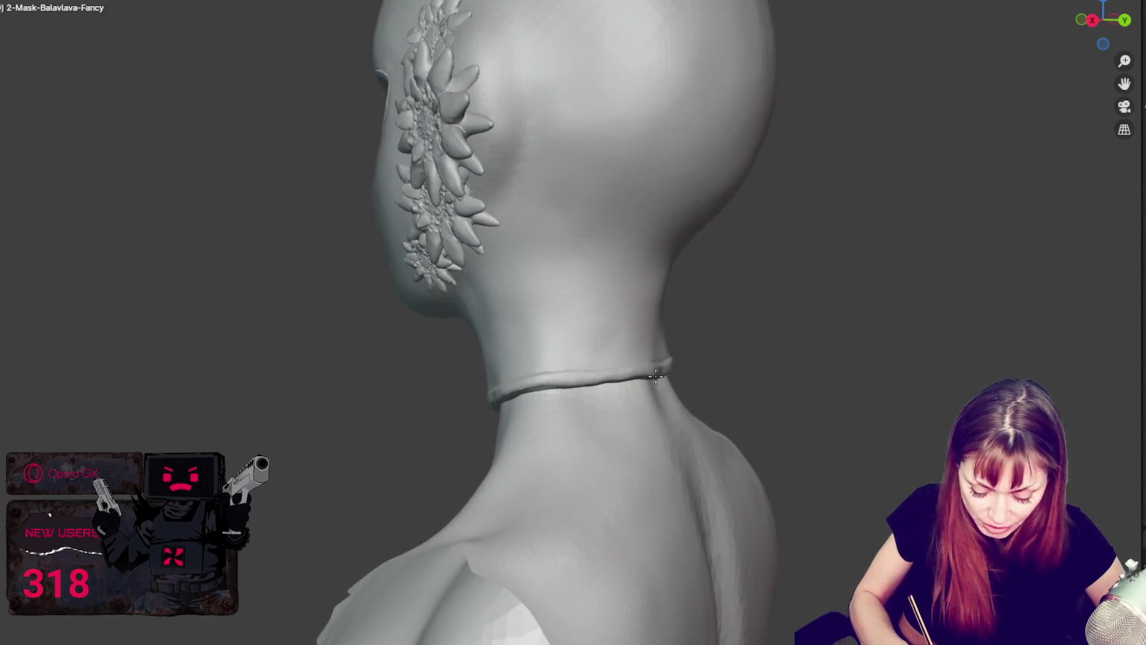
pyautogui.moveTo(661, 375)
pyautogui.mouseDown(button='middle')
pyautogui.moveTo(701, 371)
pyautogui.moveTo(676, 381)
pyautogui.moveTo(659, 371)
pyautogui.moveTo(670, 371)
pyautogui.moveTo(554, 429)
pyautogui.moveTo(583, 404)
pyautogui.mouseUp(button='middle')
pyautogui.moveTo(655, 369); pyautogui.dragTo(711, 356, button='middle')
pyautogui.moveTo(632, 358)
pyautogui.mouseDown(button='middle')
pyautogui.moveTo(683, 371)
pyautogui.moveTo(635, 386)
pyautogui.mouseUp(button='middle')
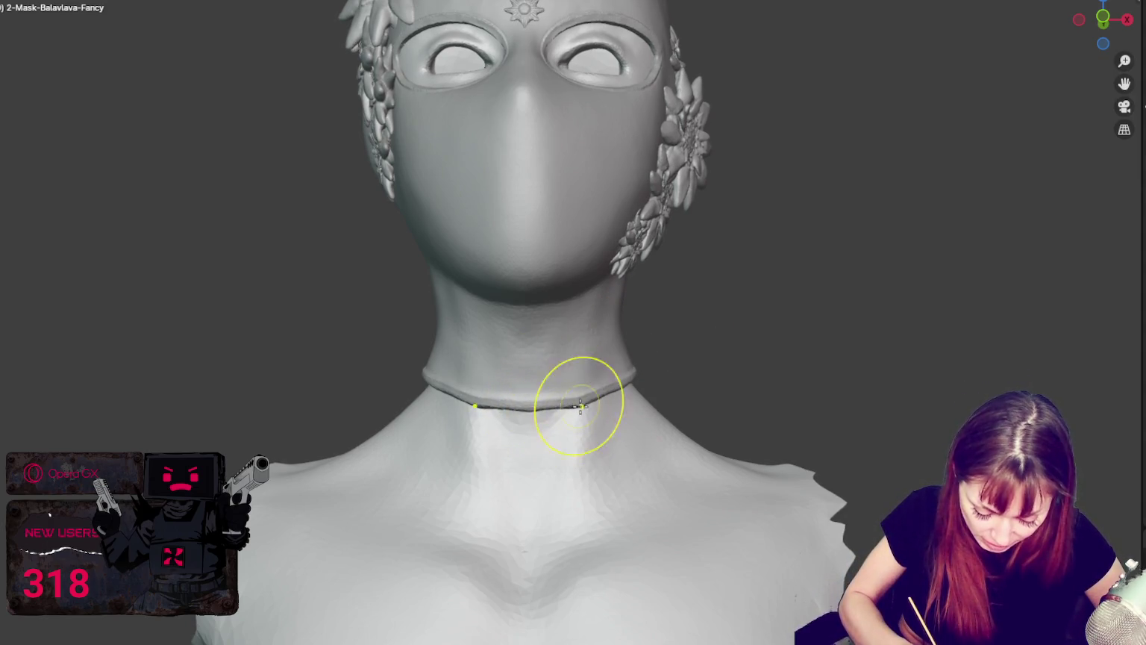
# Keep orbiting the head to check the collar from behind and the side flowers.
pyautogui.moveTo(576, 406)
pyautogui.mouseDown(button='middle')
pyautogui.moveTo(578, 417)
pyautogui.moveTo(564, 410)
pyautogui.mouseUp(button='middle')
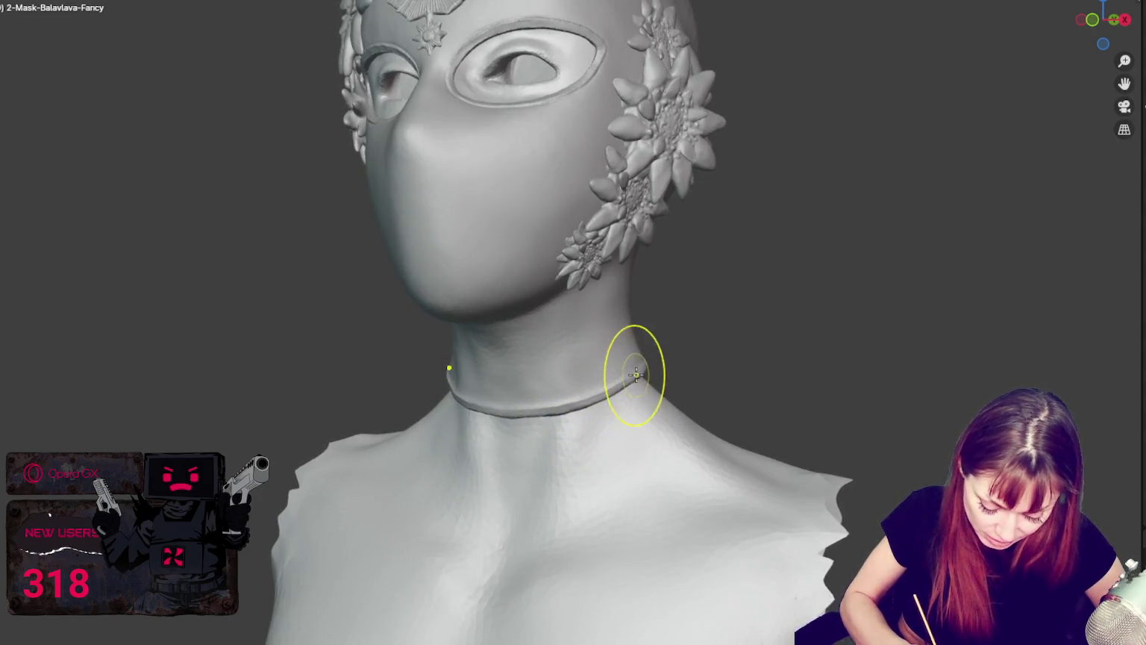
pyautogui.moveTo(636, 374); pyautogui.dragTo(519, 392, button='middle')
pyautogui.moveTo(652, 371)
pyautogui.mouseDown(button='middle')
pyautogui.moveTo(866, 317)
pyautogui.moveTo(954, 322)
pyautogui.moveTo(667, 373)
pyautogui.mouseUp(button='middle')
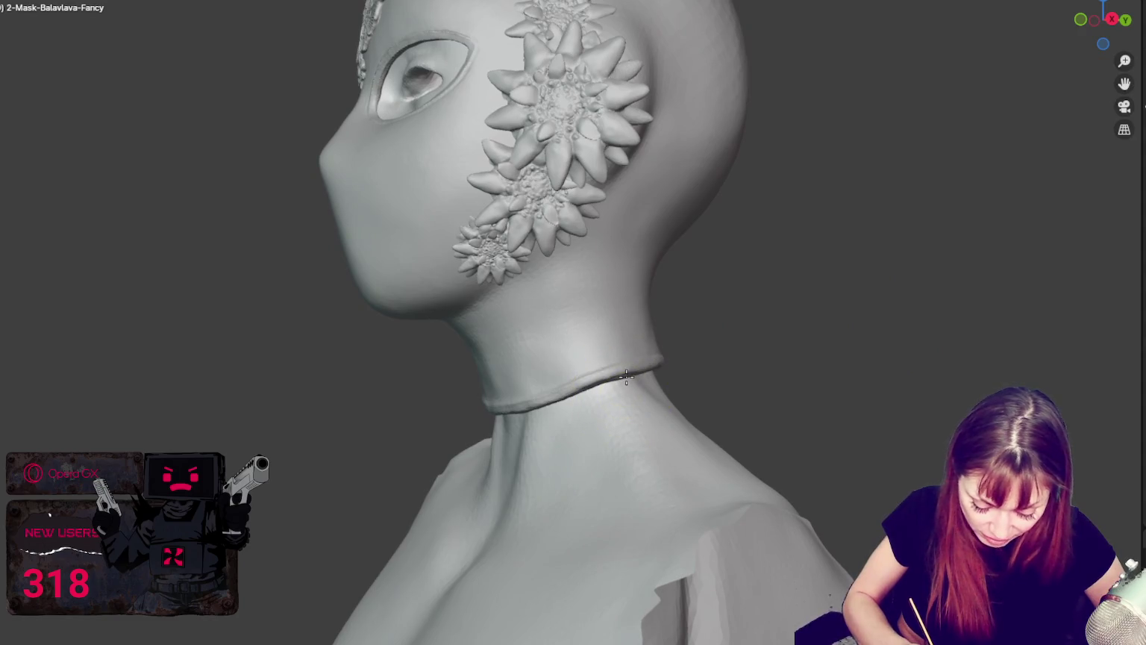
pyautogui.moveTo(575, 394); pyautogui.dragTo(800, 356, button='middle')
pyautogui.moveTo(686, 365); pyautogui.dragTo(729, 352, button='middle')
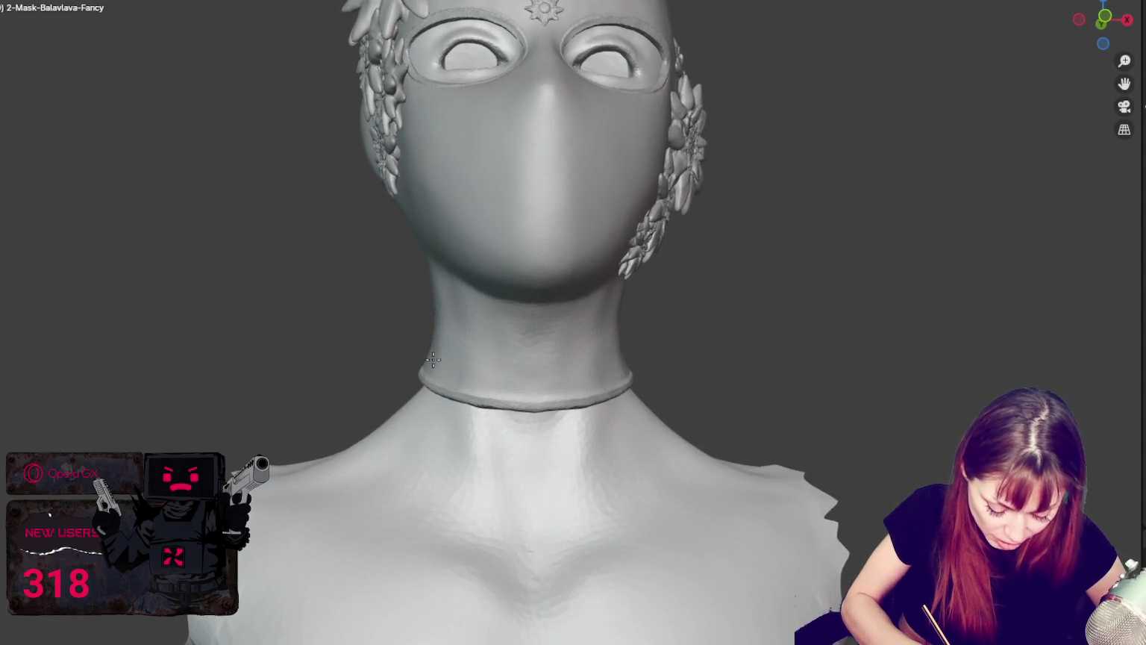
pyautogui.moveTo(639, 319)
pyautogui.mouseDown(button='middle')
pyautogui.moveTo(599, 309)
pyautogui.moveTo(734, 348)
pyautogui.mouseUp(button='middle')
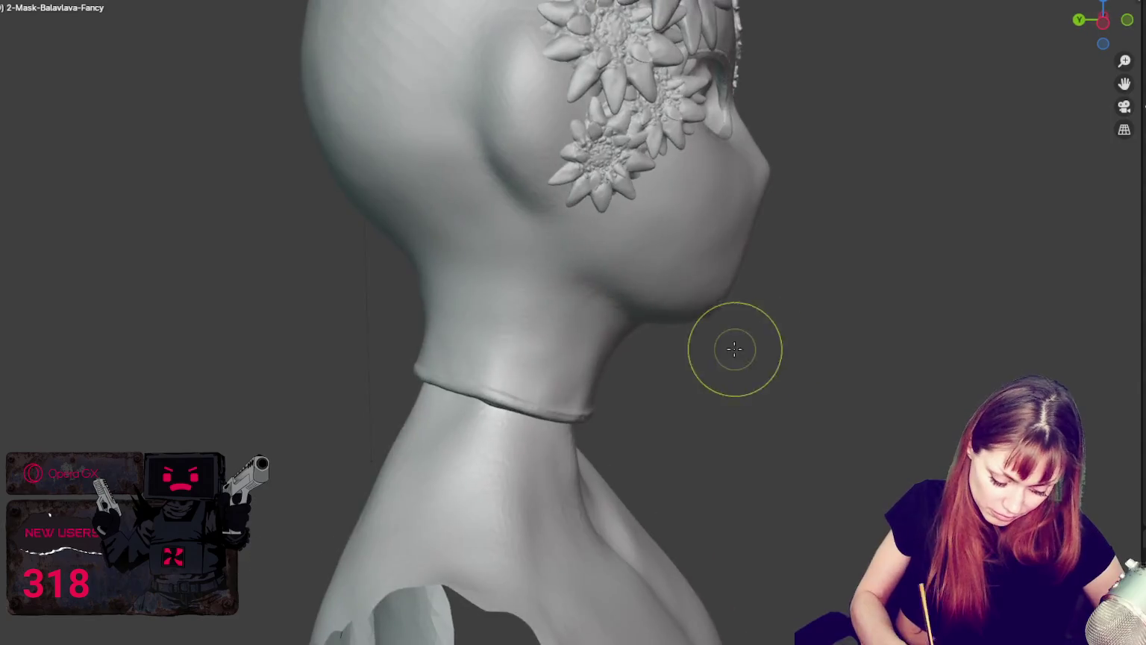
pyautogui.moveTo(419, 339)
pyautogui.mouseDown(button='middle')
pyautogui.moveTo(435, 358)
pyautogui.moveTo(413, 384)
pyautogui.mouseUp(button='middle')
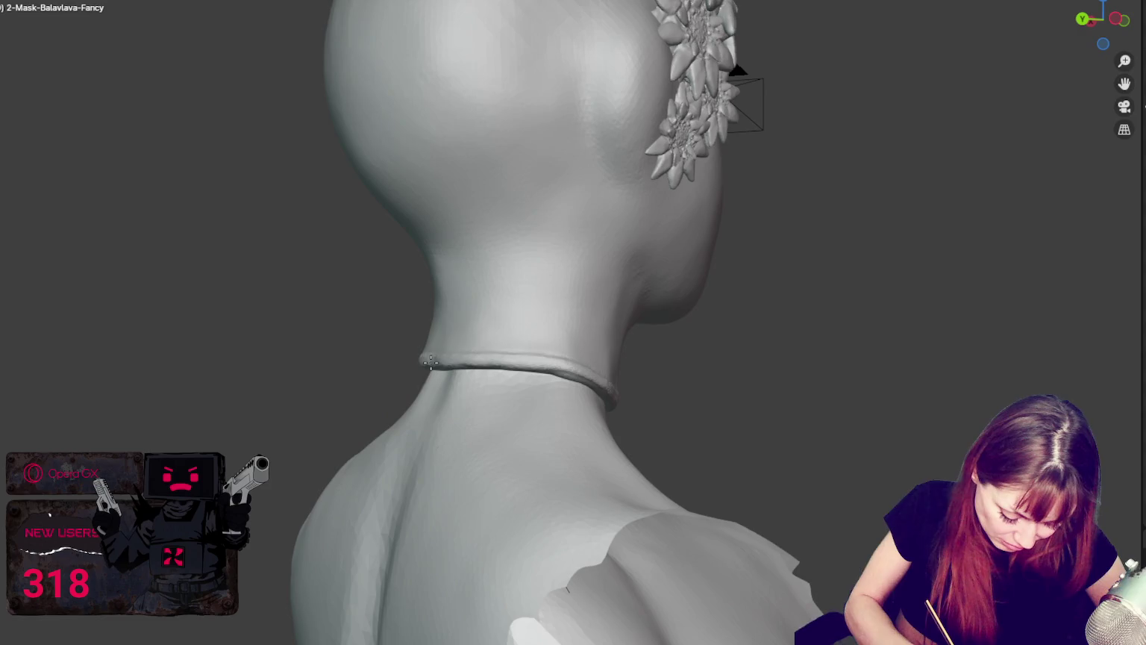
pyautogui.moveTo(531, 328); pyautogui.dragTo(502, 351, button='middle')
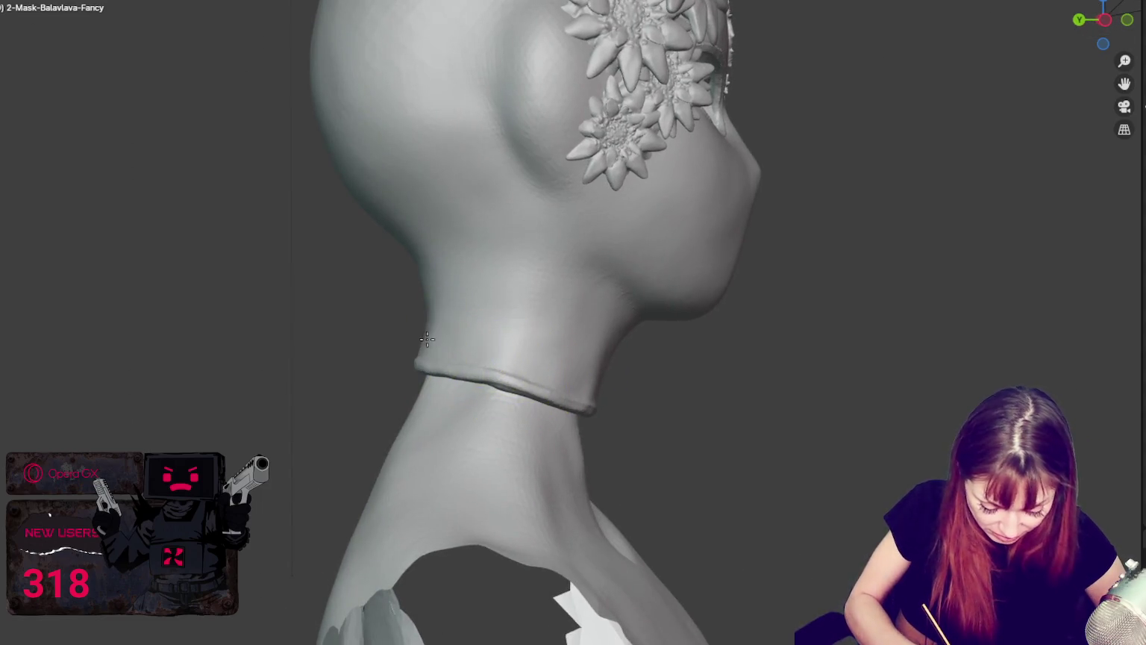
pyautogui.moveTo(433, 291)
pyautogui.mouseDown(button='middle')
pyautogui.moveTo(814, 315)
pyautogui.moveTo(655, 300)
pyautogui.moveTo(656, 324)
pyautogui.moveTo(711, 321)
pyautogui.moveTo(652, 269)
pyautogui.moveTo(715, 282)
pyautogui.moveTo(706, 268)
pyautogui.moveTo(763, 276)
pyautogui.moveTo(670, 365)
pyautogui.moveTo(584, 384)
pyautogui.moveTo(664, 362)
pyautogui.mouseUp(button='middle')
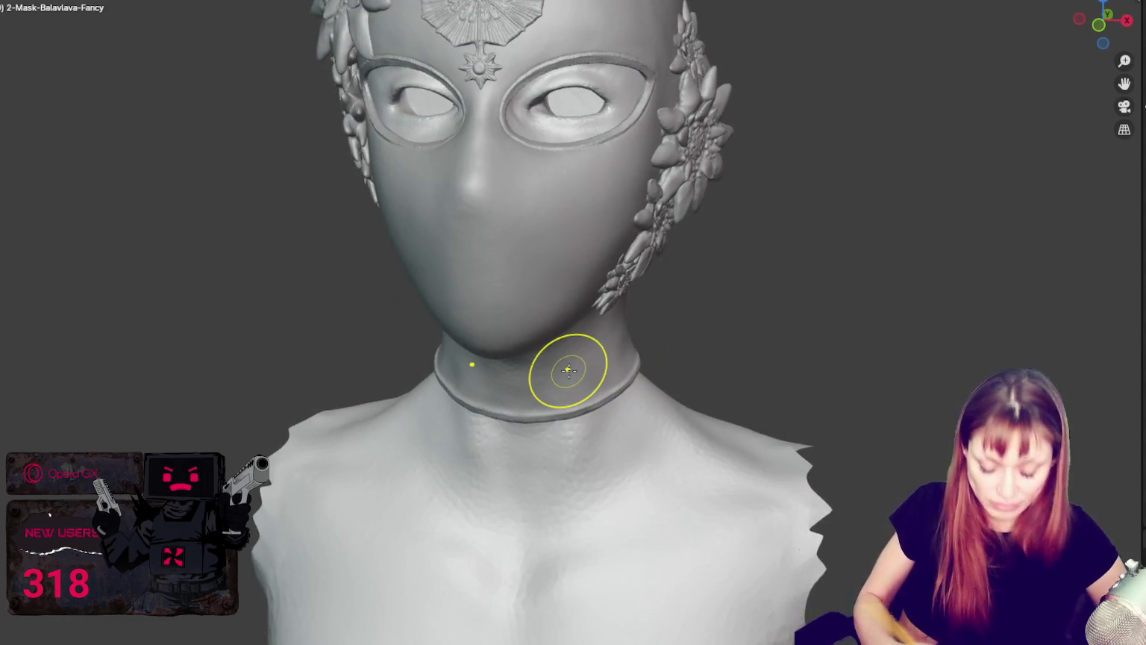
# Sculpt a sharper collar ridge across the neck with a line stroke.
pyautogui.scroll(-4, 569, 368)
pyautogui.scroll(2, 705, 323)
pyautogui.moveTo(705, 323)
pyautogui.mouseDown(button='middle')
pyautogui.moveTo(812, 322)
pyautogui.moveTo(817, 312)
pyautogui.mouseUp(button='middle')
pyautogui.moveTo(686, 335)
pyautogui.mouseDown(button='middle')
pyautogui.moveTo(636, 357)
pyautogui.moveTo(655, 351)
pyautogui.moveTo(603, 338)
pyautogui.moveTo(637, 329)
pyautogui.moveTo(545, 324)
pyautogui.moveTo(671, 340)
pyautogui.moveTo(688, 356)
pyautogui.moveTo(637, 358)
pyautogui.moveTo(714, 378)
pyautogui.moveTo(636, 365)
pyautogui.moveTo(734, 357)
pyautogui.moveTo(639, 410)
pyautogui.moveTo(542, 441)
pyautogui.moveTo(526, 430)
pyautogui.moveTo(602, 401)
pyautogui.mouseUp(button='middle')
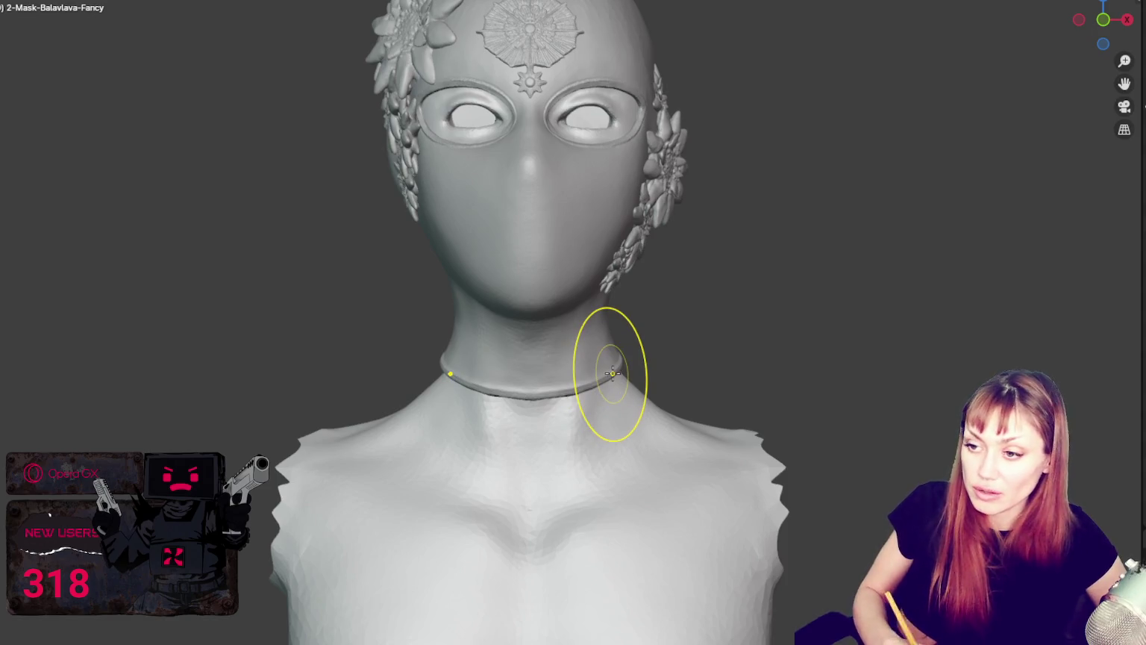
pyautogui.moveTo(609, 364); pyautogui.dragTo(602, 364)
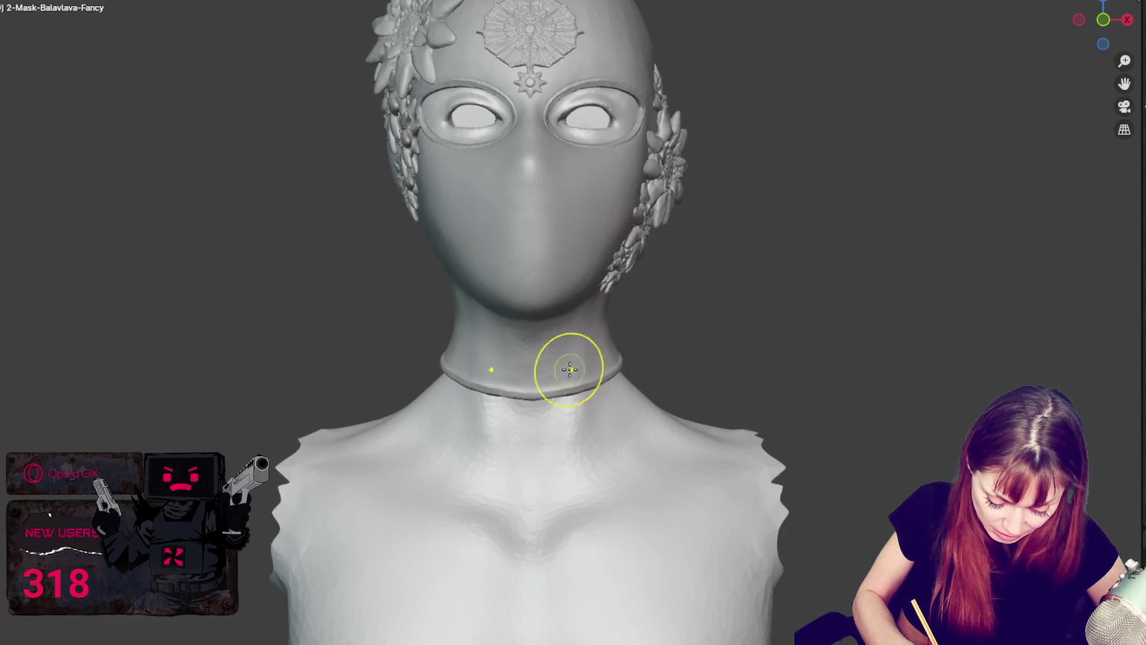
# Orbit from rear, side and front views and under the chin to review the new collar ridge.
pyautogui.moveTo(663, 349)
pyautogui.mouseDown(button='middle')
pyautogui.moveTo(607, 351)
pyautogui.moveTo(661, 352)
pyautogui.moveTo(622, 378)
pyautogui.moveTo(673, 353)
pyautogui.mouseUp(button='middle')
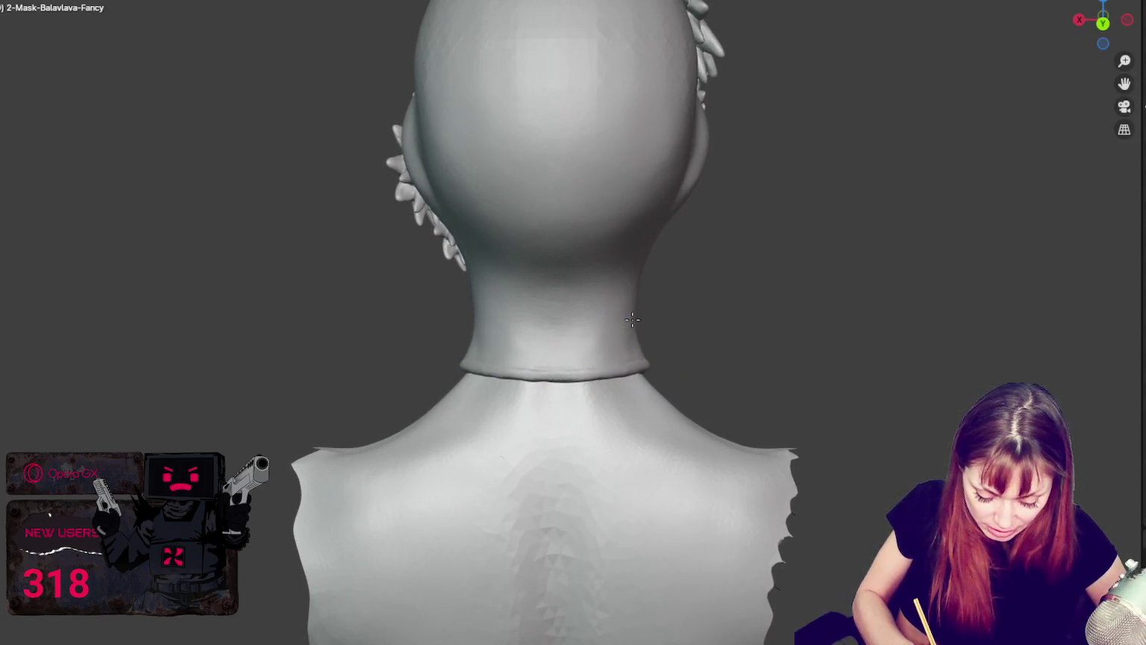
pyautogui.moveTo(661, 286)
pyautogui.mouseDown(button='middle')
pyautogui.moveTo(687, 317)
pyautogui.moveTo(782, 311)
pyautogui.moveTo(583, 331)
pyautogui.moveTo(536, 310)
pyautogui.moveTo(608, 280)
pyautogui.moveTo(562, 356)
pyautogui.mouseUp(button='middle')
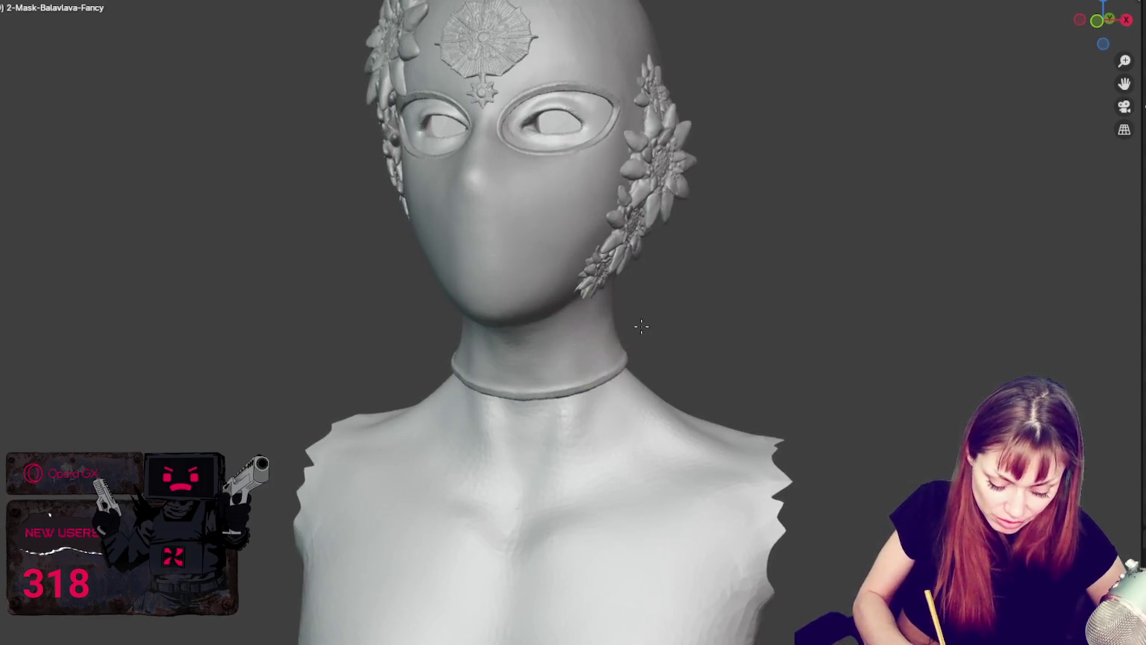
pyautogui.moveTo(642, 327); pyautogui.dragTo(686, 280, button='middle')
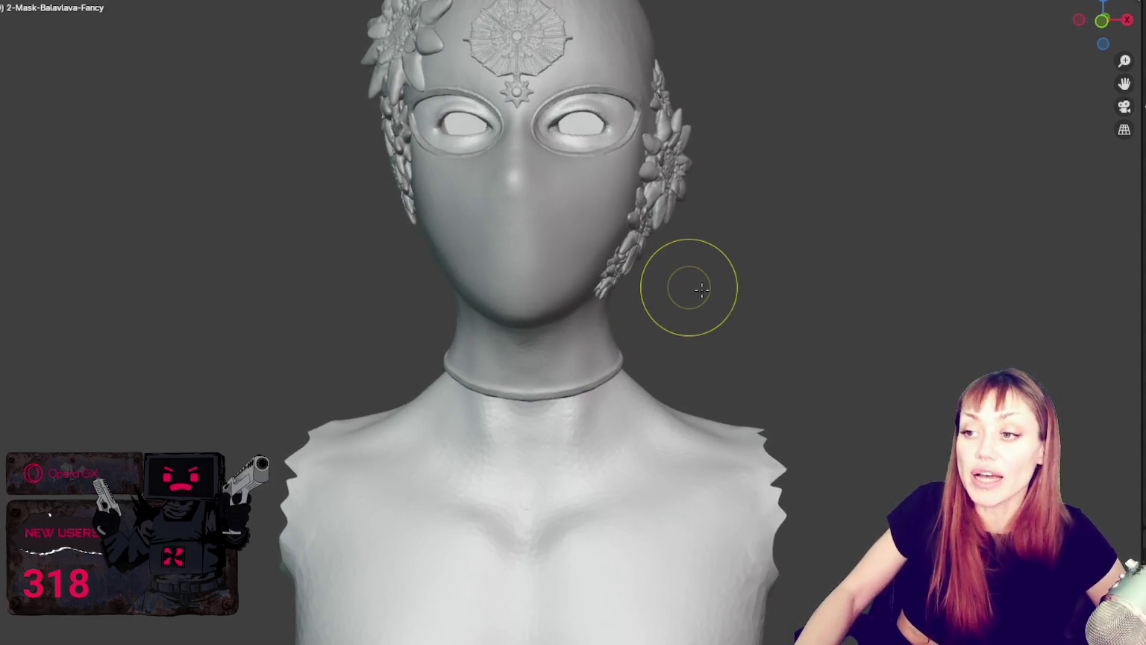
pyautogui.scroll(-5, 817, 299)
pyautogui.moveTo(817, 299)
pyautogui.mouseDown(button='middle')
pyautogui.moveTo(793, 299)
pyautogui.moveTo(992, 303)
pyautogui.moveTo(761, 287)
pyautogui.moveTo(678, 314)
pyautogui.mouseUp(button='middle')
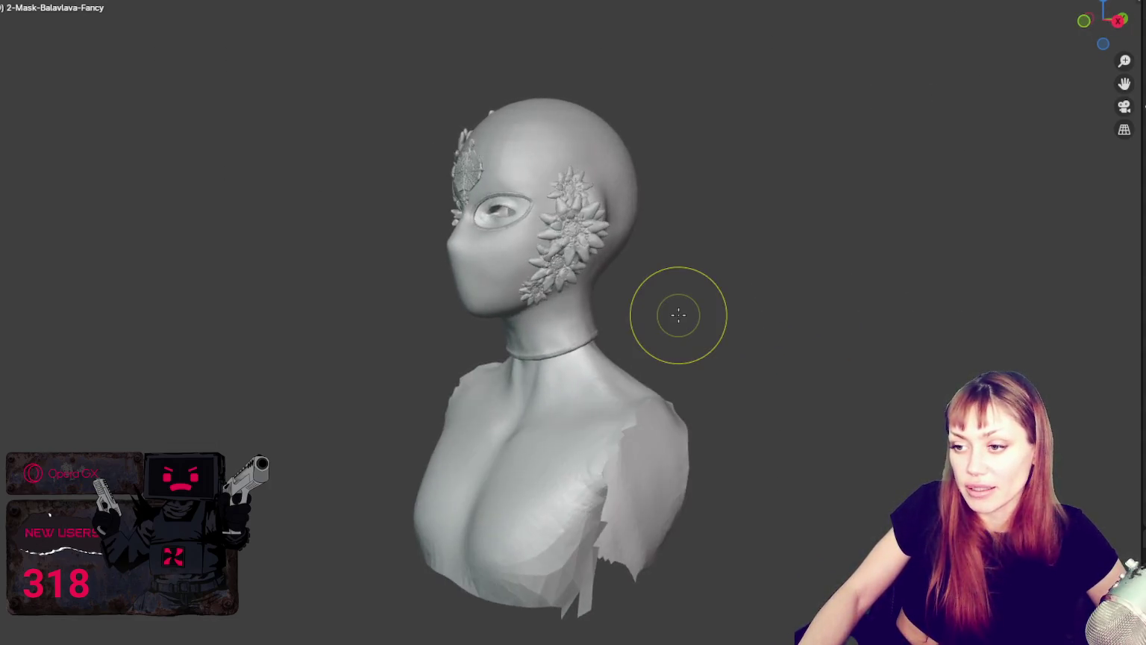
pyautogui.scroll(3, 679, 314)
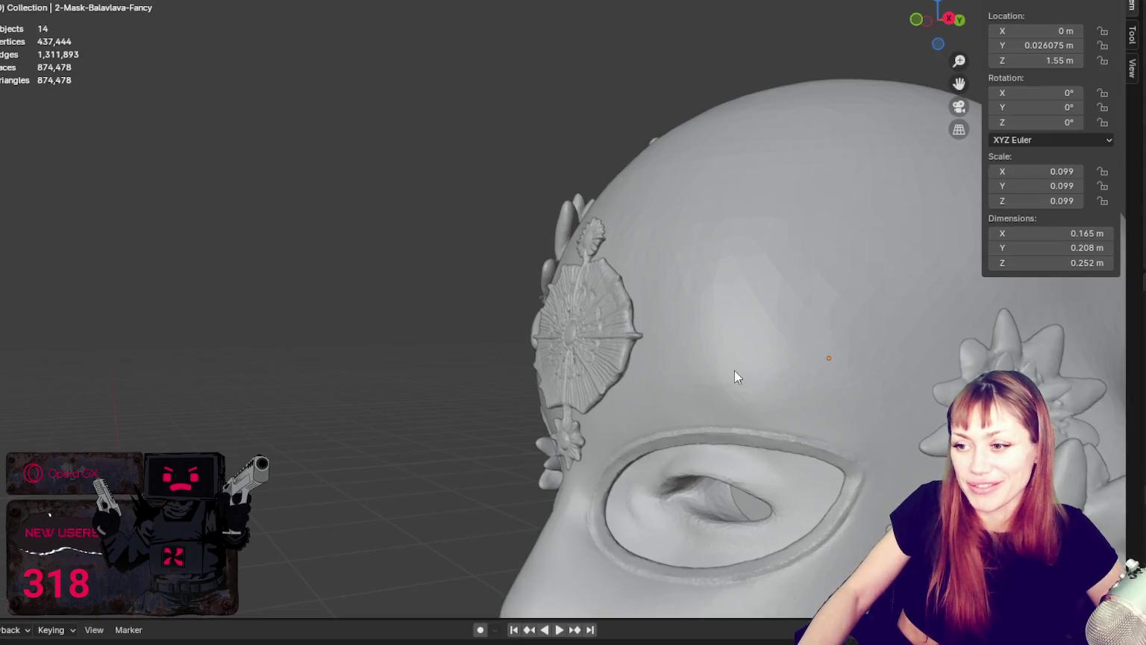
pyautogui.moveTo(734, 370)
pyautogui.mouseDown(button='middle')
pyautogui.moveTo(577, 115)
pyautogui.moveTo(732, 581)
pyautogui.mouseUp(button='middle')
# Select the 3-Head-smug head and orbit to inspect the lower face, neck and right-side flowers.
pyautogui.click(733, 581)
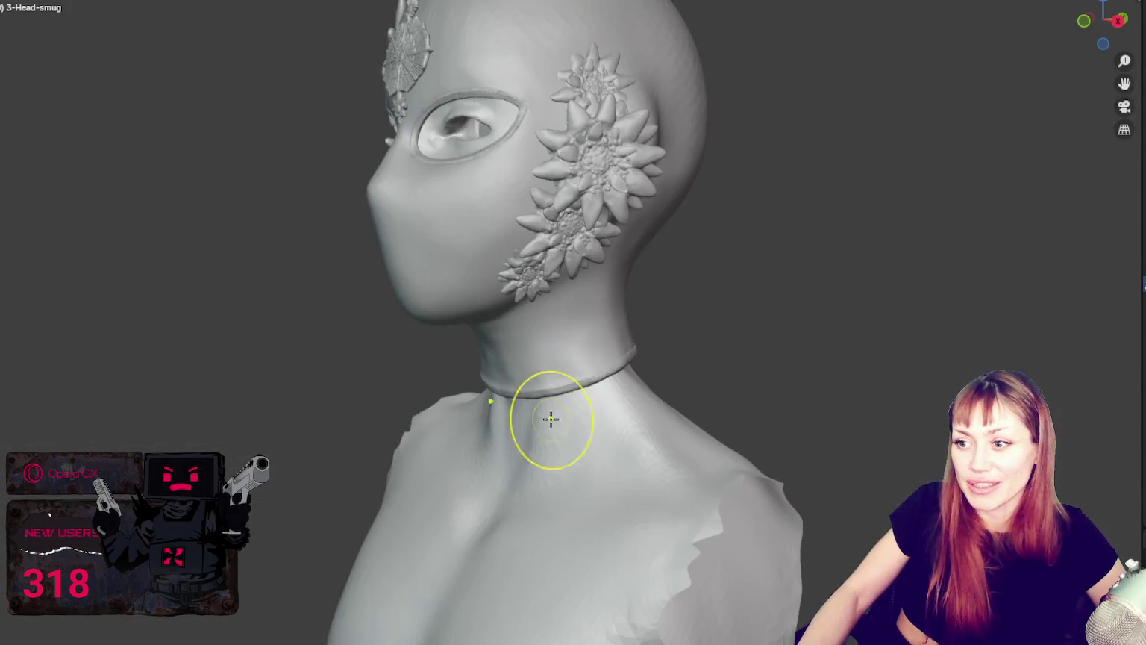
pyautogui.moveTo(549, 409); pyautogui.dragTo(555, 383, button='middle')
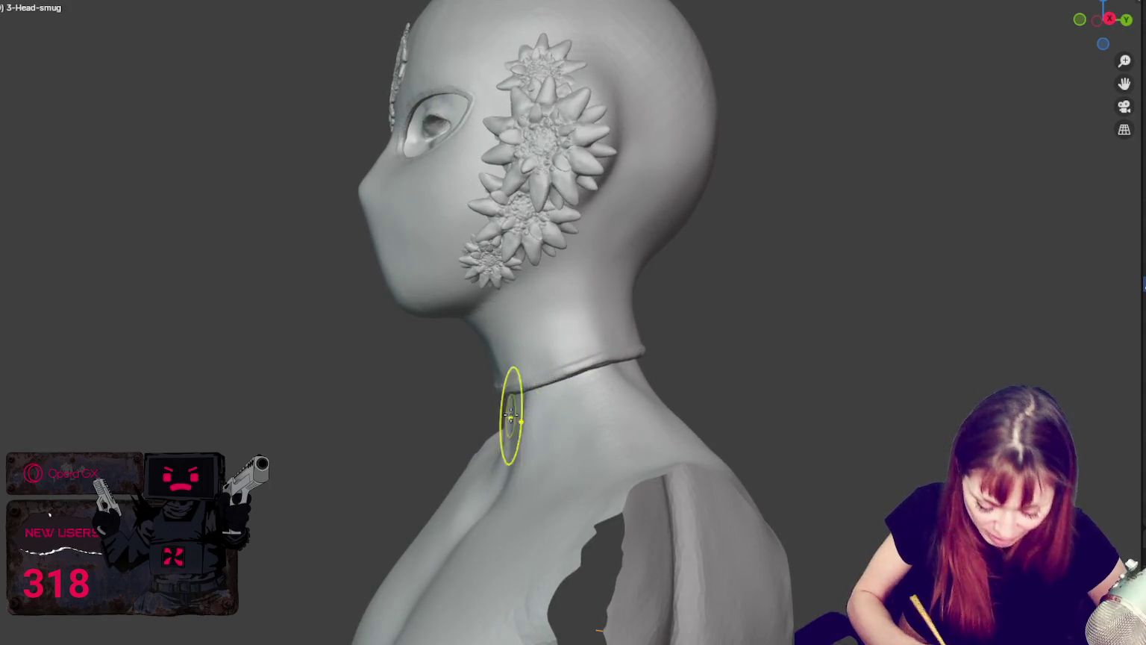
pyautogui.moveTo(520, 439)
pyautogui.mouseDown(button='middle')
pyautogui.moveTo(557, 441)
pyautogui.moveTo(614, 469)
pyautogui.moveTo(505, 478)
pyautogui.moveTo(478, 494)
pyautogui.moveTo(554, 497)
pyautogui.moveTo(603, 456)
pyautogui.moveTo(678, 446)
pyautogui.moveTo(661, 453)
pyautogui.moveTo(705, 119)
pyautogui.moveTo(678, 124)
pyautogui.mouseUp(button='middle')
pyautogui.moveTo(683, 215)
pyautogui.mouseDown(button='middle')
pyautogui.moveTo(719, 335)
pyautogui.moveTo(769, 311)
pyautogui.mouseUp(button='middle')
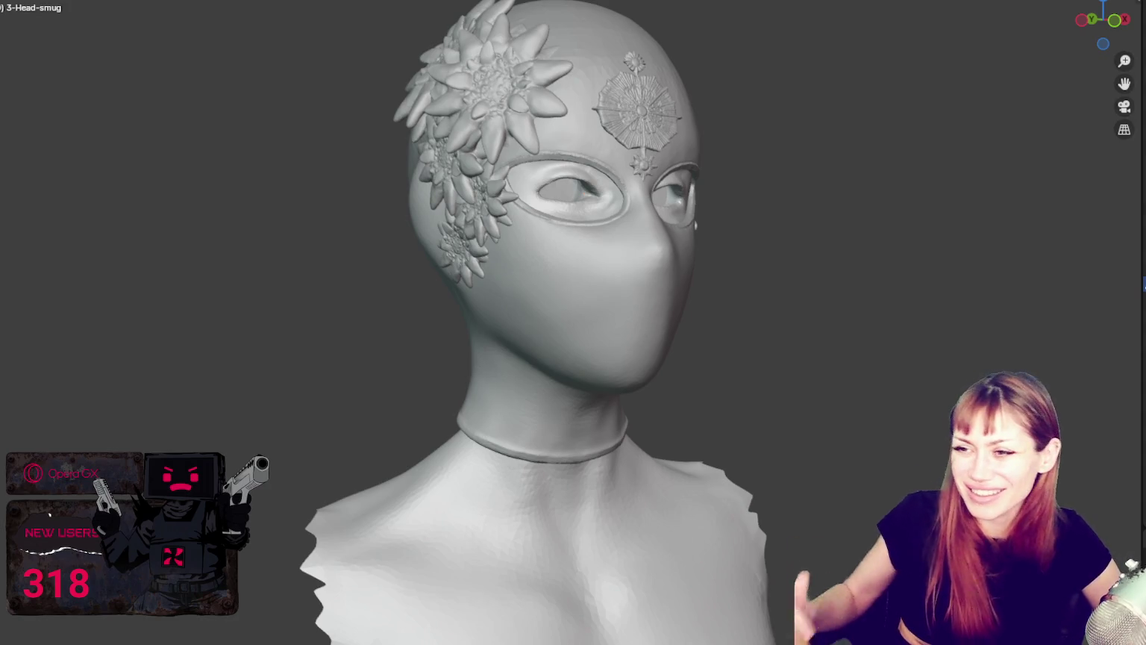
pyautogui.moveTo(246, 429)
pyautogui.mouseDown(button='middle')
pyautogui.moveTo(503, 455)
pyautogui.moveTo(298, 438)
pyautogui.moveTo(226, 418)
pyautogui.moveTo(153, 432)
pyautogui.moveTo(31, 417)
pyautogui.moveTo(178, 416)
pyautogui.mouseUp(button='middle')
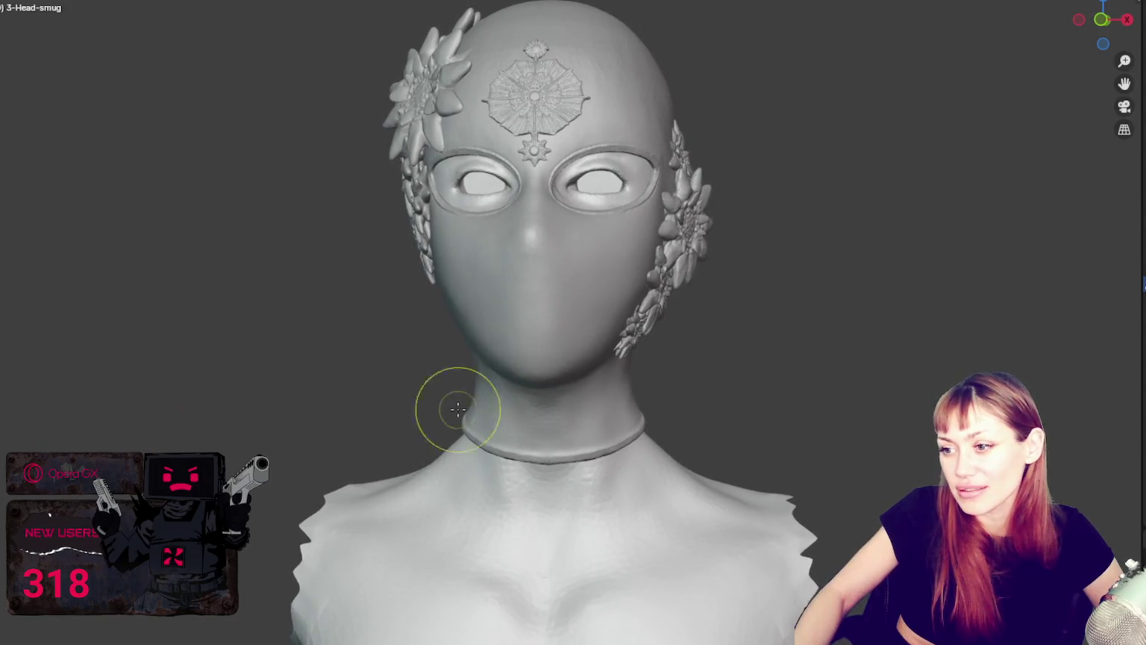
pyautogui.scroll(3, 522, 392)
pyautogui.moveTo(578, 379)
pyautogui.mouseDown(button='middle')
pyautogui.moveTo(500, 55)
pyautogui.moveTo(478, 45)
pyautogui.mouseUp(button='middle')
pyautogui.hotkey('ctrl', 'alt', 'space')
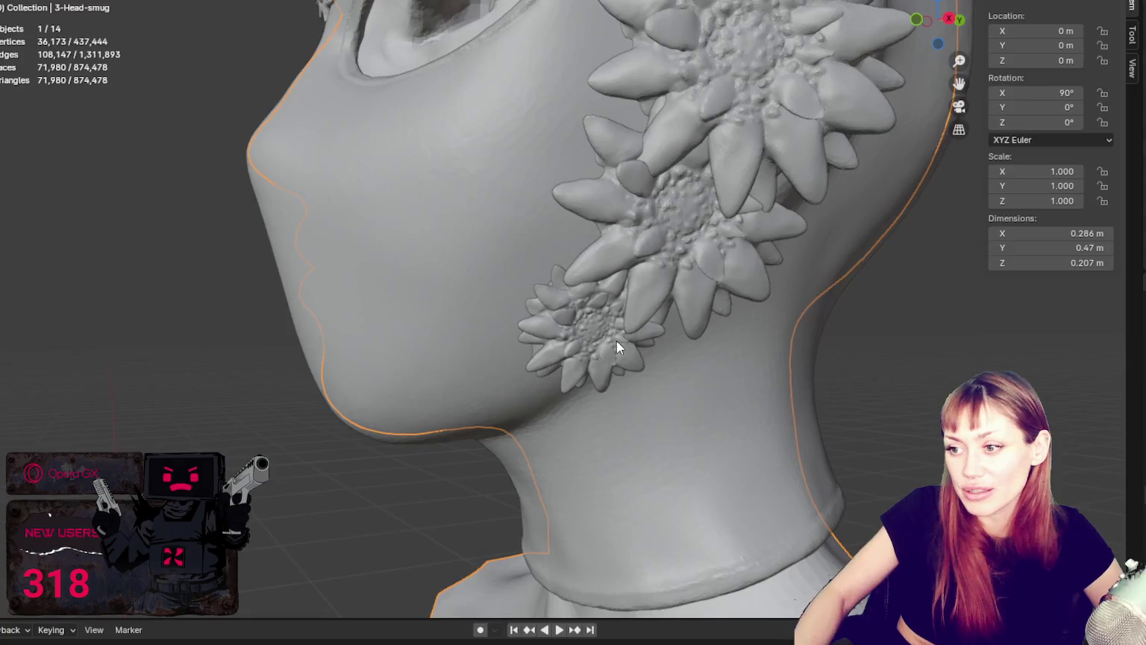
# Tilt Flower 11.009 beside the jaw to rotation 116.11°, -13.343°, 70.72°.
pyautogui.click(683, 332)
pyautogui.moveTo(682, 332); pyautogui.dragTo(755, 341, button='middle')
pyautogui.moveTo(755, 341); pyautogui.dragTo(750, 316)
pyautogui.scroll(-4, 864, 408)
pyautogui.moveTo(861, 396)
pyautogui.mouseDown(button='middle')
pyautogui.moveTo(800, 413)
pyautogui.moveTo(842, 419)
pyautogui.mouseUp(button='middle')
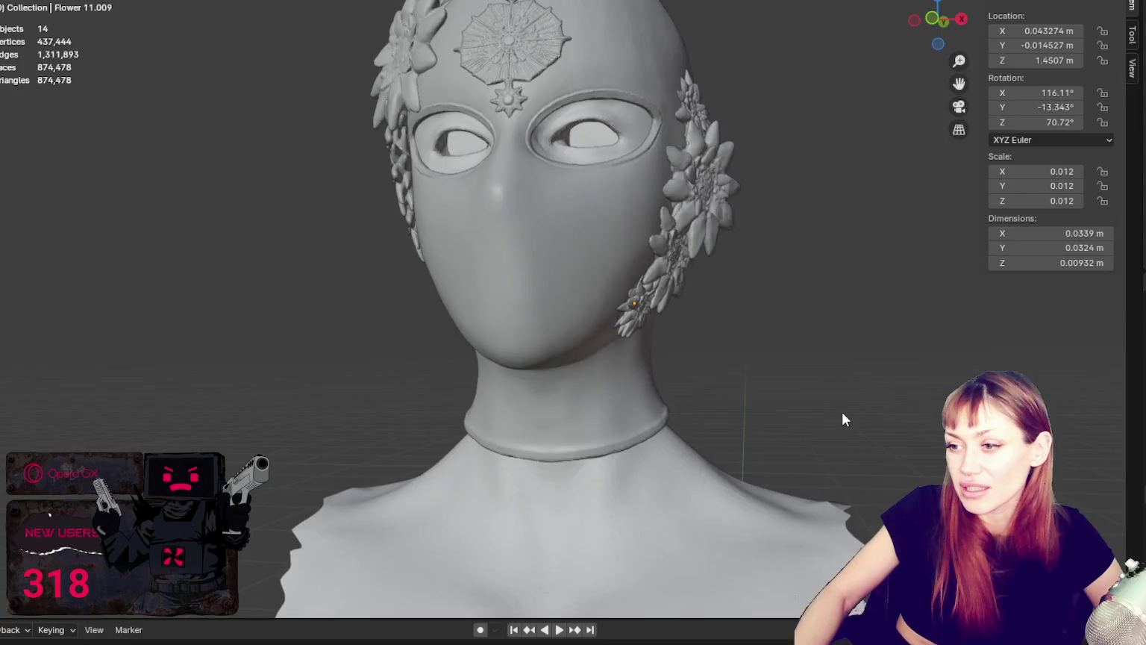
pyautogui.scroll(3, 843, 412)
pyautogui.hotkey('ctrl', 'z')
pyautogui.moveTo(780, 343); pyautogui.dragTo(776, 334, button='middle')
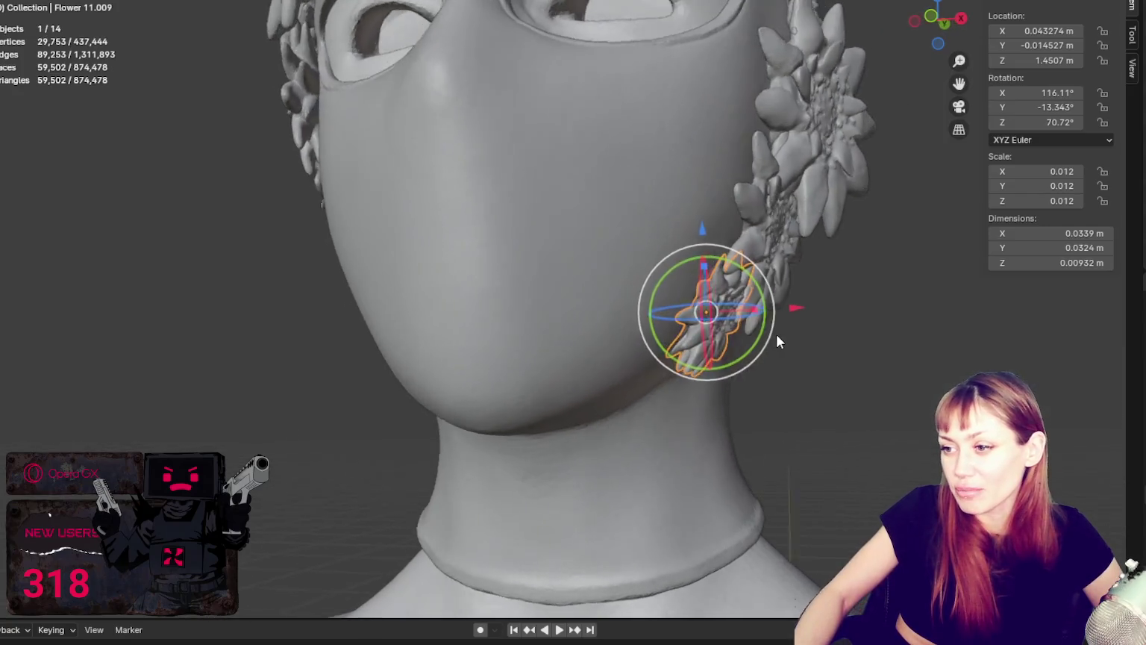
# Reselect the jaw flower and view it in the Sculpting workspace before returning to Layout.
pyautogui.click(744, 335)
pyautogui.click(710, 341)
pyautogui.click(907, 362)
pyautogui.moveTo(908, 363)
pyautogui.mouseDown(button='middle')
pyautogui.moveTo(809, 374)
pyautogui.moveTo(915, 375)
pyautogui.mouseUp(button='middle')
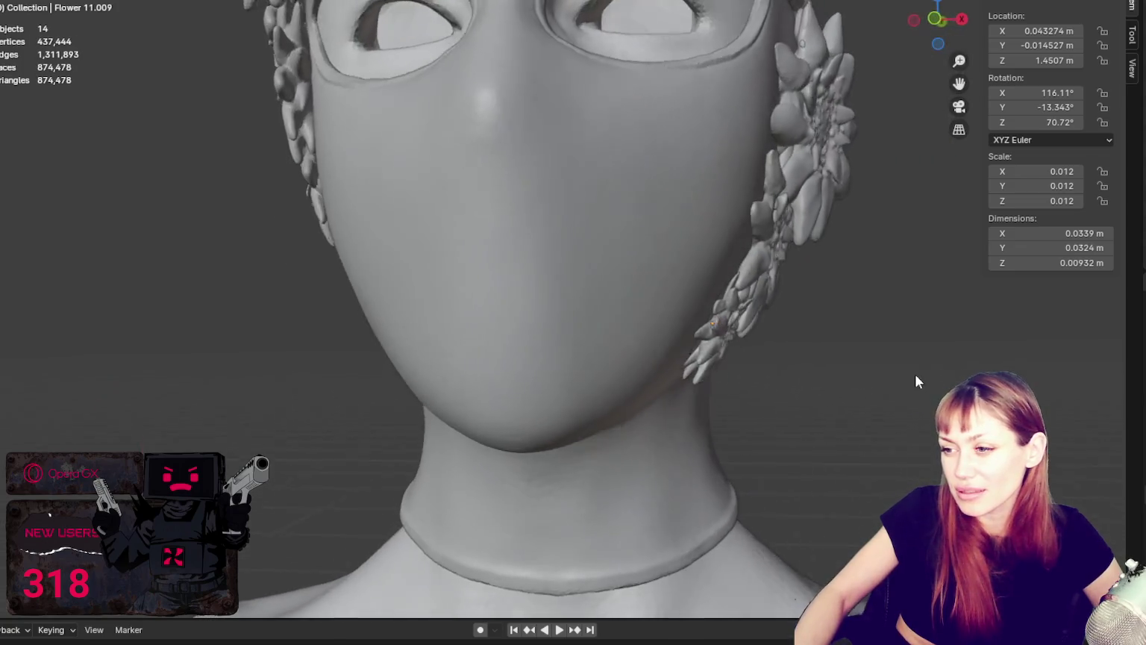
pyautogui.click(709, 357)
pyautogui.hotkey('ctrl', 'pagedown')
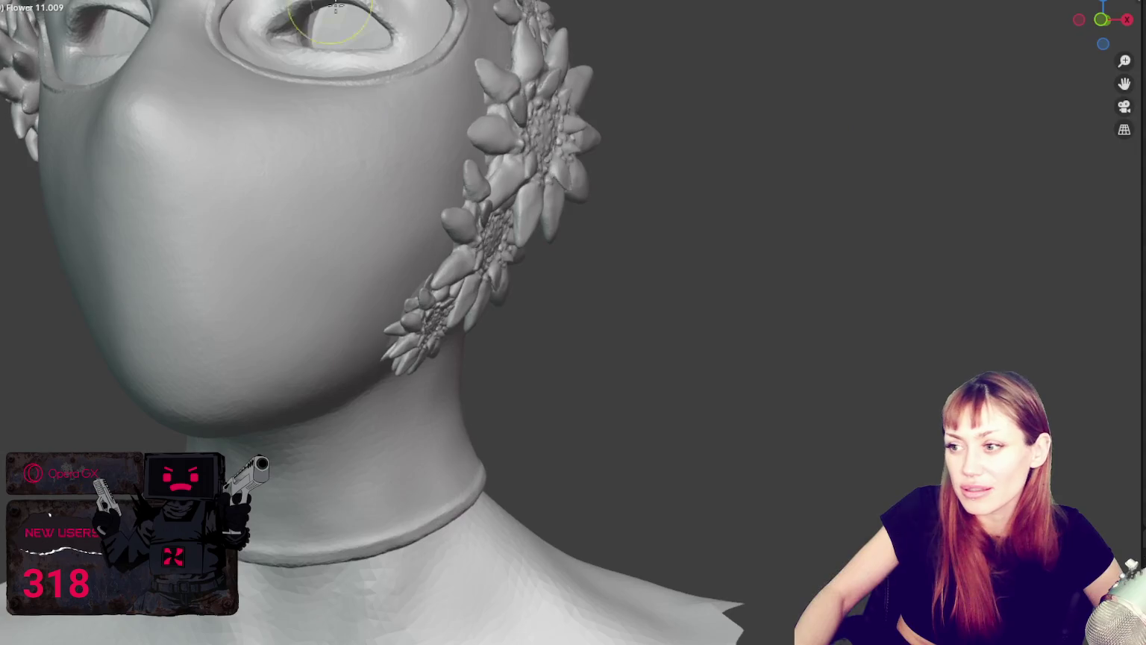
pyautogui.moveTo(544, 329)
pyautogui.mouseDown(button='middle')
pyautogui.moveTo(584, 334)
pyautogui.moveTo(646, 259)
pyautogui.moveTo(717, 268)
pyautogui.mouseUp(button='middle')
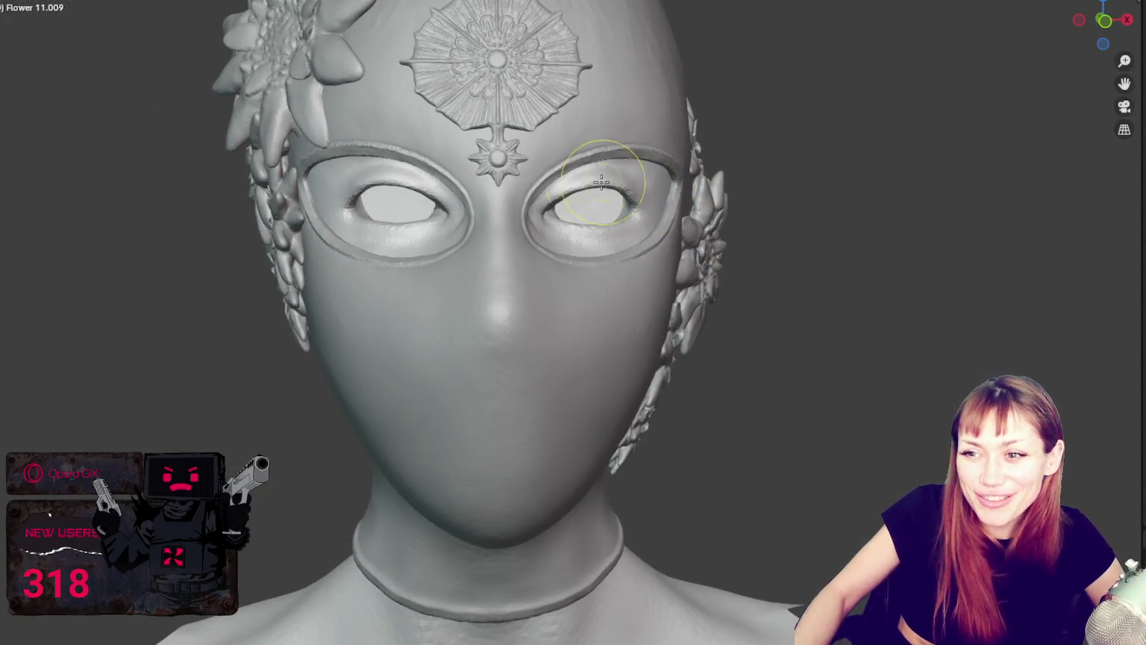
pyautogui.hotkey('ctrl', 'pageup')
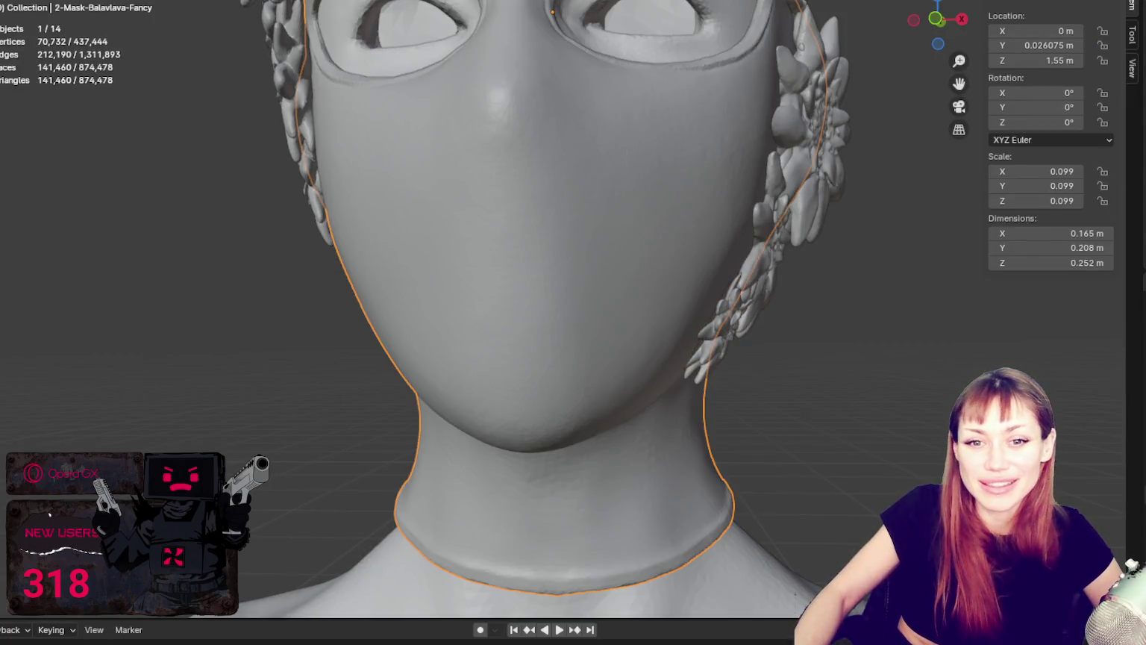
# Select the 2-Mask-Balavlava-Fancy mask from behind the head and enter Sculpt Mode.
pyautogui.scroll(-4, 498, 186)
pyautogui.scroll(-2, 535, 198)
pyautogui.moveTo(535, 199)
pyautogui.mouseDown(button='middle')
pyautogui.moveTo(641, 252)
pyautogui.moveTo(518, 227)
pyautogui.moveTo(678, 200)
pyautogui.moveTo(835, 222)
pyautogui.moveTo(867, 208)
pyautogui.mouseUp(button='middle')
pyautogui.moveTo(660, 405)
pyautogui.mouseDown(button='middle')
pyautogui.moveTo(699, 199)
pyautogui.moveTo(482, 205)
pyautogui.moveTo(813, 240)
pyautogui.moveTo(545, 227)
pyautogui.moveTo(486, 239)
pyautogui.mouseUp(button='middle')
pyautogui.click(812, 220)
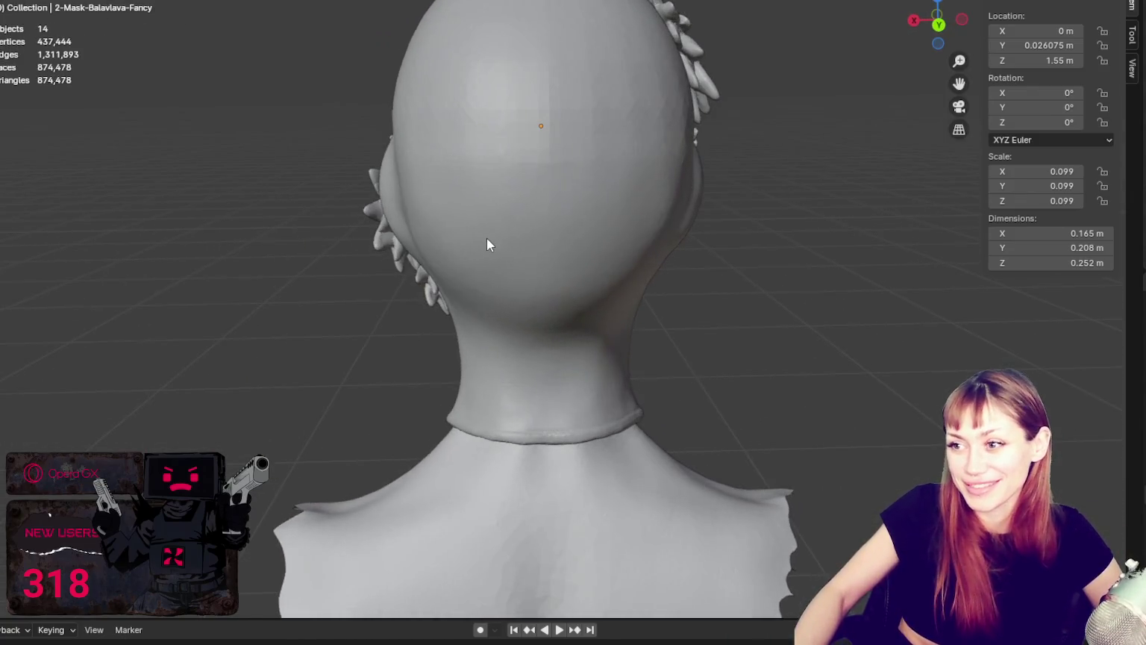
pyautogui.moveTo(645, 84)
pyautogui.mouseDown(button='middle')
pyautogui.moveTo(483, 119)
pyautogui.moveTo(557, 162)
pyautogui.moveTo(444, 158)
pyautogui.mouseUp(button='middle')
pyautogui.click(482, 119)
pyautogui.hotkey('ctrl', 'pagedown')
# Enlarge the sculpt brush radius with F to cover the back of the head.
pyautogui.scroll(-4, 445, 158)
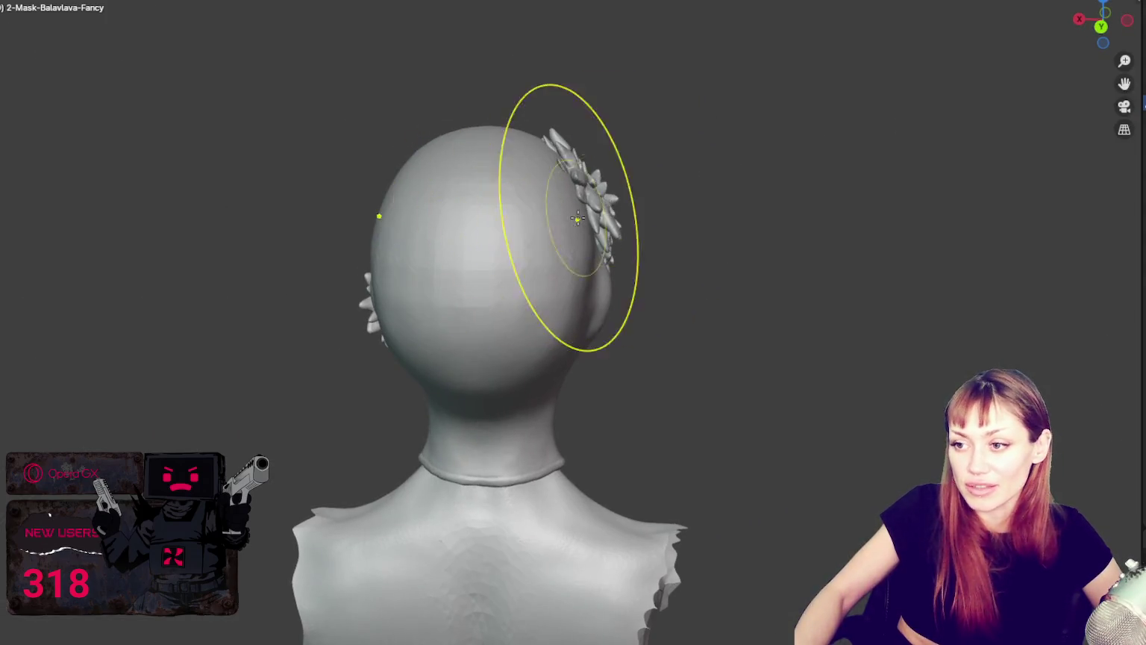
pyautogui.moveTo(568, 231); pyautogui.dragTo(515, 243, button='middle')
pyautogui.scroll(3, 515, 244)
pyautogui.moveTo(505, 259)
pyautogui.keyDown('ctrl'); pyautogui.mouseDown()
pyautogui.moveTo(537, 198)
pyautogui.moveTo(472, 198)
pyautogui.moveTo(525, 256)
pyautogui.moveTo(493, 229)
pyautogui.mouseUp(); pyautogui.keyUp('ctrl')
pyautogui.click(492, 229)
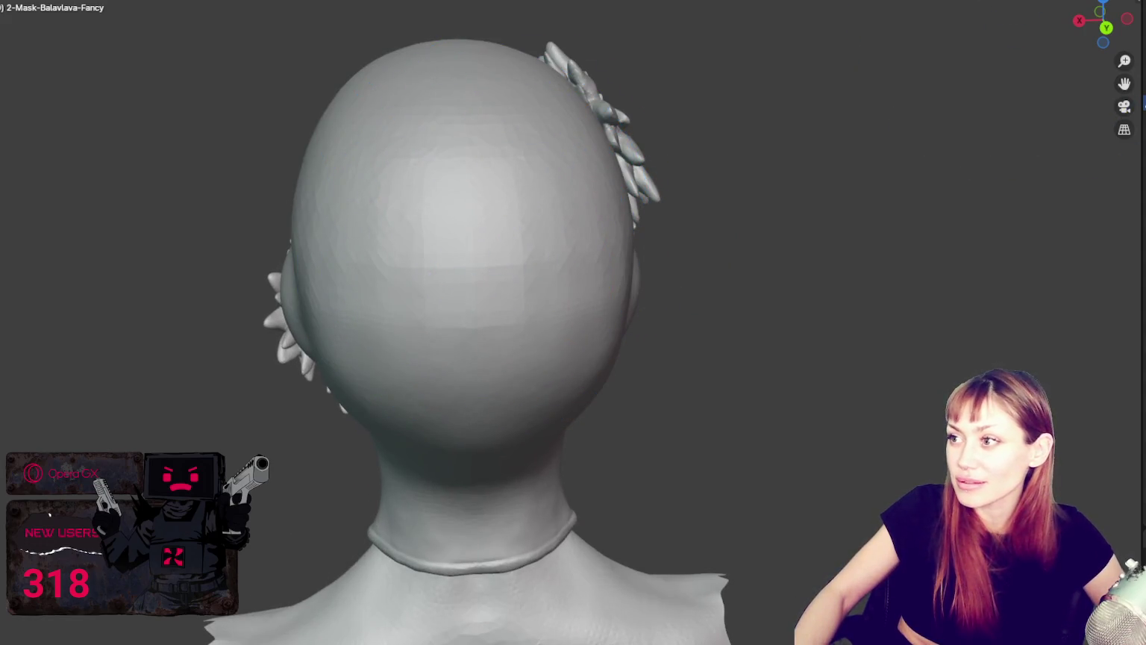
pyautogui.press('f')
pyautogui.click(503, 248)
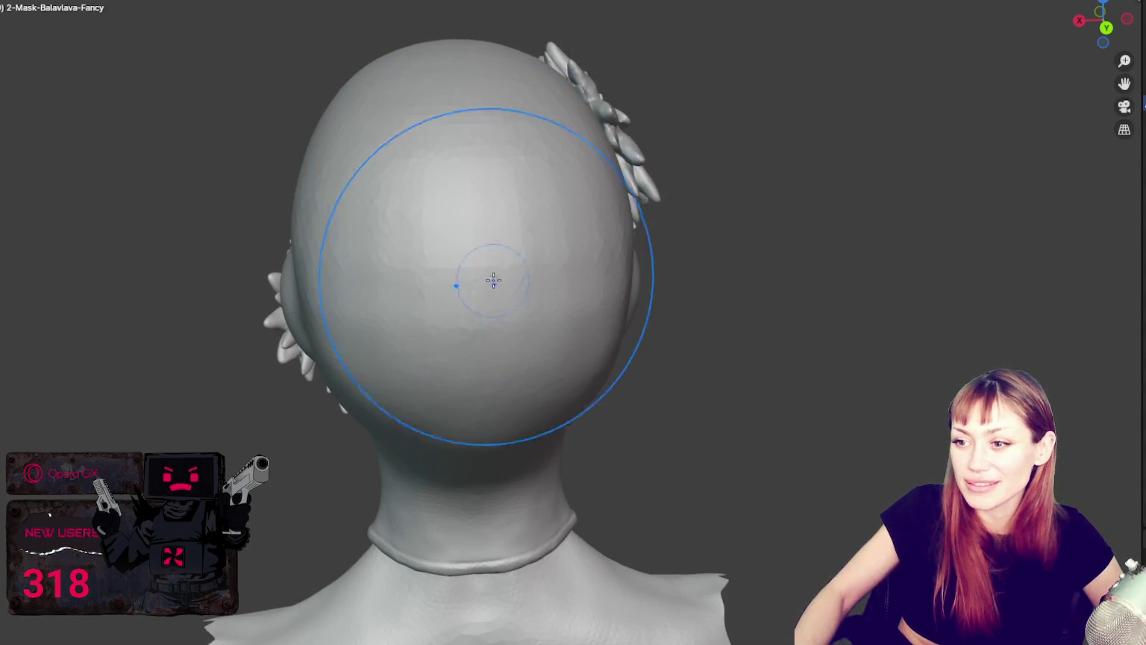
# Smooth the back of the head with wide Smooth brush strokes.
pyautogui.press('f')
pyautogui.moveTo(460, 174)
pyautogui.mouseDown(button='middle')
pyautogui.moveTo(502, 197)
pyautogui.moveTo(544, 303)
pyautogui.moveTo(848, 374)
pyautogui.moveTo(831, 387)
pyautogui.mouseUp(button='middle')
pyautogui.click(482, 292)
pyautogui.press('f')
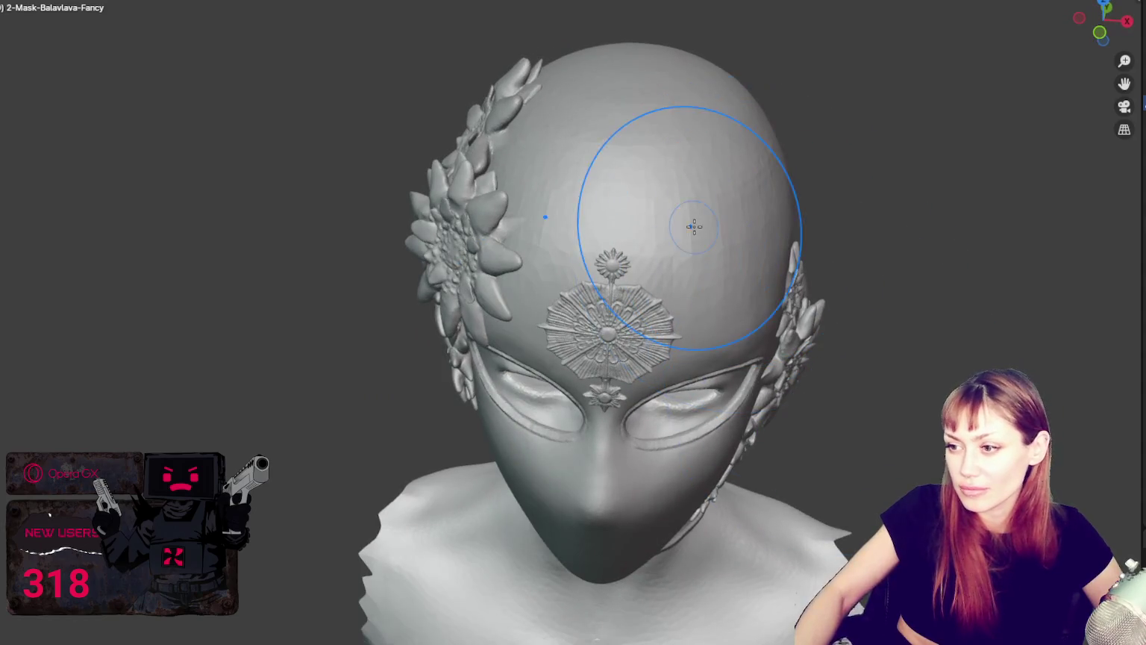
pyautogui.scroll(2, 694, 225)
pyautogui.scroll(3, 660, 205)
pyautogui.click(609, 159)
pyautogui.moveTo(609, 160)
pyautogui.mouseDown(button='middle')
pyautogui.moveTo(503, 217)
pyautogui.moveTo(588, 194)
pyautogui.moveTo(471, 234)
pyautogui.mouseUp(button='middle')
pyautogui.scroll(2, 478, 198)
pyautogui.scroll(2, 421, 215)
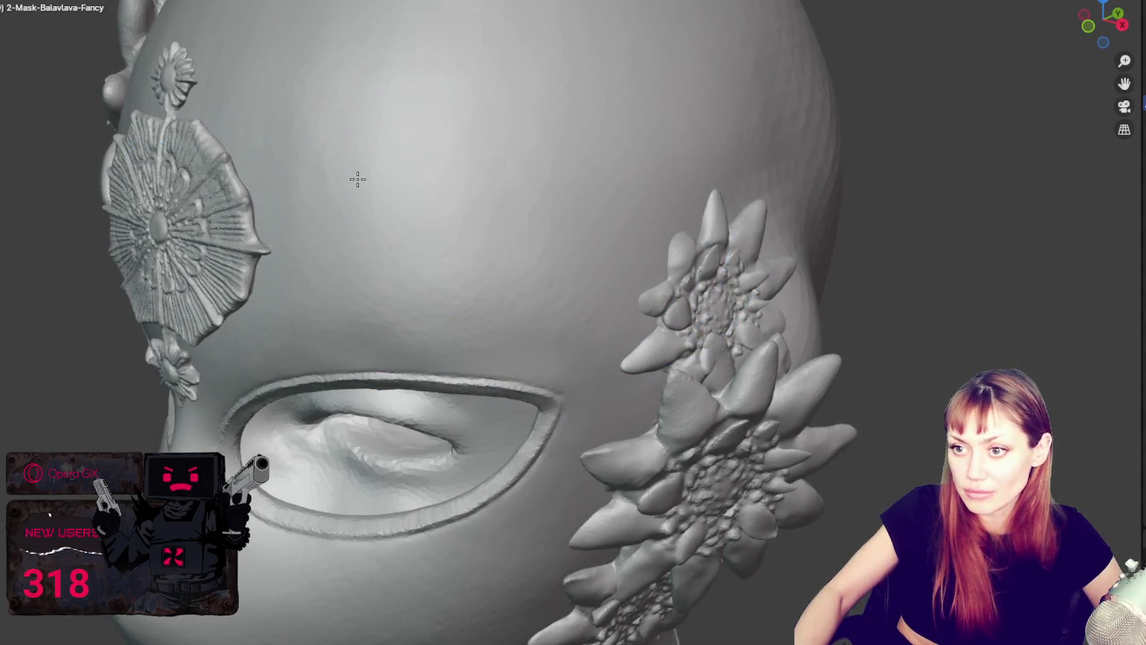
# Smooth the back and neck from several angles, then review the mask and flowers from the front.
pyautogui.moveTo(357, 179); pyautogui.dragTo(556, 197, button='middle')
pyautogui.scroll(2, 707, 291)
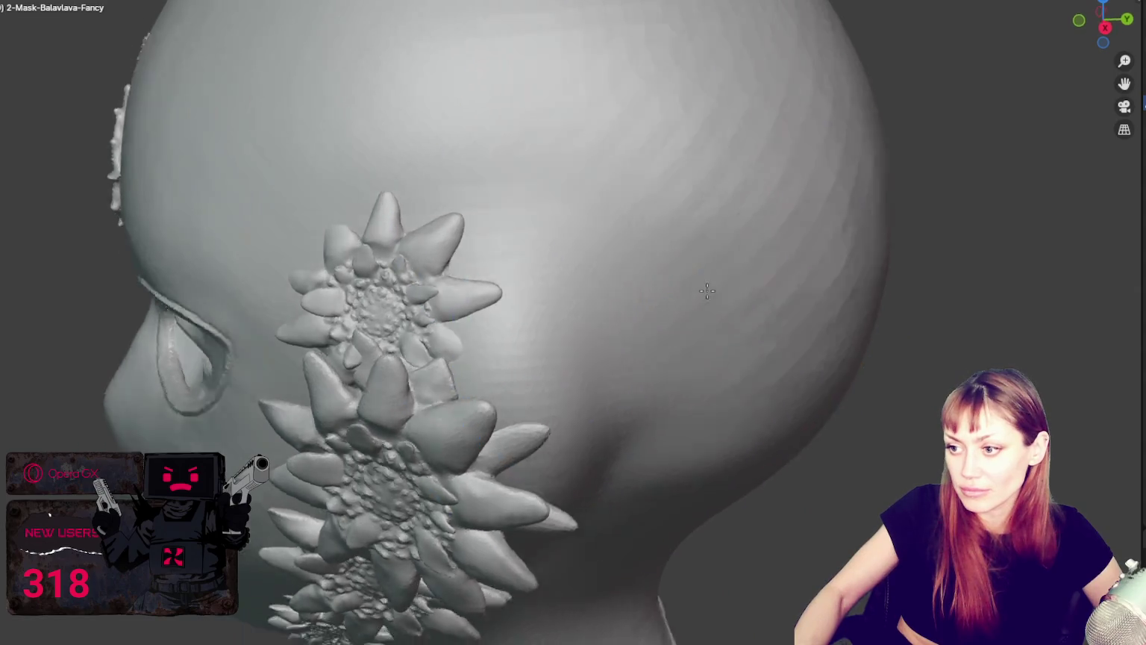
pyautogui.scroll(-3, 707, 291)
pyautogui.moveTo(663, 213)
pyautogui.mouseDown(button='middle')
pyautogui.moveTo(615, 277)
pyautogui.moveTo(550, 235)
pyautogui.mouseUp(button='middle')
pyautogui.moveTo(660, 246); pyautogui.dragTo(481, 135, button='middle')
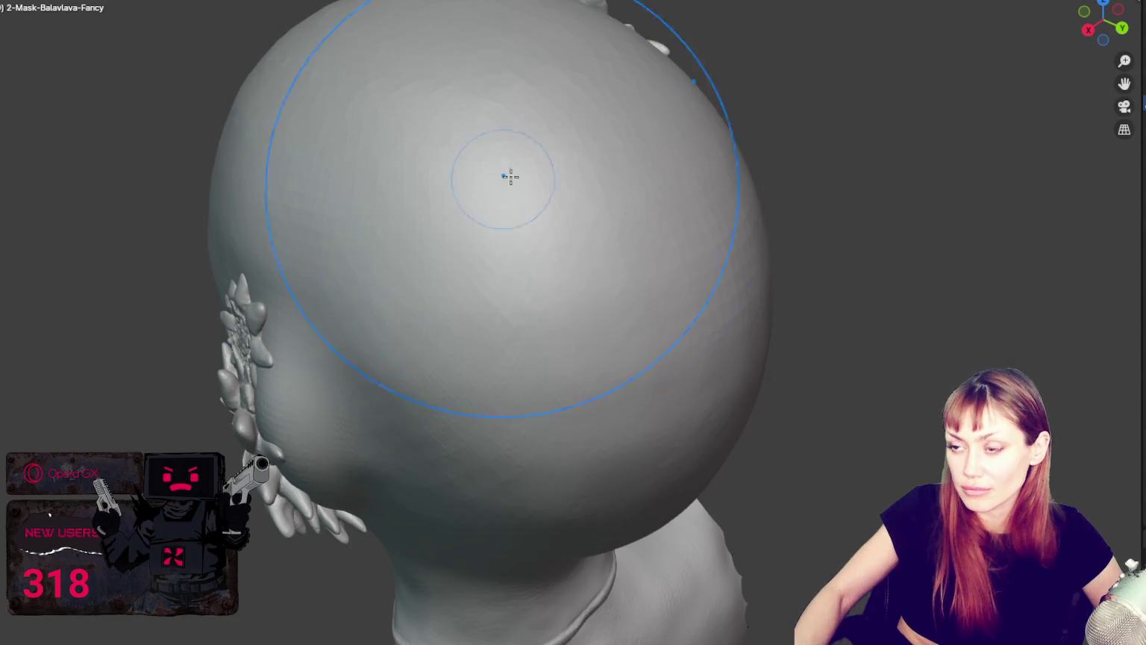
pyautogui.moveTo(510, 176); pyautogui.dragTo(533, 217, button='middle')
pyautogui.moveTo(362, 213)
pyautogui.mouseDown(button='middle')
pyautogui.moveTo(560, 215)
pyautogui.moveTo(469, 142)
pyautogui.moveTo(537, 173)
pyautogui.mouseUp(button='middle')
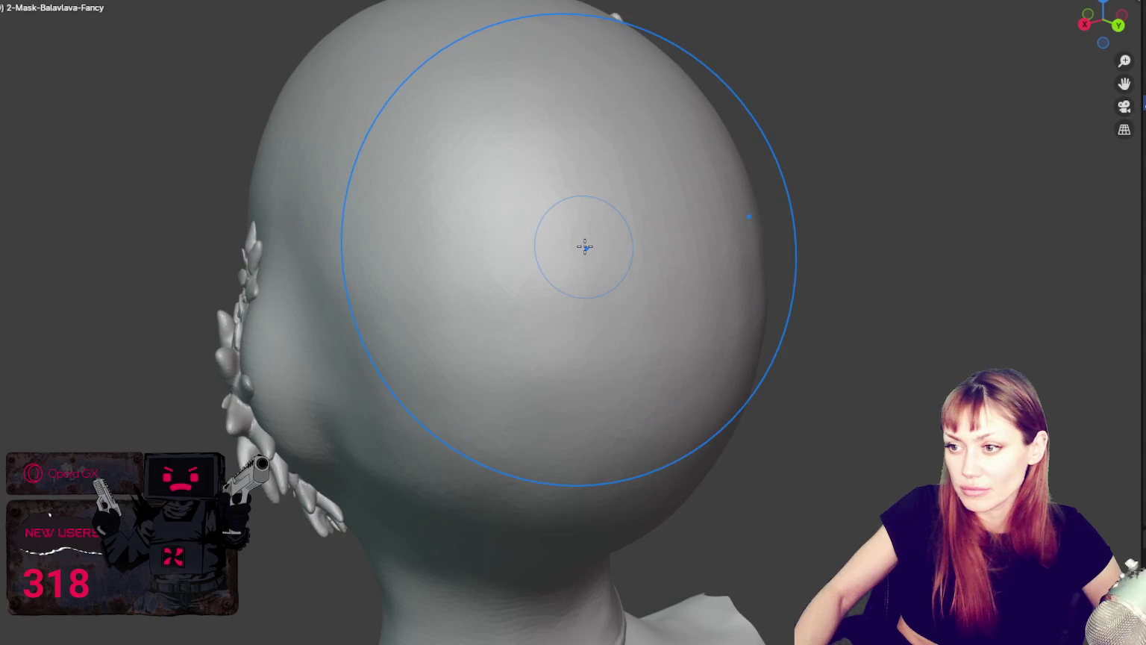
pyautogui.moveTo(617, 376)
pyautogui.mouseDown(button='middle')
pyautogui.moveTo(699, 225)
pyautogui.moveTo(593, 199)
pyautogui.moveTo(632, 278)
pyautogui.moveTo(627, 376)
pyautogui.moveTo(622, 329)
pyautogui.mouseUp(button='middle')
pyautogui.moveTo(694, 297)
pyautogui.mouseDown(button='middle')
pyautogui.moveTo(731, 281)
pyautogui.moveTo(692, 297)
pyautogui.mouseUp(button='middle')
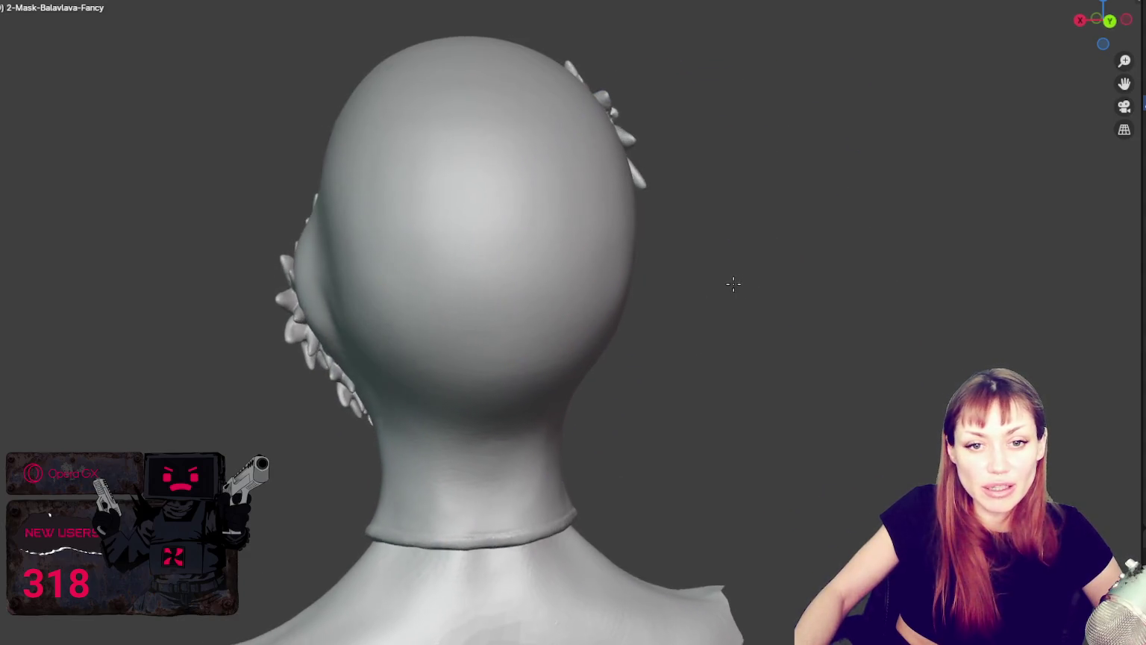
pyautogui.hotkey('shift', 'f')
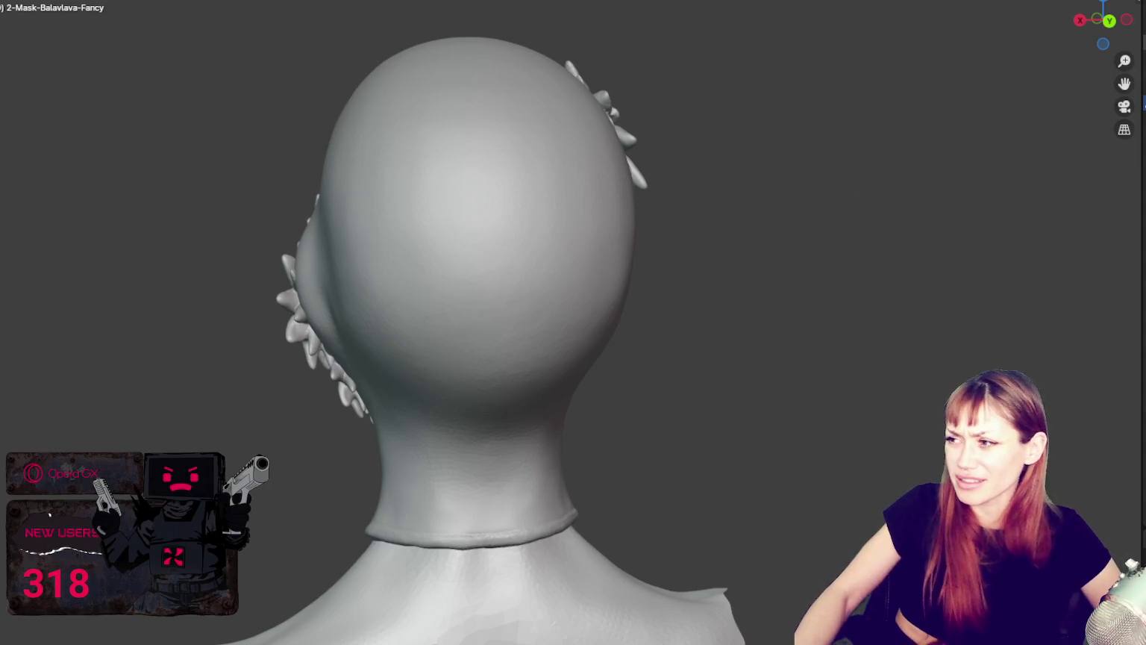
pyautogui.press('a')
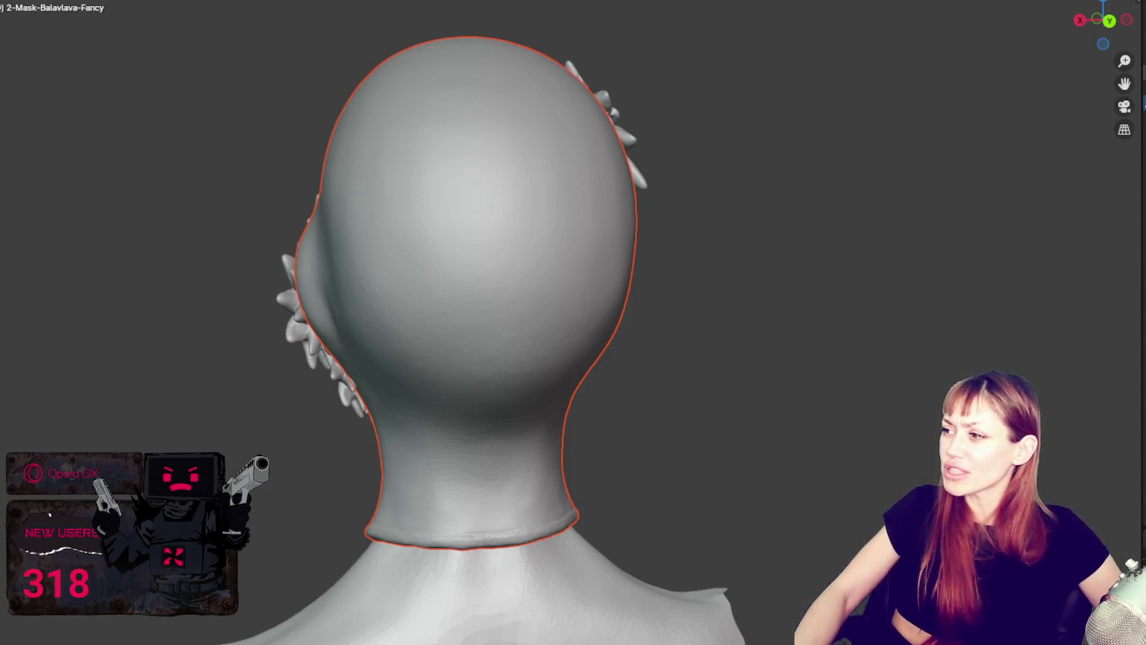
pyautogui.moveTo(441, 199)
pyautogui.mouseDown(button='middle')
pyautogui.moveTo(656, 329)
pyautogui.moveTo(642, 311)
pyautogui.mouseUp(button='middle')
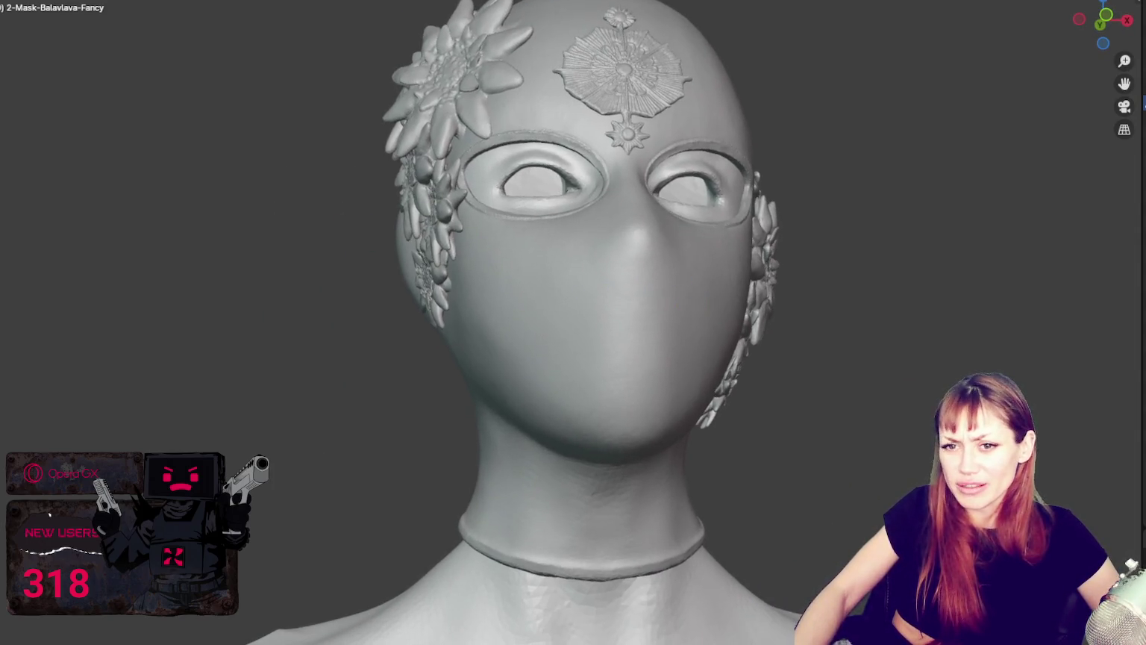